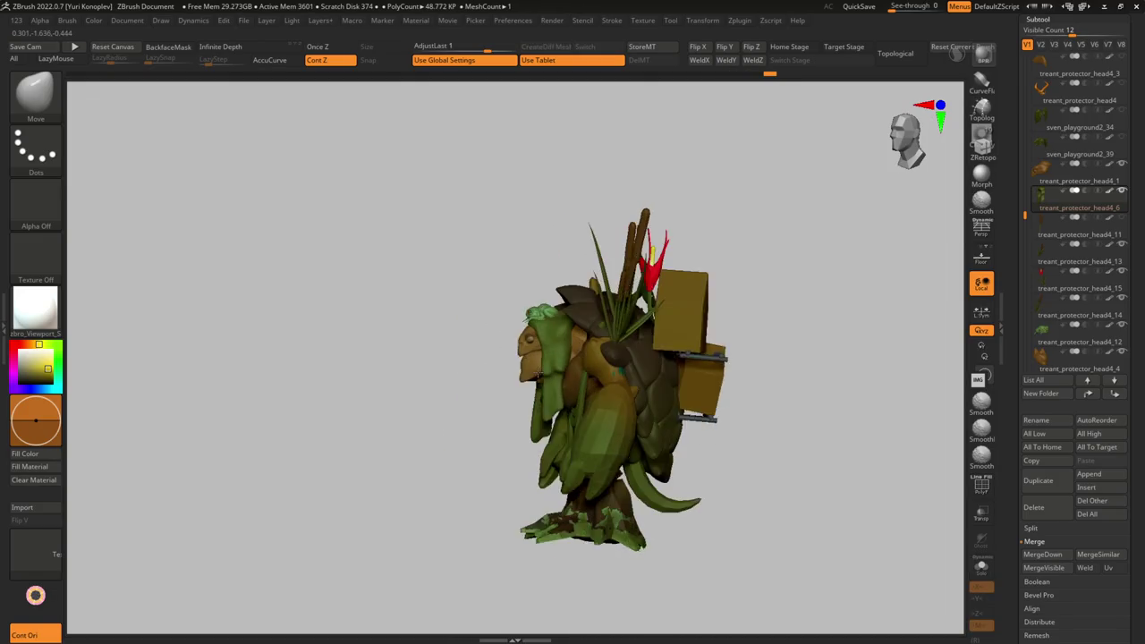
# - Zoom in on the treant, turn it slightly and pick the brush for pulling out shapes
pyautogui.press('s')
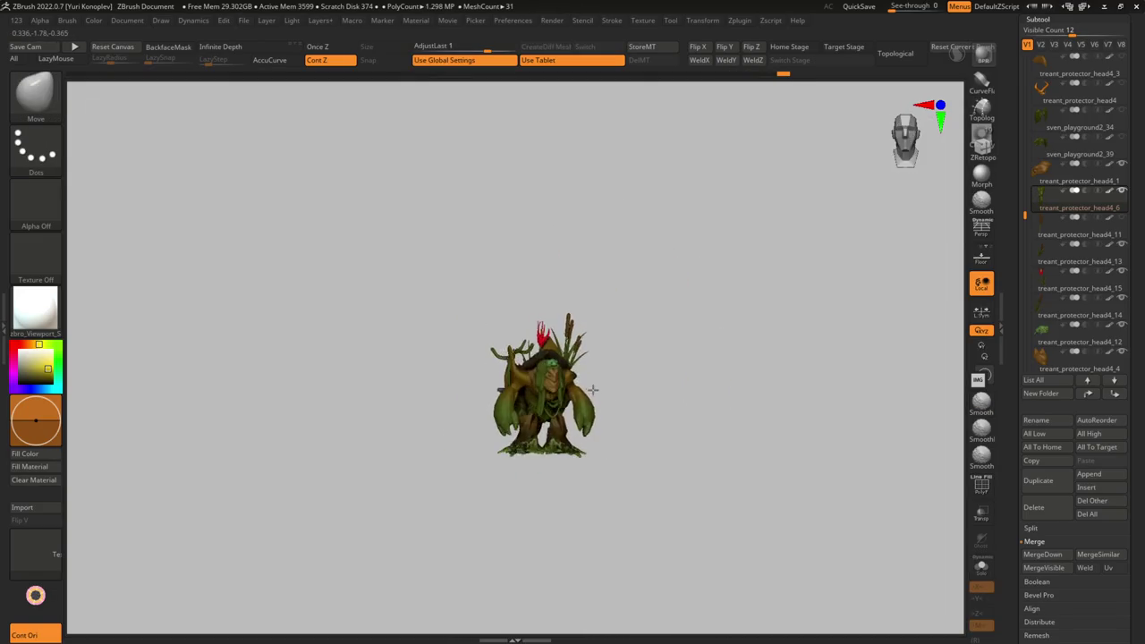
pyautogui.moveTo(547, 436)
pyautogui.keyDown('ctrl'); pyautogui.mouseDown(button='right')
pyautogui.moveTo(483, 403)
pyautogui.moveTo(448, 481)
pyautogui.mouseUp(button='right'); pyautogui.keyUp('ctrl')
pyautogui.press('b')
pyautogui.press('s')
pyautogui.press('h')
pyautogui.moveTo(521, 445)
pyautogui.mouseDown(button='right')
pyautogui.moveTo(495, 483)
pyautogui.moveTo(517, 456)
pyautogui.moveTo(542, 453)
pyautogui.moveTo(549, 537)
pyautogui.moveTo(572, 483)
pyautogui.moveTo(589, 483)
pyautogui.moveTo(515, 494)
pyautogui.moveTo(609, 496)
pyautogui.mouseUp(button='right')
# - Switch back to the brush for moving forms and orbit to view the treant's back
pyautogui.press('b')
pyautogui.press('m')
pyautogui.press('v')
pyautogui.press('s')
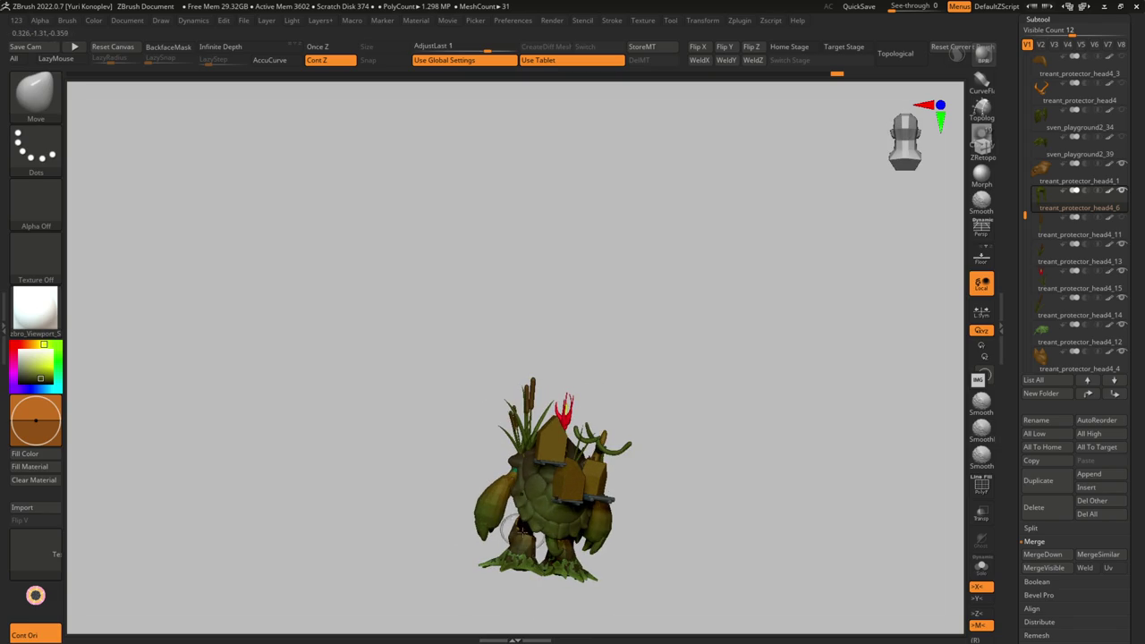
pyautogui.moveTo(537, 505)
pyautogui.mouseDown(button='right')
pyautogui.moveTo(494, 508)
pyautogui.moveTo(479, 484)
pyautogui.moveTo(416, 476)
pyautogui.moveTo(448, 476)
pyautogui.moveTo(421, 476)
pyautogui.moveTo(444, 458)
pyautogui.mouseUp(button='right')
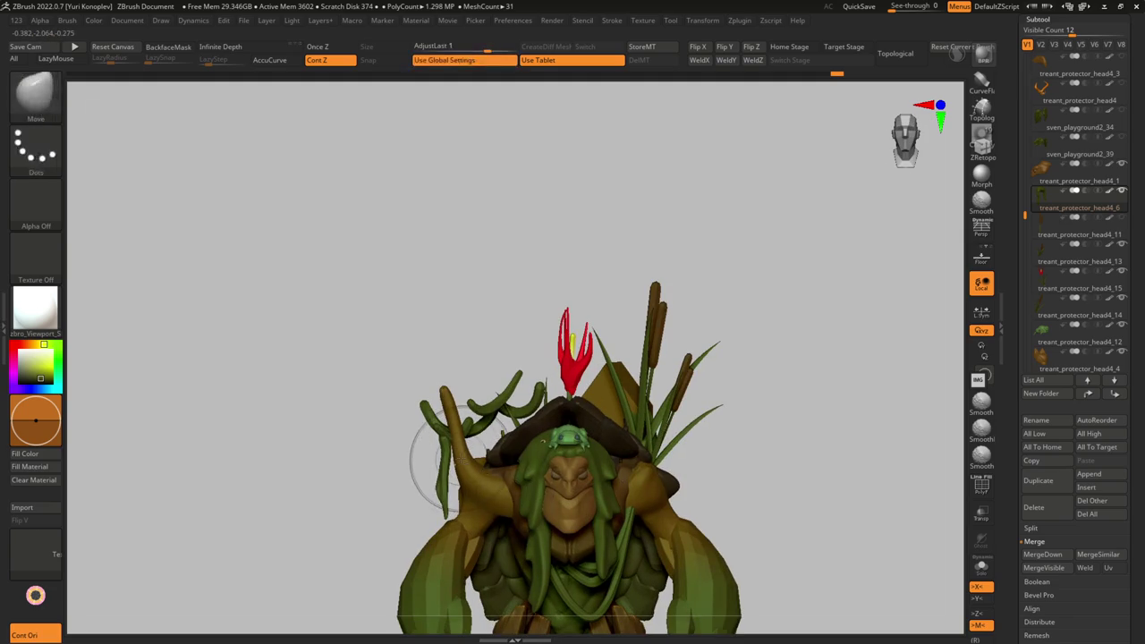
# - Make treant_protector_head4_10 the active subtool, solo it and reveal its hidden branch pieces
pyautogui.press('n')
pyautogui.click(593, 601)
pyautogui.moveTo(590, 537)
pyautogui.mouseDown(button='right')
pyautogui.moveTo(537, 465)
pyautogui.moveTo(519, 512)
pyautogui.mouseUp(button='right')
pyautogui.hotkey('alt', 's')
pyautogui.hotkey('ctrl', 'shift')
pyautogui.keyDown('ctrl'); pyautogui.keyDown('shift'); pyautogui.click(637, 513); pyautogui.keyUp('shift'); pyautogui.keyUp('ctrl')
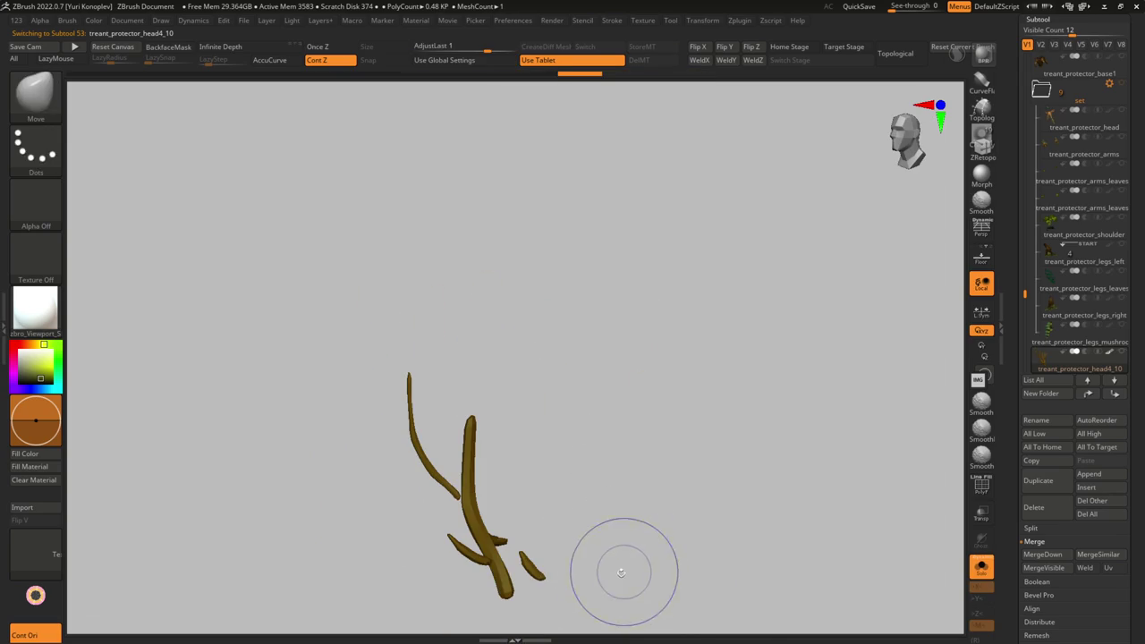
# - Turn Solo off to show the whole treant again and select another of its parts
pyautogui.press('space')
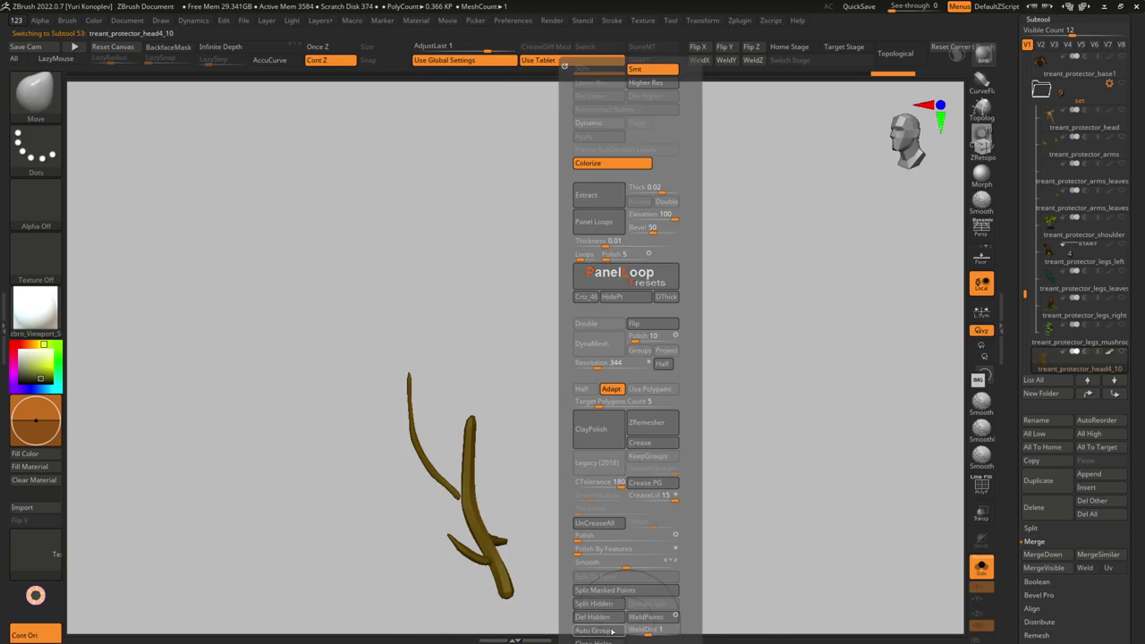
pyautogui.moveTo(629, 619)
pyautogui.mouseDown()
pyautogui.moveTo(336, 629)
pyautogui.moveTo(533, 498)
pyautogui.moveTo(460, 524)
pyautogui.moveTo(483, 429)
pyautogui.moveTo(501, 465)
pyautogui.moveTo(555, 439)
pyautogui.moveTo(580, 509)
pyautogui.mouseUp()
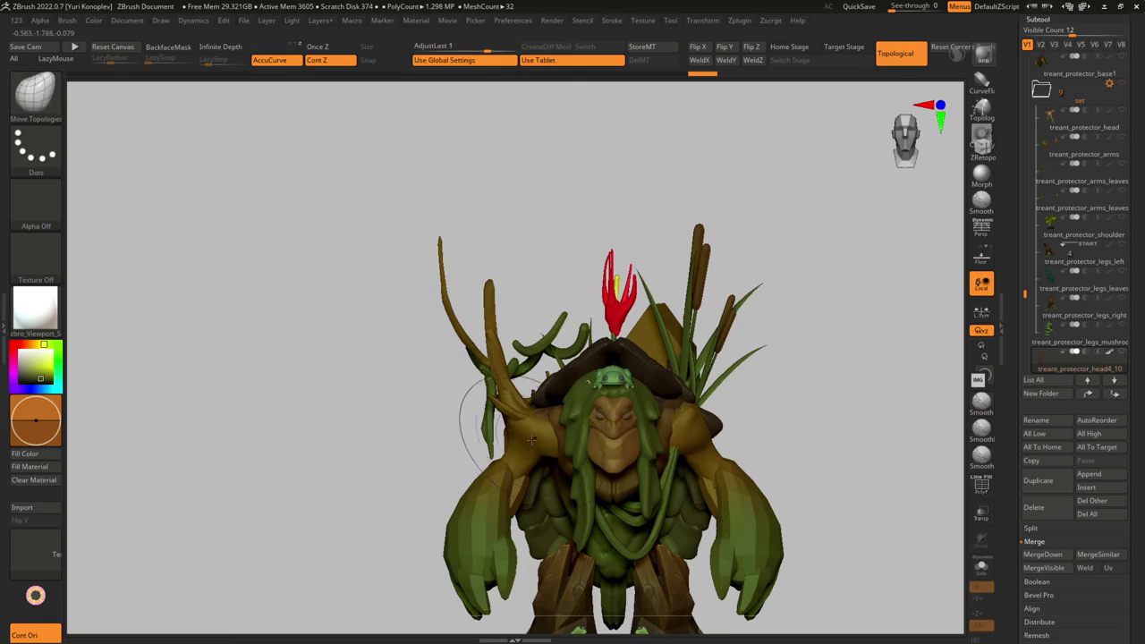
pyautogui.keyDown('alt'); pyautogui.click(626, 519); pyautogui.keyUp('alt')
pyautogui.moveTo(626, 519)
pyautogui.mouseDown()
pyautogui.moveTo(577, 407)
pyautogui.moveTo(667, 516)
pyautogui.mouseUp()
pyautogui.moveTo(683, 461)
pyautogui.mouseDown()
pyautogui.moveTo(682, 450)
pyautogui.moveTo(692, 482)
pyautogui.mouseUp()
pyautogui.moveTo(691, 483)
pyautogui.mouseDown(button='right')
pyautogui.moveTo(631, 420)
pyautogui.moveTo(620, 440)
pyautogui.moveTo(590, 427)
pyautogui.moveTo(592, 439)
pyautogui.moveTo(626, 394)
pyautogui.mouseUp(button='right')
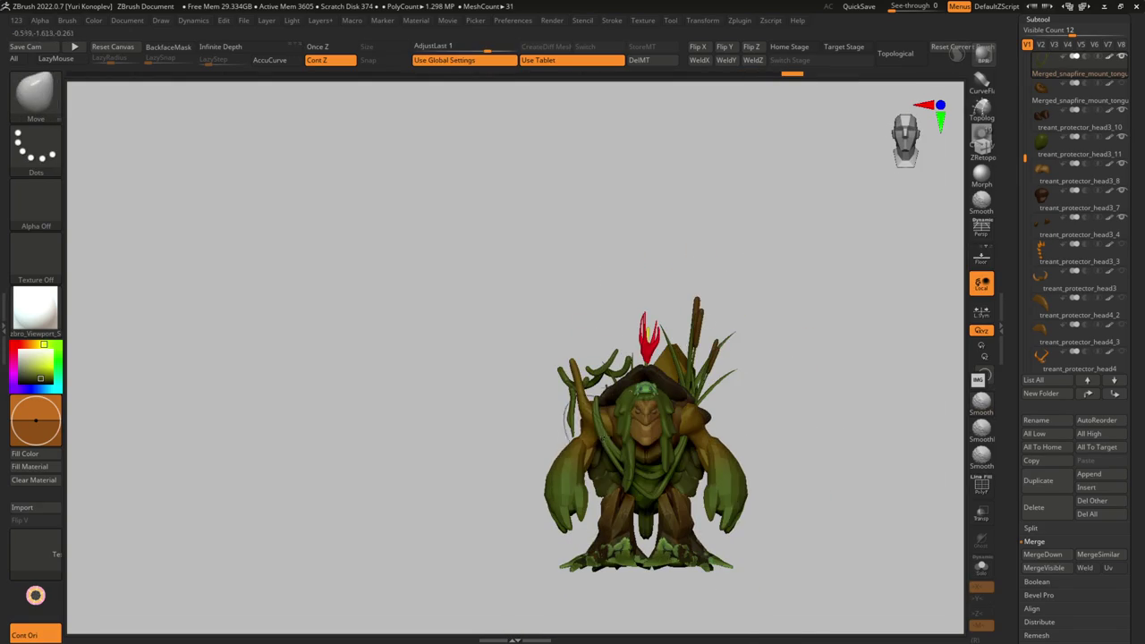
pyautogui.moveTo(608, 436)
pyautogui.mouseDown(button='right')
pyautogui.moveTo(581, 447)
pyautogui.moveTo(599, 465)
pyautogui.moveTo(608, 434)
pyautogui.moveTo(590, 447)
pyautogui.mouseUp(button='right')
pyautogui.keyDown('ctrl'); pyautogui.moveTo(591, 447); pyautogui.dragTo(602, 480, button='right'); pyautogui.keyUp('ctrl')
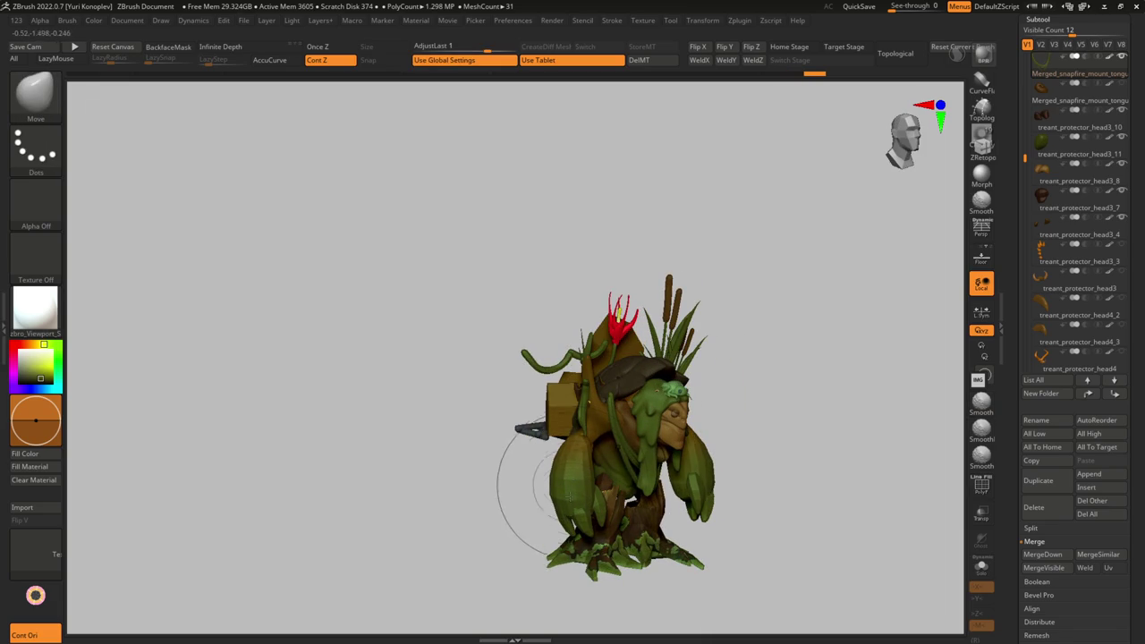
pyautogui.moveTo(567, 491); pyautogui.dragTo(565, 483, button='right')
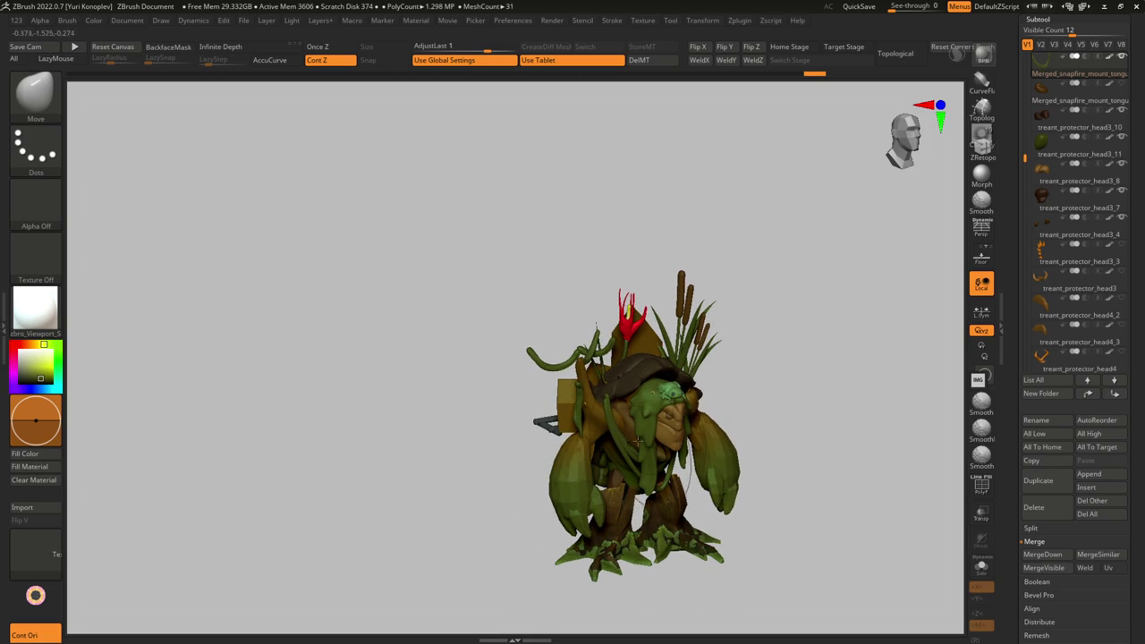
pyautogui.moveTo(666, 416)
pyautogui.keyDown('ctrl'); pyautogui.mouseDown(button='right')
pyautogui.moveTo(572, 447)
pyautogui.moveTo(623, 579)
pyautogui.moveTo(644, 393)
pyautogui.mouseUp(button='right'); pyautogui.keyUp('ctrl')
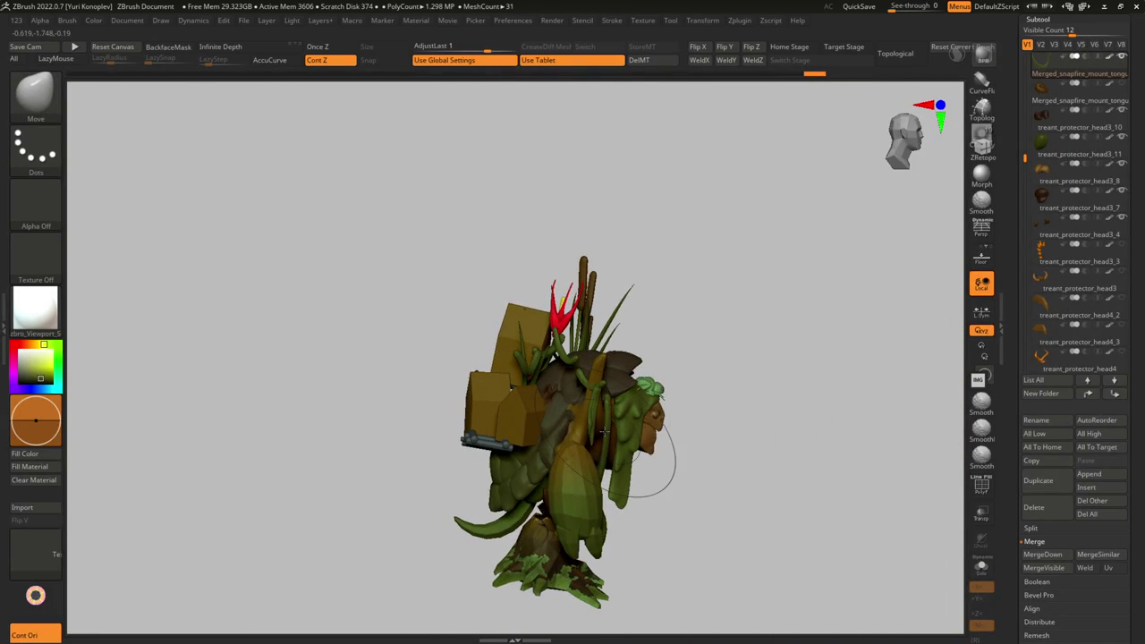
pyautogui.moveTo(586, 407); pyautogui.dragTo(586, 404, button='right')
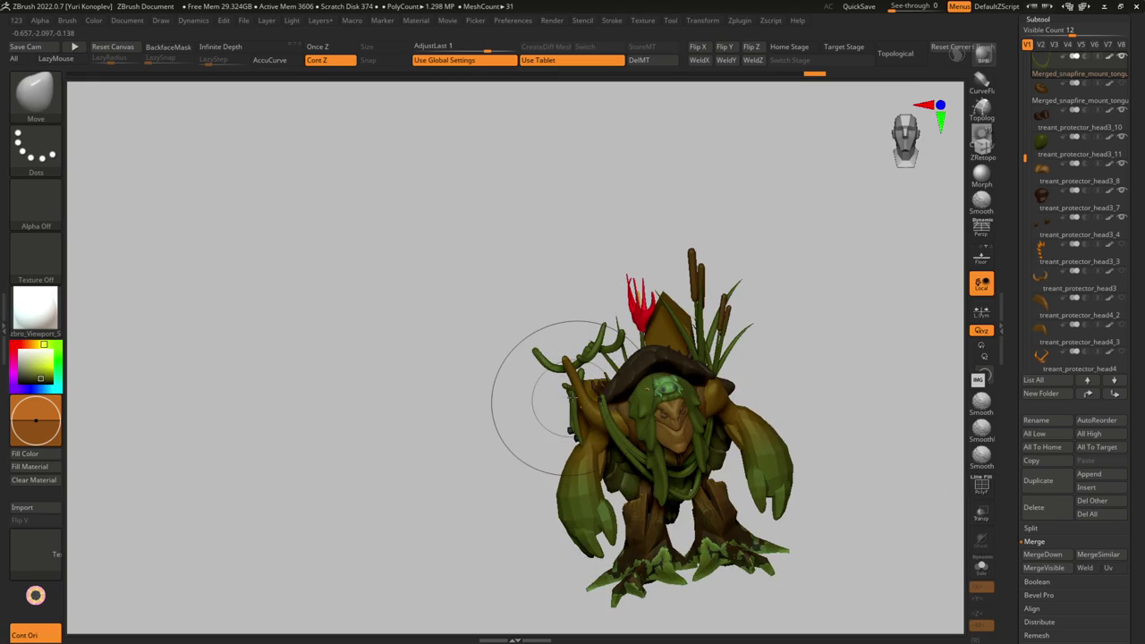
pyautogui.moveTo(575, 396); pyautogui.dragTo(586, 416, button='right')
pyautogui.keyDown('alt'); pyautogui.click(595, 434); pyautogui.keyUp('alt')
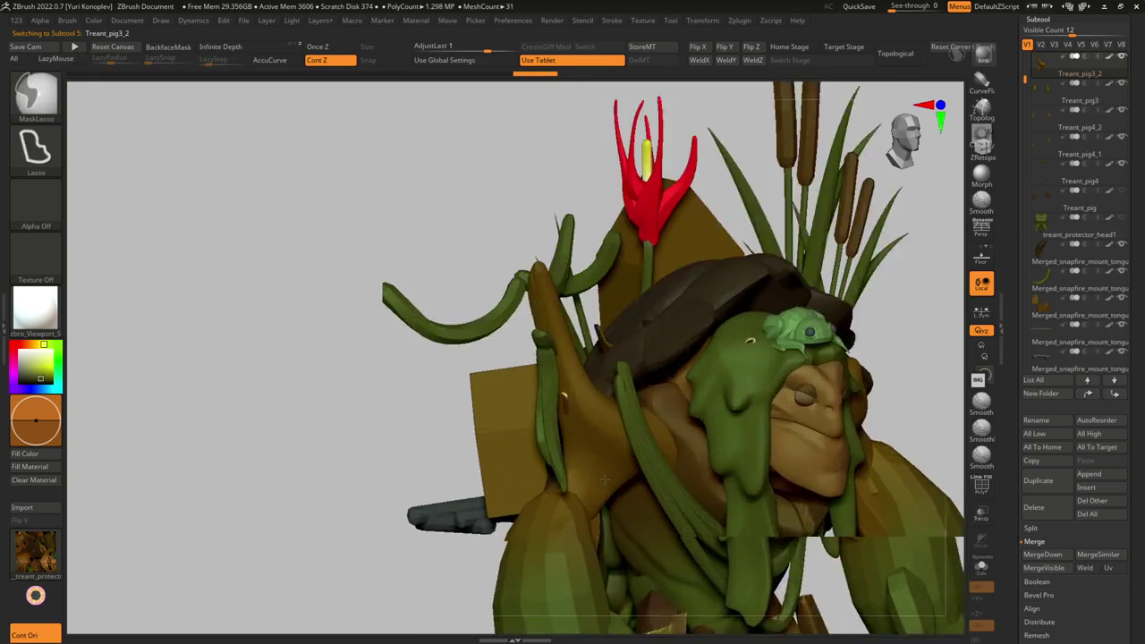
# - Undo back through recent views to a front close-up, then a zoomed-out side view
pyautogui.hotkey('ctrl', 'z')
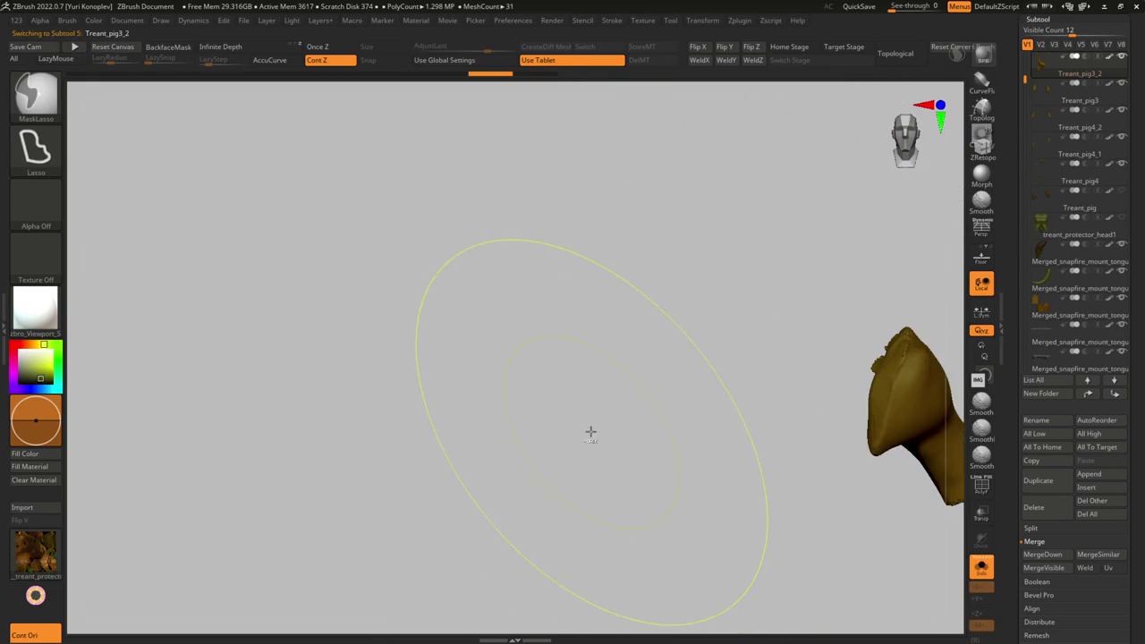
pyautogui.hotkey('ctrl', 'z')
pyautogui.hotkey('ctrl', 'z')
pyautogui.hotkey('ctrl', 'z')
pyautogui.hotkey('ctrl', 'z')
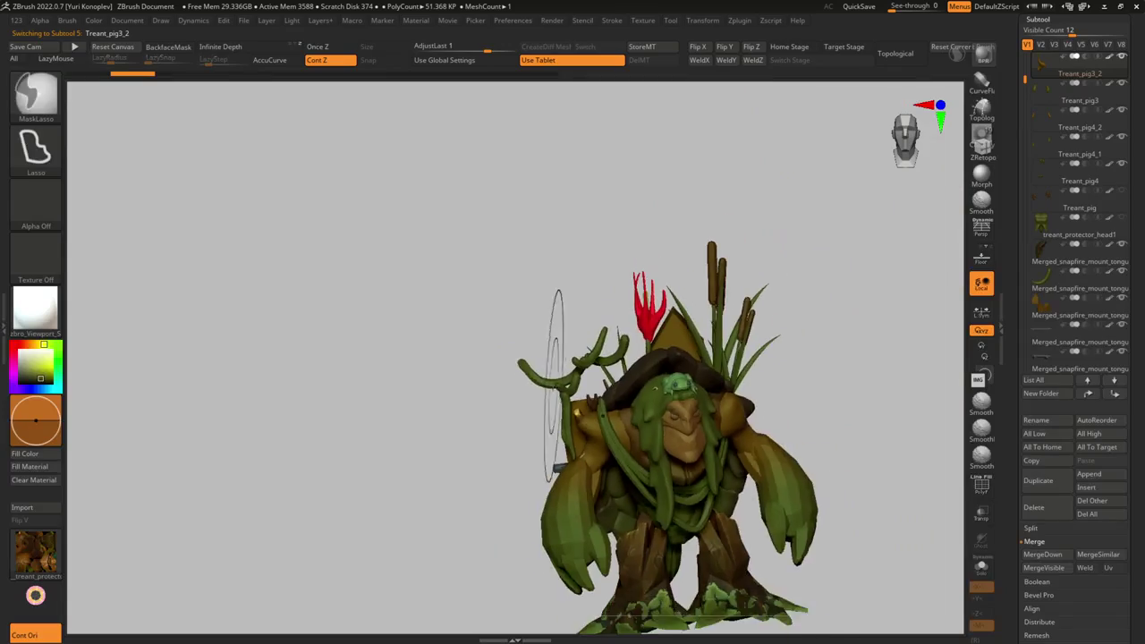
pyautogui.hotkey('ctrl', 'z')
pyautogui.press('b')
pyautogui.press('s')
pyautogui.press('h')
pyautogui.press('s')
pyautogui.hotkey('ctrl', 'z')
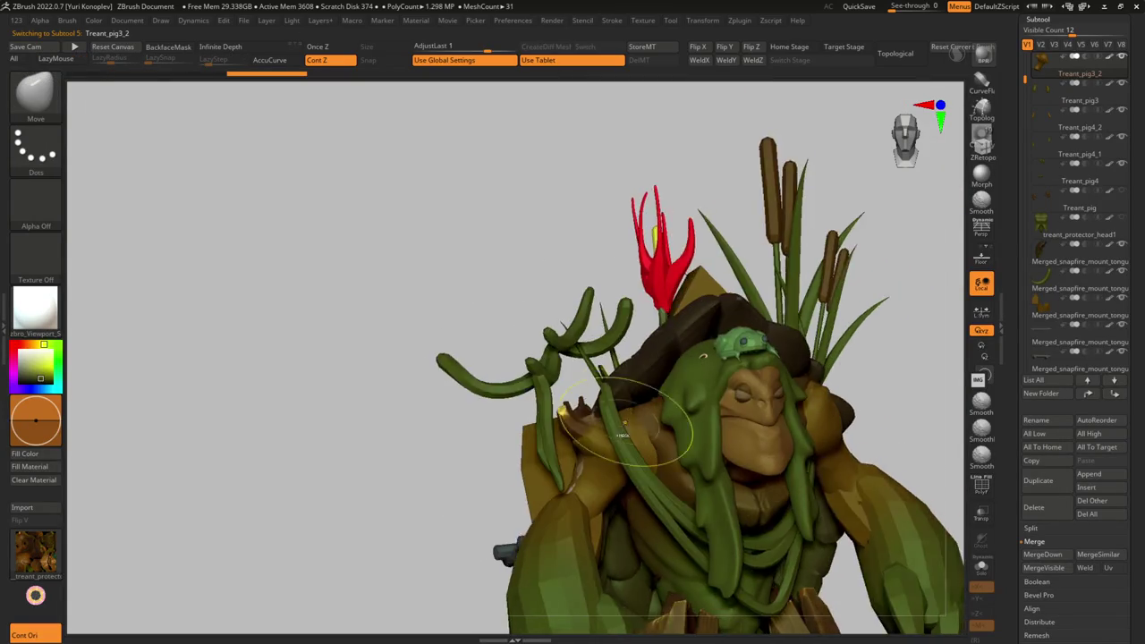
pyautogui.hotkey('ctrl', 'z')
pyautogui.hotkey('ctrl', 'z')
pyautogui.hotkey('ctrl', 'z')
# - Redo the undone steps up to a back three-quarter view with the turtle shell active
pyautogui.hotkey('ctrl', 'z')
pyautogui.hotkey('ctrl', 'shift', 'z')
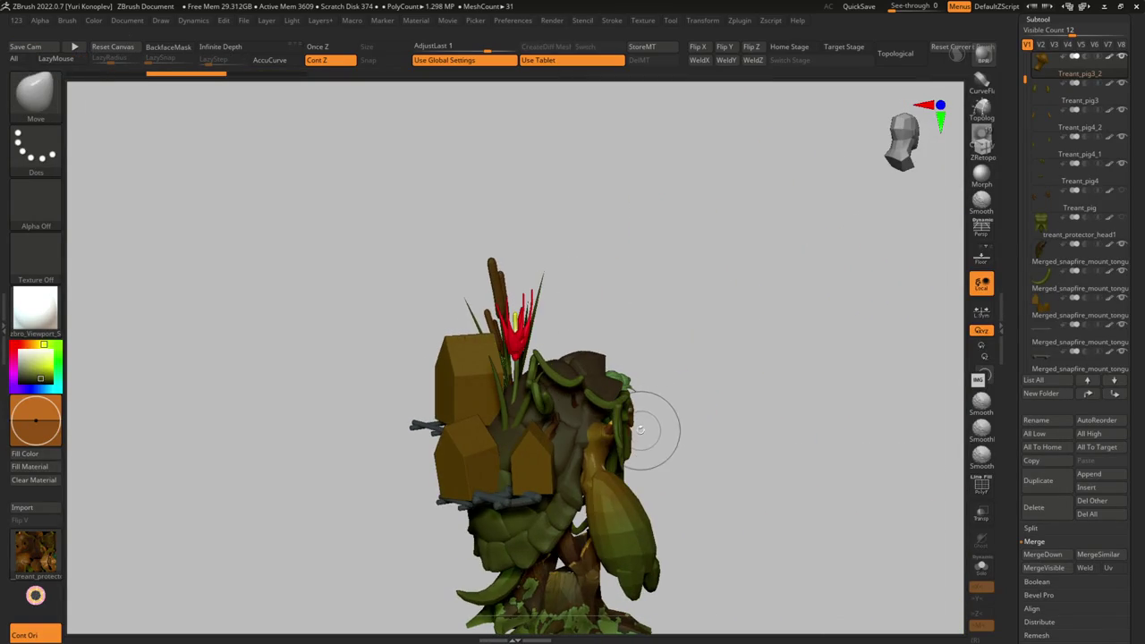
pyautogui.hotkey('ctrl', 'shift', 'z')
pyautogui.hotkey('ctrl', 'shift', 'z')
pyautogui.hotkey('ctrl', 'shift', 'z')
pyautogui.hotkey('ctrl', 'shift', 'z')
pyautogui.hotkey('ctrl', 'shift', 'z')
pyautogui.hotkey('ctrl', 'z')
pyautogui.hotkey('ctrl', 'z')
pyautogui.hotkey('ctrl', 'z')
pyautogui.hotkey('ctrl', 'shift', 'z')
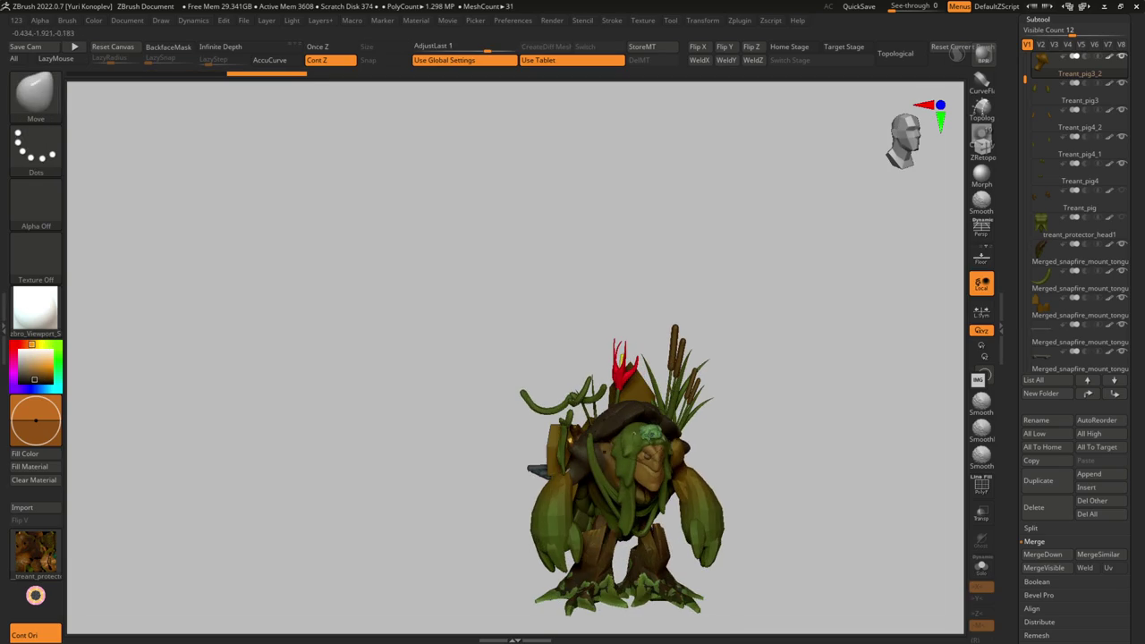
pyautogui.hotkey('ctrl', 'shift', 'z')
pyautogui.hotkey('ctrl', 'shift', 'z')
pyautogui.hotkey('ctrl', 'shift', 'z')
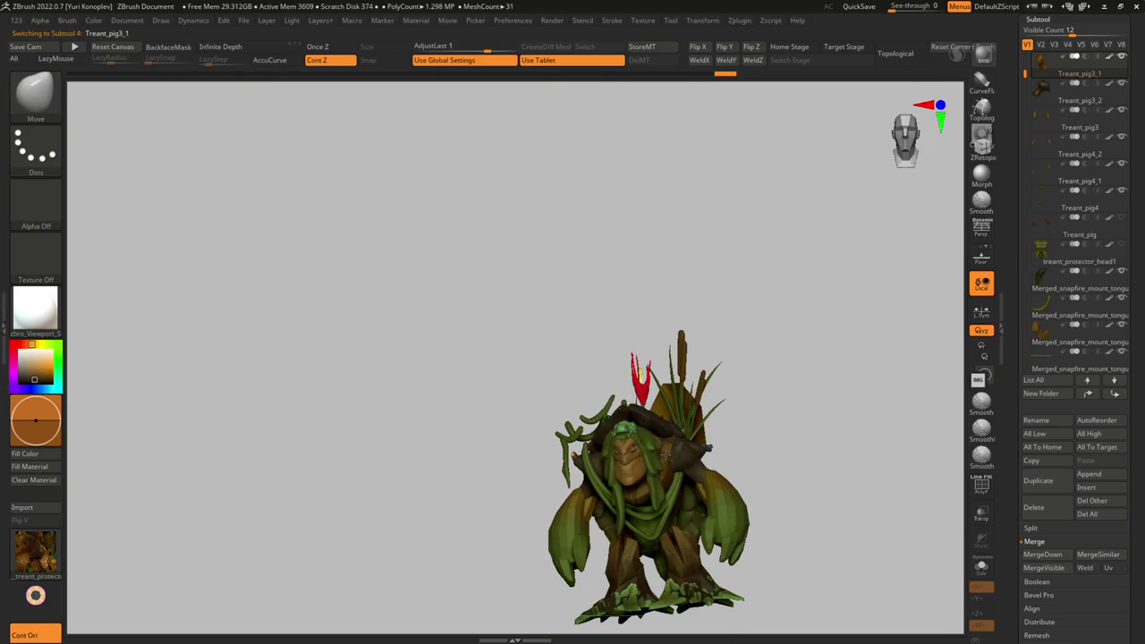
pyautogui.hotkey('ctrl', 'shift', 'z')
pyautogui.hotkey('ctrl', 'shift', 'z')
pyautogui.hotkey('ctrl', 'shift', 'z')
pyautogui.hotkey('ctrl', 'shift', 'z')
pyautogui.hotkey('ctrl', 'shift', 'z')
pyautogui.hotkey('ctrl', 'shift', 'z')
pyautogui.hotkey('ctrl', 'shift', 'z')
pyautogui.hotkey('ctrl', 'shift', 'z')
pyautogui.hotkey('ctrl', 'shift', 'z')
pyautogui.hotkey('ctrl', 'shift', 'z')
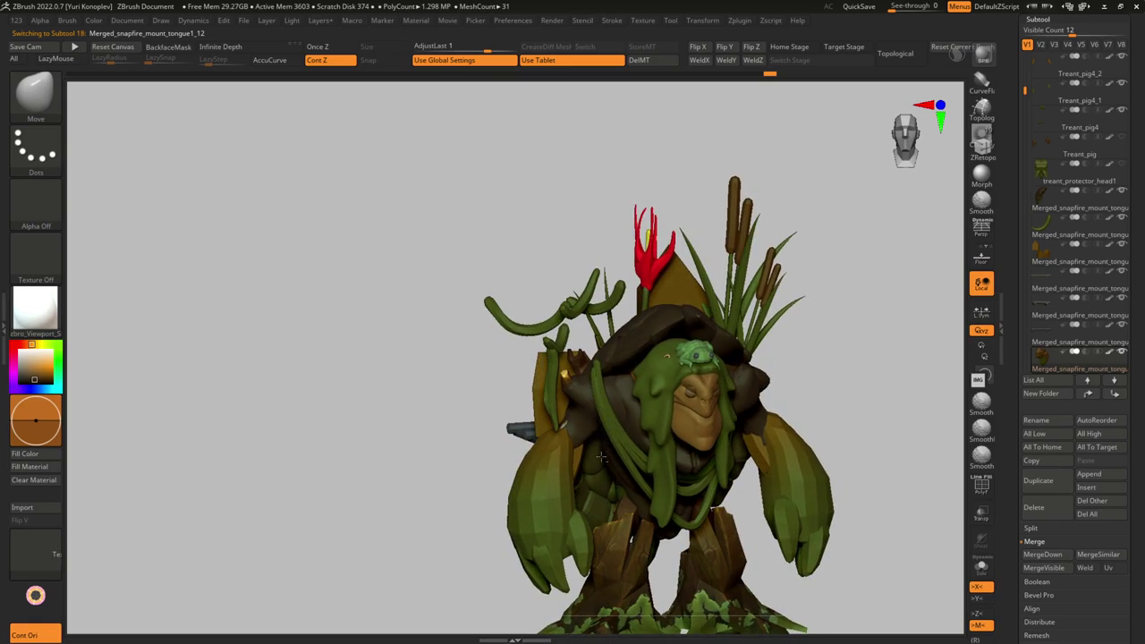
pyautogui.hotkey('ctrl', 'shift', 'z')
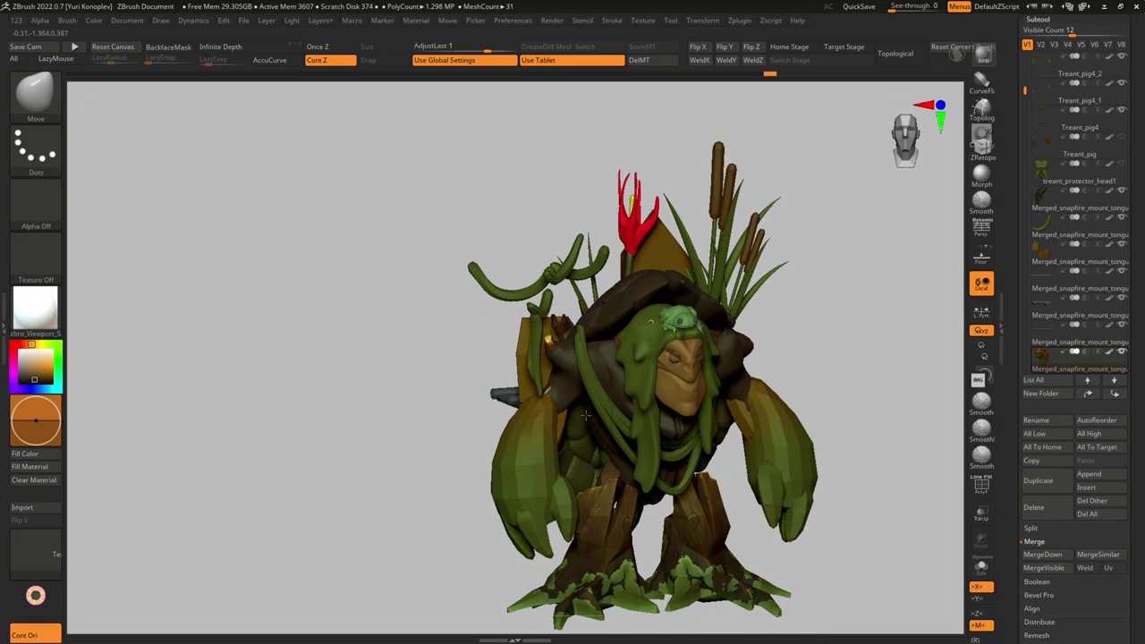
pyautogui.hotkey('ctrl', 'shift', 'z')
pyautogui.hotkey('ctrl', 'shift', 'z')
pyautogui.hotkey('ctrl', 'shift', 'z')
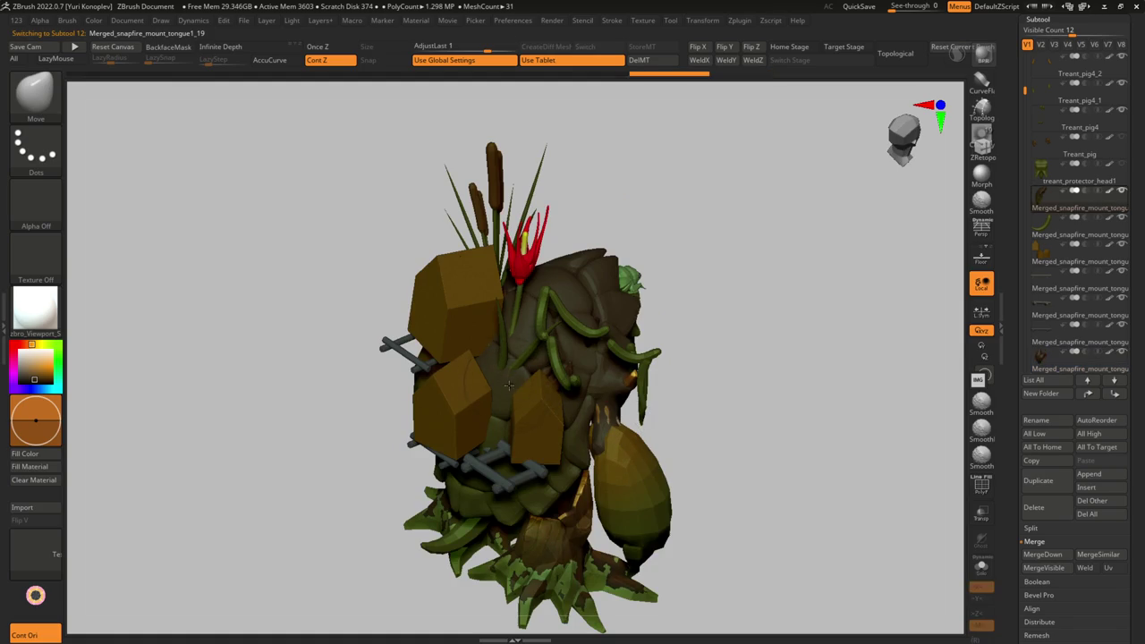
pyautogui.hotkey('ctrl', 'shift', 'z')
pyautogui.hotkey('ctrl', 'shift', 'z')
# - Show the turtle shell alone at a lower frontal view, undoing part of the carved cracks
pyautogui.hotkey('ctrl', 'shift', 'z')
pyautogui.hotkey('ctrl', 'shift', 'z')
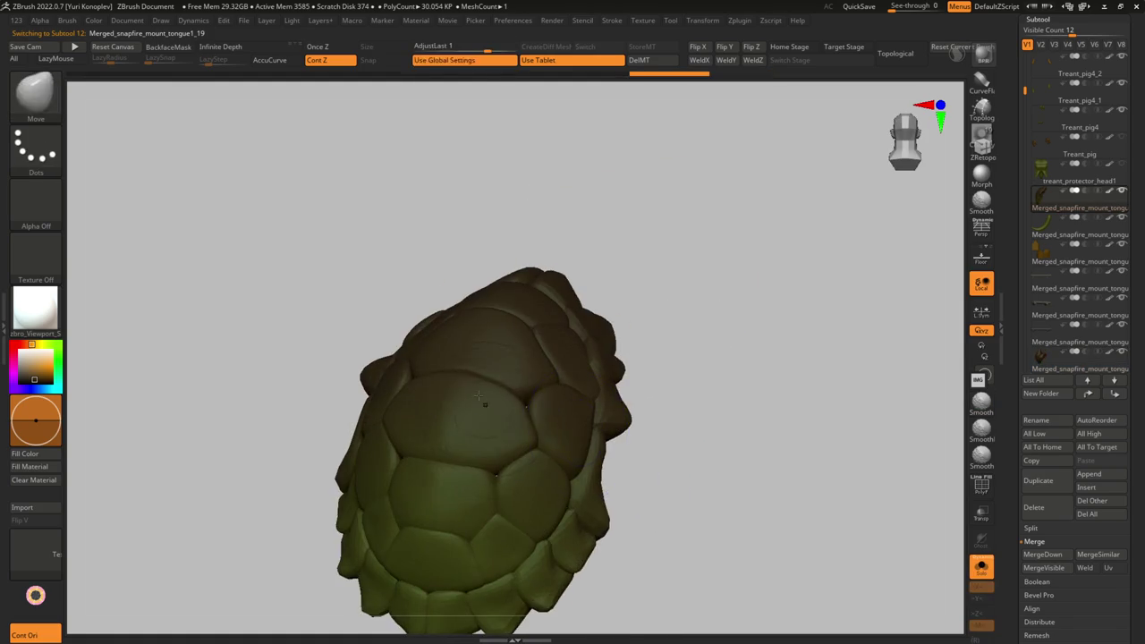
pyautogui.hotkey('ctrl', 'shift', 'z')
pyautogui.hotkey('ctrl', 'shift', 'z')
pyautogui.hotkey('ctrl', 'shift', 'z')
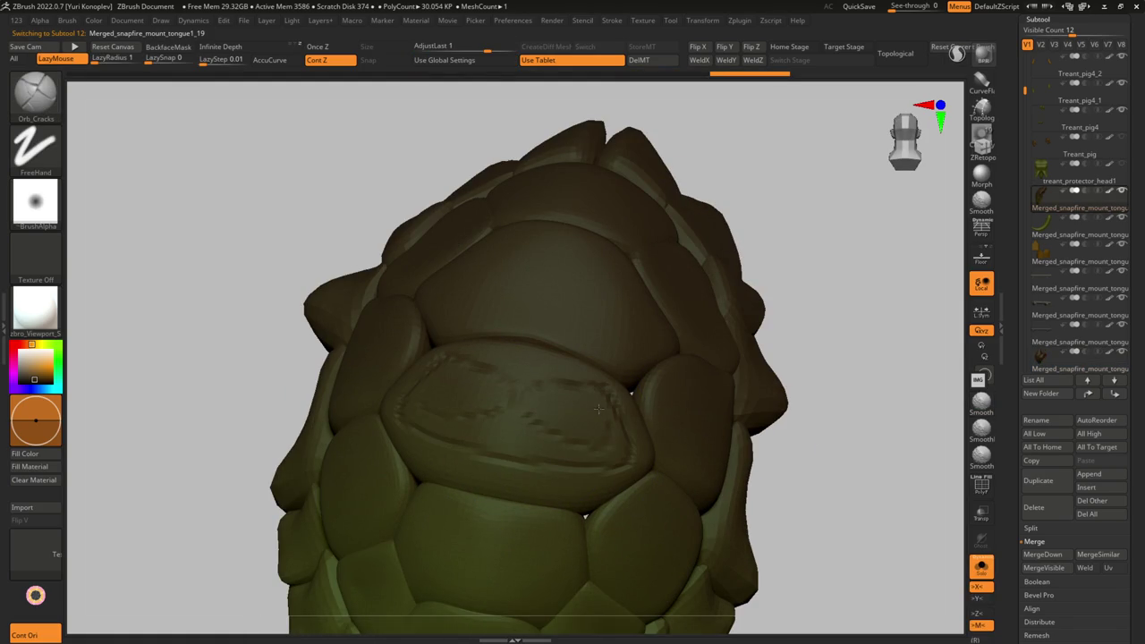
pyautogui.hotkey('ctrl', 'shift', 'z')
pyautogui.hotkey('ctrl', 'shift', 'z')
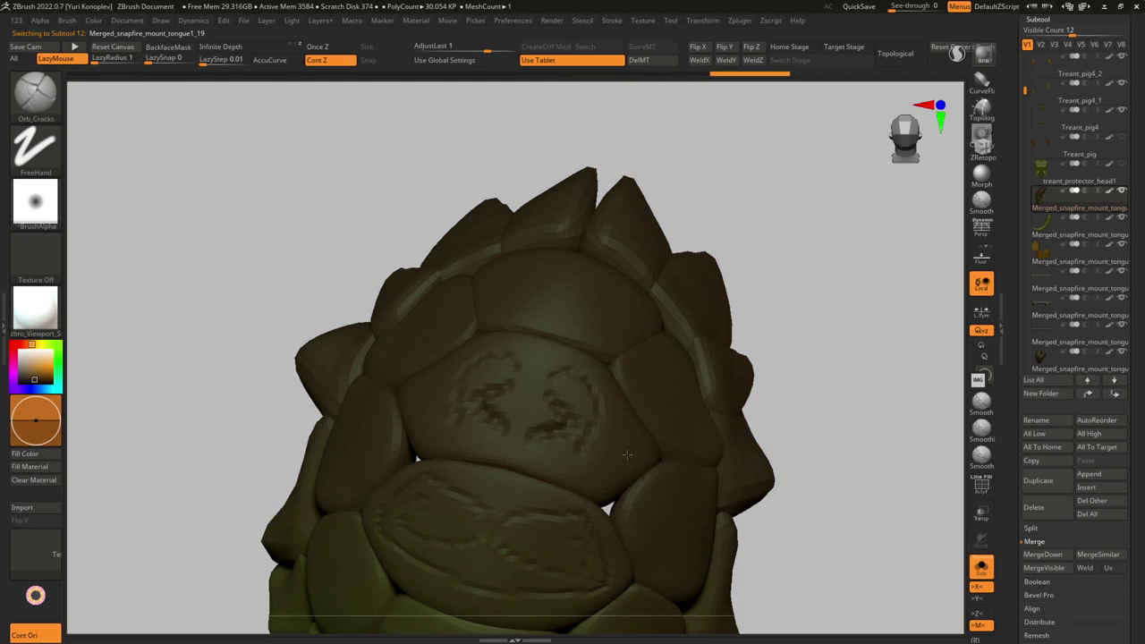
pyautogui.hotkey('ctrl', 'z')
pyautogui.hotkey('ctrl', 'z')
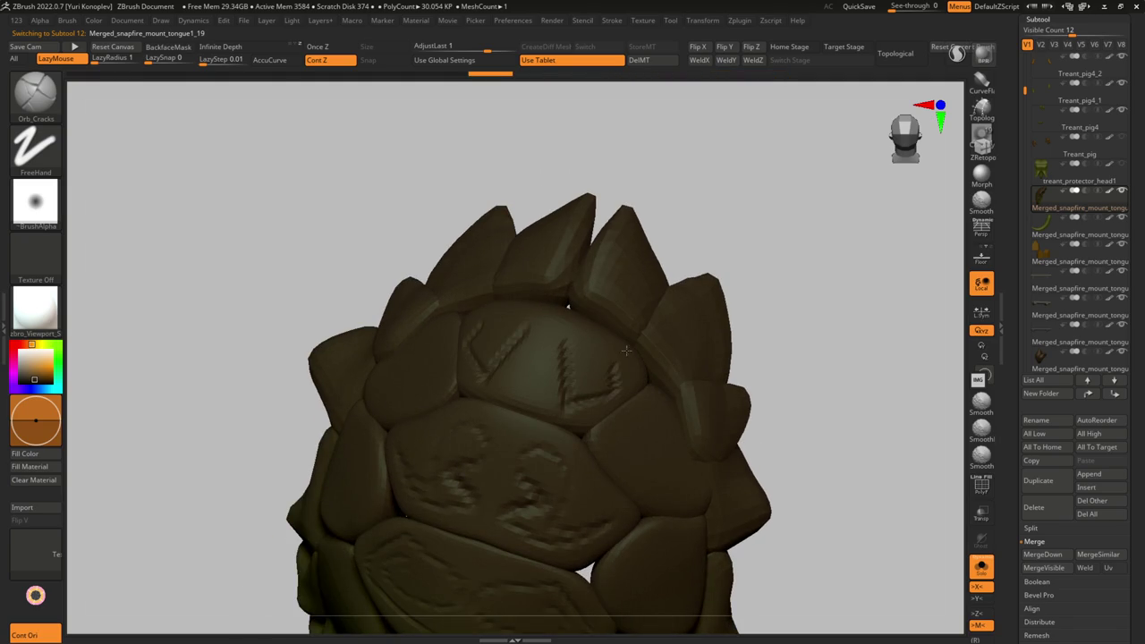
pyautogui.moveTo(543, 392); pyautogui.dragTo(595, 344, button='right')
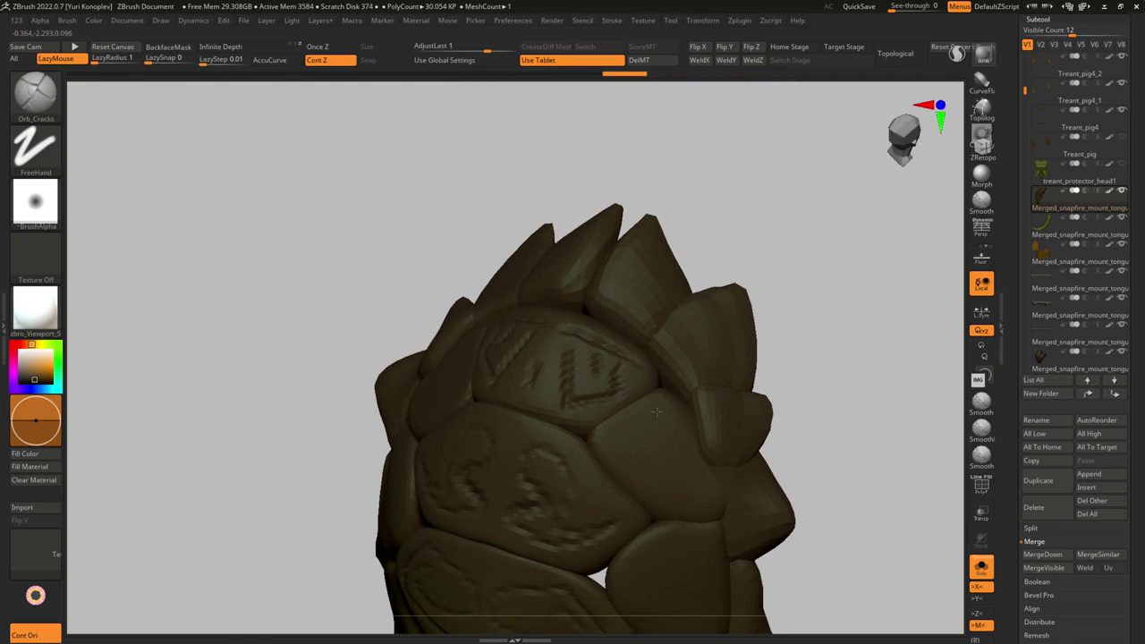
# - Step forward to a side view of the full treant, then undo back to the solo shell
pyautogui.hotkey('ctrl', 'shift', 'z')
pyautogui.hotkey('ctrl', 'shift', 'z')
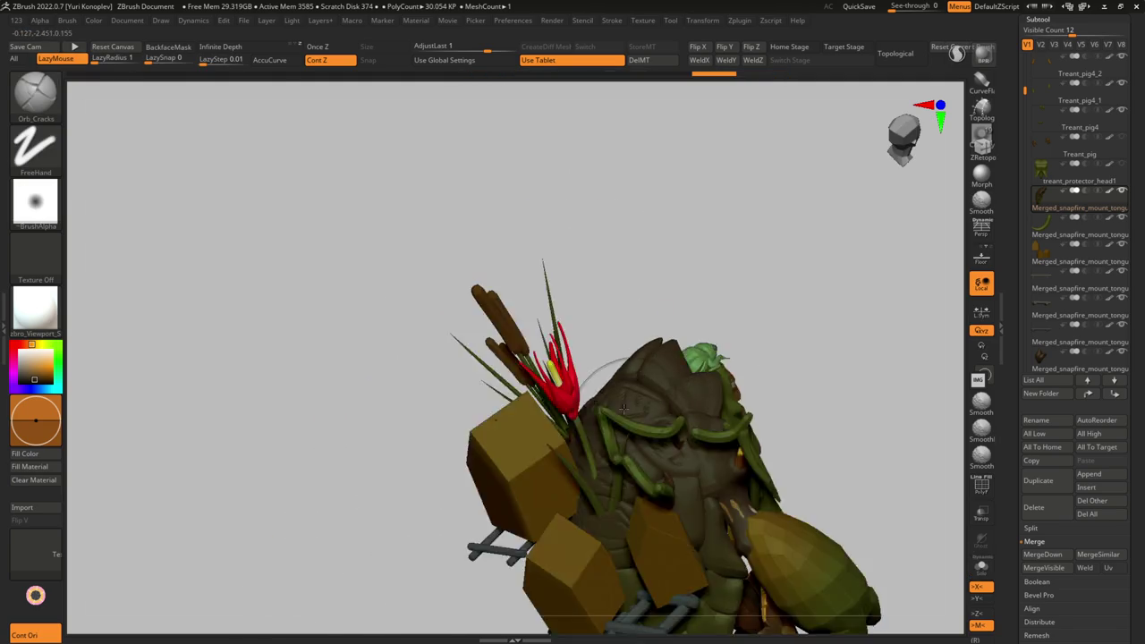
pyautogui.hotkey('ctrl', 'shift', 'z')
pyautogui.hotkey('ctrl', 'shift', 'z')
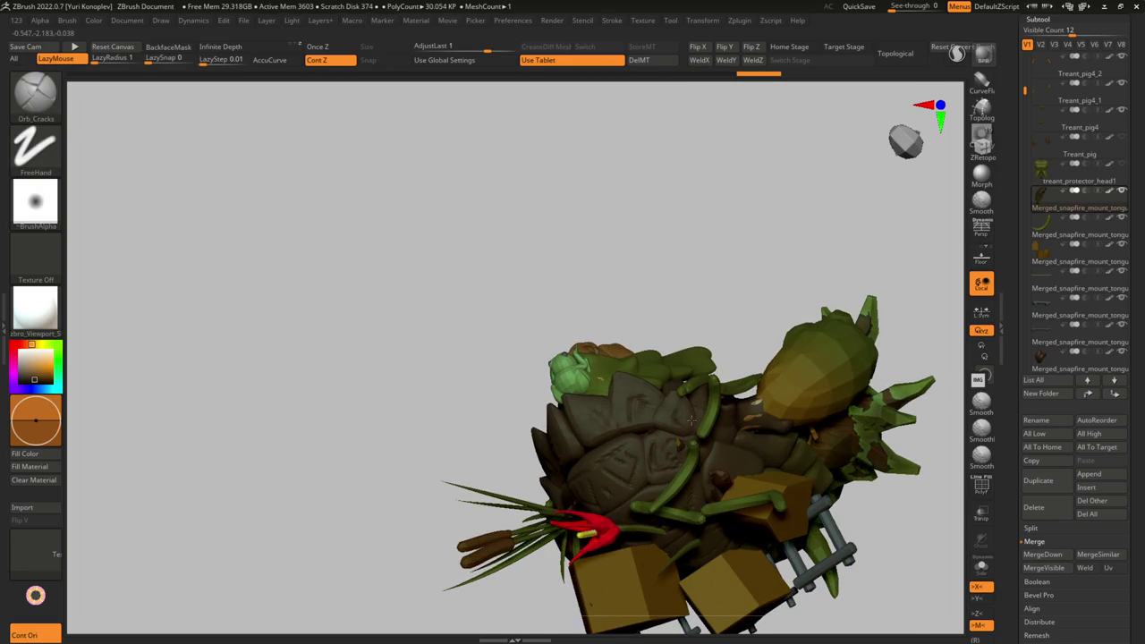
pyautogui.hotkey('ctrl', 'shift', 'z')
pyautogui.hotkey('ctrl', 'shift', 'z')
pyautogui.hotkey('ctrl', 'shift', 'z')
pyautogui.hotkey('ctrl', 'shift', 'z')
pyautogui.hotkey('ctrl', 'z')
pyautogui.hotkey('ctrl', 'z')
pyautogui.hotkey('ctrl', 'z')
pyautogui.hotkey('ctrl', 'z')
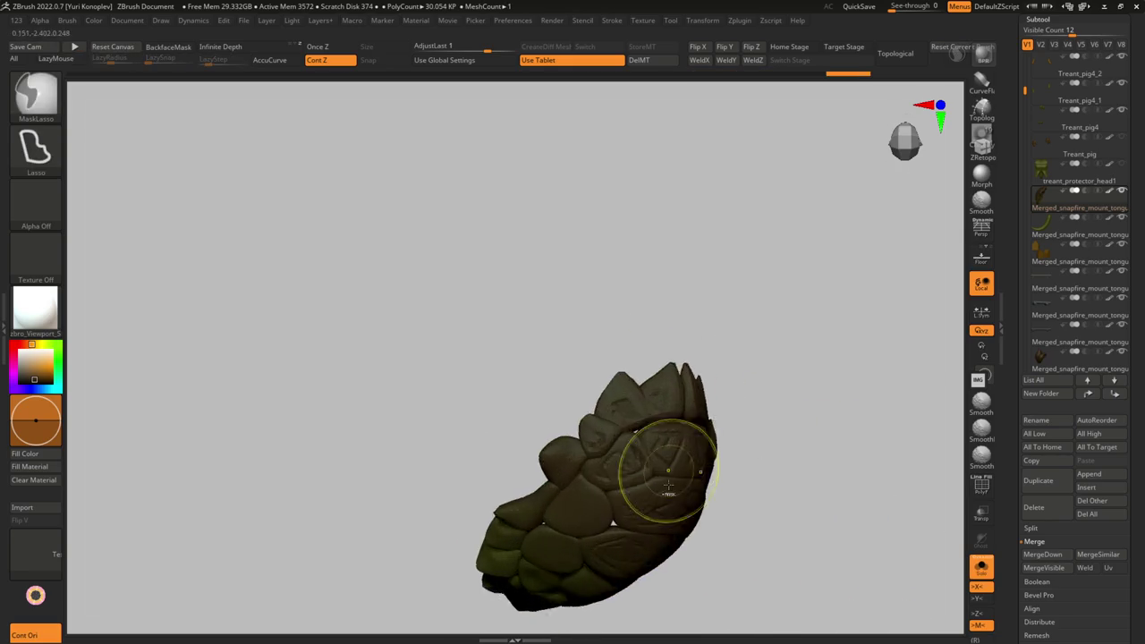
pyautogui.hotkey('ctrl', 'z')
pyautogui.hotkey('ctrl', 'z')
pyautogui.hotkey('ctrl', 'z')
pyautogui.hotkey('ctrl', 'z')
pyautogui.hotkey('ctrl', 'z')
pyautogui.hotkey('ctrl', 'z')
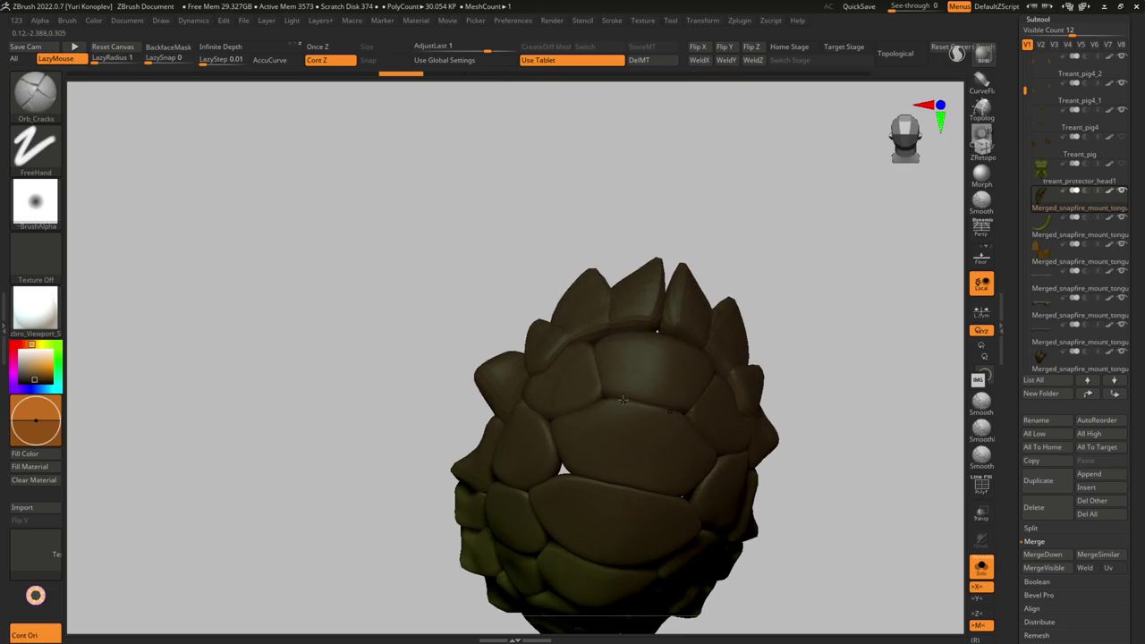
# - Turn on dynamic subdivision and orbit the shell to inspect it from several angles
pyautogui.press('g')
pyautogui.press('g')
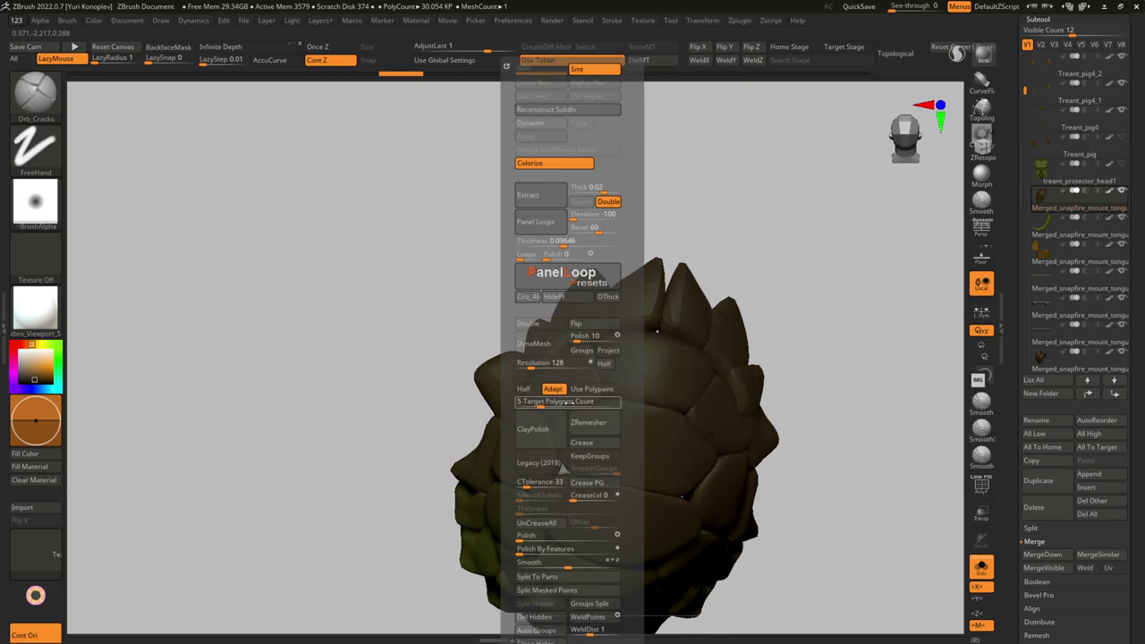
pyautogui.click(549, 125)
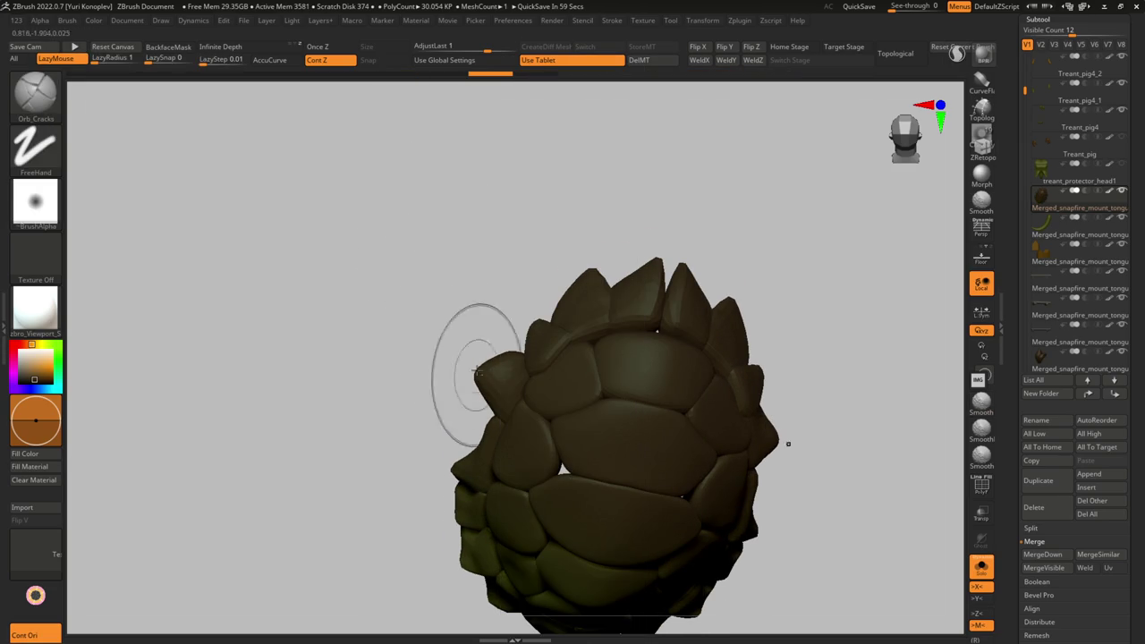
pyautogui.moveTo(435, 332); pyautogui.dragTo(441, 317)
pyautogui.moveTo(399, 375); pyautogui.dragTo(501, 295)
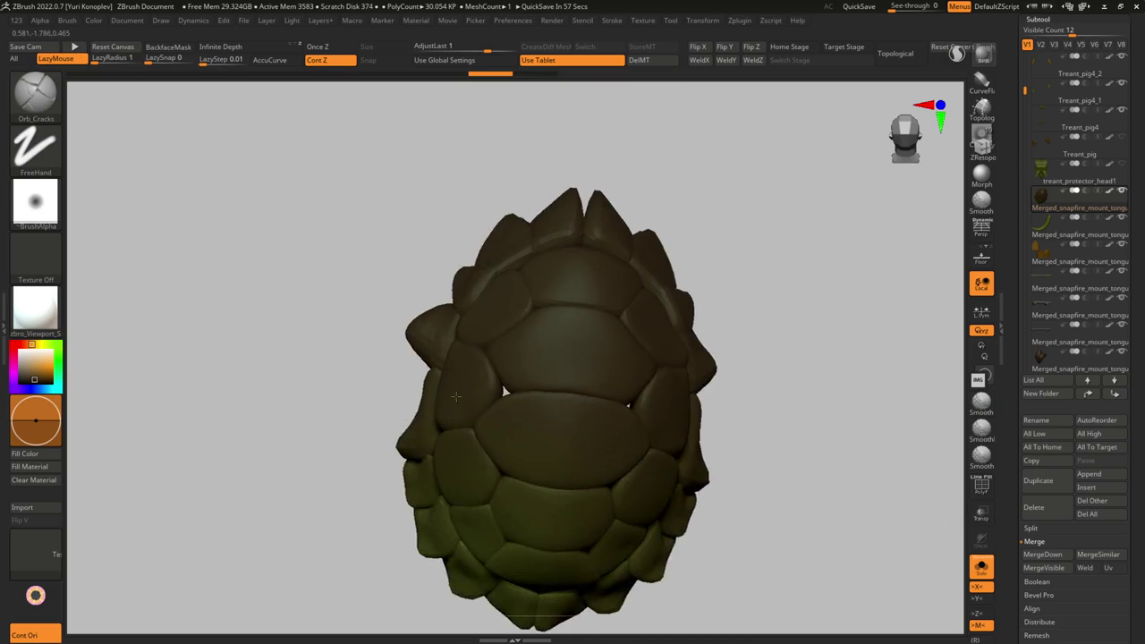
pyautogui.press('g')
pyautogui.moveTo(420, 357); pyautogui.dragTo(409, 382)
pyautogui.press('l')
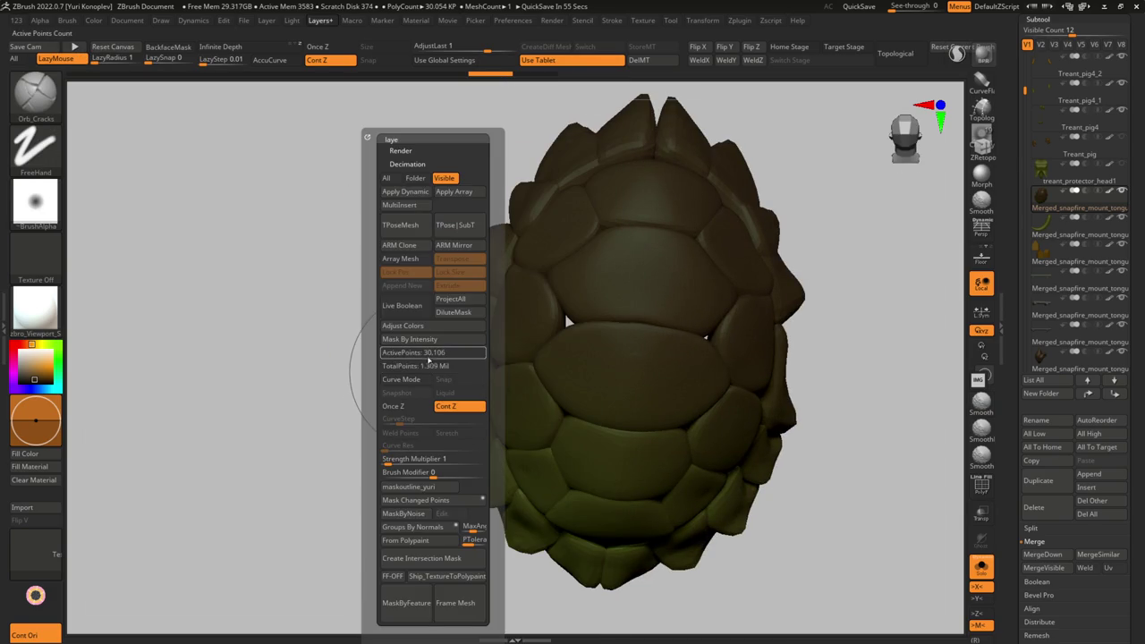
pyautogui.moveTo(431, 332); pyautogui.dragTo(475, 361)
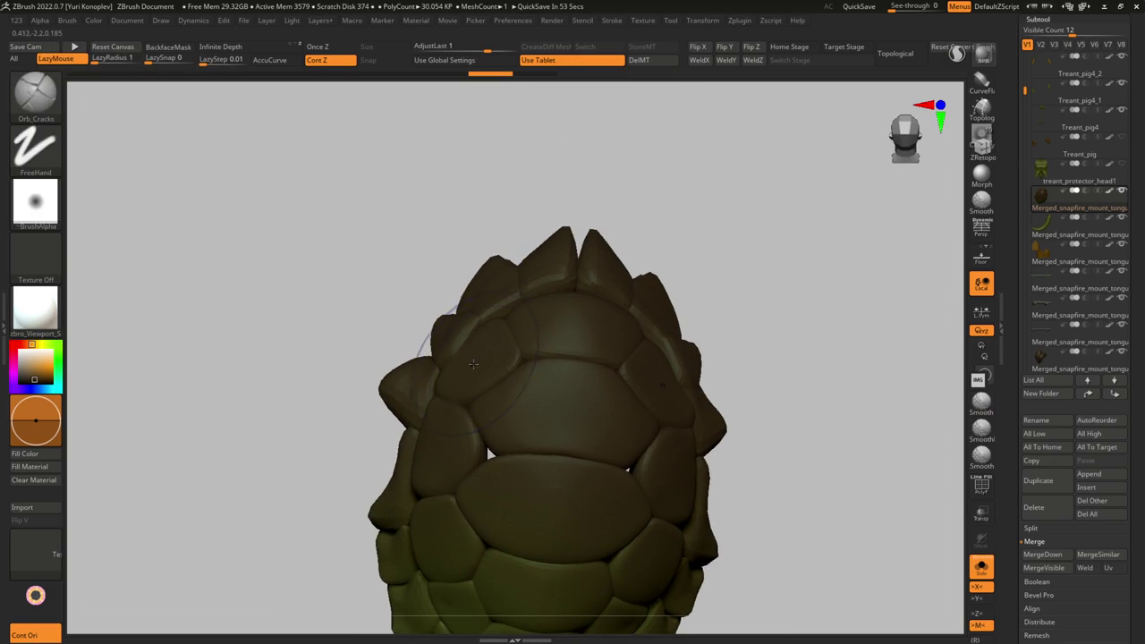
# - Toggle dynamic subdivision off and on with Polyframe shown, inspecting the shell's top spikes
pyautogui.press('g')
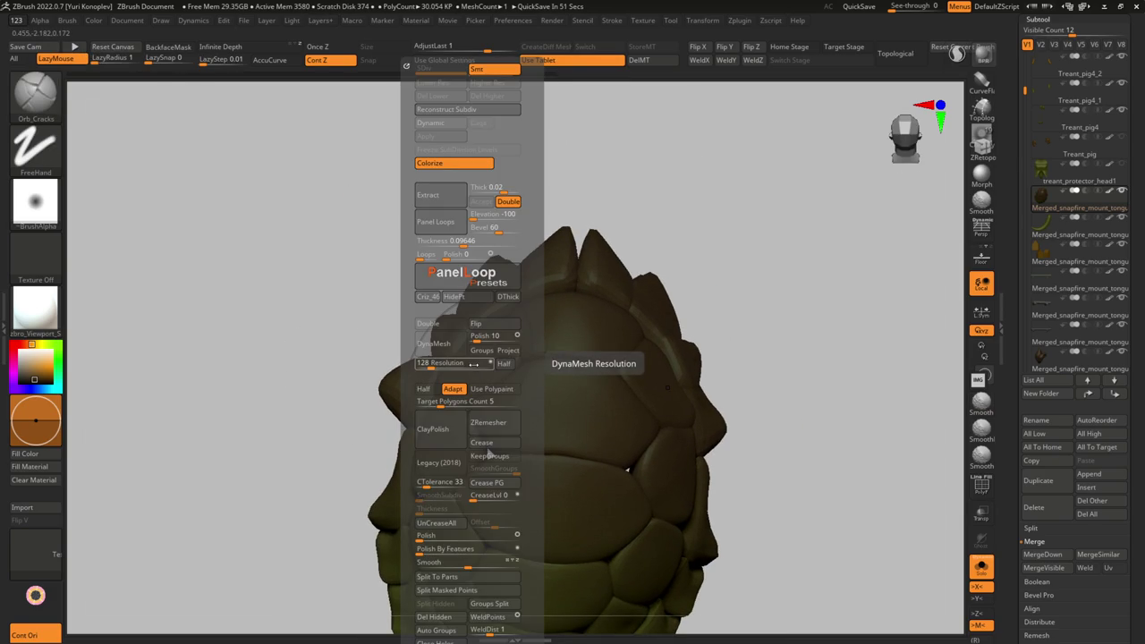
pyautogui.click(440, 123)
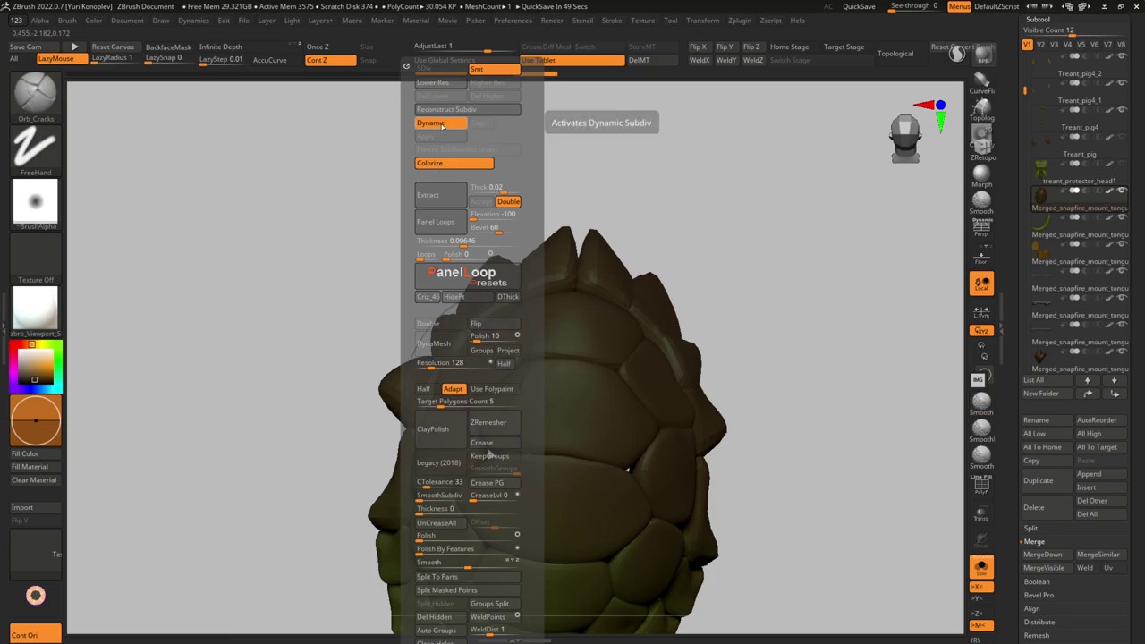
pyautogui.click(441, 125)
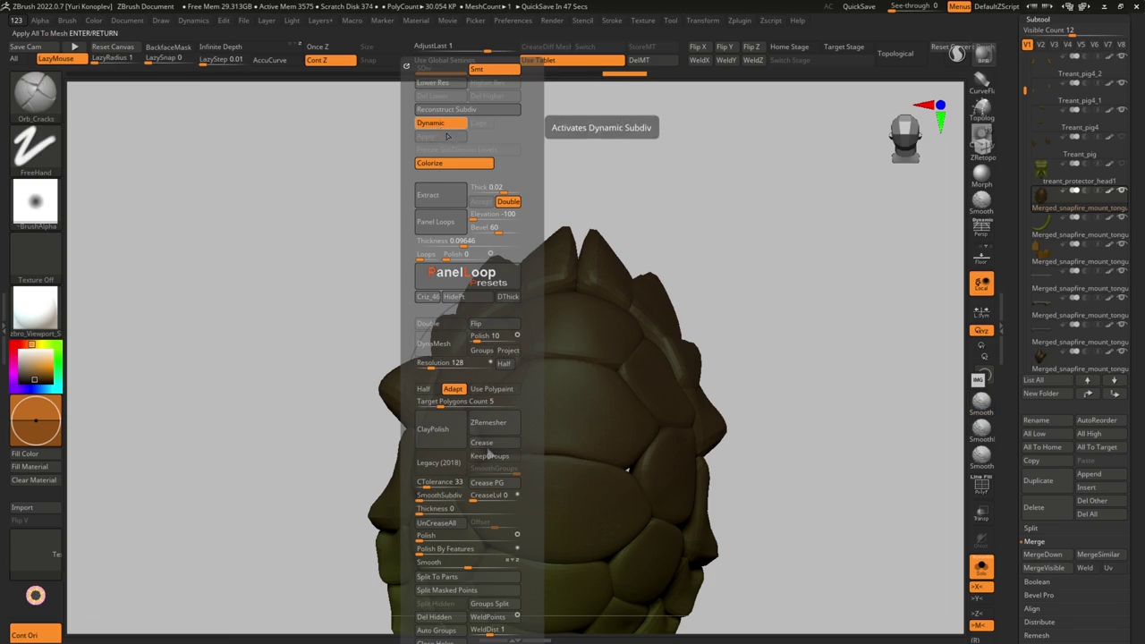
pyautogui.hotkey('shift', 'f')
pyautogui.keyDown('alt'); pyautogui.moveTo(572, 269); pyautogui.dragTo(605, 316); pyautogui.keyUp('alt')
pyautogui.press('g')
pyautogui.click(562, 124)
pyautogui.moveTo(746, 289)
pyautogui.mouseDown()
pyautogui.moveTo(564, 360)
pyautogui.moveTo(511, 296)
pyautogui.moveTo(465, 352)
pyautogui.moveTo(746, 281)
pyautogui.mouseUp()
# - Unhide the shell's hidden parts, show all other treant parts, and select the red face strands
pyautogui.keyDown('ctrl'); pyautogui.keyDown('shift'); pyautogui.click(783, 338); pyautogui.keyUp('shift'); pyautogui.keyUp('ctrl')
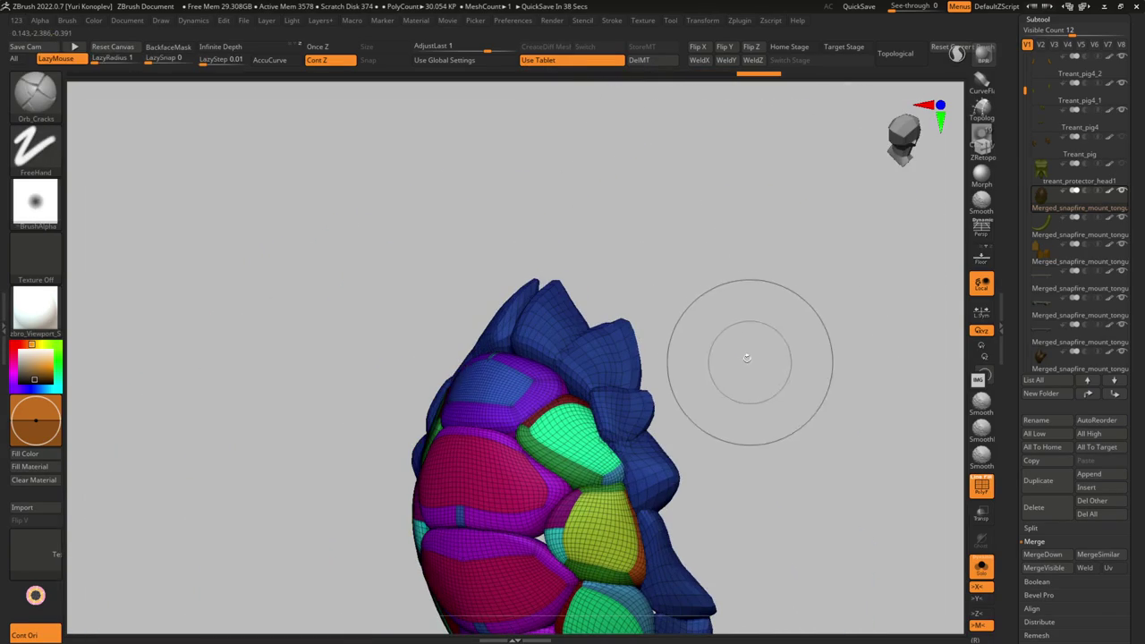
pyautogui.press('g')
pyautogui.press('shift')
pyautogui.hotkey('shift', 'ctrl', 's')
pyautogui.keyDown('alt'); pyautogui.click(501, 411); pyautogui.keyUp('alt')
pyautogui.press('d')
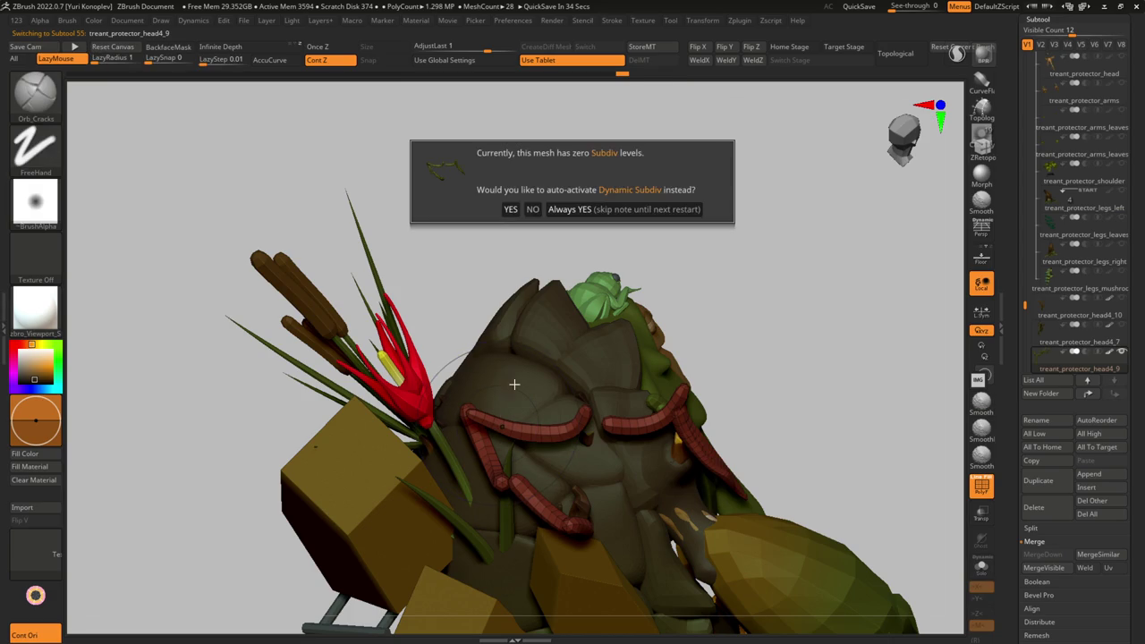
pyautogui.click(627, 213)
# - Select the green vine strands and treant_protector_head4_9, then frame the whole treant from the front
pyautogui.keyDown('alt'); pyautogui.click(549, 340); pyautogui.keyUp('alt')
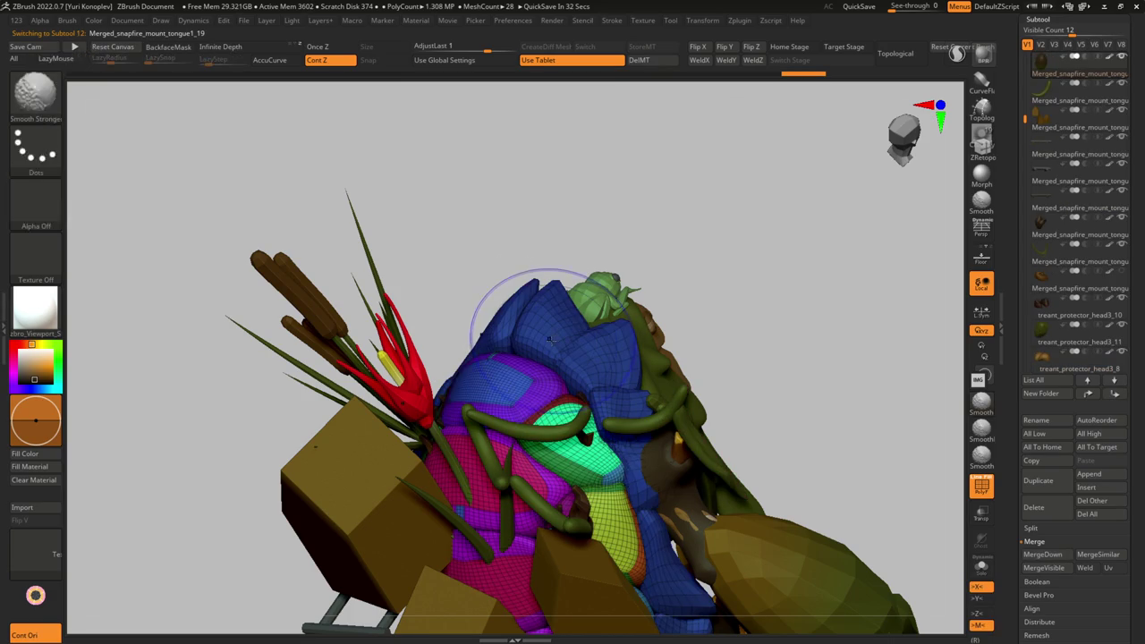
pyautogui.press('g')
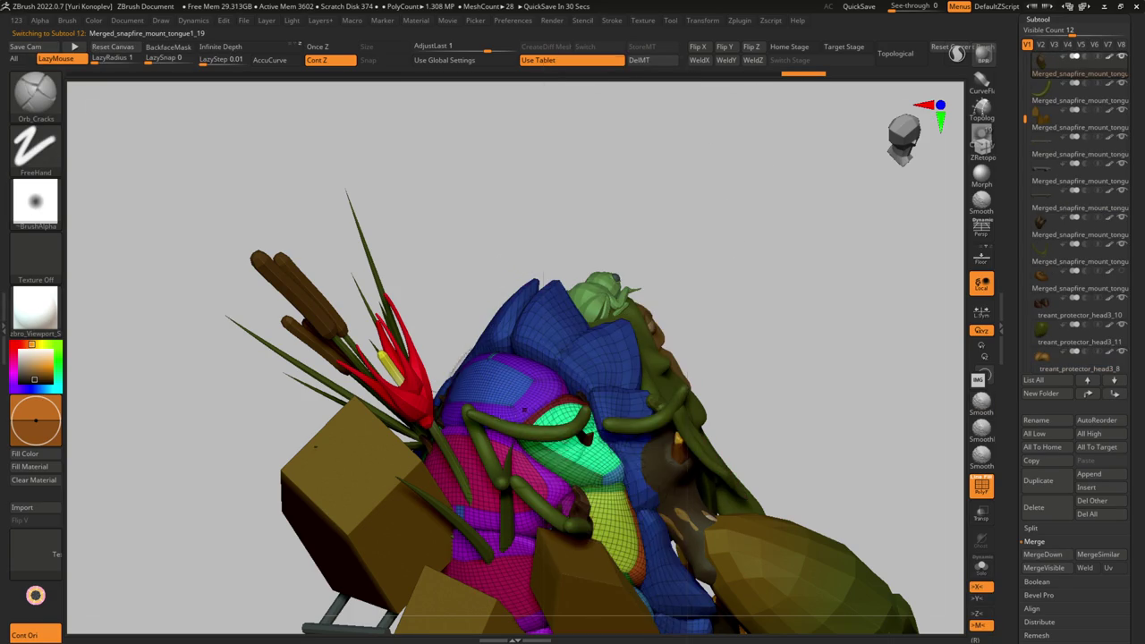
pyautogui.keyDown('alt'); pyautogui.click(486, 485); pyautogui.keyUp('alt')
pyautogui.moveTo(485, 486); pyautogui.dragTo(465, 371)
pyautogui.keyDown('ctrl'); pyautogui.moveTo(464, 372); pyautogui.dragTo(481, 400, button='right'); pyautogui.keyUp('ctrl')
pyautogui.scroll(3, 492, 452)
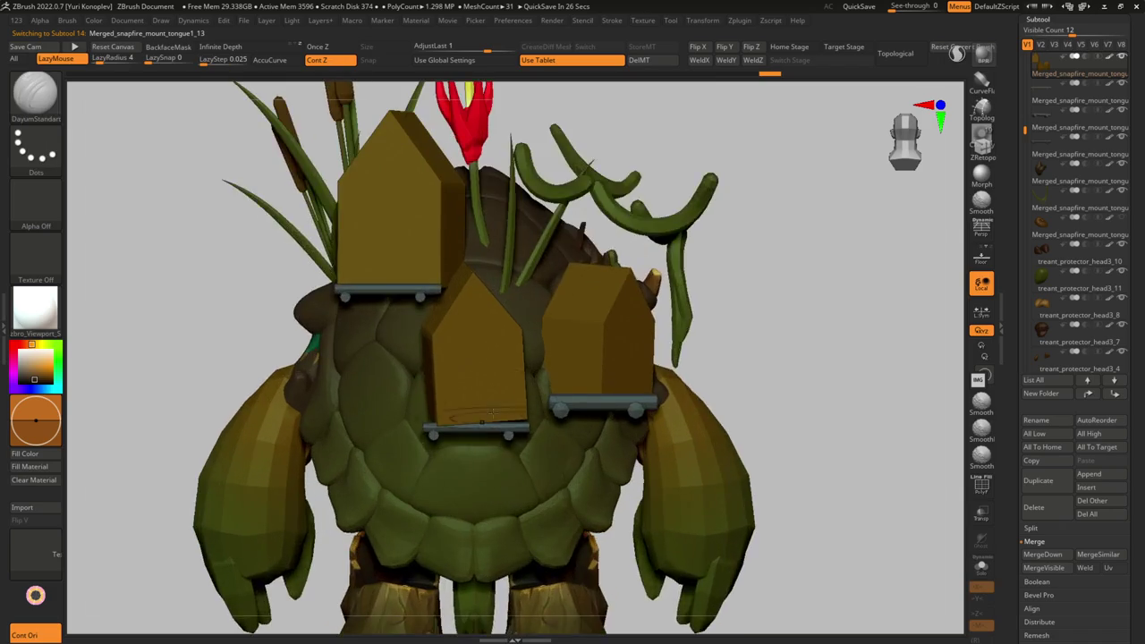
# - Select the middle birdhouse with the Transpose gizmo and adjust its shape and placement
pyautogui.press('w')
pyautogui.scroll(-5, 492, 403)
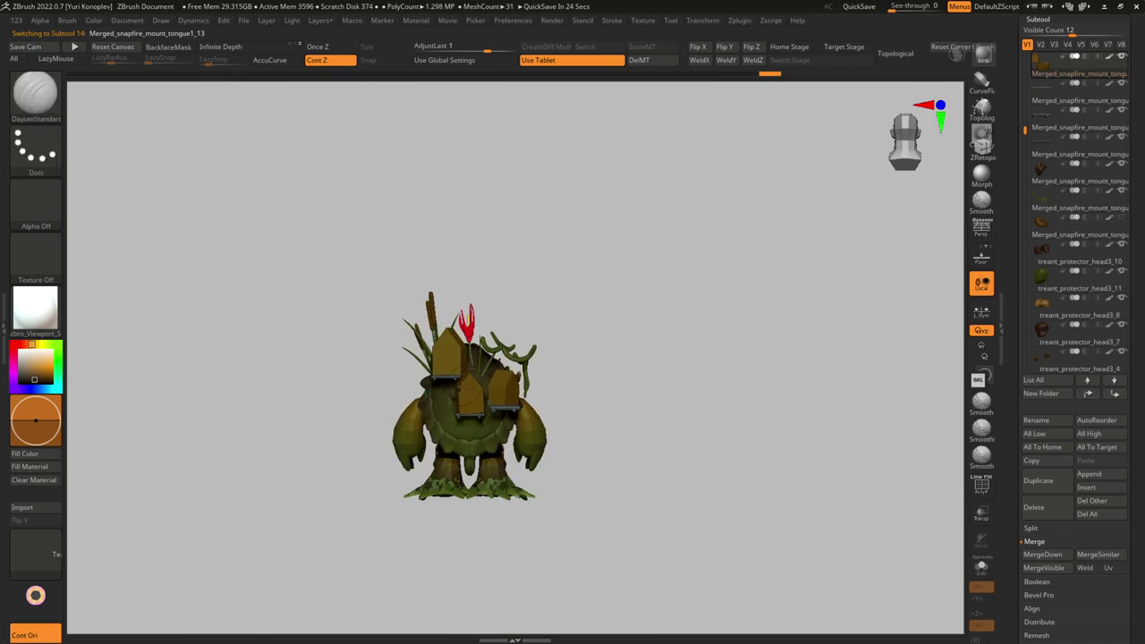
pyautogui.scroll(3, 501, 395)
pyautogui.keyDown('alt'); pyautogui.click(502, 394); pyautogui.keyUp('alt')
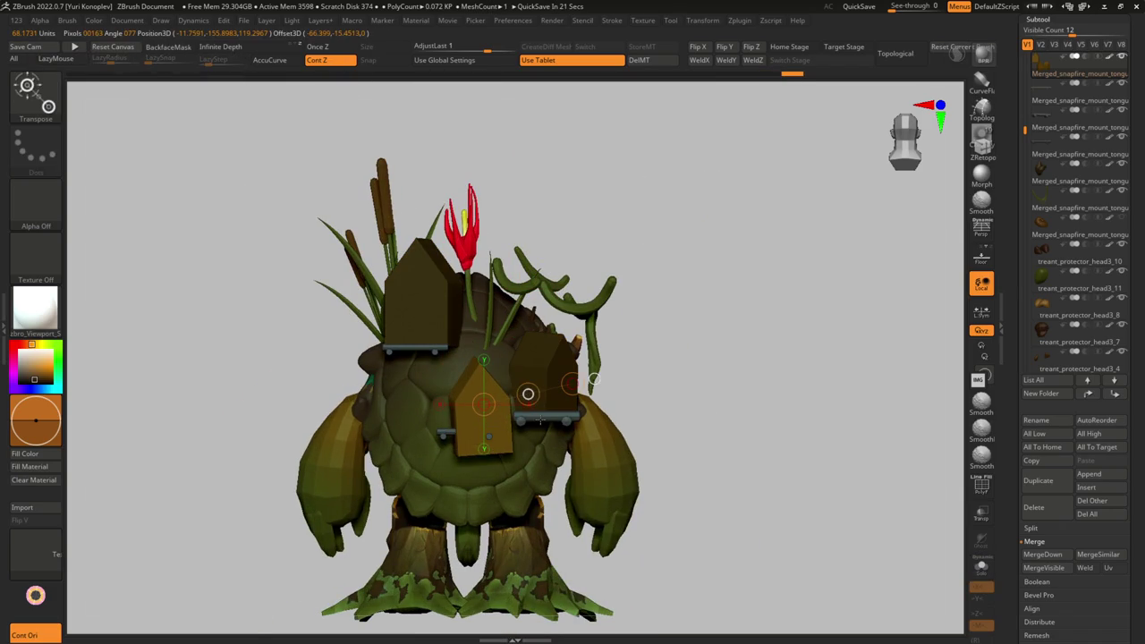
pyautogui.scroll(-5, 458, 423)
pyautogui.moveTo(441, 511); pyautogui.dragTo(427, 470)
pyautogui.scroll(3, 499, 426)
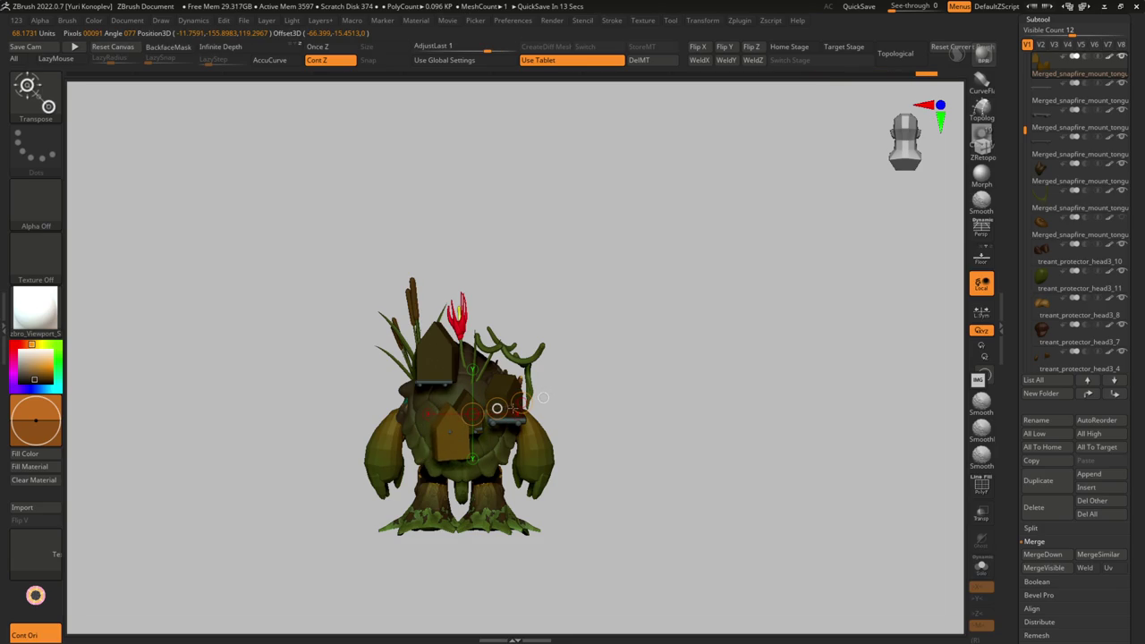
pyautogui.moveTo(509, 414); pyautogui.dragTo(540, 401, button='right')
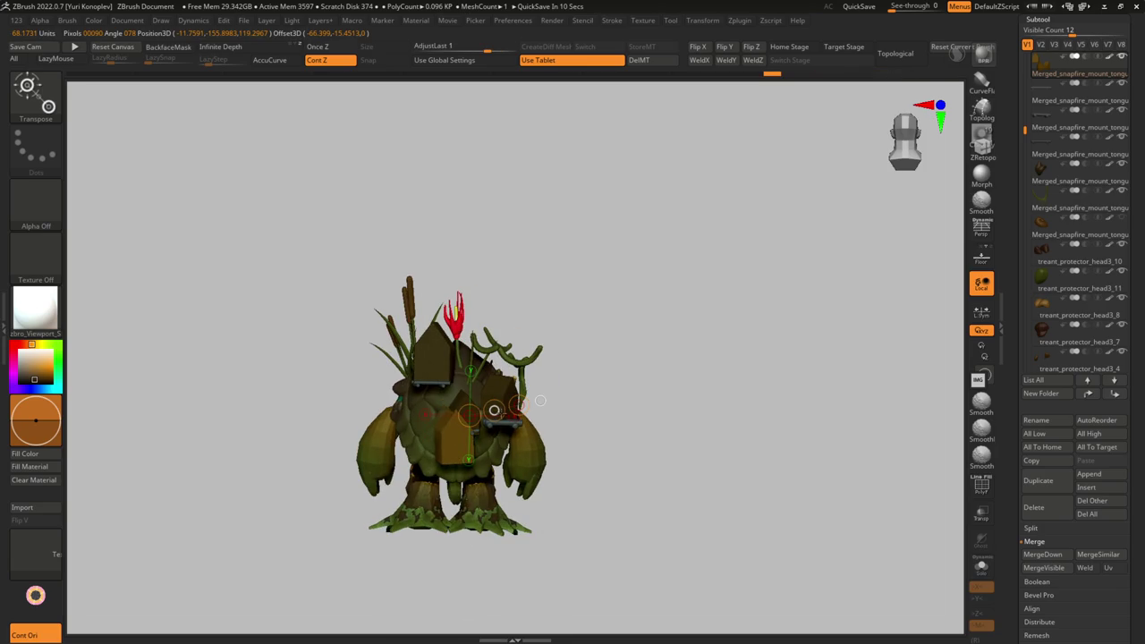
# - Orbit from a top-down view to a high back view to check the birdhouse
pyautogui.scroll(-3, 572, 421)
pyautogui.moveTo(587, 422)
pyautogui.mouseDown(button='right')
pyautogui.moveTo(570, 388)
pyautogui.moveTo(577, 472)
pyautogui.moveTo(545, 519)
pyautogui.mouseUp(button='right')
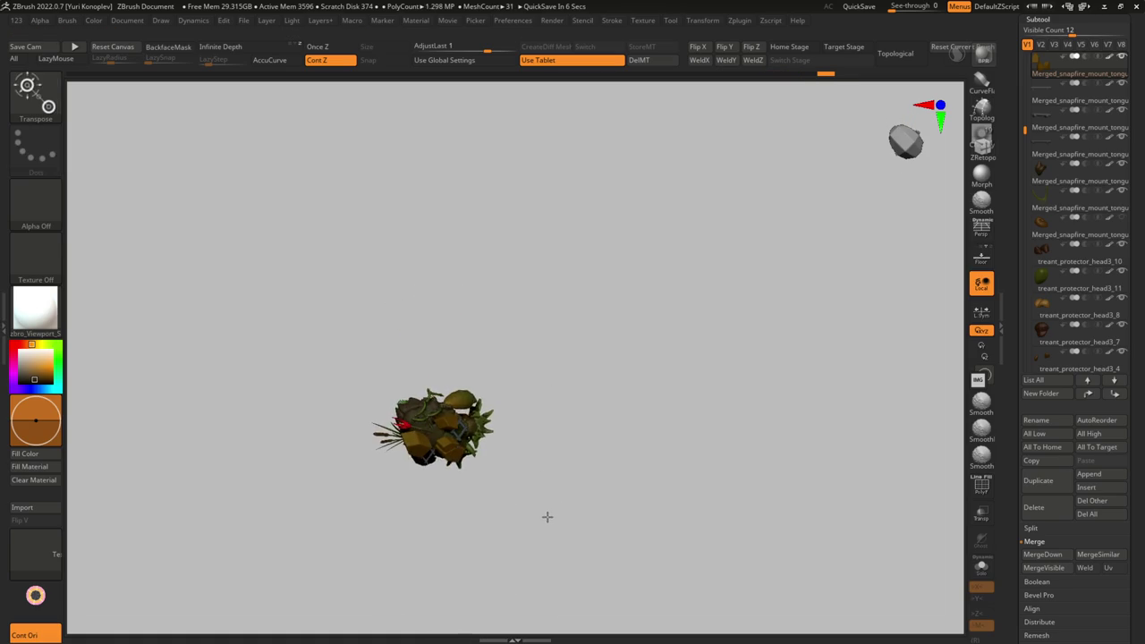
pyautogui.moveTo(545, 478)
pyautogui.mouseDown(button='right')
pyautogui.moveTo(553, 412)
pyautogui.moveTo(536, 412)
pyautogui.mouseUp(button='right')
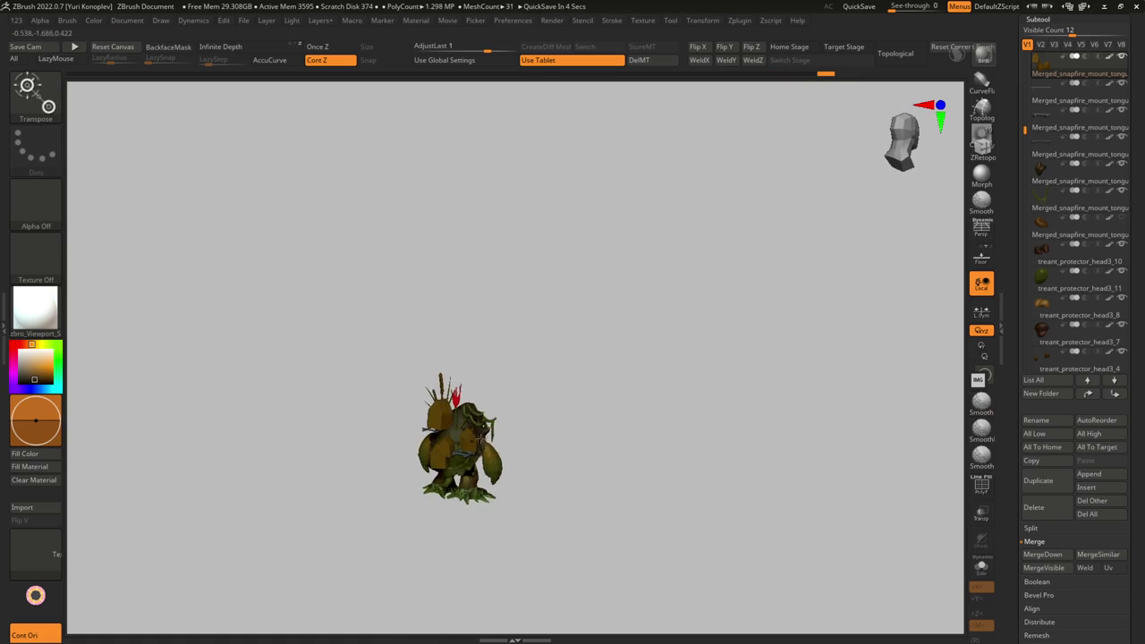
pyautogui.scroll(5, 519, 394)
pyautogui.scroll(-1, 494, 376)
pyautogui.moveTo(494, 364)
pyautogui.mouseDown(button='right')
pyautogui.moveTo(521, 379)
pyautogui.moveTo(537, 459)
pyautogui.moveTo(472, 373)
pyautogui.moveTo(500, 419)
pyautogui.moveTo(489, 408)
pyautogui.moveTo(475, 428)
pyautogui.mouseUp(button='right')
pyautogui.scroll(-3, 514, 433)
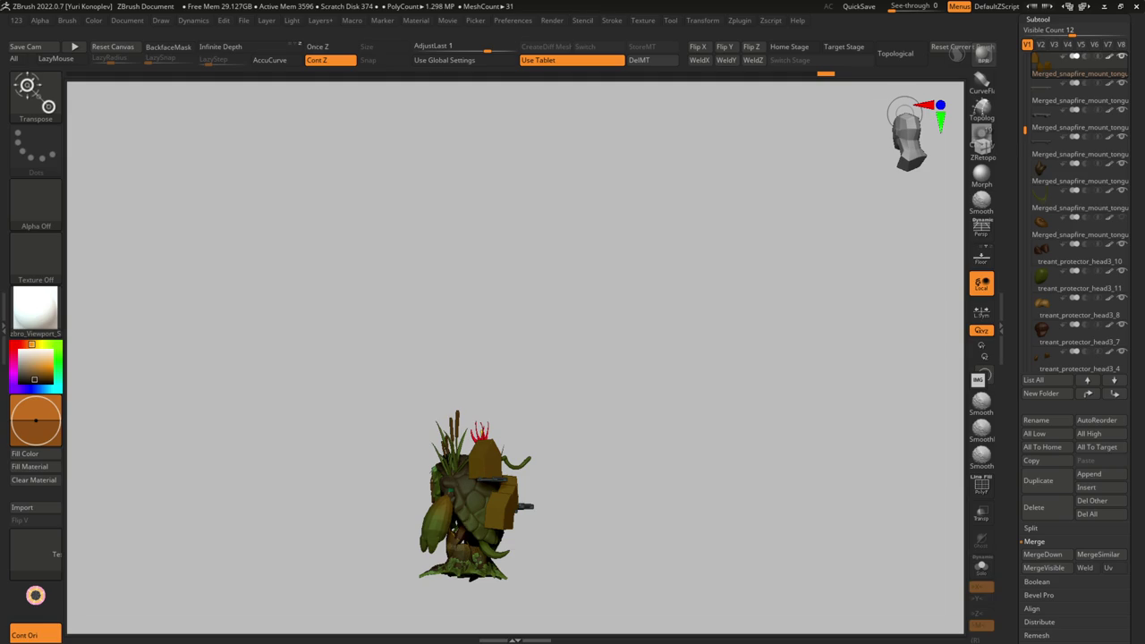
pyautogui.scroll(-3, 1073, 224)
pyautogui.moveTo(626, 431)
pyautogui.mouseDown()
pyautogui.moveTo(473, 431)
pyautogui.moveTo(501, 431)
pyautogui.mouseUp()
pyautogui.scroll(5, 500, 448)
pyautogui.click(981, 566)
pyautogui.keyDown('alt'); pyautogui.moveTo(676, 519); pyautogui.dragTo(655, 443); pyautogui.keyUp('alt')
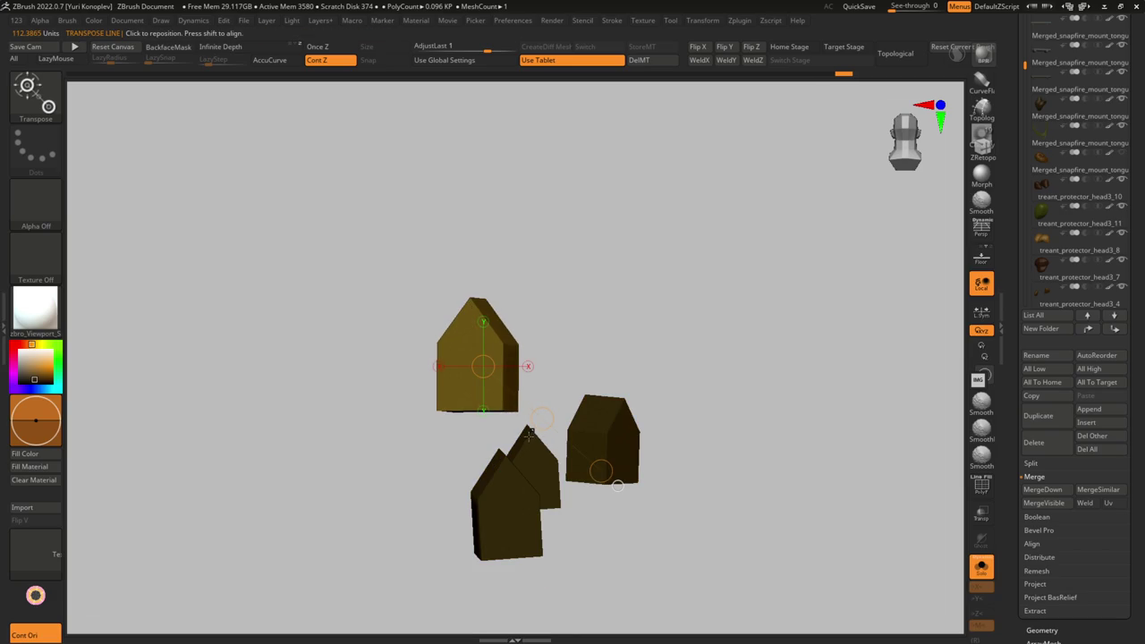
pyautogui.scroll(-3, 513, 486)
pyautogui.moveTo(511, 481); pyautogui.dragTo(505, 473)
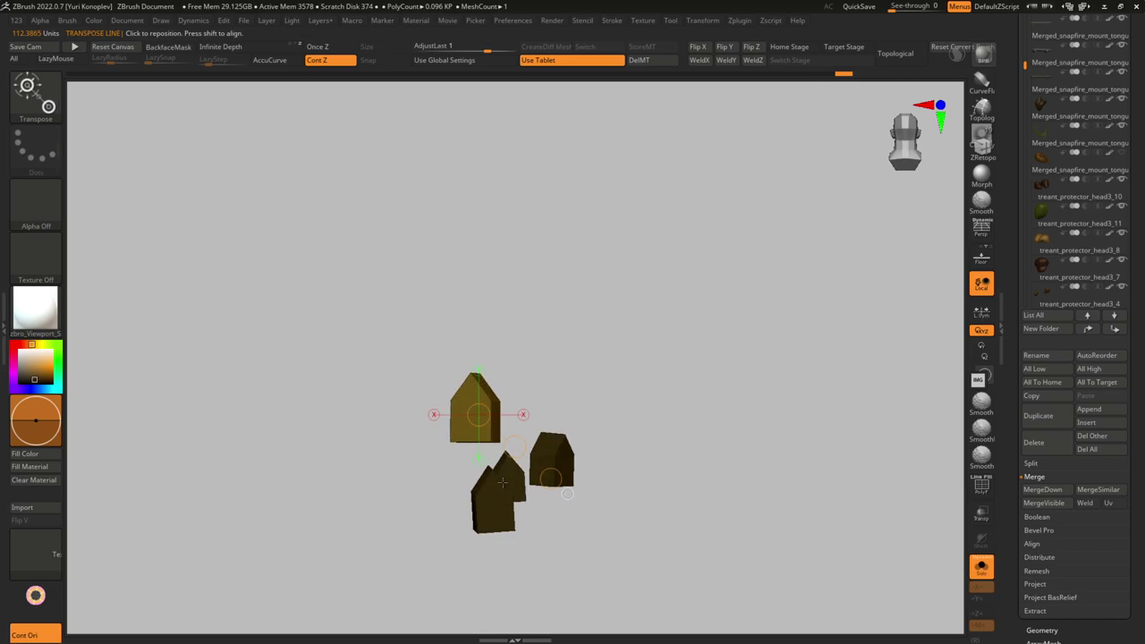
pyautogui.keyDown('alt'); pyautogui.click(505, 474); pyautogui.keyUp('alt')
pyautogui.moveTo(542, 429); pyautogui.dragTo(516, 441)
pyautogui.press('y')
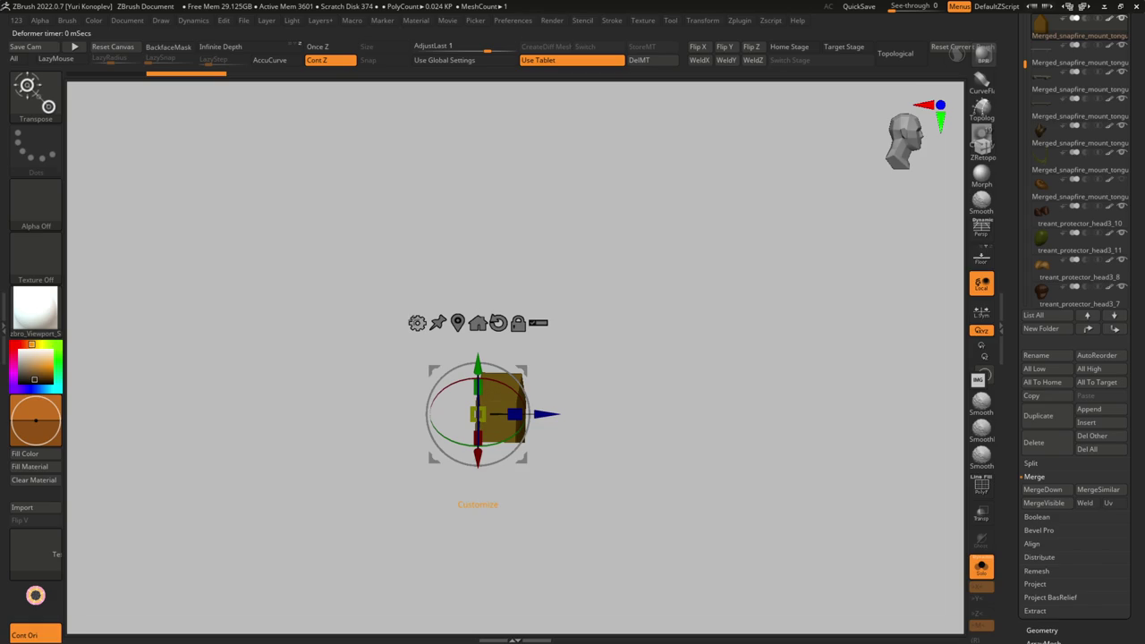
pyautogui.press('ctrl')
pyautogui.keyDown('ctrl'); pyautogui.keyDown('shift'); pyautogui.click(362, 418); pyautogui.keyUp('shift'); pyautogui.keyUp('ctrl')
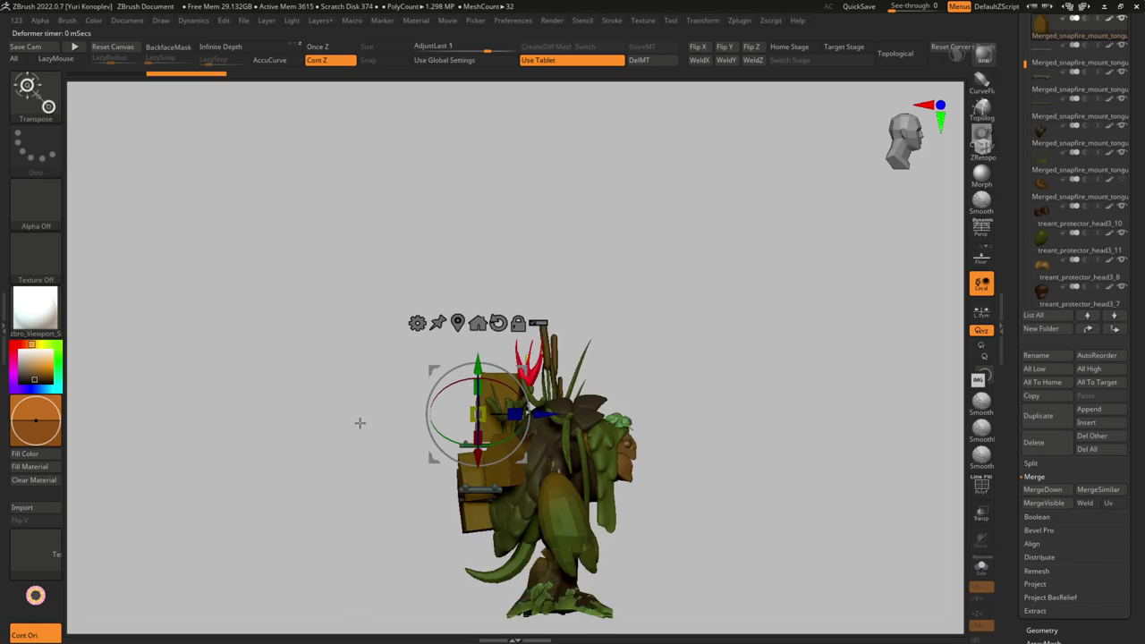
pyautogui.press('F1')
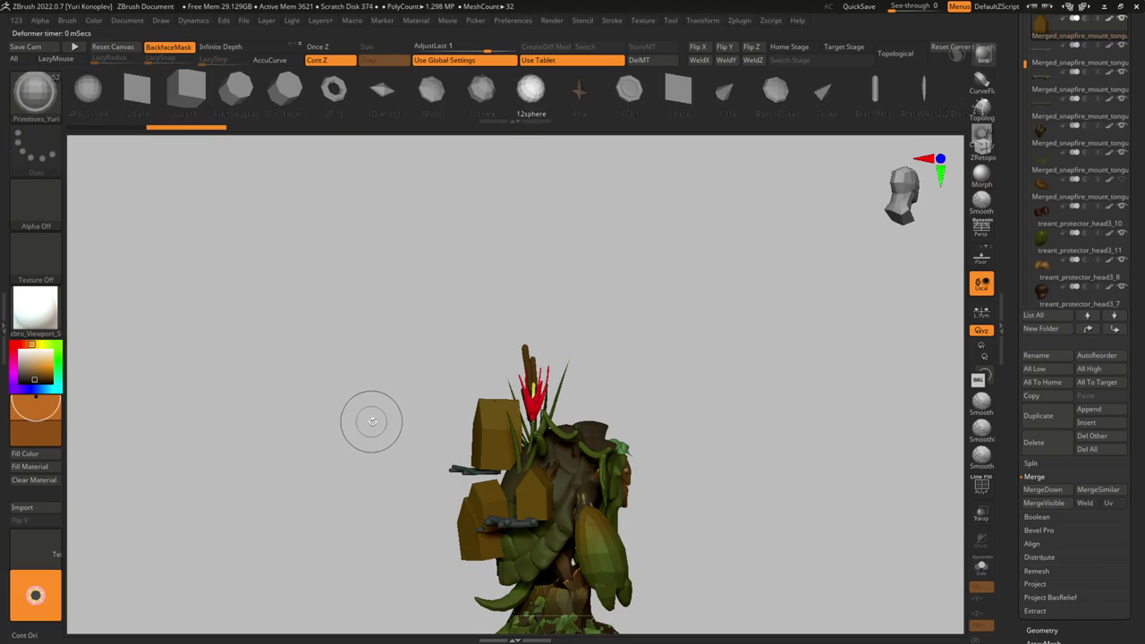
# - Append a cube primitive and nudge it upward beside the treant's lower body
pyautogui.click(188, 97)
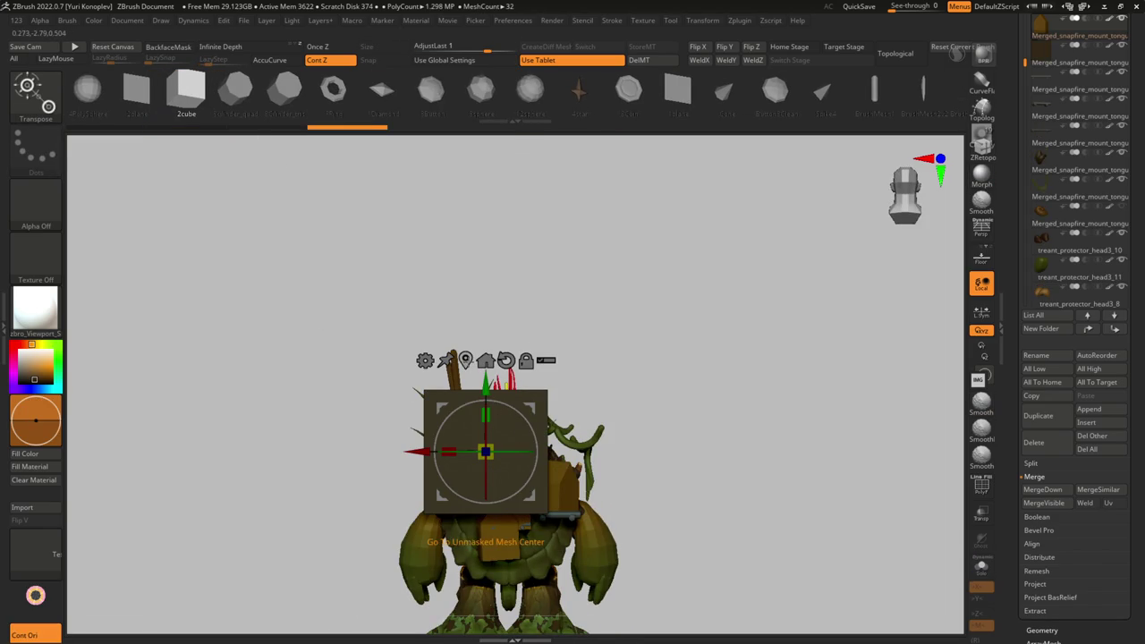
pyautogui.moveTo(485, 384); pyautogui.dragTo(481, 355)
pyautogui.moveTo(482, 526); pyautogui.dragTo(534, 303)
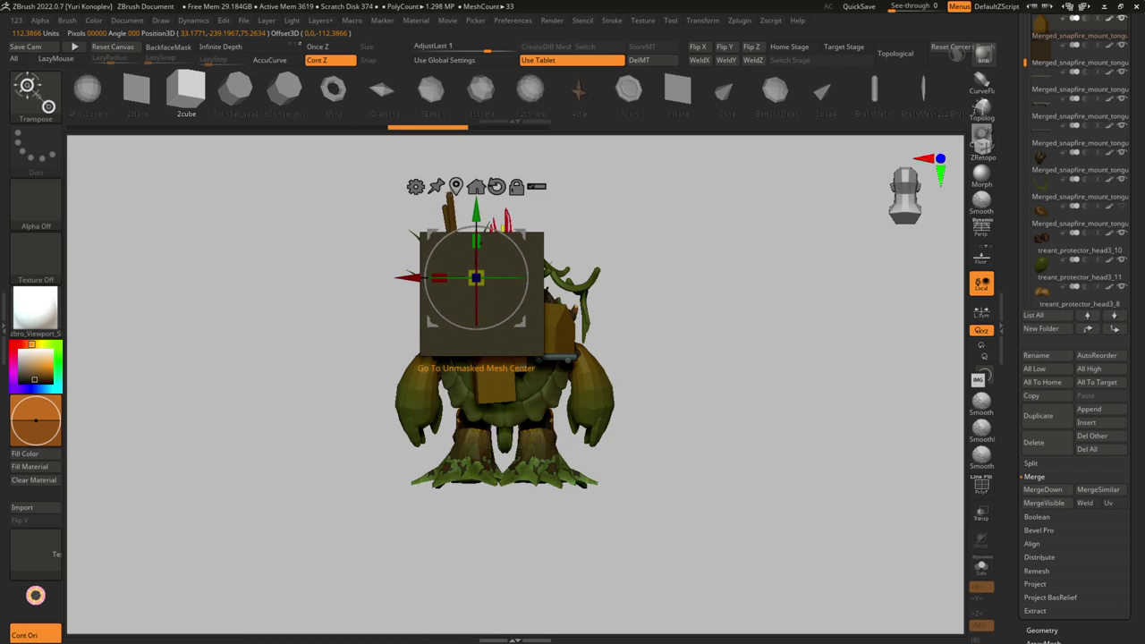
pyautogui.moveTo(491, 270); pyautogui.dragTo(489, 306)
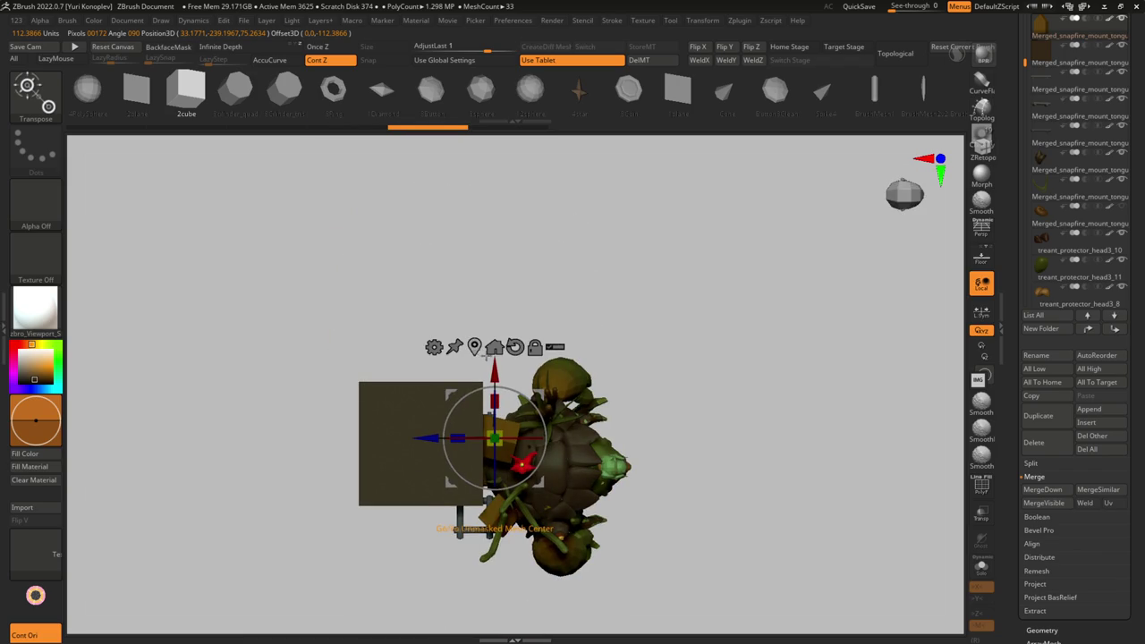
pyautogui.click(476, 349)
# - Make the new cube the active subtool, view it from the side and back, and solo it
pyautogui.click(982, 566)
pyautogui.click(981, 566)
pyautogui.keyDown('alt'); pyautogui.click(421, 447); pyautogui.keyUp('alt')
pyautogui.click(905, 195)
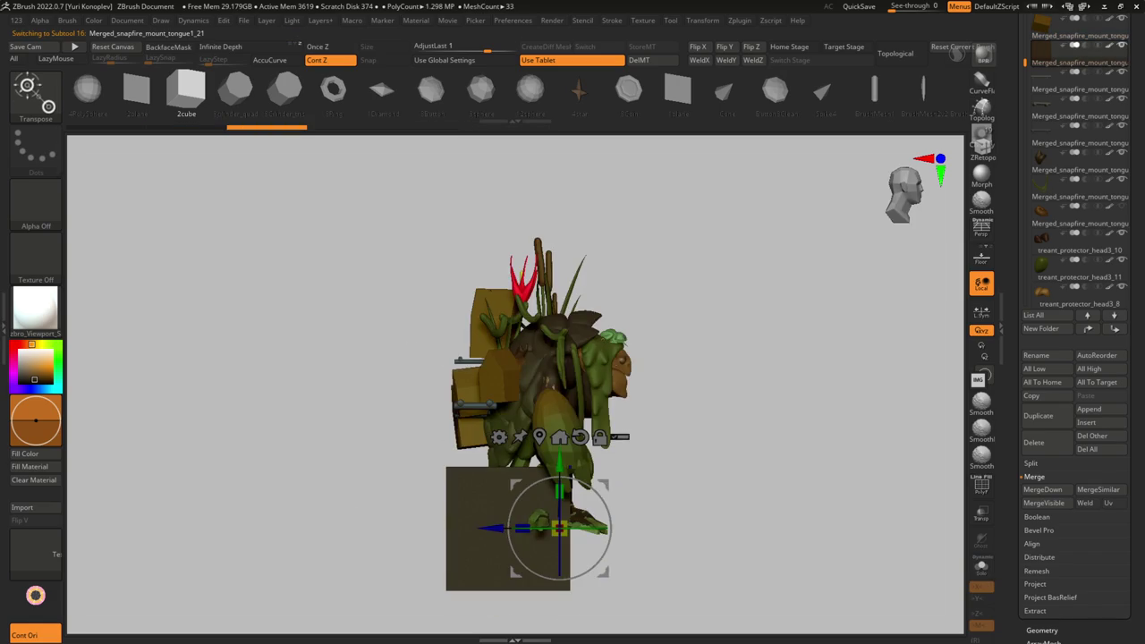
pyautogui.moveTo(378, 455); pyautogui.dragTo(449, 376)
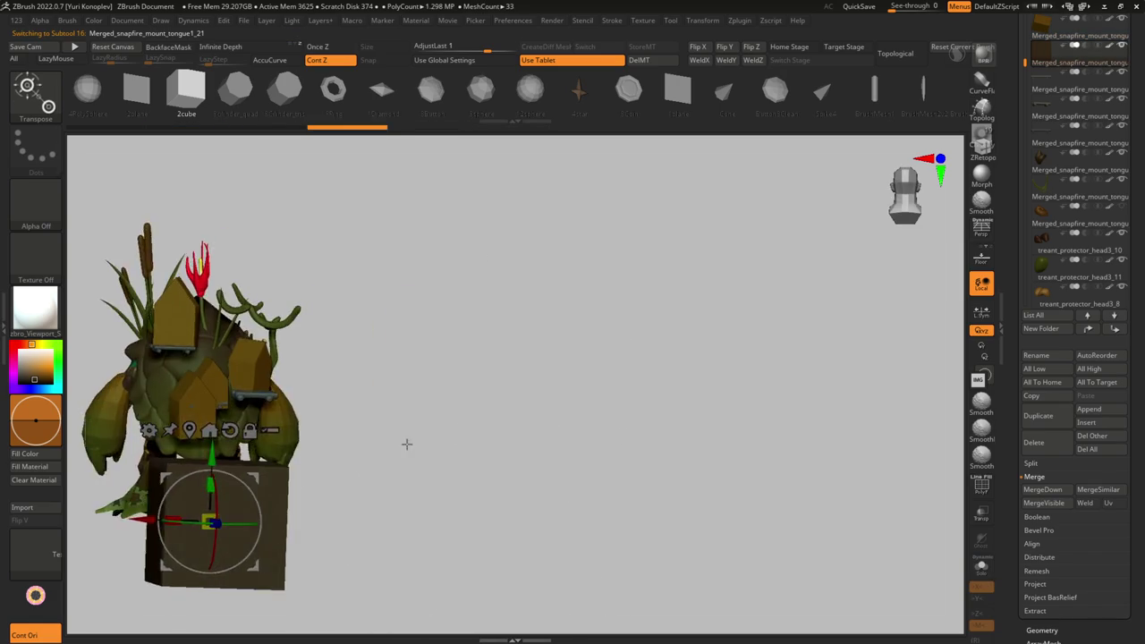
pyautogui.hotkey('shift', 's')
# - Mask the cube's top half and pull it up into a pointed peak
pyautogui.press('f')
pyautogui.moveTo(402, 278)
pyautogui.keyDown('ctrl'); pyautogui.mouseDown()
pyautogui.moveTo(488, 301)
pyautogui.moveTo(462, 497)
pyautogui.mouseUp(); pyautogui.keyUp('ctrl')
pyautogui.moveTo(427, 535); pyautogui.dragTo(441, 359)
pyautogui.moveTo(639, 404)
pyautogui.mouseDown()
pyautogui.moveTo(635, 360)
pyautogui.moveTo(218, 300)
pyautogui.mouseUp()
# - Slice the mesh across the peak's base and lower sides, then narrow the roof tip
pyautogui.keyDown('ctrl'); pyautogui.click(626, 365); pyautogui.keyUp('ctrl')
pyautogui.keyDown('ctrl'); pyautogui.keyDown('shift'); pyautogui.moveTo(629, 361); pyautogui.dragTo(236, 350); pyautogui.keyUp('shift'); pyautogui.keyUp('ctrl')
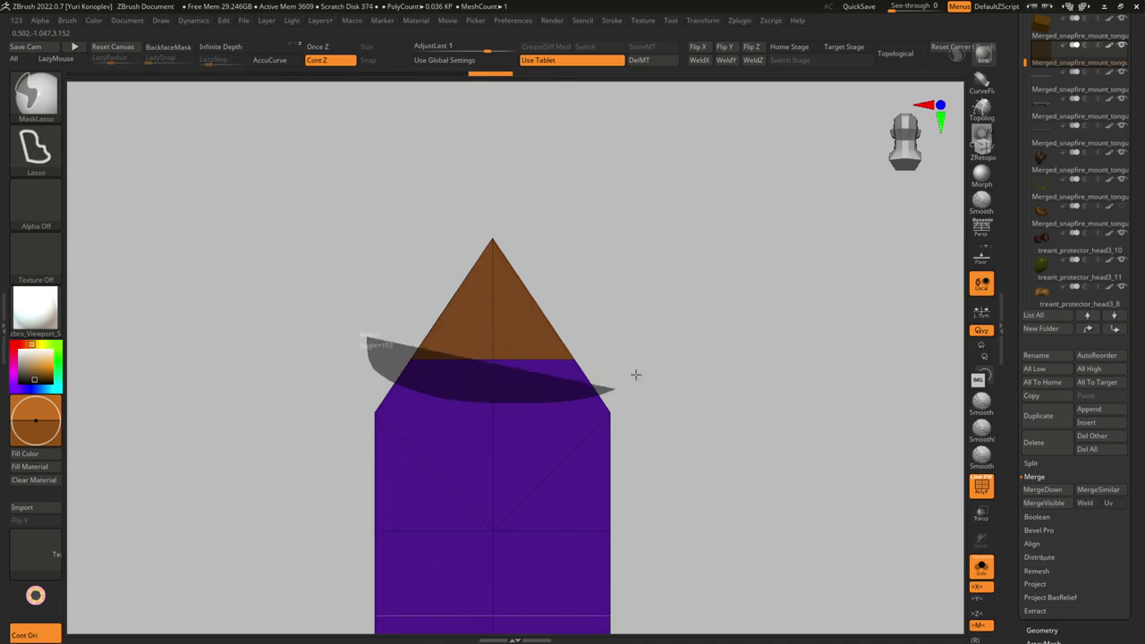
pyautogui.keyDown('ctrl'); pyautogui.keyDown('shift'); pyautogui.moveTo(375, 338); pyautogui.dragTo(608, 389); pyautogui.keyUp('shift'); pyautogui.keyUp('ctrl')
pyautogui.press('w')
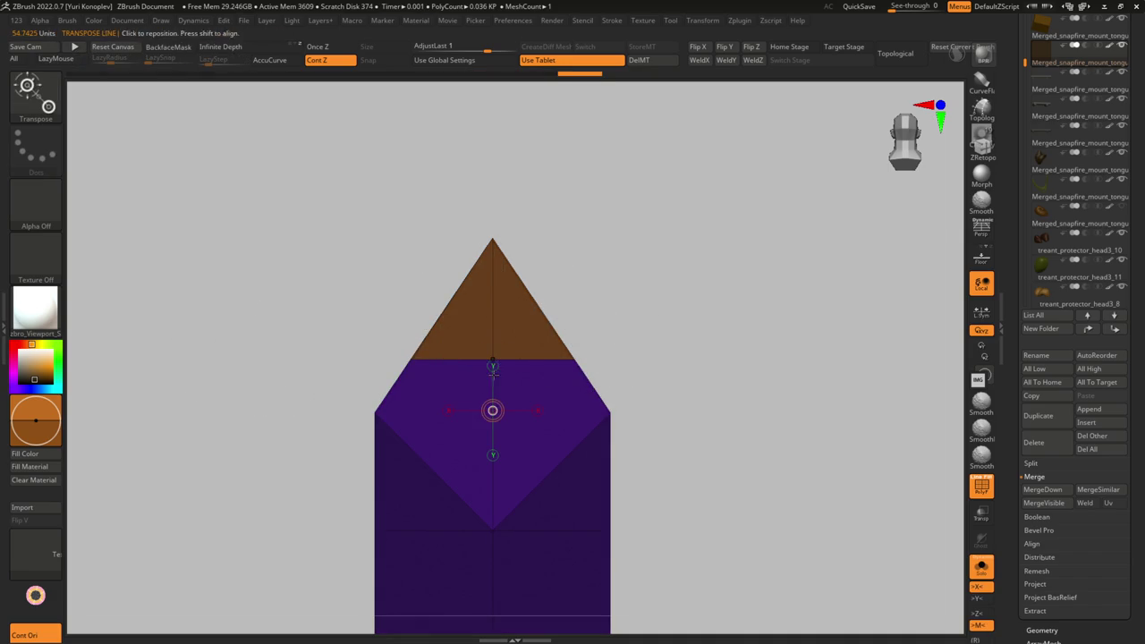
pyautogui.moveTo(602, 359); pyautogui.dragTo(575, 364)
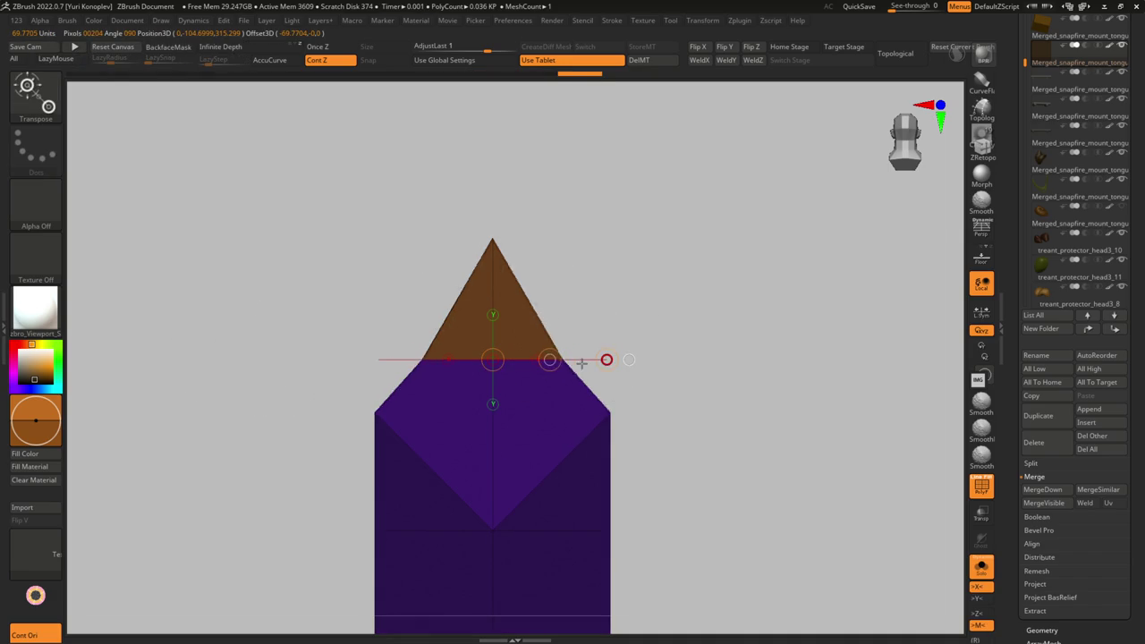
pyautogui.moveTo(635, 432)
pyautogui.mouseDown()
pyautogui.moveTo(603, 401)
pyautogui.moveTo(545, 403)
pyautogui.moveTo(515, 478)
pyautogui.moveTo(538, 388)
pyautogui.moveTo(256, 378)
pyautogui.mouseUp()
# - Check the house from several angles, then isolate the roof panels and merge them into one polygroup
pyautogui.press('q')
pyautogui.press('w')
pyautogui.keyDown('alt'); pyautogui.moveTo(563, 358); pyautogui.dragTo(586, 388); pyautogui.keyUp('alt')
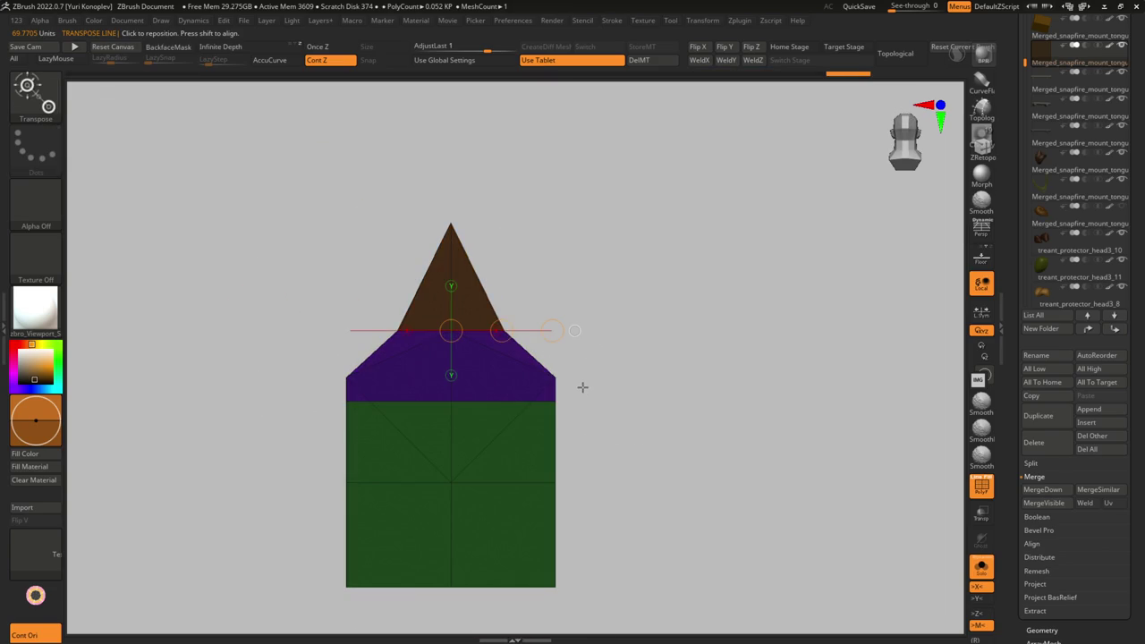
pyautogui.press('q')
pyautogui.press('w')
pyautogui.hotkey('shift', 'f')
pyautogui.moveTo(591, 403); pyautogui.dragTo(473, 425)
pyautogui.moveTo(473, 426)
pyautogui.keyDown('ctrl'); pyautogui.mouseDown(button='right')
pyautogui.moveTo(416, 406)
pyautogui.moveTo(465, 393)
pyautogui.moveTo(406, 367)
pyautogui.mouseUp(button='right'); pyautogui.keyUp('ctrl')
pyautogui.hotkey('shift', 'f')
pyautogui.keyDown('ctrl'); pyautogui.keyDown('shift'); pyautogui.click(405, 367); pyautogui.keyUp('shift'); pyautogui.keyUp('ctrl')
pyautogui.hotkey('ctrl', 'w')
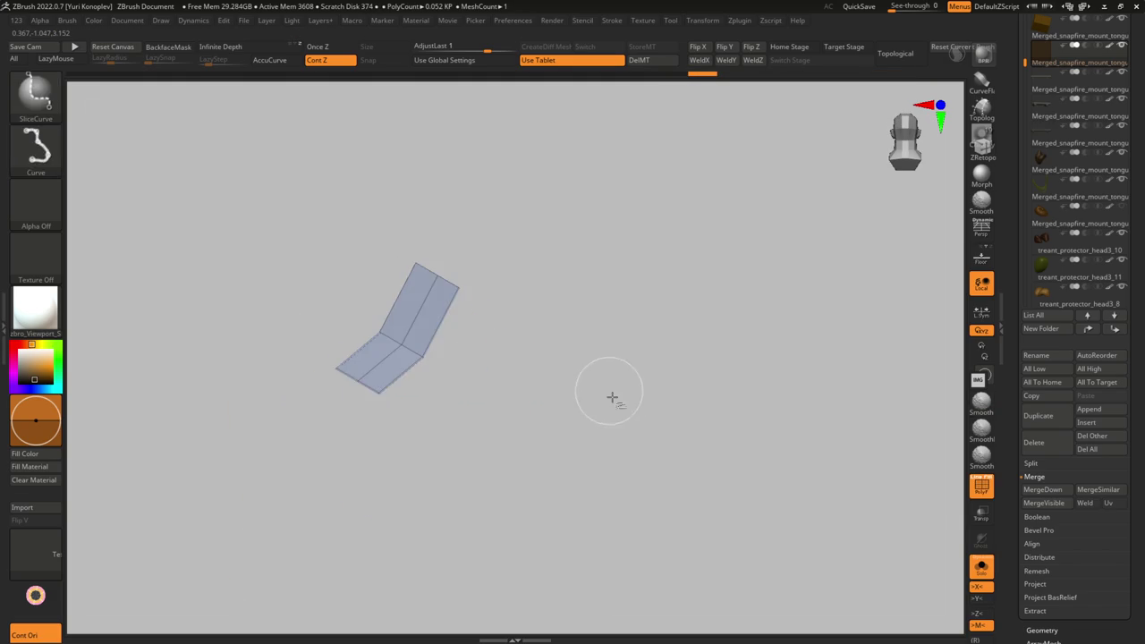
# - Isolate the roof panels and regroup them as one polygroup with Ctrl+W
pyautogui.keyDown('ctrl'); pyautogui.keyDown('shift'); pyautogui.click(608, 396); pyautogui.keyUp('shift'); pyautogui.keyUp('ctrl')
pyautogui.moveTo(608, 396); pyautogui.dragTo(547, 369, button='right')
pyautogui.keyDown('ctrl'); pyautogui.keyDown('shift'); pyautogui.click(498, 327); pyautogui.keyUp('shift'); pyautogui.keyUp('ctrl')
pyautogui.hotkey('ctrl', 'w')
pyautogui.keyDown('ctrl'); pyautogui.keyDown('shift'); pyautogui.click(629, 386); pyautogui.keyUp('shift'); pyautogui.keyUp('ctrl')
pyautogui.moveTo(629, 386); pyautogui.dragTo(461, 313, button='right')
pyautogui.keyDown('ctrl'); pyautogui.keyDown('shift'); pyautogui.click(462, 313); pyautogui.keyUp('shift'); pyautogui.keyUp('ctrl')
pyautogui.hotkey('ctrl', 'w')
pyautogui.keyDown('ctrl'); pyautogui.keyDown('shift'); pyautogui.click(604, 381); pyautogui.keyUp('shift'); pyautogui.keyUp('ctrl')
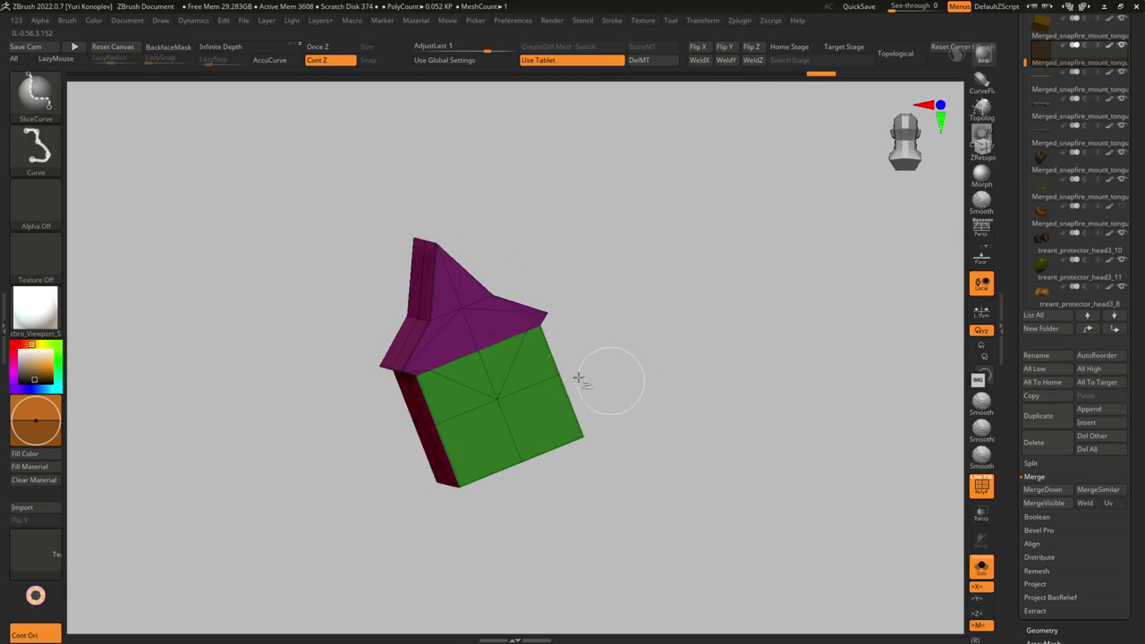
# - Switch to the ZModeler brush and frame the house front and roof
pyautogui.press('w')
pyautogui.keyDown('shift'); pyautogui.moveTo(653, 376); pyautogui.dragTo(580, 409, button='right'); pyautogui.keyUp('shift')
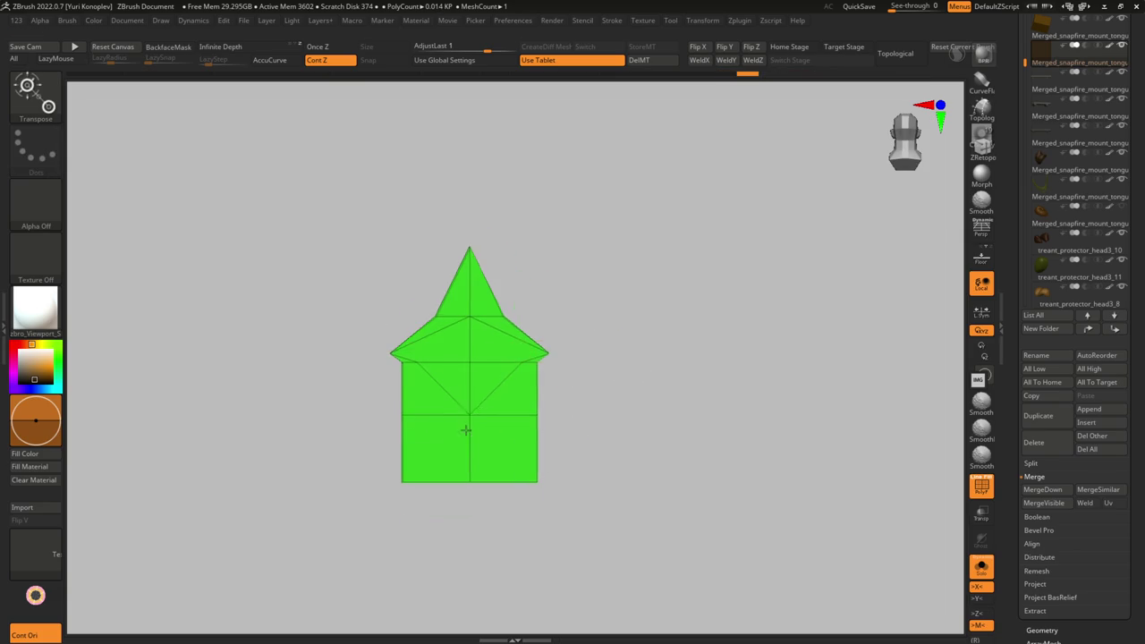
pyautogui.keyDown('ctrl'); pyautogui.moveTo(447, 420); pyautogui.dragTo(429, 403, button='right'); pyautogui.keyUp('ctrl')
pyautogui.press('b')
pyautogui.press('z')
pyautogui.press('m')
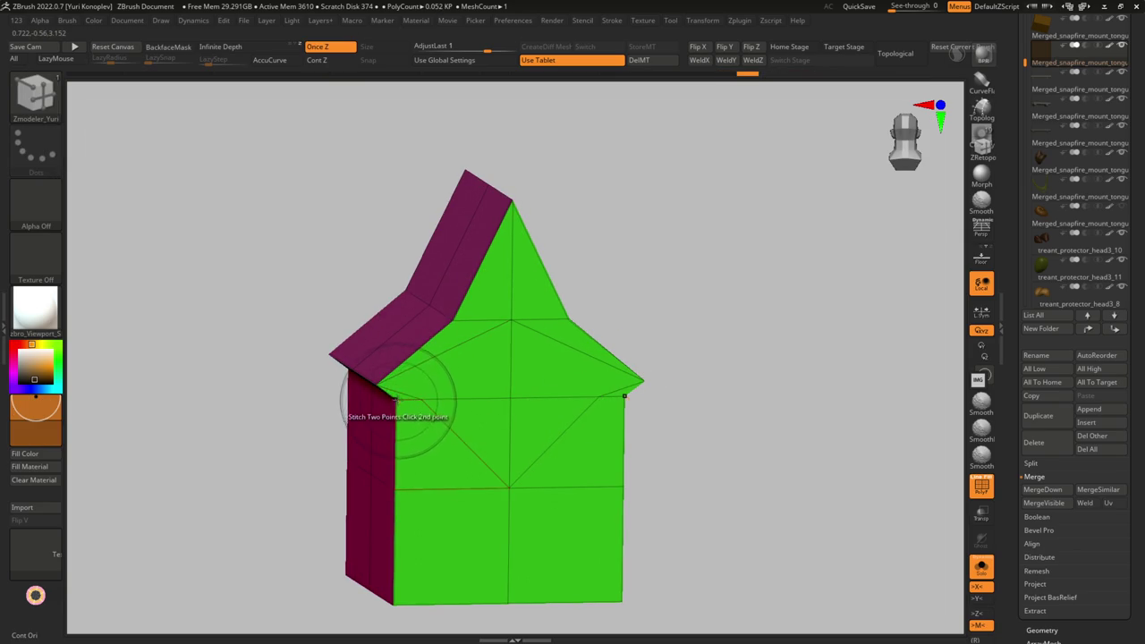
pyautogui.moveTo(500, 338)
pyautogui.mouseDown(button='right')
pyautogui.moveTo(439, 358)
pyautogui.moveTo(458, 345)
pyautogui.mouseUp(button='right')
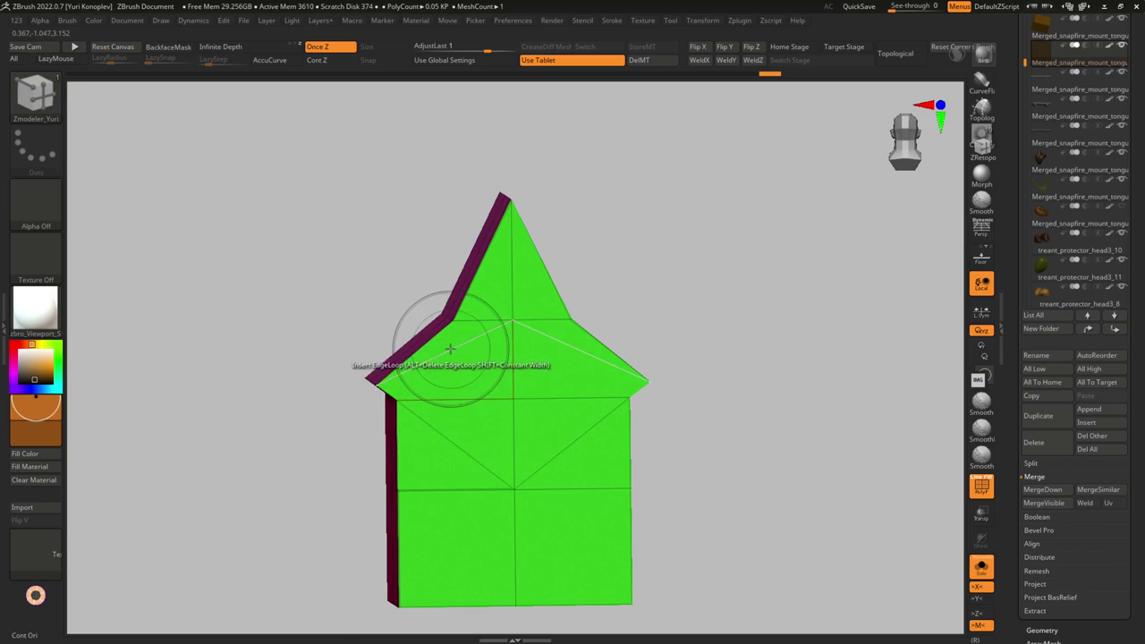
pyautogui.moveTo(447, 351)
pyautogui.mouseDown(button='right')
pyautogui.moveTo(547, 386)
pyautogui.moveTo(511, 409)
pyautogui.moveTo(504, 449)
pyautogui.moveTo(506, 434)
pyautogui.mouseUp(button='right')
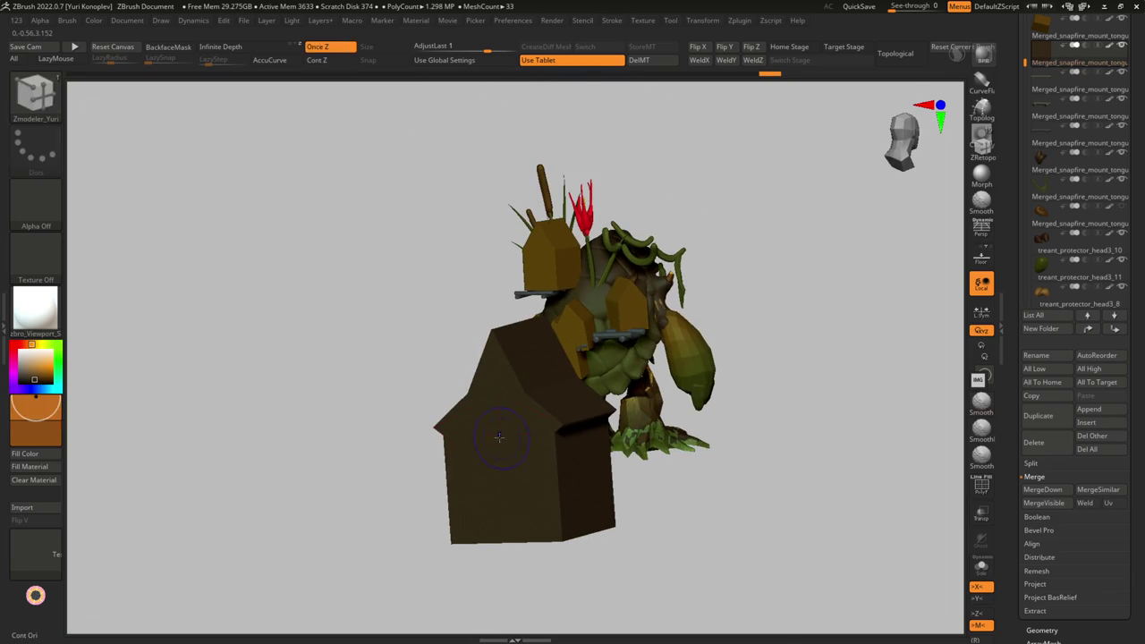
# - With polygroups shown, paint the house's front gable faces into one polygroup
pyautogui.hotkey('shift', 'f')
pyautogui.moveTo(517, 386); pyautogui.dragTo(488, 367, button='right')
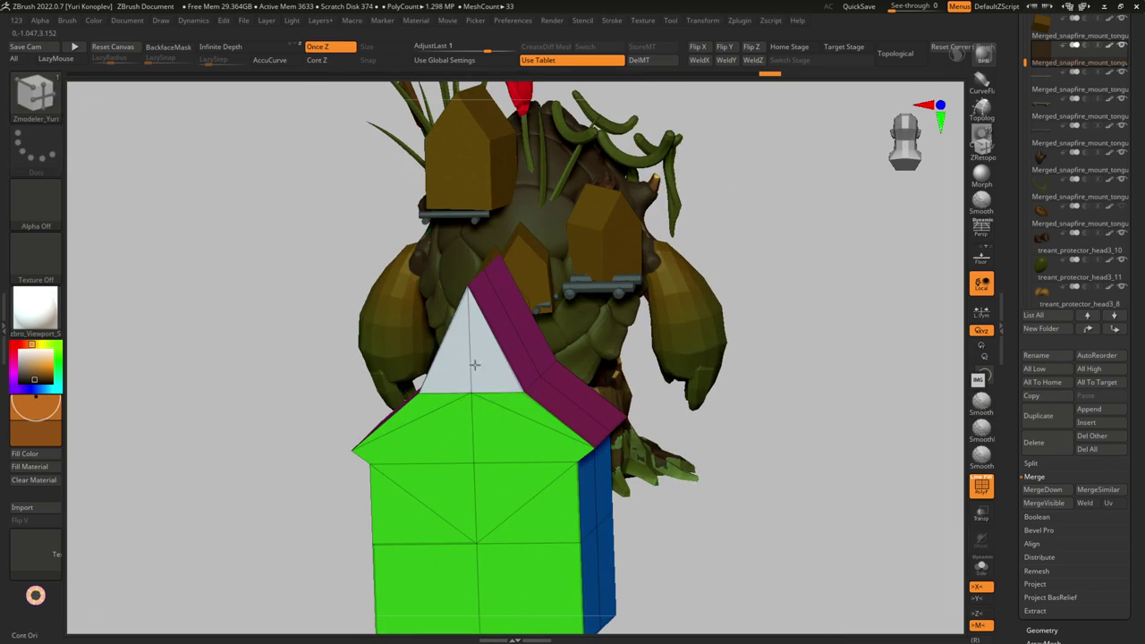
pyautogui.moveTo(480, 363); pyautogui.dragTo(486, 572)
pyautogui.keyDown('alt'); pyautogui.moveTo(492, 501); pyautogui.dragTo(513, 393, button='right'); pyautogui.keyUp('alt')
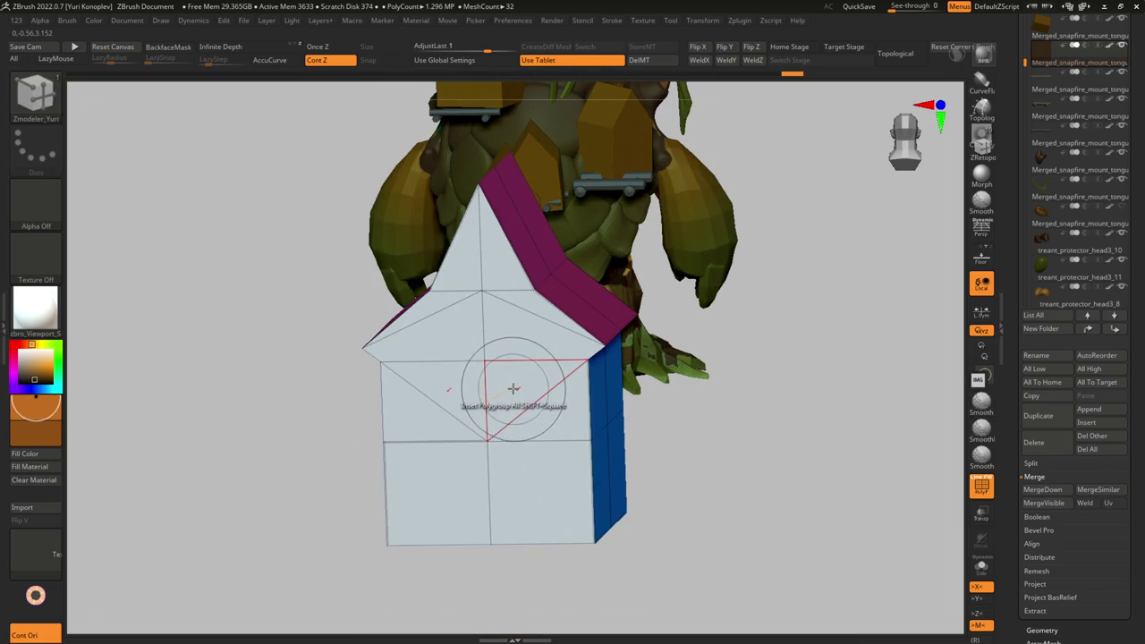
pyautogui.press('space')
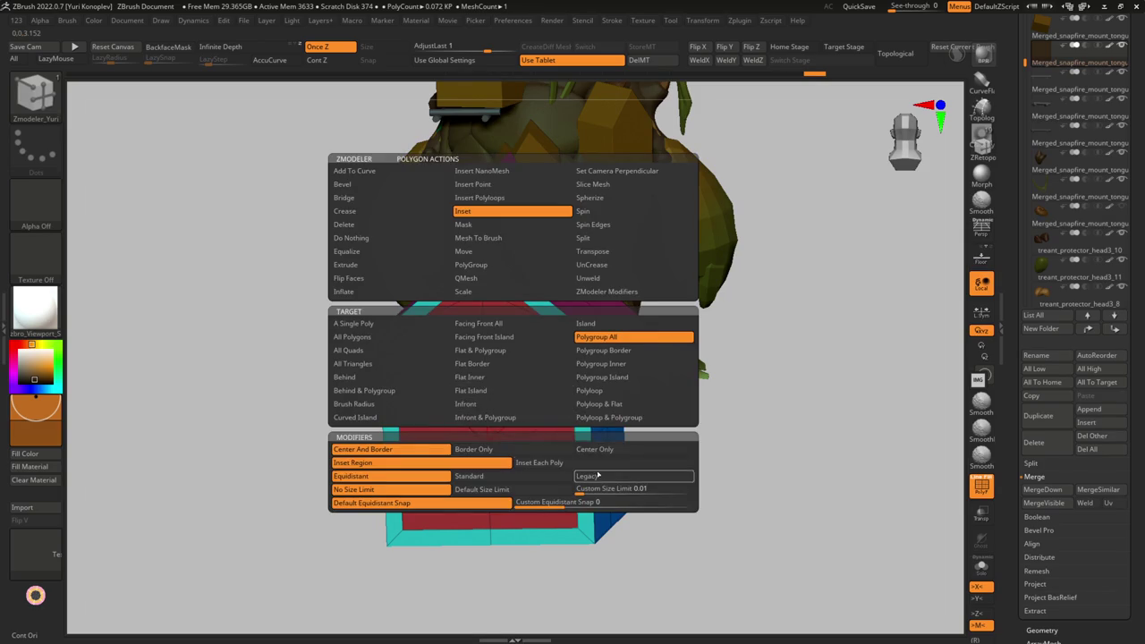
# - Set the ZModeler Inset action to Standard after trying the legacy mode
pyautogui.click(597, 475)
pyautogui.press('space')
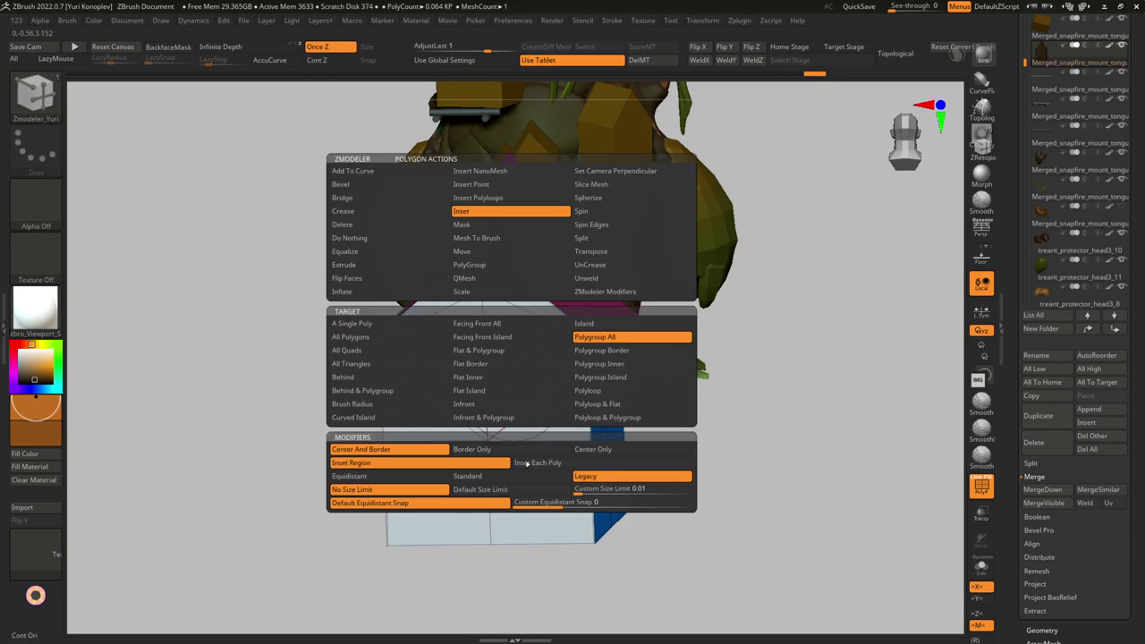
pyautogui.click(530, 478)
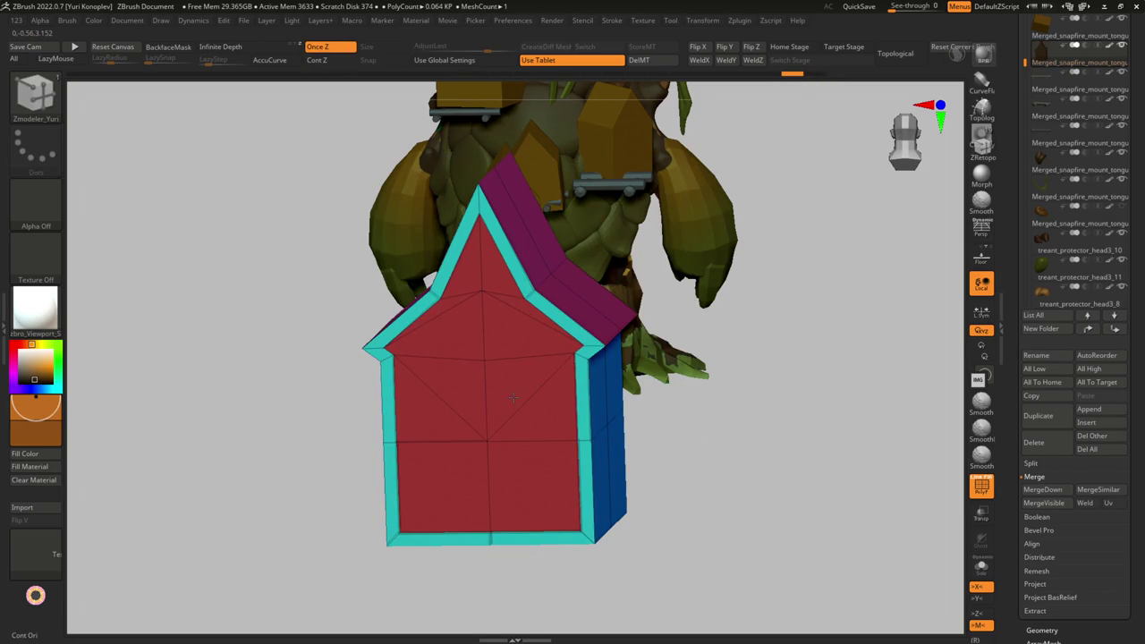
pyautogui.moveTo(516, 384); pyautogui.dragTo(520, 436, button='right')
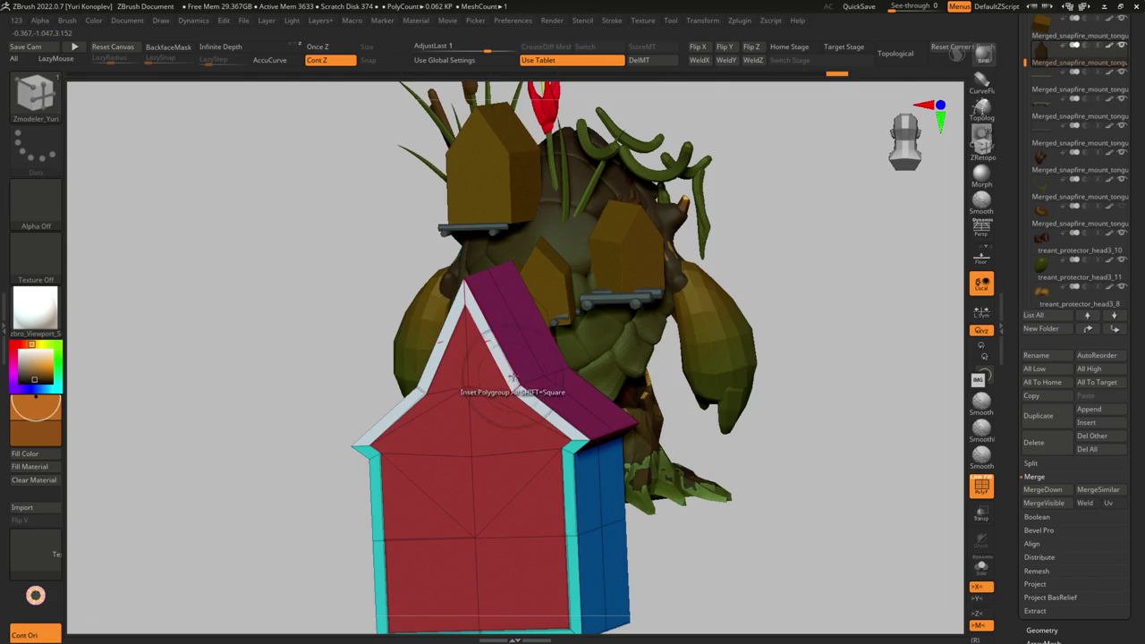
pyautogui.moveTo(511, 377); pyautogui.dragTo(511, 383, button='right')
# - Thicken the gable edge strip outward with QMesh, then view the whole treant
pyautogui.press('space')
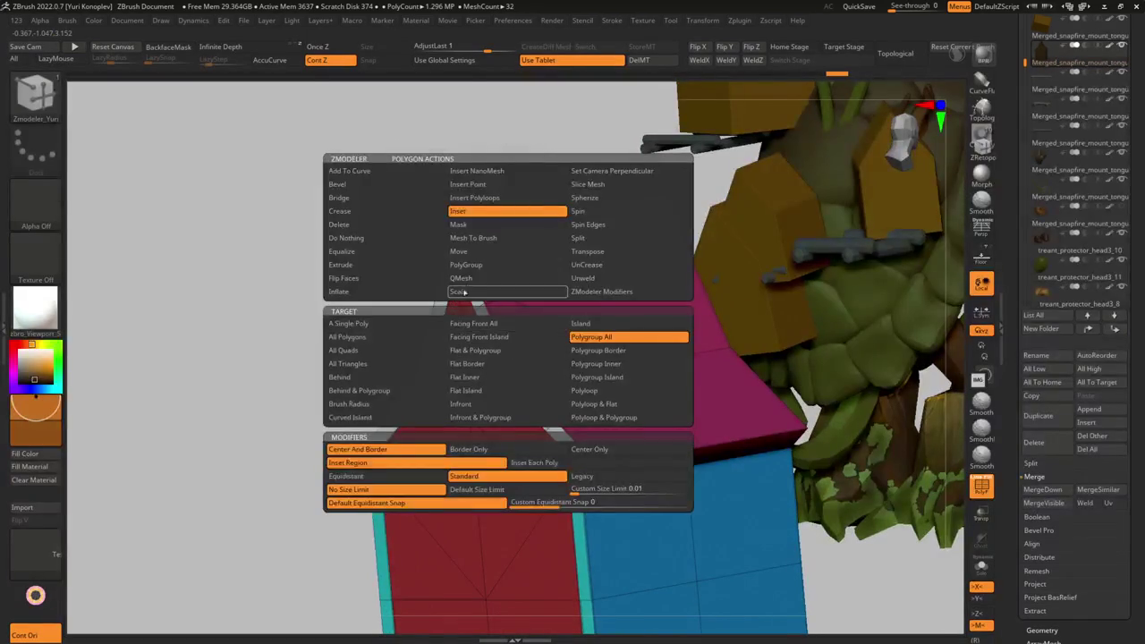
pyautogui.moveTo(498, 354); pyautogui.dragTo(488, 359)
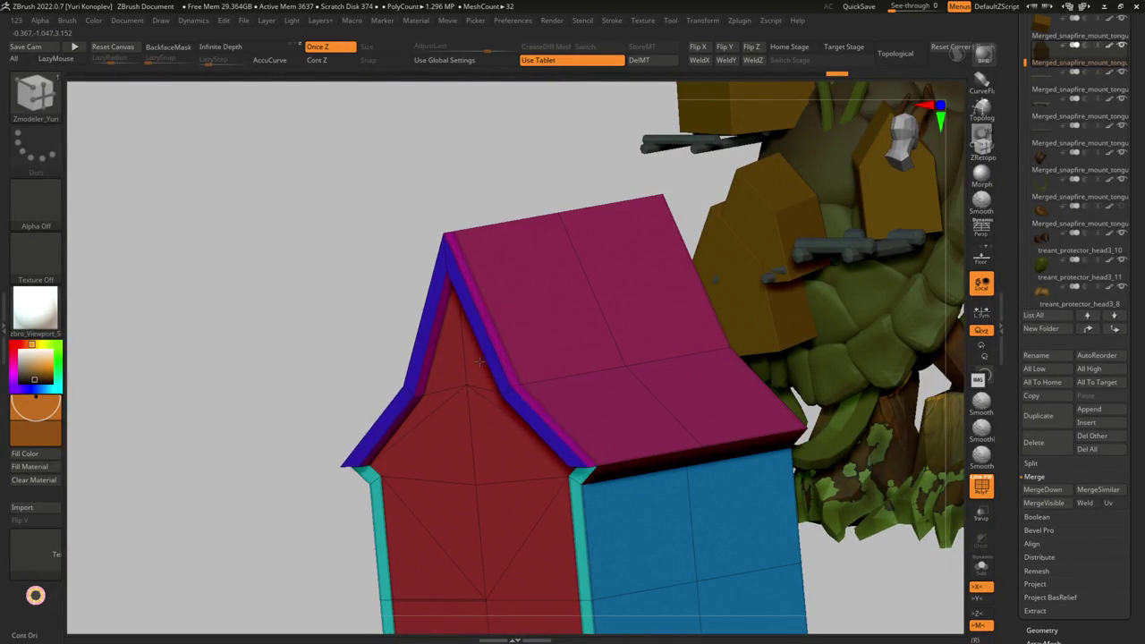
pyautogui.hotkey('shift', 'f')
pyautogui.press('b')
pyautogui.press('d')
pyautogui.press('s')
pyautogui.moveTo(481, 360)
pyautogui.mouseDown(button='right')
pyautogui.moveTo(538, 418)
pyautogui.moveTo(493, 434)
pyautogui.mouseUp(button='right')
# - Reframe the house front and return to the ZModeler brush
pyautogui.press('f')
pyautogui.hotkey('shift', 'f')
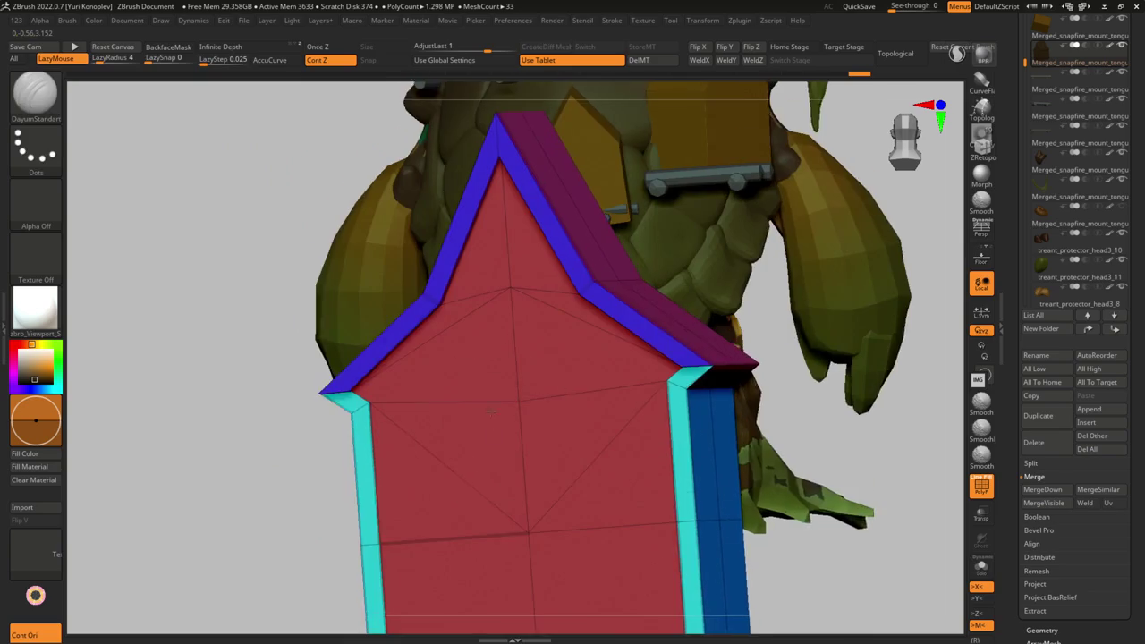
pyautogui.moveTo(493, 434)
pyautogui.mouseDown(button='right')
pyautogui.moveTo(450, 390)
pyautogui.moveTo(471, 333)
pyautogui.moveTo(616, 449)
pyautogui.mouseUp(button='right')
pyautogui.press('b')
pyautogui.press('z')
pyautogui.press('m')
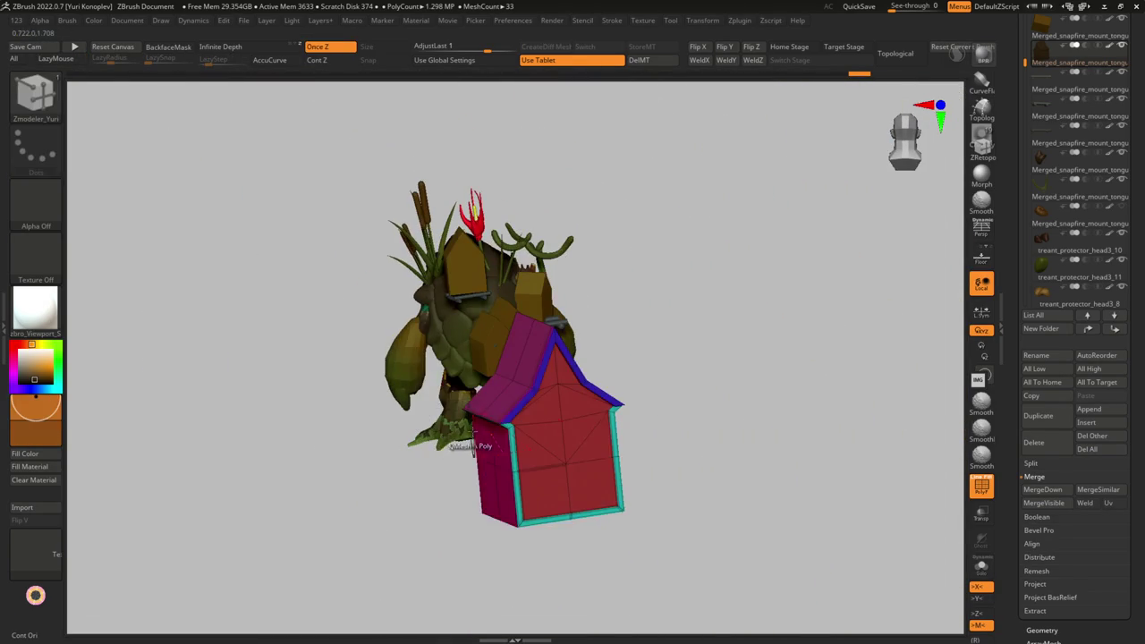
pyautogui.hotkey('shift', 'f')
pyautogui.press('space')
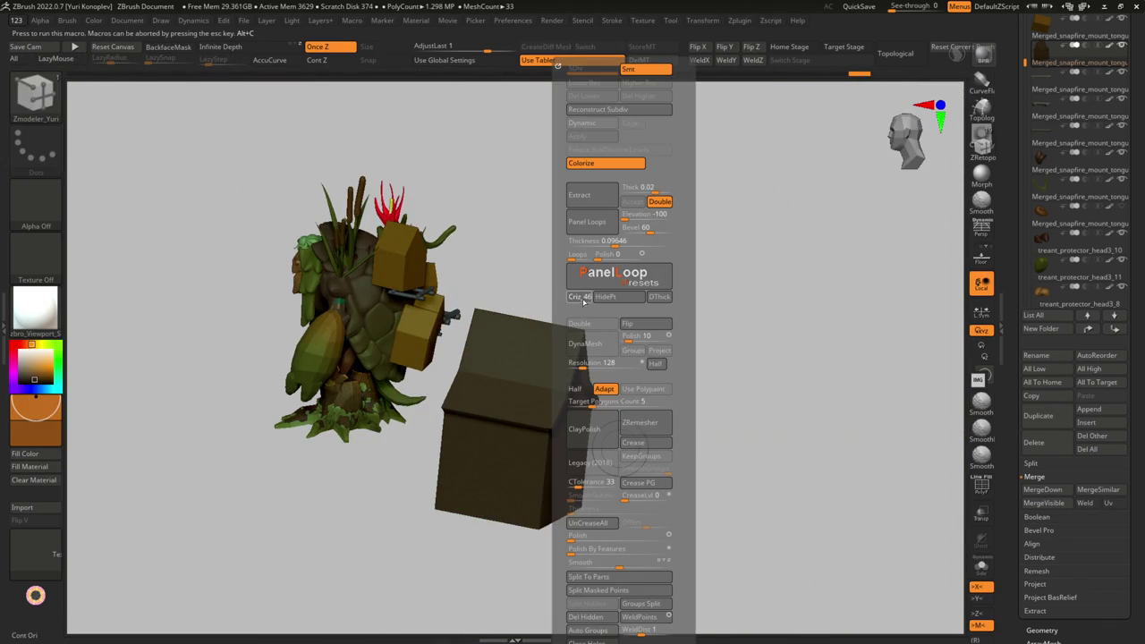
# - Regroup the blue rim into the cyan trim and stitch two border corner vertices
pyautogui.moveTo(510, 352)
pyautogui.mouseDown(button='right')
pyautogui.moveTo(548, 470)
pyautogui.moveTo(508, 425)
pyautogui.moveTo(524, 436)
pyautogui.moveTo(416, 430)
pyautogui.moveTo(306, 485)
pyautogui.moveTo(363, 483)
pyautogui.moveTo(383, 438)
pyautogui.moveTo(433, 432)
pyautogui.moveTo(383, 396)
pyautogui.moveTo(378, 423)
pyautogui.mouseUp(button='right')
pyautogui.hotkey('shift', 'f')
pyautogui.hotkey('shift', 'f')
pyautogui.hotkey('shift', 'f')
pyautogui.press('b')
pyautogui.press('z')
pyautogui.press('m')
pyautogui.click(370, 479)
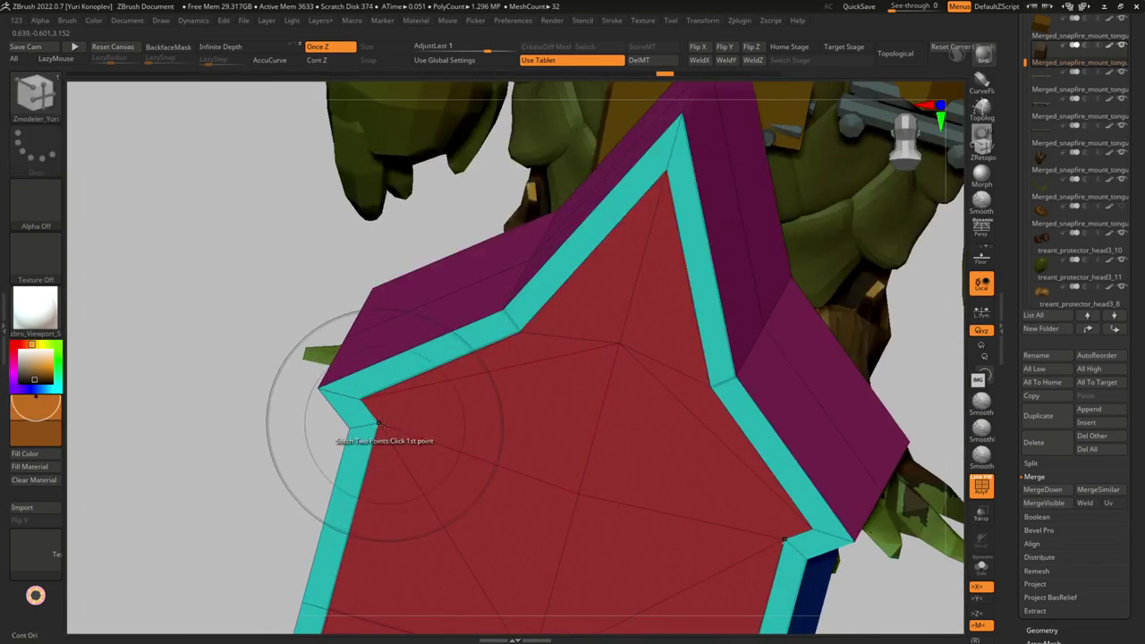
pyautogui.click(361, 405)
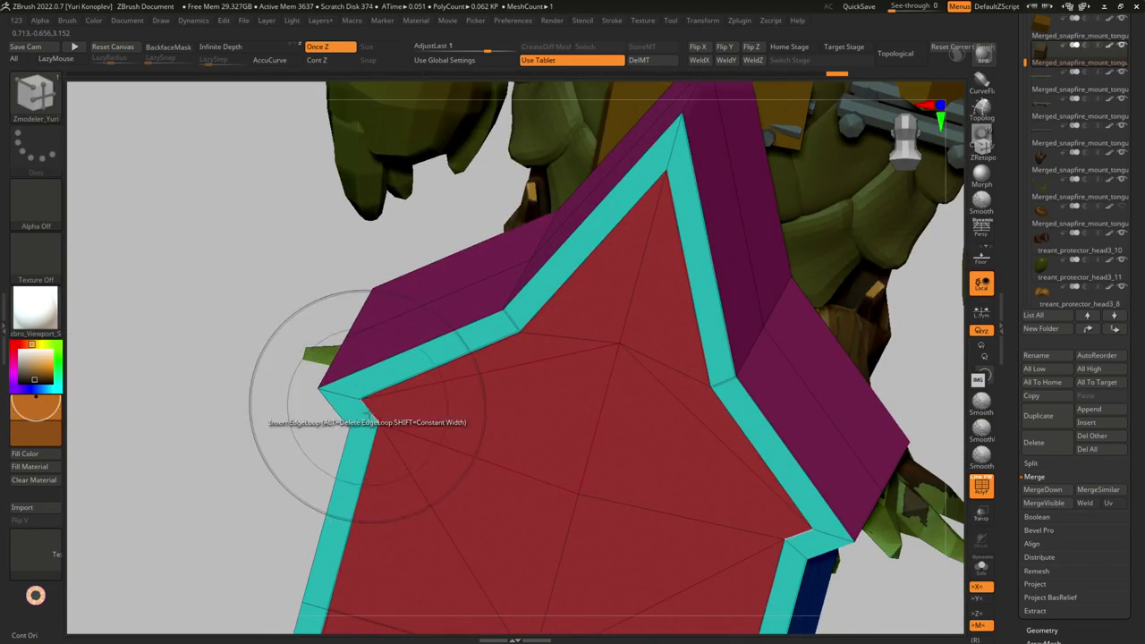
pyautogui.moveTo(377, 422)
pyautogui.mouseDown(button='right')
pyautogui.moveTo(465, 434)
pyautogui.moveTo(491, 453)
pyautogui.mouseUp(button='right')
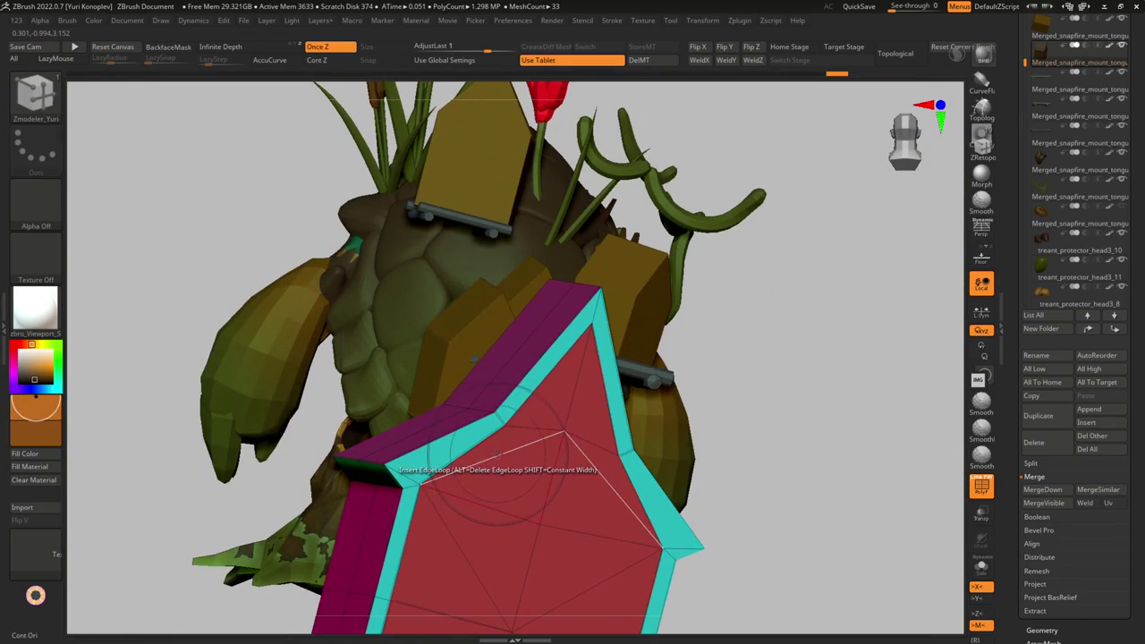
# - Choose the Delete Edge action and orbit to the house's left side
pyautogui.press('space')
pyautogui.click(375, 359)
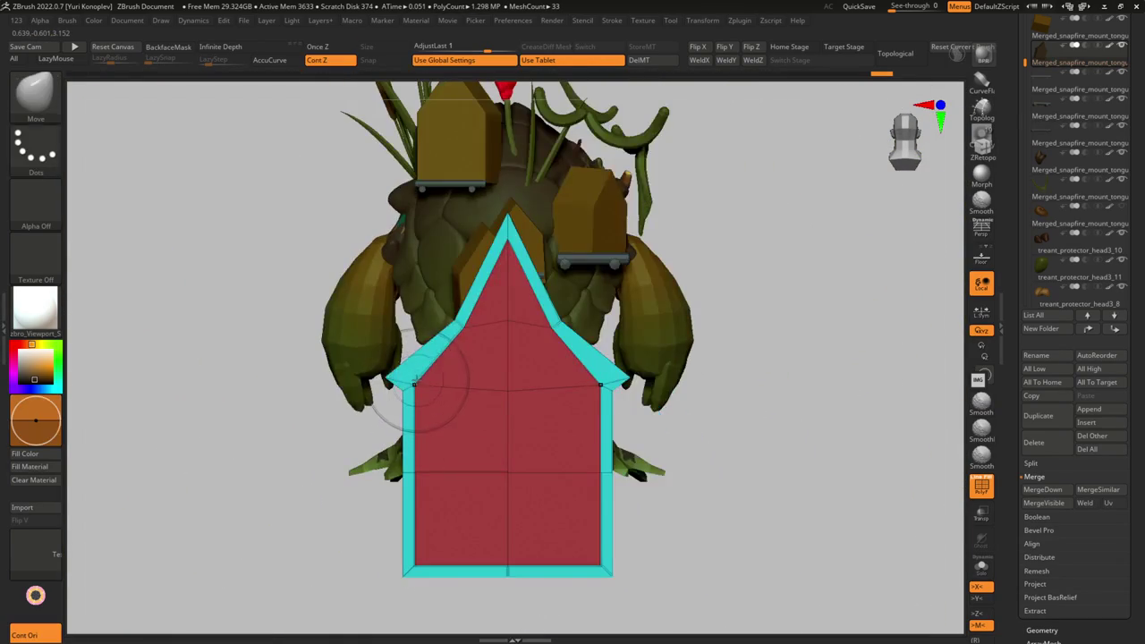
pyautogui.moveTo(507, 320)
pyautogui.mouseDown(button='right')
pyautogui.moveTo(528, 269)
pyautogui.moveTo(466, 403)
pyautogui.mouseUp(button='right')
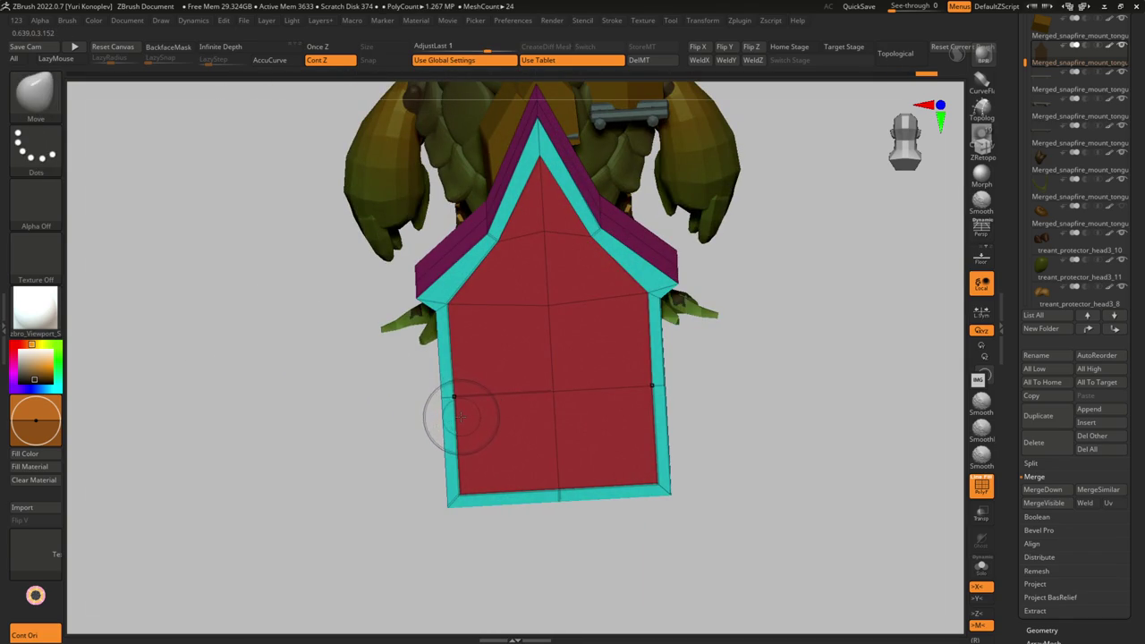
pyautogui.press('b')
pyautogui.press('z')
pyautogui.press('m')
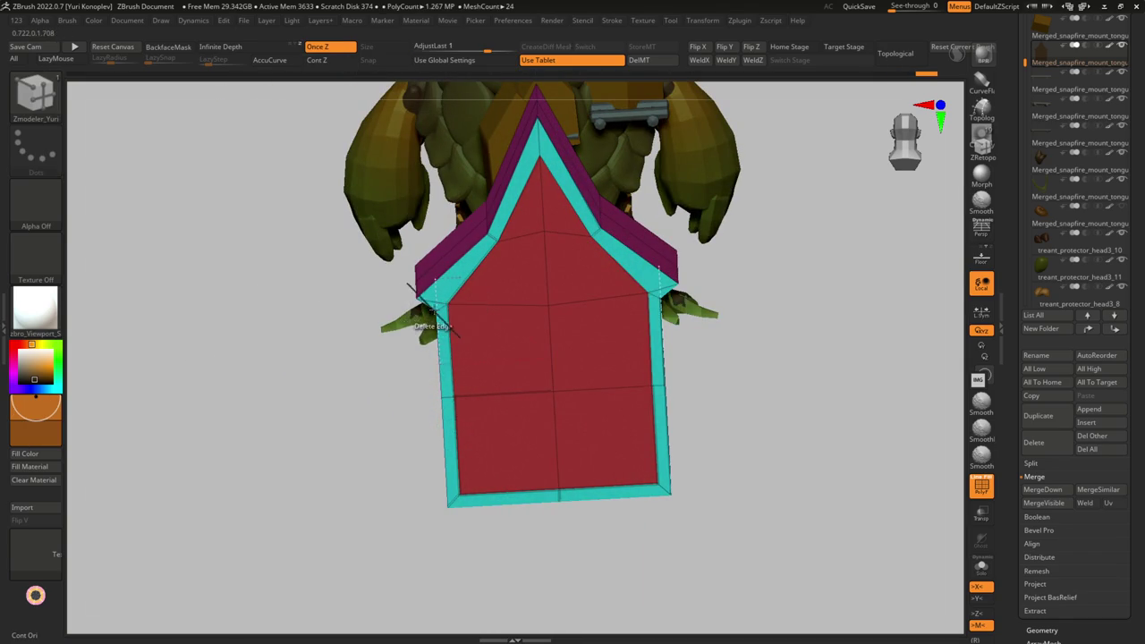
# - Stitch the right corner vertex and delete the front face's trim edge loop
pyautogui.click(437, 308)
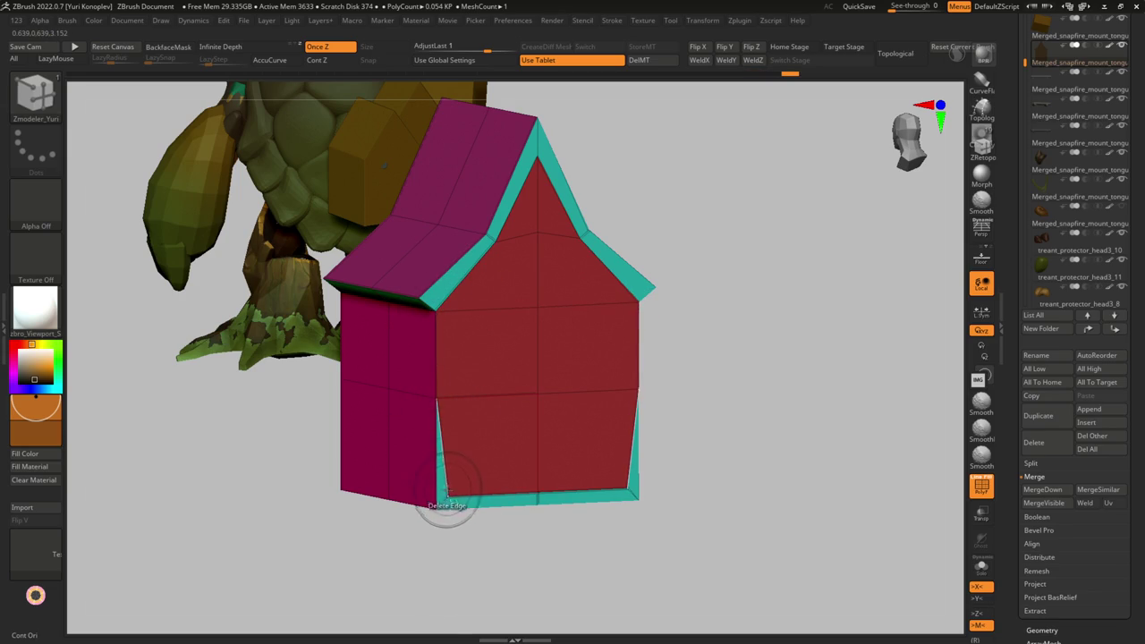
pyautogui.click(440, 518)
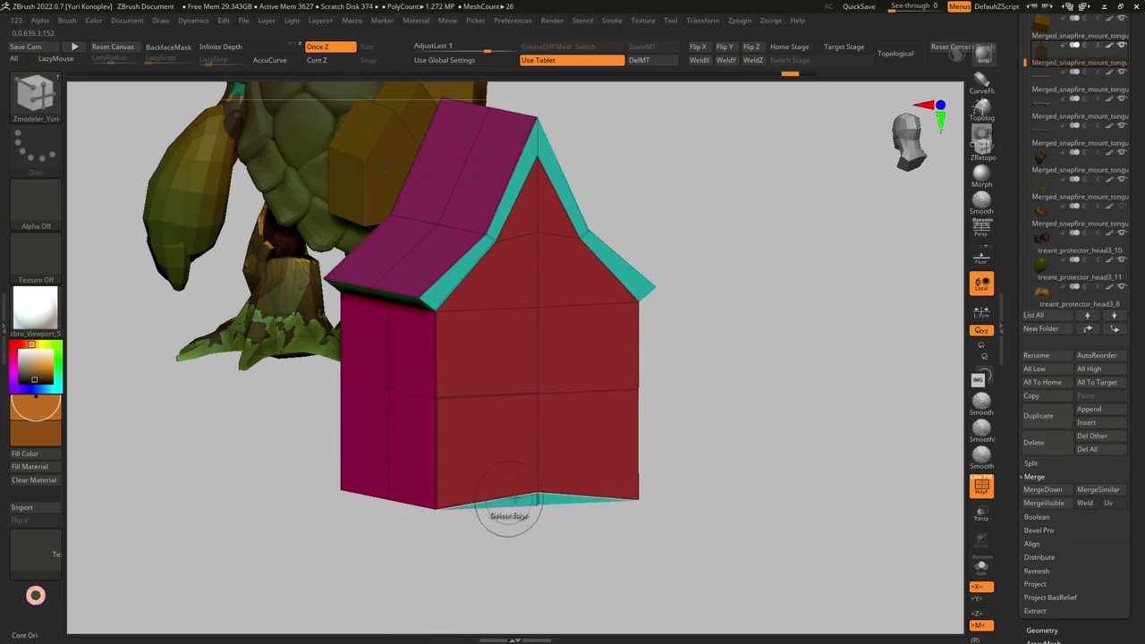
pyautogui.click(537, 501)
pyautogui.moveTo(535, 506)
pyautogui.keyDown('ctrl'); pyautogui.mouseDown(button='right')
pyautogui.moveTo(474, 409)
pyautogui.moveTo(473, 524)
pyautogui.moveTo(431, 444)
pyautogui.moveTo(441, 456)
pyautogui.mouseUp(button='right'); pyautogui.keyUp('ctrl')
# - Undo the previous eave extrusion and extrude the roof eave strip into a thicker band
pyautogui.hotkey('shift', 'f')
pyautogui.hotkey('ctrl', 'z')
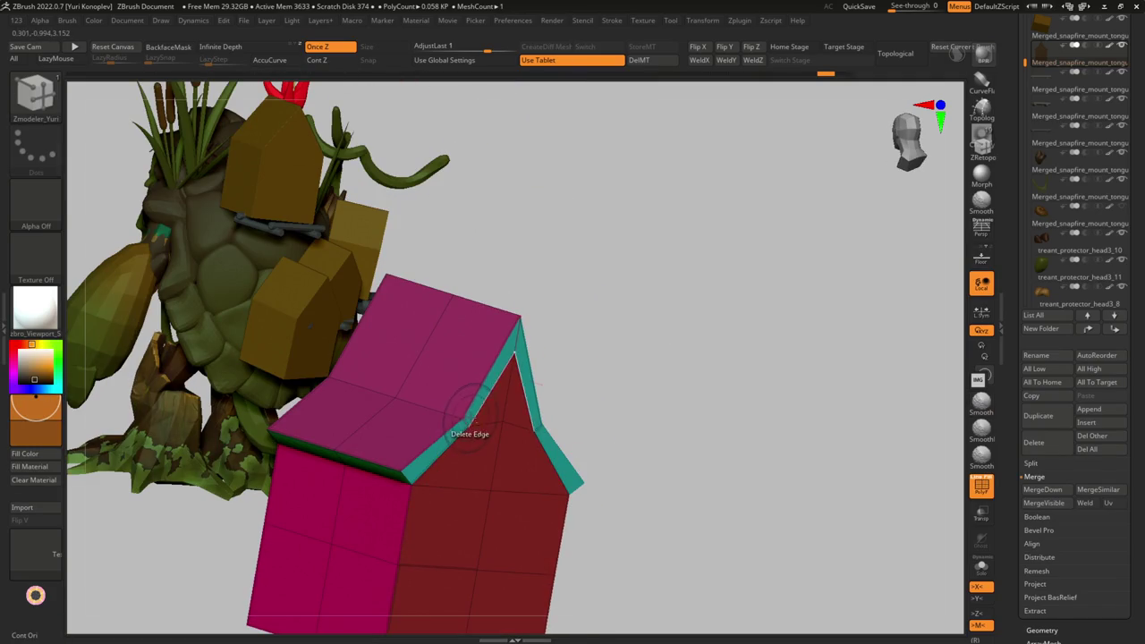
pyautogui.moveTo(454, 449); pyautogui.dragTo(452, 460)
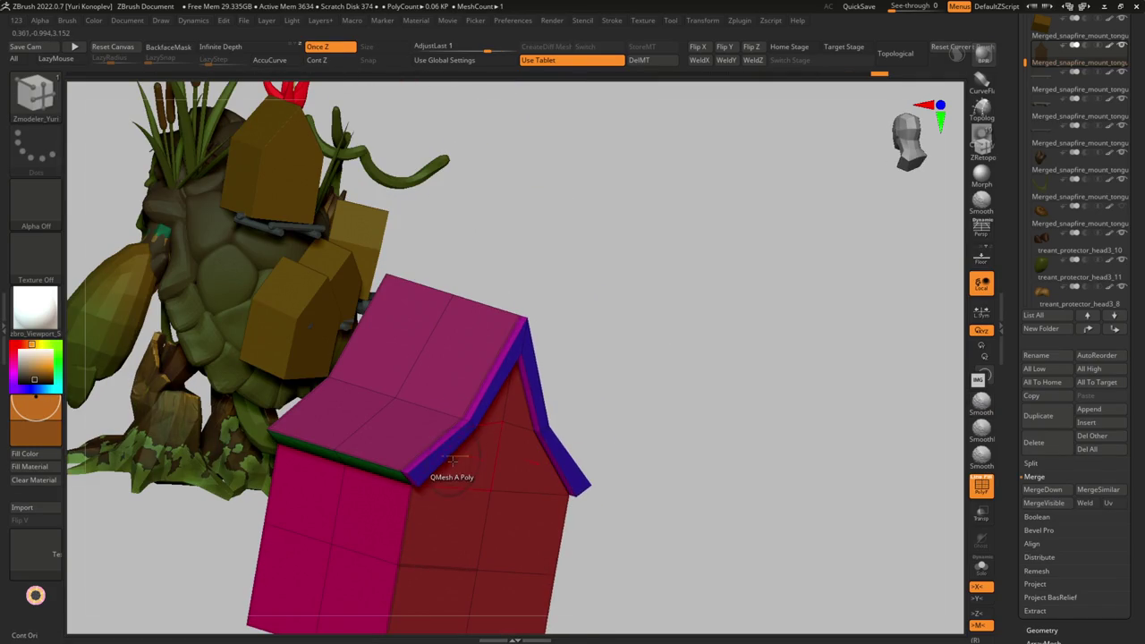
pyautogui.hotkey('shift', 'f')
pyautogui.moveTo(454, 460)
pyautogui.mouseDown(button='right')
pyautogui.moveTo(439, 473)
pyautogui.moveTo(437, 367)
pyautogui.moveTo(434, 472)
pyautogui.moveTo(464, 432)
pyautogui.mouseUp(button='right')
# - Mask the upper house and raise its bottom band with Transpose Move
pyautogui.press('w')
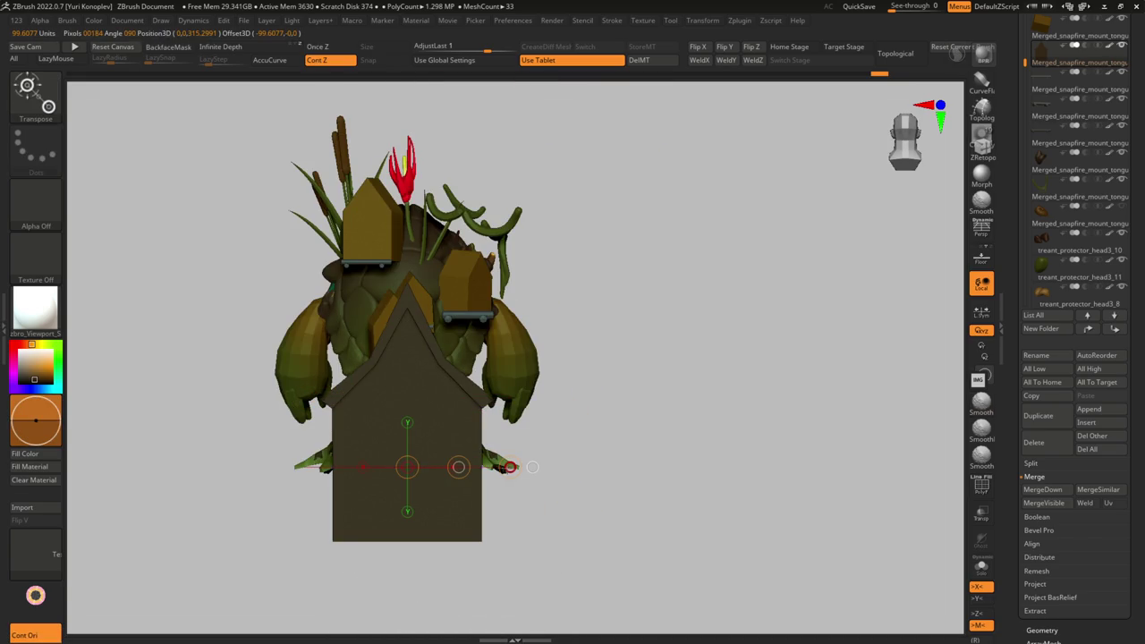
pyautogui.moveTo(532, 466); pyautogui.dragTo(313, 472, button='right')
pyautogui.moveTo(313, 473)
pyautogui.keyDown('ctrl'); pyautogui.mouseDown()
pyautogui.moveTo(396, 501)
pyautogui.moveTo(414, 612)
pyautogui.mouseUp(); pyautogui.keyUp('ctrl')
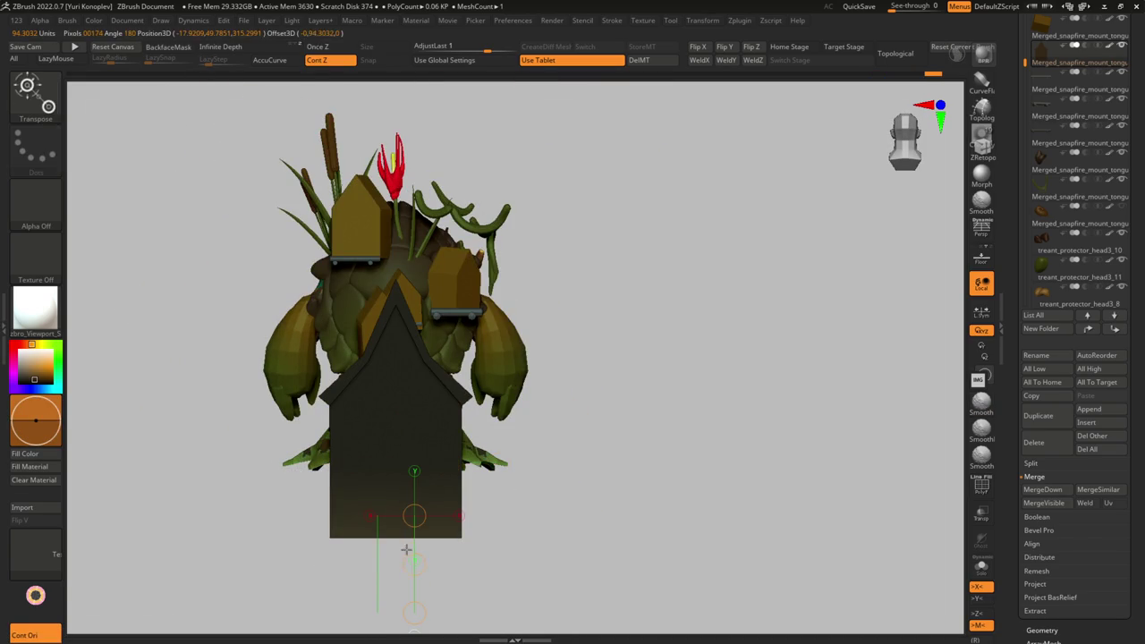
pyautogui.hotkey('shift', 'f')
pyautogui.moveTo(413, 563); pyautogui.dragTo(414, 522)
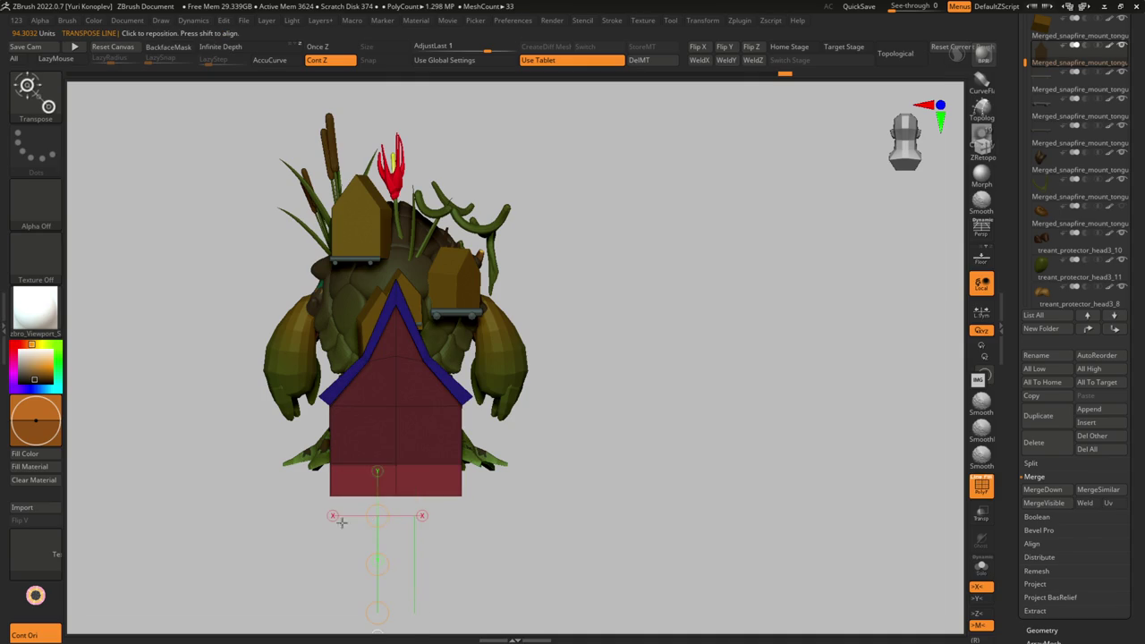
pyautogui.keyDown('ctrl'); pyautogui.click(297, 431); pyautogui.keyUp('ctrl')
pyautogui.keyDown('ctrl'); pyautogui.moveTo(297, 431); pyautogui.dragTo(567, 499); pyautogui.keyUp('ctrl')
pyautogui.moveTo(377, 471); pyautogui.dragTo(376, 613)
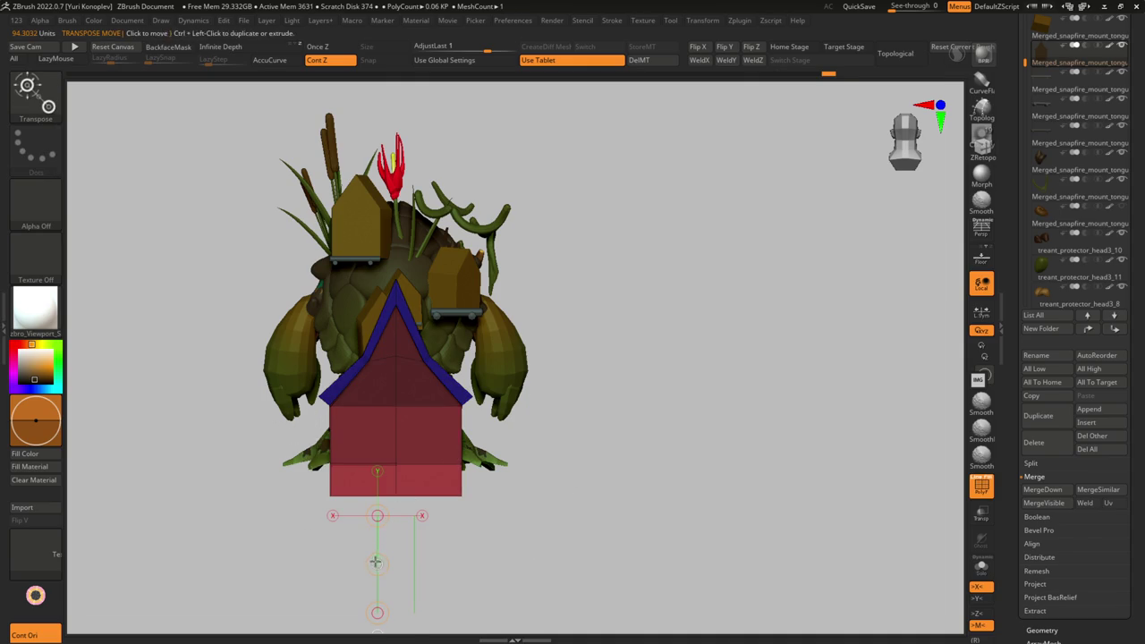
pyautogui.moveTo(377, 561); pyautogui.dragTo(381, 526)
# - Isolate the birdhouse, mask its bottom band and set a horizontal transpose line across the base
pyautogui.moveTo(570, 471); pyautogui.dragTo(546, 463)
pyautogui.press('f')
pyautogui.moveTo(483, 387)
pyautogui.mouseDown()
pyautogui.moveTo(285, 385)
pyautogui.moveTo(543, 370)
pyautogui.mouseUp()
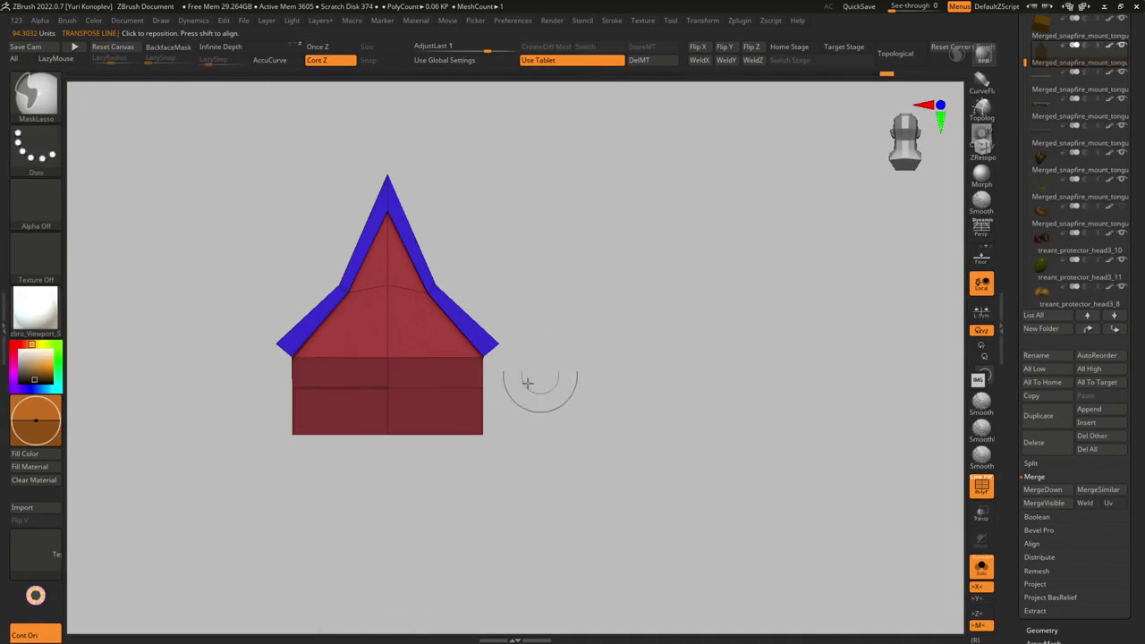
pyautogui.keyDown('ctrl'); pyautogui.click(544, 370); pyautogui.keyUp('ctrl')
pyautogui.moveTo(387, 343); pyautogui.dragTo(376, 448)
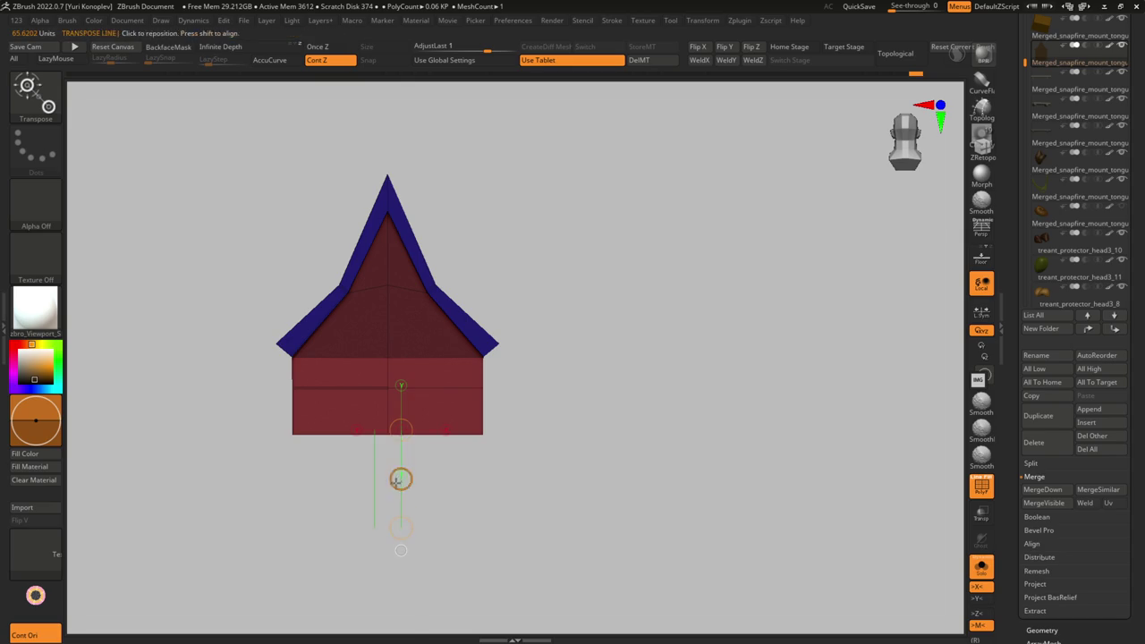
pyautogui.moveTo(388, 394); pyautogui.dragTo(511, 395)
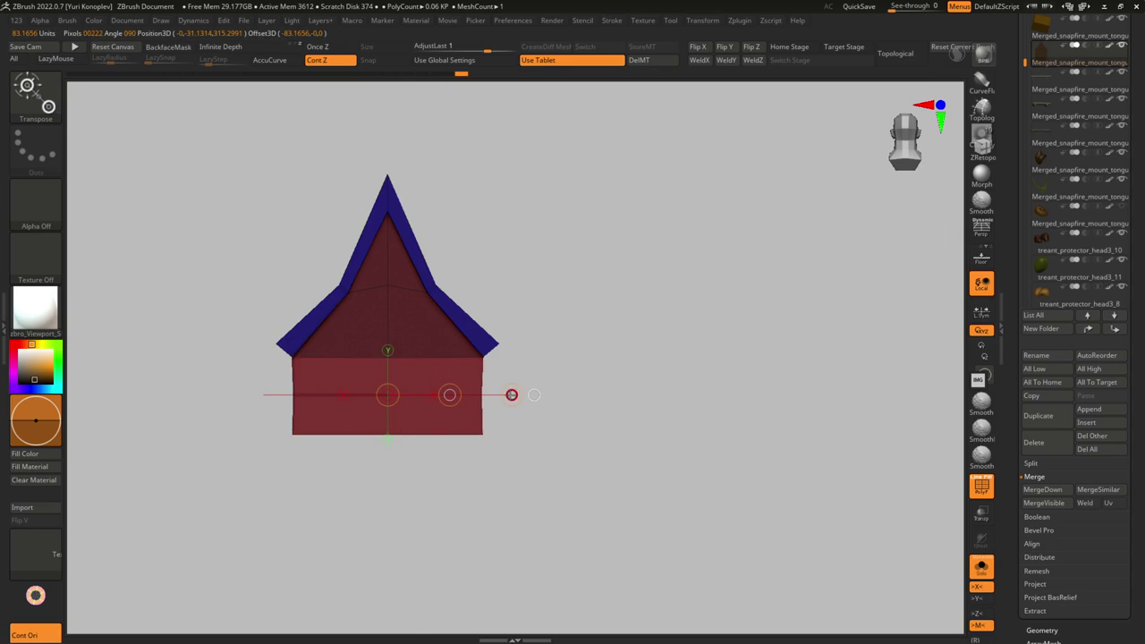
pyautogui.keyDown('ctrl'); pyautogui.click(567, 421); pyautogui.keyUp('ctrl')
pyautogui.hotkey('shift', 'f')
# - Mask the house's lower part and scale its base narrower with Transpose
pyautogui.moveTo(560, 460)
pyautogui.mouseDown()
pyautogui.moveTo(509, 435)
pyautogui.moveTo(506, 528)
pyautogui.mouseUp()
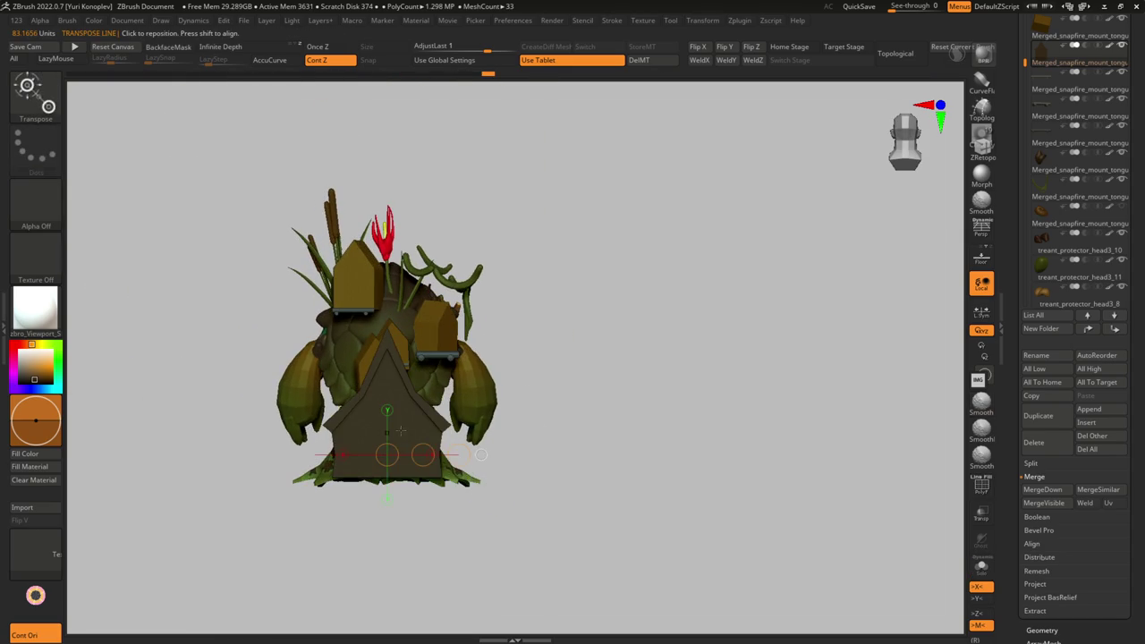
pyautogui.moveTo(388, 407)
pyautogui.mouseDown()
pyautogui.moveTo(468, 405)
pyautogui.moveTo(448, 448)
pyautogui.moveTo(465, 518)
pyautogui.mouseUp()
pyautogui.hotkey('shift', 'f')
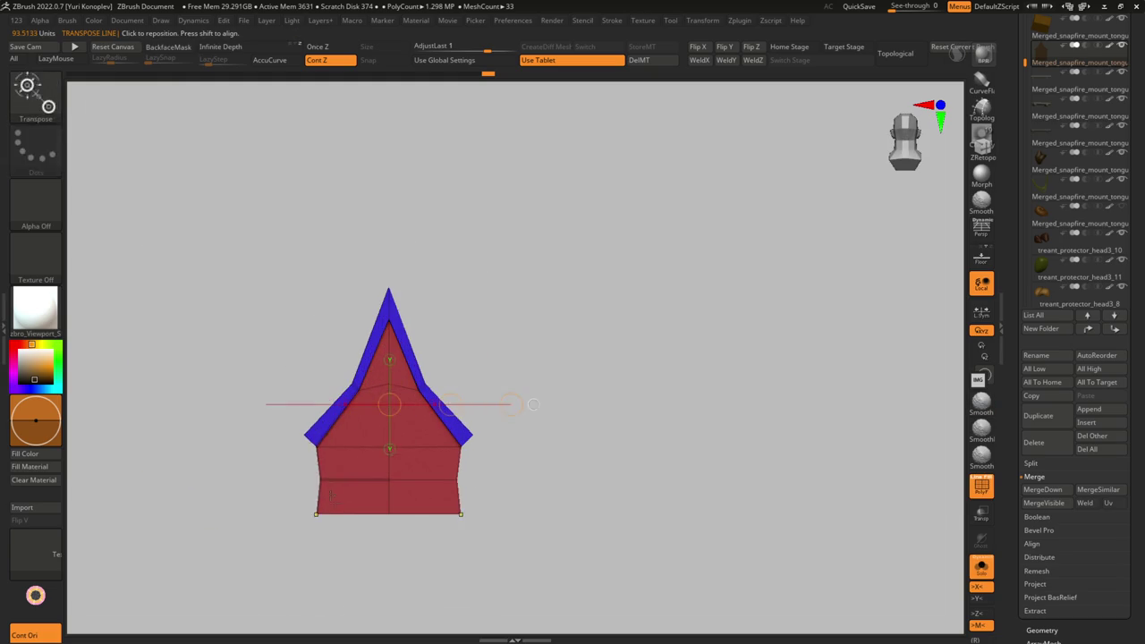
pyautogui.keyDown('ctrl'); pyautogui.moveTo(289, 452); pyautogui.dragTo(578, 486); pyautogui.keyUp('ctrl')
pyautogui.moveTo(474, 406); pyautogui.dragTo(471, 514)
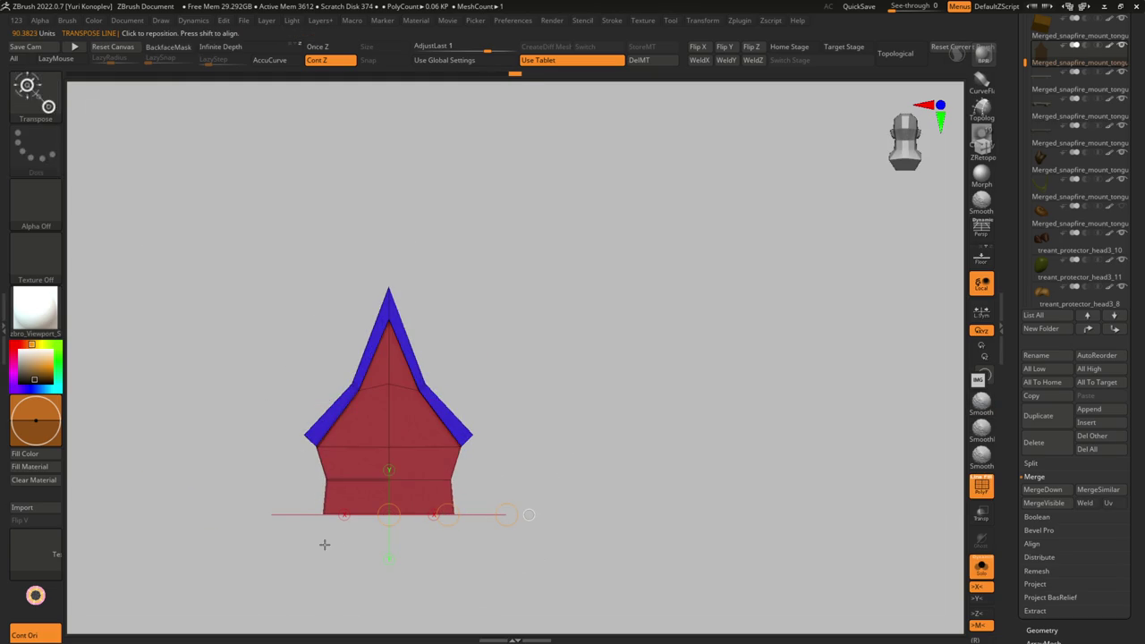
pyautogui.moveTo(324, 545); pyautogui.dragTo(329, 455)
pyautogui.press('q')
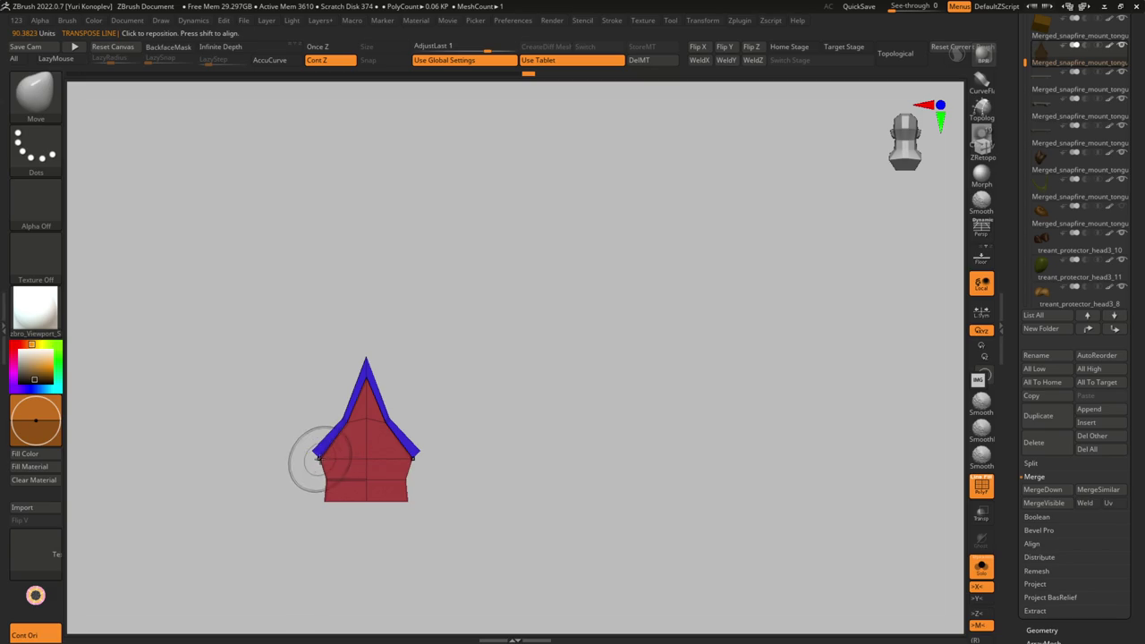
pyautogui.moveTo(315, 464); pyautogui.dragTo(313, 427)
# - Return to ZModeler, dismiss the edge actions unchanged and go back to a front view
pyautogui.press('b')
pyautogui.press('z')
pyautogui.press('m')
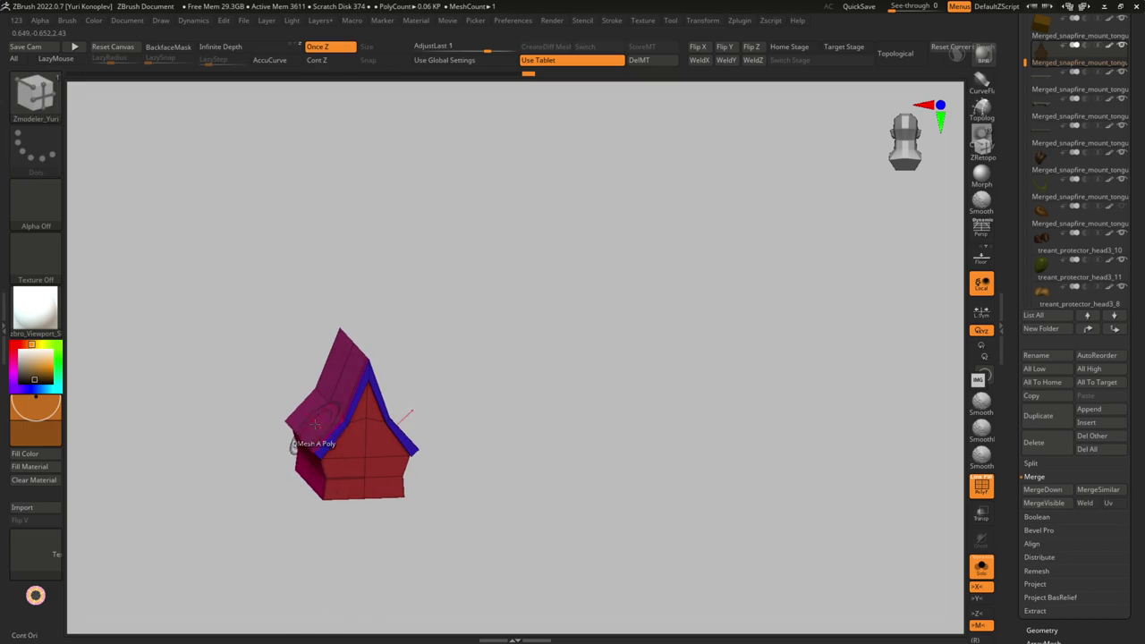
pyautogui.press('space')
pyautogui.click(318, 365)
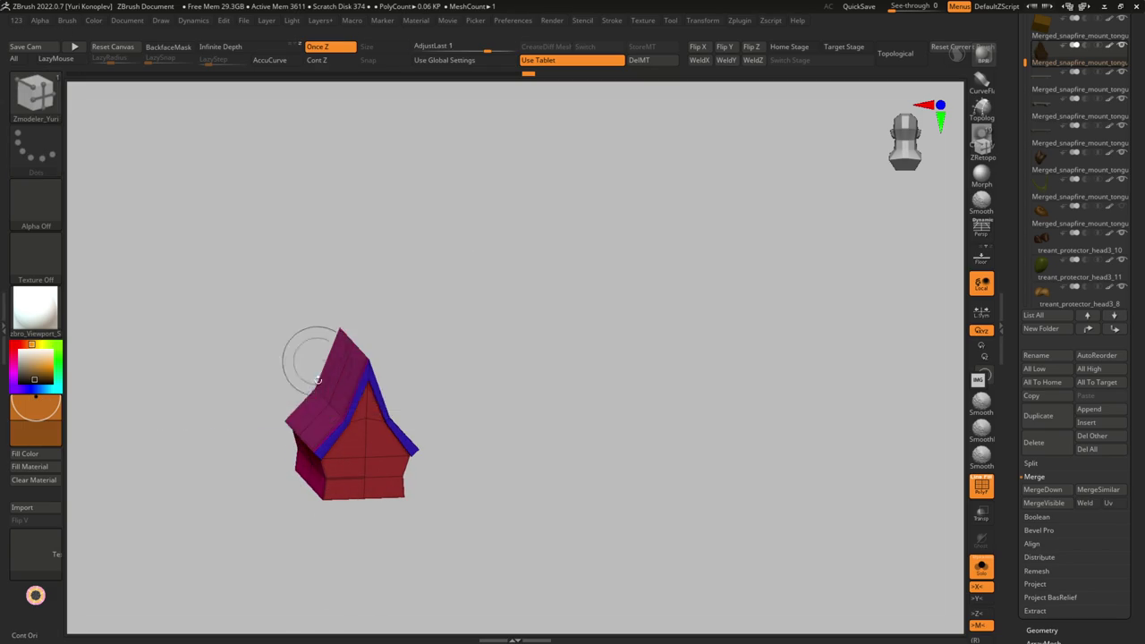
pyautogui.moveTo(323, 405)
pyautogui.mouseDown()
pyautogui.moveTo(358, 409)
pyautogui.moveTo(312, 396)
pyautogui.mouseUp()
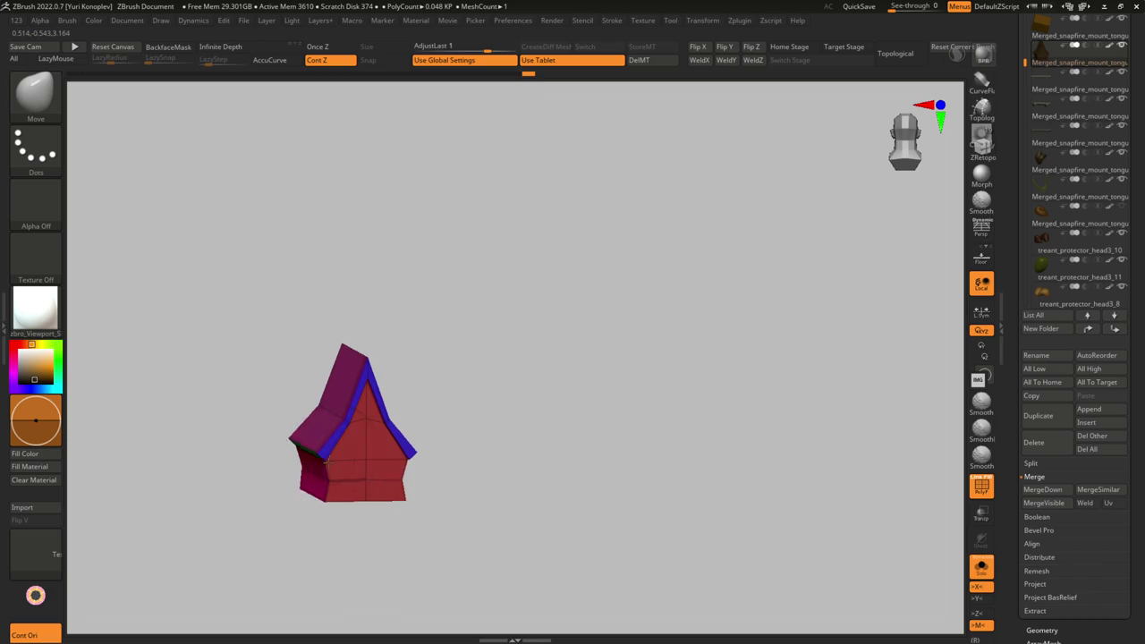
pyautogui.hotkey('shift', 'f')
# - Clip away the back of the house with Transpose and bring the whole treant back into view
pyautogui.moveTo(332, 460)
pyautogui.mouseDown(button='right')
pyautogui.moveTo(358, 473)
pyautogui.moveTo(332, 434)
pyautogui.moveTo(384, 436)
pyautogui.moveTo(358, 486)
pyautogui.moveTo(421, 429)
pyautogui.mouseUp(button='right')
pyautogui.press('w')
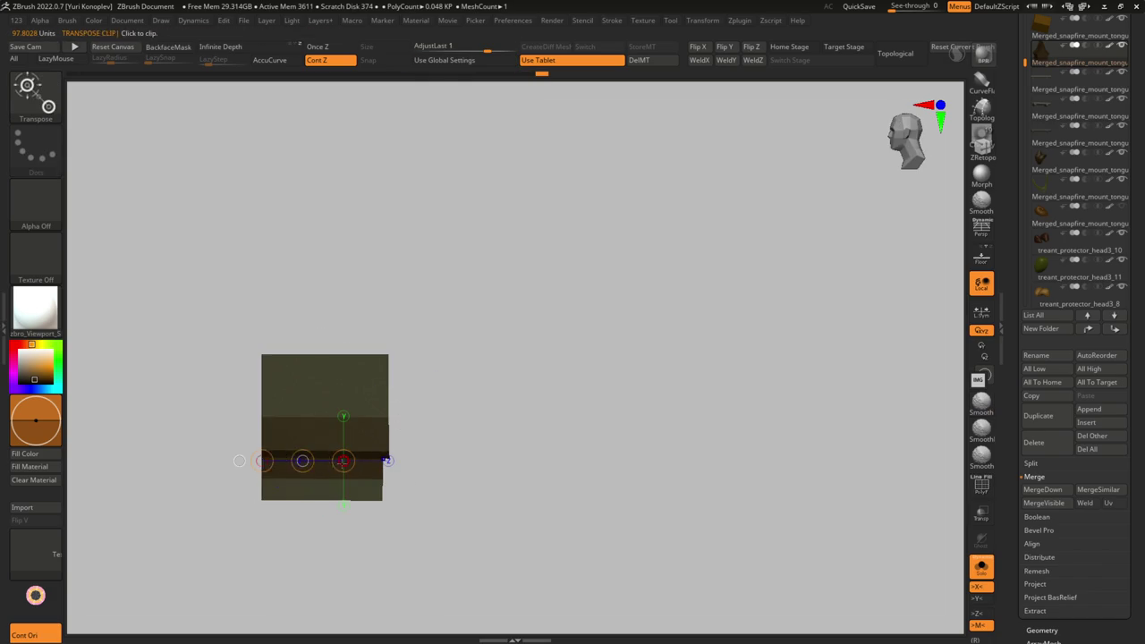
pyautogui.moveTo(303, 461); pyautogui.dragTo(320, 462)
pyautogui.moveTo(357, 476)
pyautogui.mouseDown(button='right')
pyautogui.moveTo(327, 517)
pyautogui.moveTo(319, 498)
pyautogui.mouseUp(button='right')
pyautogui.hotkey('shift', 'alt', 's')
pyautogui.press('f')
pyautogui.moveTo(365, 542)
pyautogui.keyDown('shift'); pyautogui.mouseDown(button='right')
pyautogui.moveTo(387, 454)
pyautogui.moveTo(251, 473)
pyautogui.mouseUp(button='right'); pyautogui.keyUp('shift')
# - Regroup the house polygons along edges with a ZModeler edge action
pyautogui.press('b')
pyautogui.press('z')
pyautogui.press('m')
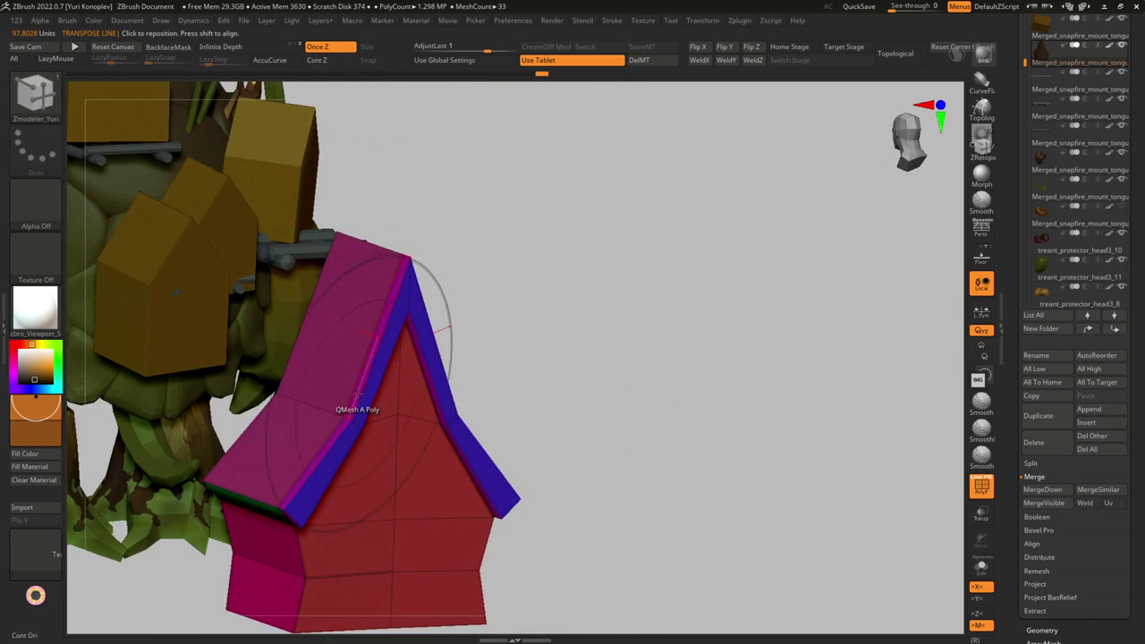
pyautogui.press('space')
pyautogui.click(358, 385)
pyautogui.moveTo(358, 385); pyautogui.dragTo(332, 408, button='right')
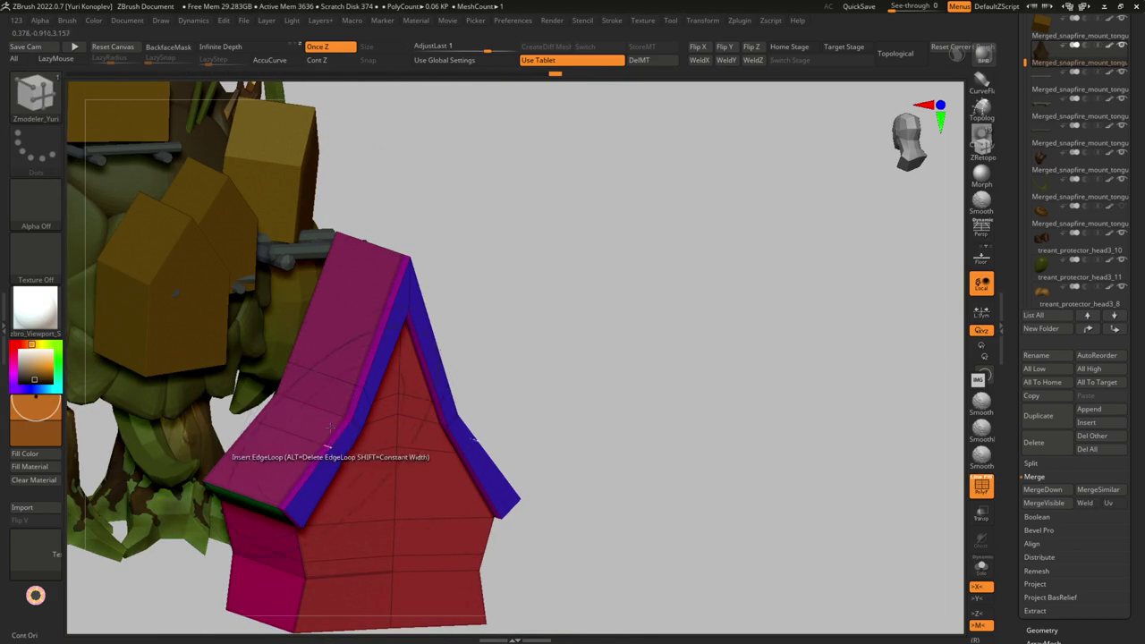
pyautogui.moveTo(328, 414)
pyautogui.keyDown('ctrl'); pyautogui.mouseDown(button='right')
pyautogui.moveTo(259, 546)
pyautogui.moveTo(488, 524)
pyautogui.moveTo(184, 528)
pyautogui.moveTo(408, 422)
pyautogui.moveTo(452, 340)
pyautogui.mouseUp(button='right'); pyautogui.keyUp('ctrl')
pyautogui.hotkey('shift', 'f')
# - Slice the house's front panel into a new polygroup with SliceCurve and nudge it with the Move brush
pyautogui.moveTo(295, 474)
pyautogui.keyDown('ctrl'); pyautogui.mouseDown(button='right')
pyautogui.moveTo(278, 447)
pyautogui.moveTo(344, 464)
pyautogui.moveTo(349, 488)
pyautogui.mouseUp(button='right'); pyautogui.keyUp('ctrl')
pyautogui.hotkey('shift', 'f')
pyautogui.hotkey('ctrl', 'shift')
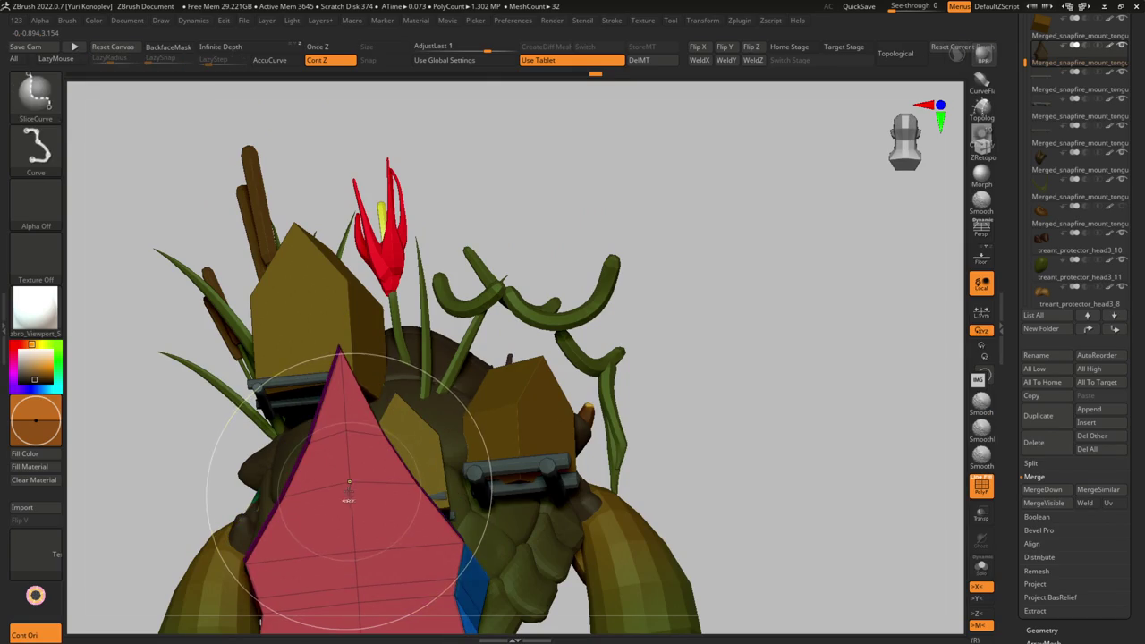
pyautogui.moveTo(707, 439)
pyautogui.mouseDown(button='right')
pyautogui.moveTo(401, 419)
pyautogui.moveTo(358, 394)
pyautogui.mouseUp(button='right')
pyautogui.press('b')
pyautogui.press('m')
pyautogui.press('v')
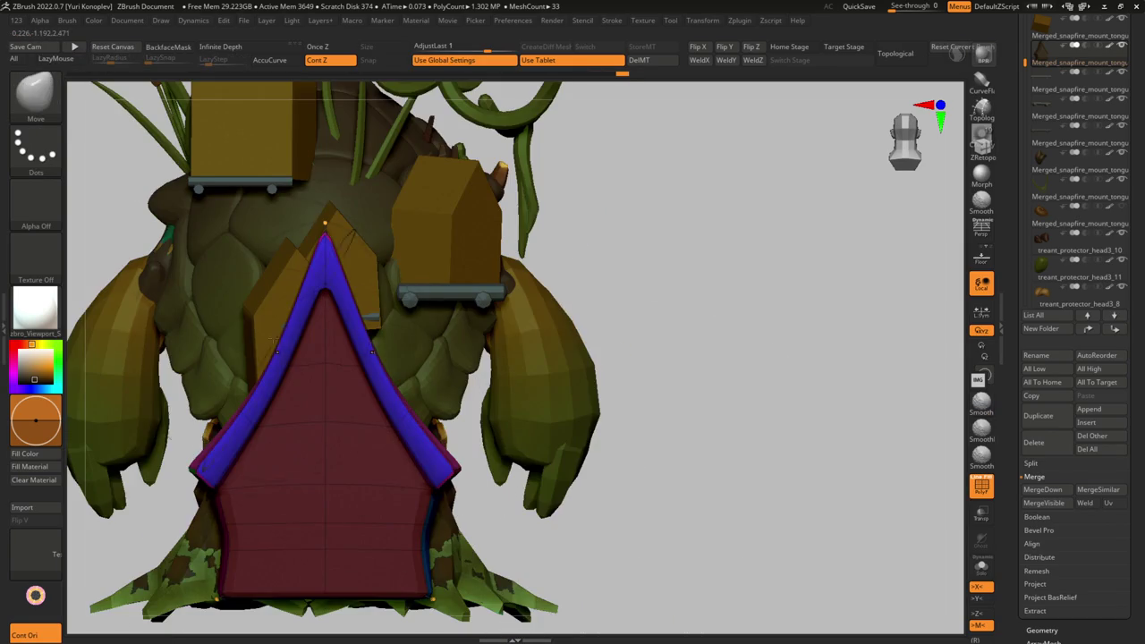
pyautogui.keyDown('ctrl'); pyautogui.moveTo(358, 393); pyautogui.dragTo(309, 369); pyautogui.keyUp('ctrl')
pyautogui.moveTo(302, 368)
pyautogui.mouseDown(button='right')
pyautogui.moveTo(295, 407)
pyautogui.moveTo(300, 387)
pyautogui.mouseUp(button='right')
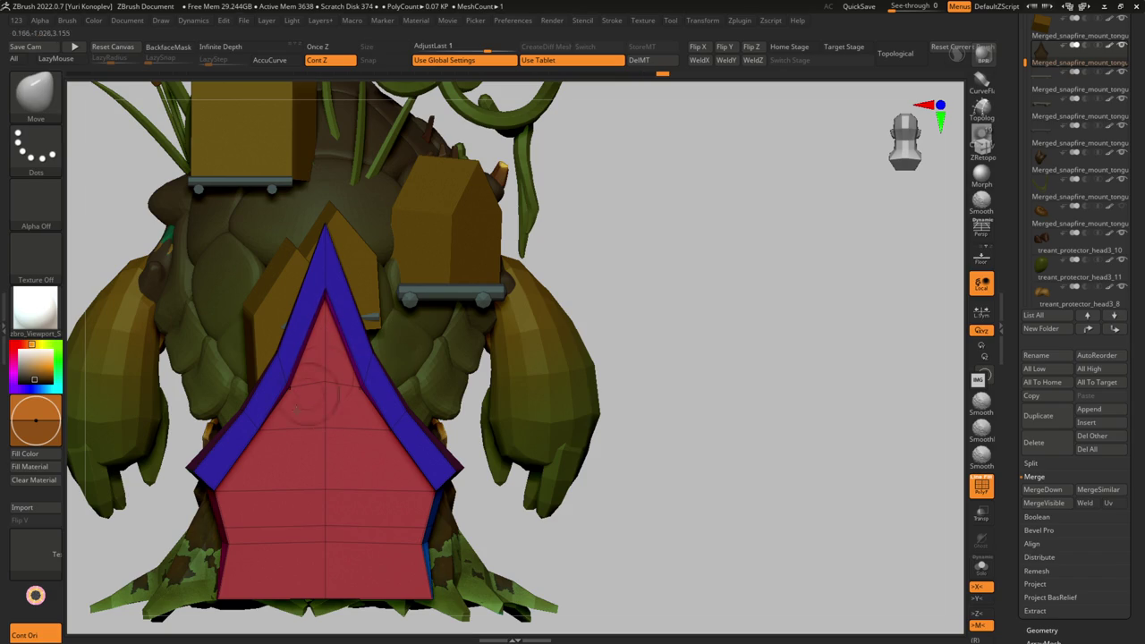
# - Orbit to a side view of the character
pyautogui.moveTo(283, 503)
pyautogui.keyDown('ctrl'); pyautogui.mouseDown(button='right')
pyautogui.moveTo(567, 396)
pyautogui.moveTo(434, 391)
pyautogui.moveTo(421, 403)
pyautogui.moveTo(416, 475)
pyautogui.moveTo(411, 463)
pyautogui.moveTo(371, 474)
pyautogui.moveTo(416, 505)
pyautogui.mouseUp(button='right'); pyautogui.keyUp('ctrl')
pyautogui.hotkey('alt', 'Tab')
pyautogui.press('Tab')
pyautogui.press('Escape')
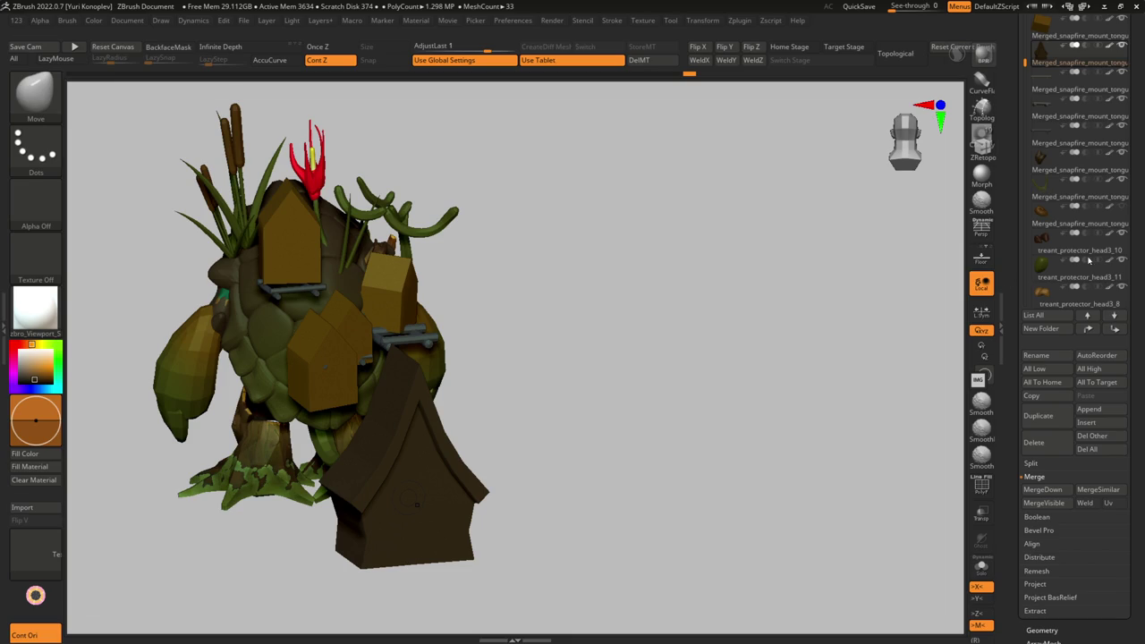
# - Isolate the birdhouse roof with polygroup colours shown and the ZModeler brush active
pyautogui.keyDown('shift'); pyautogui.moveTo(767, 256); pyautogui.dragTo(761, 260); pyautogui.keyUp('shift')
pyautogui.hotkey('shift', 'f')
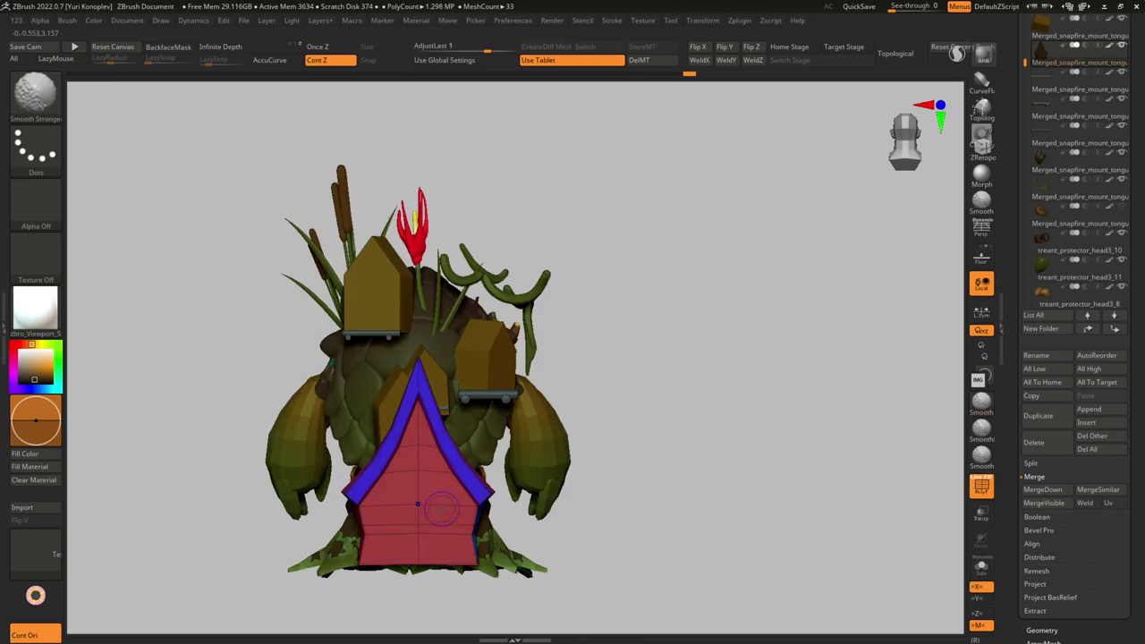
pyautogui.moveTo(440, 507)
pyautogui.mouseDown()
pyautogui.moveTo(463, 463)
pyautogui.moveTo(440, 400)
pyautogui.mouseUp()
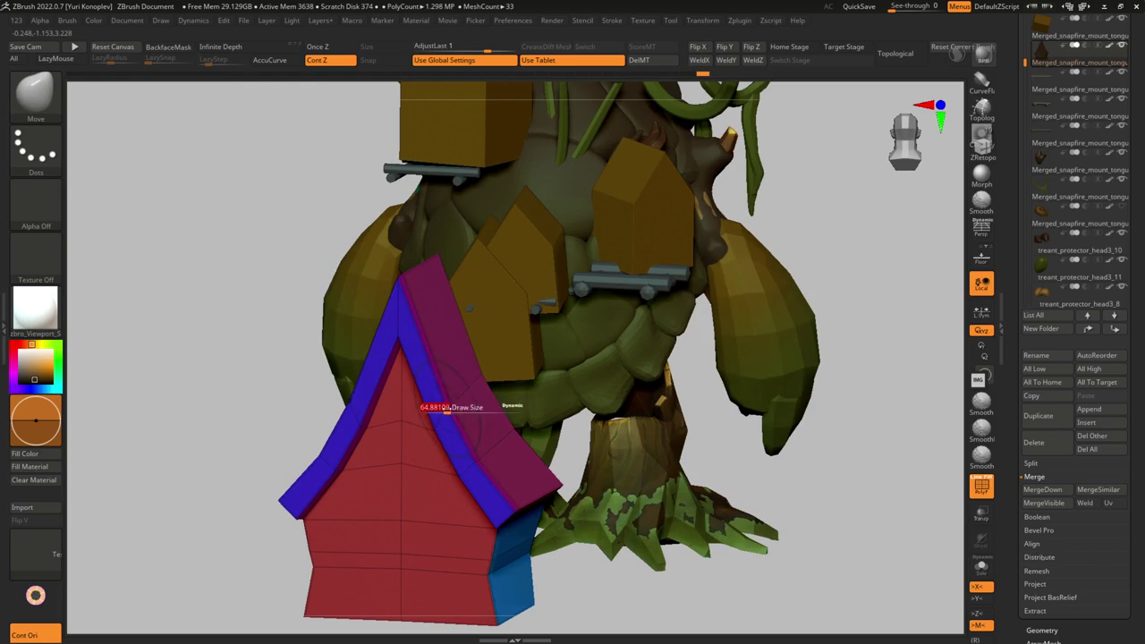
pyautogui.moveTo(449, 419)
pyautogui.mouseDown()
pyautogui.moveTo(437, 434)
pyautogui.moveTo(361, 425)
pyautogui.moveTo(400, 339)
pyautogui.mouseUp()
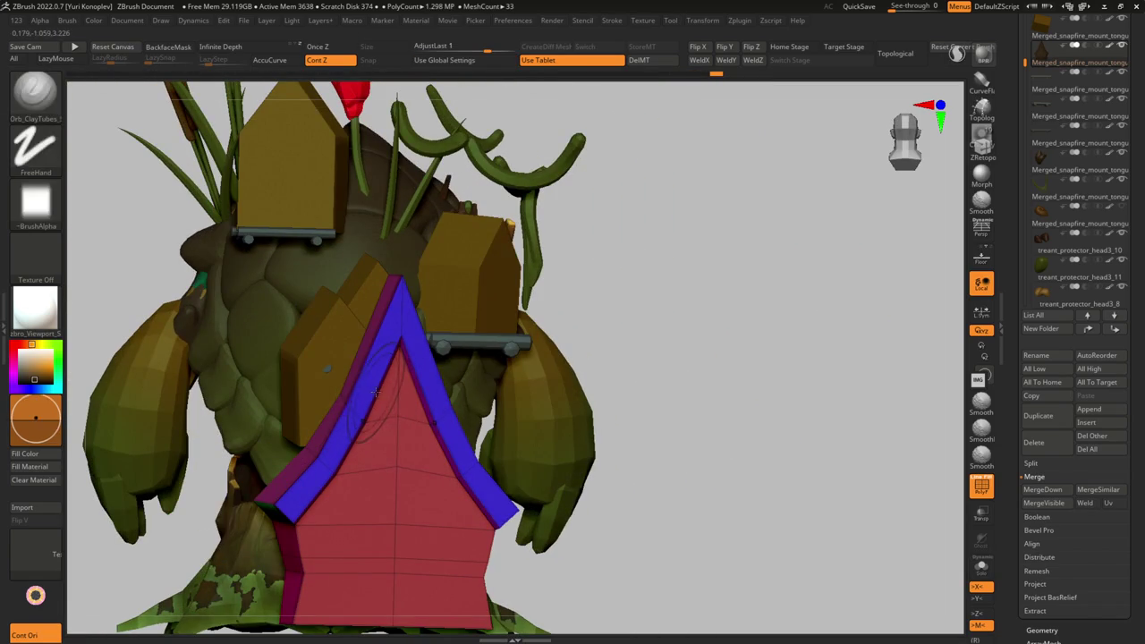
pyautogui.press('b')
pyautogui.press('z')
pyautogui.press('m')
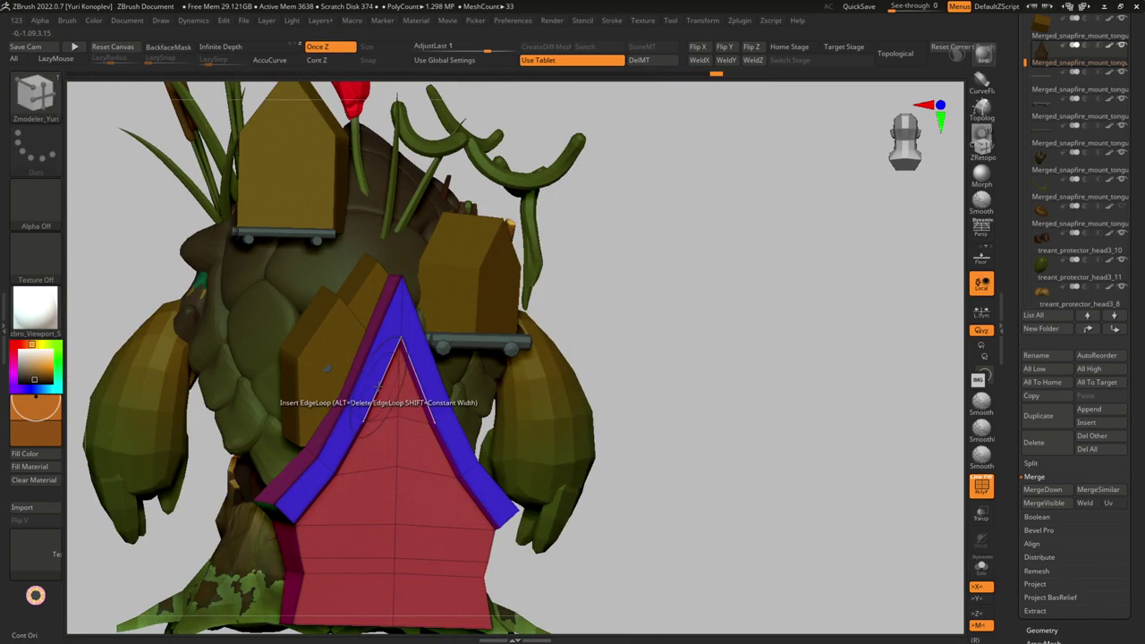
pyautogui.moveTo(378, 389)
pyautogui.mouseDown()
pyautogui.moveTo(334, 374)
pyautogui.moveTo(398, 465)
pyautogui.mouseUp()
pyautogui.hotkey('alt', 's')
# - Mask the lower house and draw a Transpose action line down the roof centre
pyautogui.keyDown('ctrl'); pyautogui.click(312, 383); pyautogui.keyUp('ctrl')
pyautogui.keyDown('ctrl'); pyautogui.click(511, 319); pyautogui.keyUp('ctrl')
pyautogui.press('w')
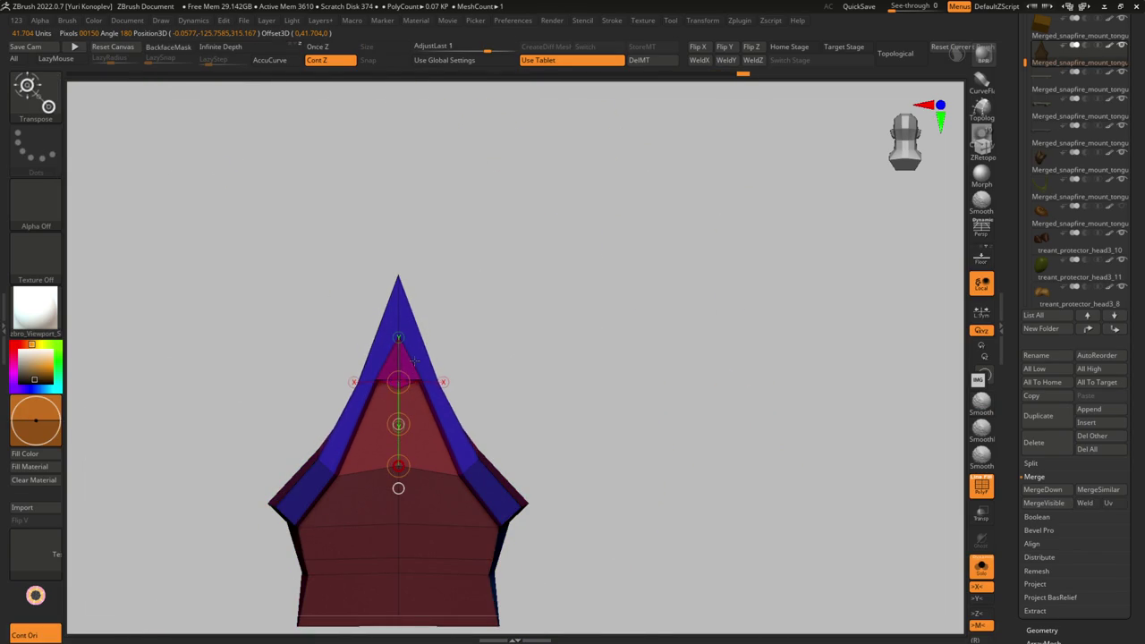
pyautogui.keyDown('ctrl'); pyautogui.moveTo(322, 309); pyautogui.dragTo(380, 354); pyautogui.keyUp('ctrl')
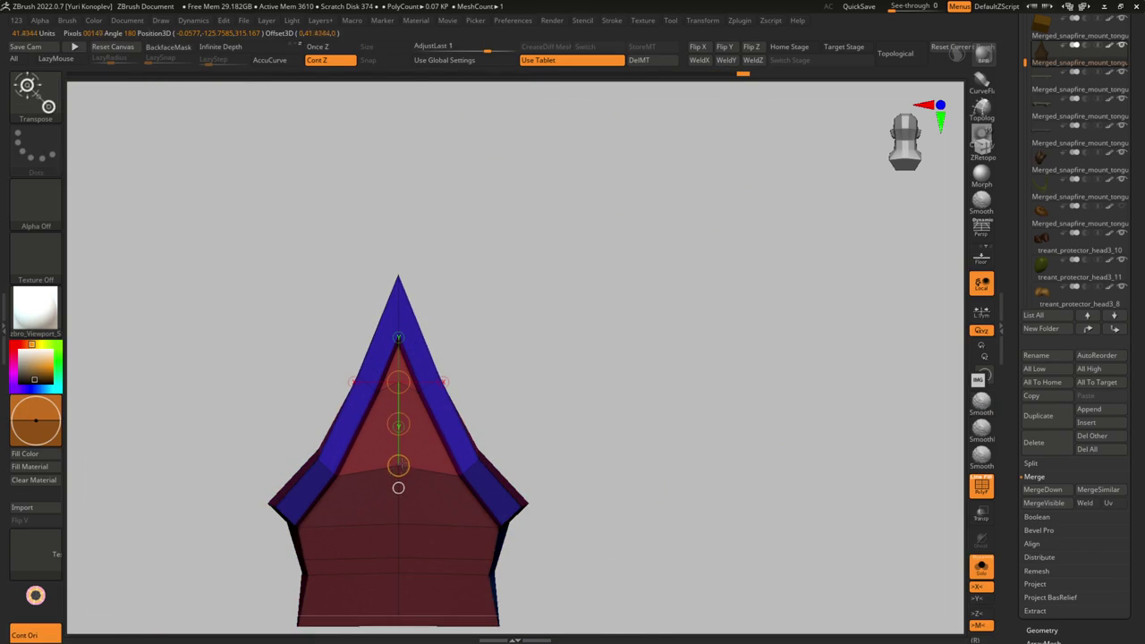
pyautogui.moveTo(398, 383); pyautogui.dragTo(398, 465)
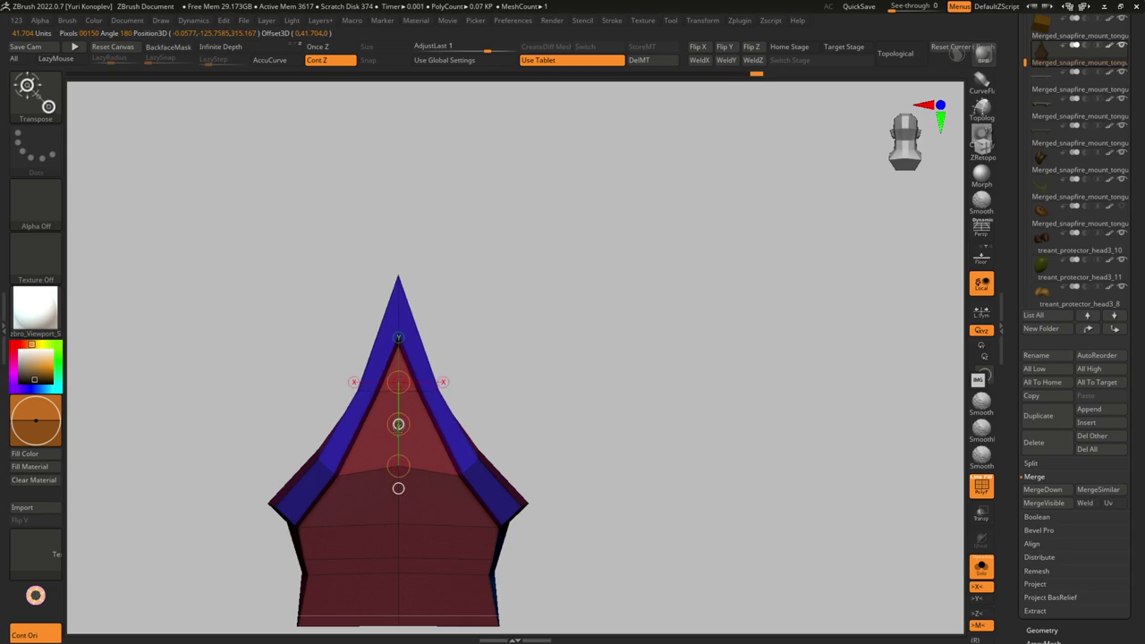
pyautogui.moveTo(447, 409)
pyautogui.mouseDown()
pyautogui.moveTo(465, 460)
pyautogui.moveTo(535, 443)
pyautogui.moveTo(501, 429)
pyautogui.mouseUp()
pyautogui.keyDown('ctrl'); pyautogui.moveTo(296, 378); pyautogui.dragTo(501, 465); pyautogui.keyUp('ctrl')
pyautogui.press('w')
pyautogui.keyDown('ctrl'); pyautogui.moveTo(418, 298); pyautogui.dragTo(419, 427); pyautogui.keyUp('ctrl')
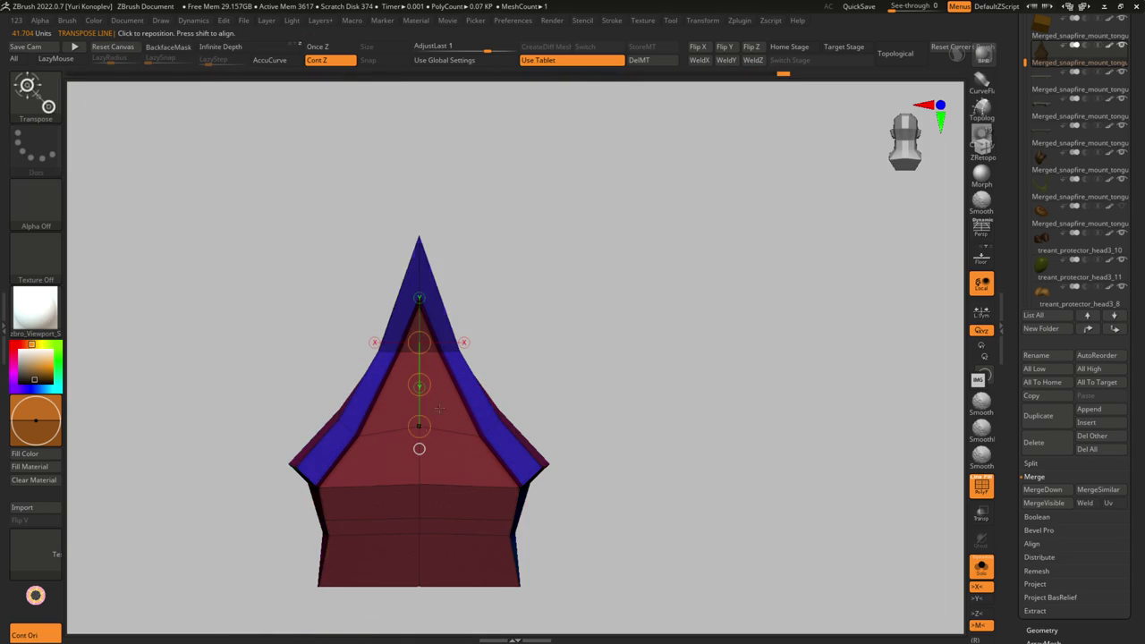
# - Mask the upper roof and bend its side edges concave with the Transpose line
pyautogui.press('q')
pyautogui.keyDown('ctrl'); pyautogui.moveTo(394, 597); pyautogui.dragTo(383, 601); pyautogui.keyUp('ctrl')
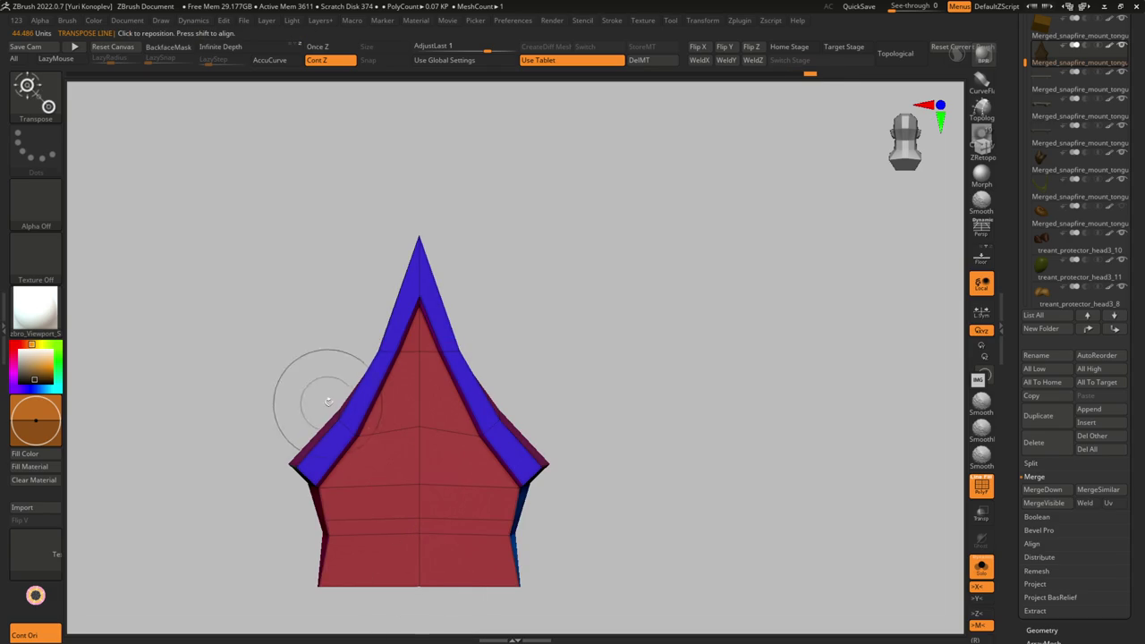
pyautogui.moveTo(320, 395)
pyautogui.keyDown('ctrl'); pyautogui.mouseDown()
pyautogui.moveTo(390, 402)
pyautogui.moveTo(419, 496)
pyautogui.mouseUp(); pyautogui.keyUp('ctrl')
pyautogui.press('w')
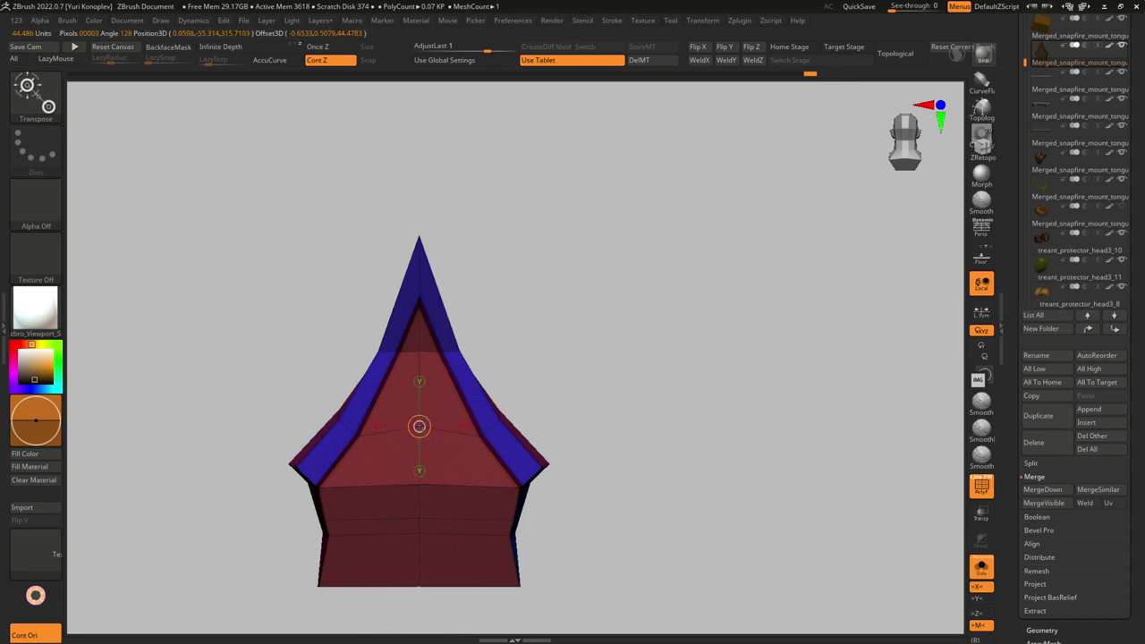
pyautogui.moveTo(421, 409); pyautogui.dragTo(419, 521)
pyautogui.moveTo(419, 465); pyautogui.dragTo(418, 461)
pyautogui.press('q')
pyautogui.moveTo(540, 439)
pyautogui.keyDown('ctrl'); pyautogui.mouseDown()
pyautogui.moveTo(572, 420)
pyautogui.moveTo(539, 457)
pyautogui.mouseUp(); pyautogui.keyUp('ctrl')
# - Enable L.Sym and Quick Mirror and Weld the house across Z
pyautogui.hotkey('shift', 'f')
pyautogui.keyDown('shift'); pyautogui.moveTo(539, 457); pyautogui.dragTo(549, 447, button='right'); pyautogui.keyUp('shift')
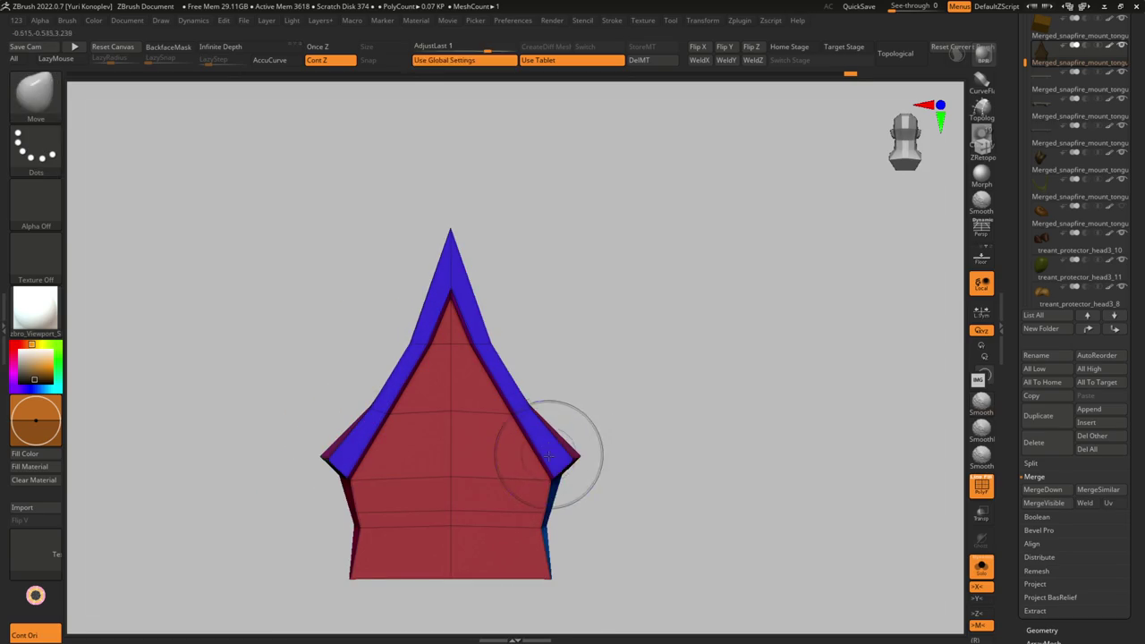
pyautogui.moveTo(595, 341); pyautogui.dragTo(736, 141)
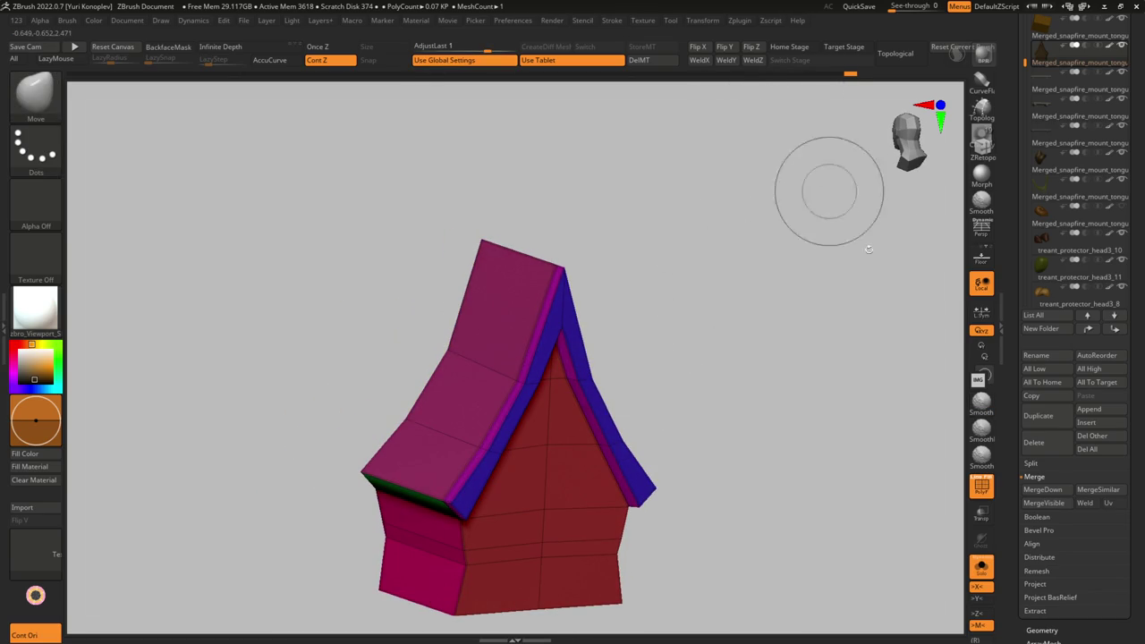
pyautogui.click(986, 318)
pyautogui.click(754, 59)
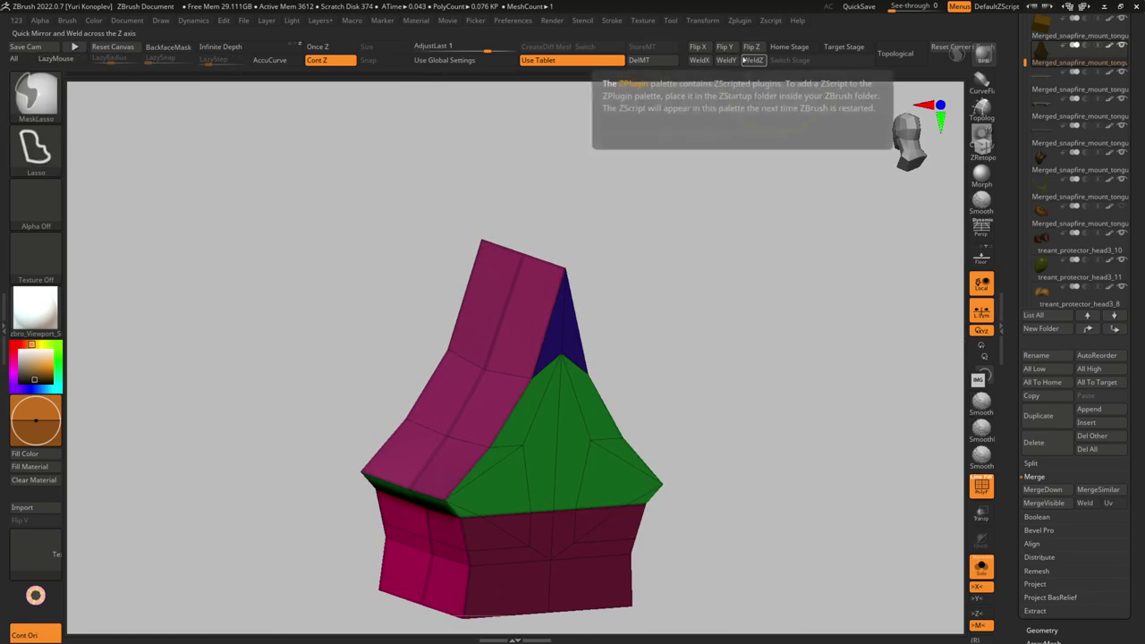
# - Reapply the Z mirror-weld and lasso-mask part of the house from a side view
pyautogui.hotkey('ctrl', 'z')
pyautogui.click(753, 60)
pyautogui.moveTo(660, 233); pyautogui.dragTo(685, 256)
pyautogui.keyDown('ctrl'); pyautogui.click(638, 384); pyautogui.keyUp('ctrl')
pyautogui.moveTo(638, 383)
pyautogui.mouseDown()
pyautogui.moveTo(660, 510)
pyautogui.moveTo(698, 486)
pyautogui.moveTo(723, 488)
pyautogui.mouseUp()
# - Draw a Transpose line up the house and bend its upper part sideways
pyautogui.press('w')
pyautogui.keyDown('ctrl'); pyautogui.moveTo(723, 487); pyautogui.dragTo(627, 465, button='right'); pyautogui.keyUp('ctrl')
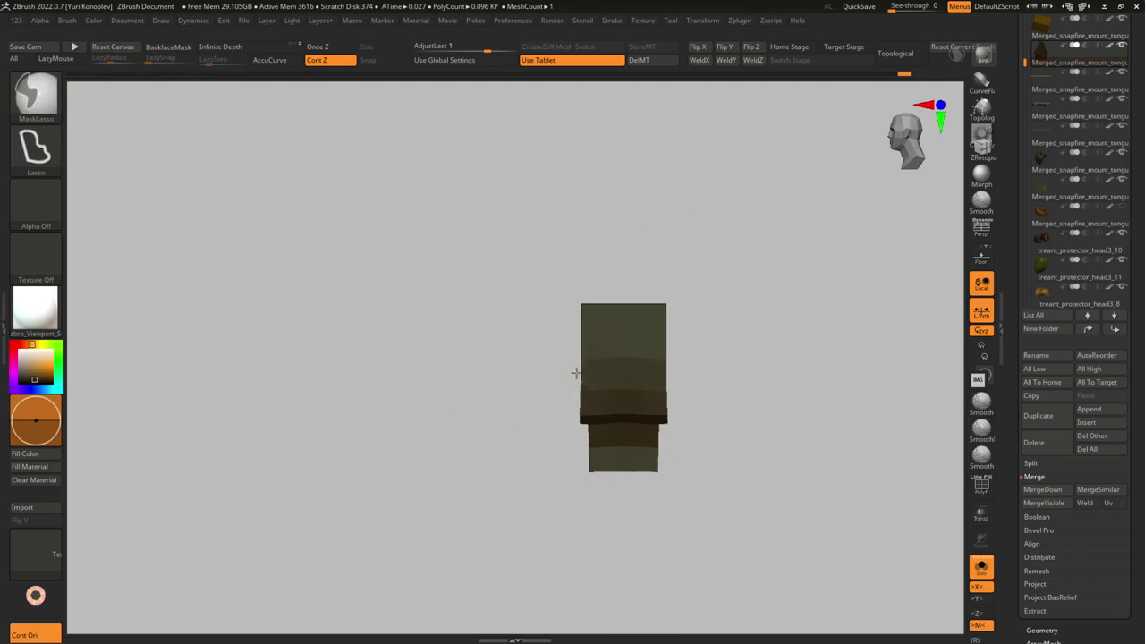
pyautogui.moveTo(590, 468); pyautogui.dragTo(602, 318)
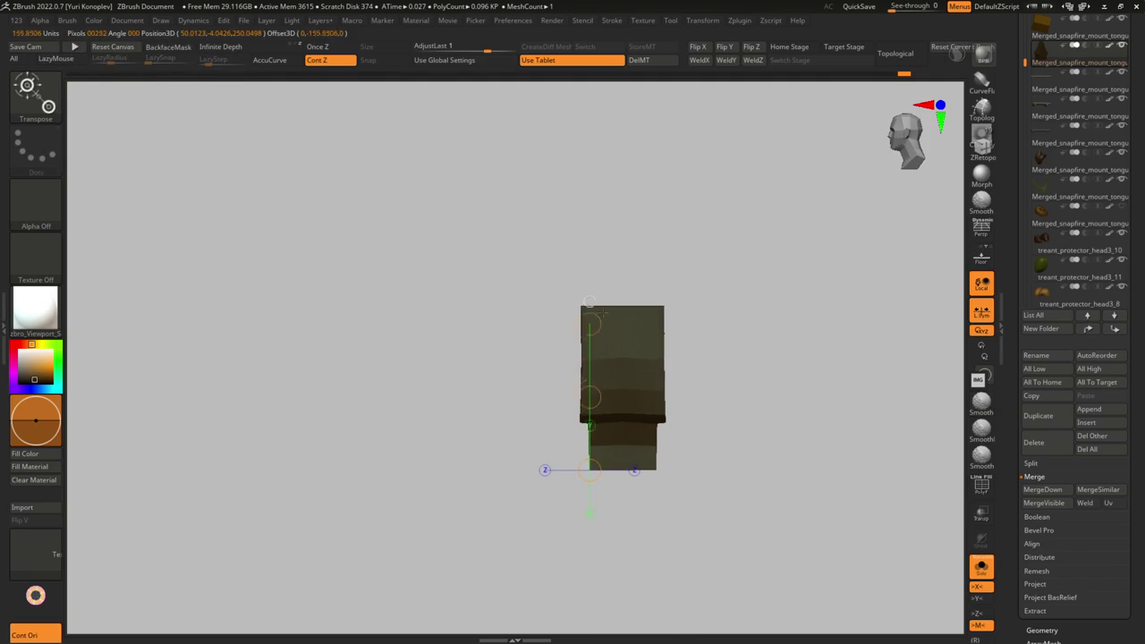
pyautogui.moveTo(589, 390); pyautogui.dragTo(597, 390)
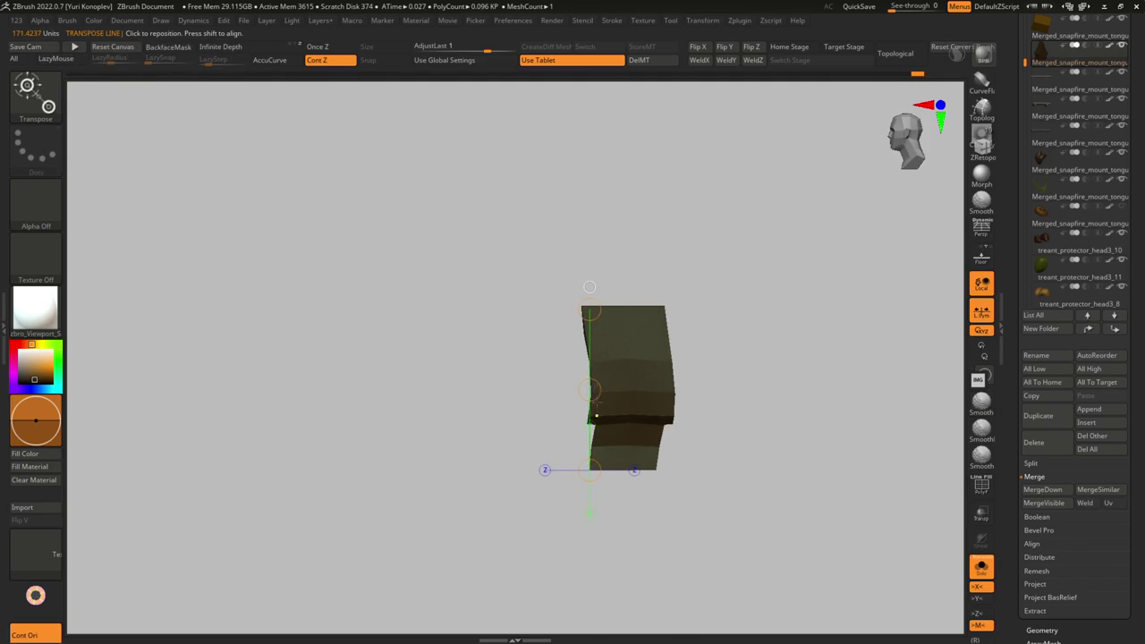
pyautogui.hotkey('ctrl', 'z')
pyautogui.press('space')
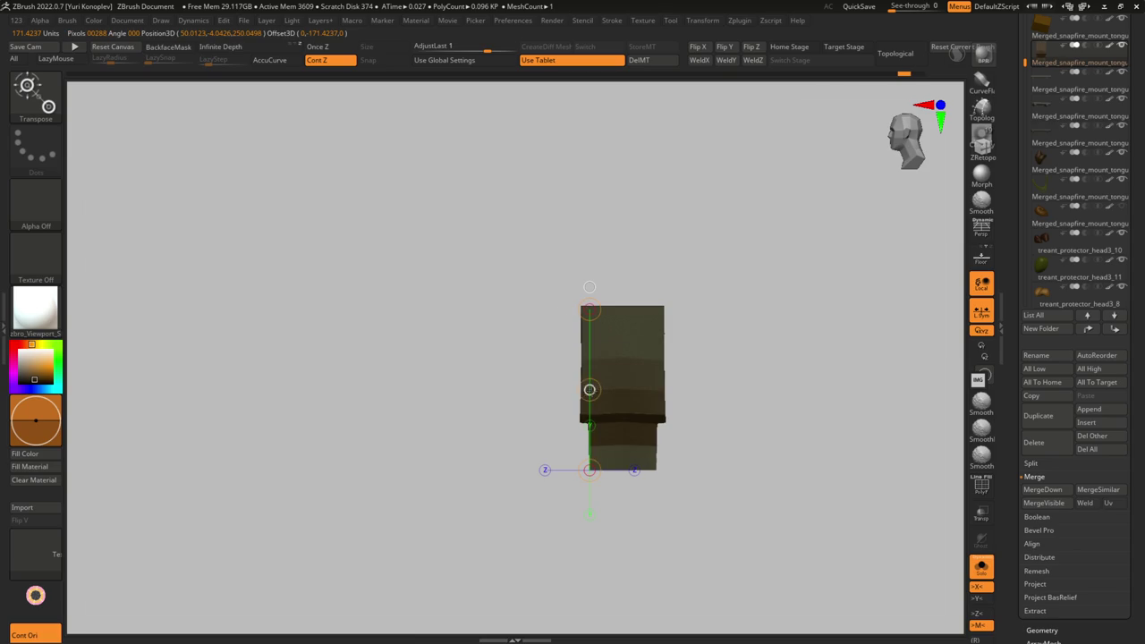
pyautogui.hotkey('ctrl', 'z')
pyautogui.press('space')
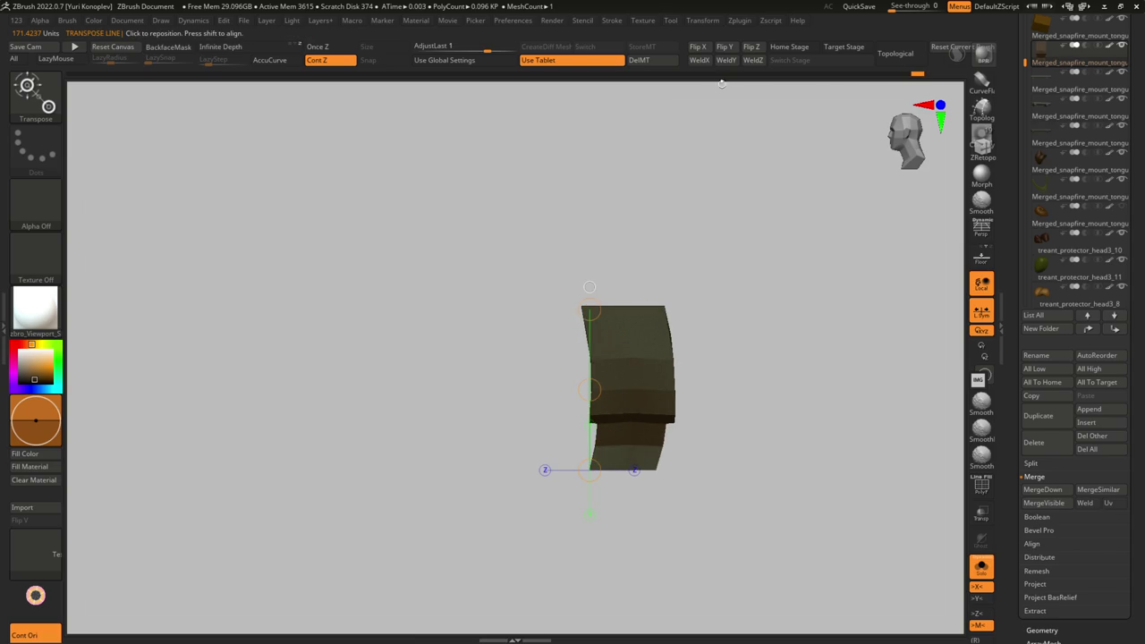
# - Stretch the house body wider and bend its sides into a curve with Transpose
pyautogui.press('q')
pyautogui.moveTo(537, 394); pyautogui.dragTo(632, 426)
pyautogui.hotkey('shift', 'f')
pyautogui.hotkey('shift', 'f')
pyautogui.moveTo(631, 426)
pyautogui.keyDown('shift'); pyautogui.mouseDown(button='right')
pyautogui.moveTo(590, 434)
pyautogui.moveTo(618, 421)
pyautogui.mouseUp(button='right'); pyautogui.keyUp('shift')
pyautogui.scroll(2, 615, 447)
pyautogui.scroll(3, 615, 483)
pyautogui.scroll(3, 609, 465)
pyautogui.press('w')
pyautogui.moveTo(630, 414); pyautogui.dragTo(615, 438)
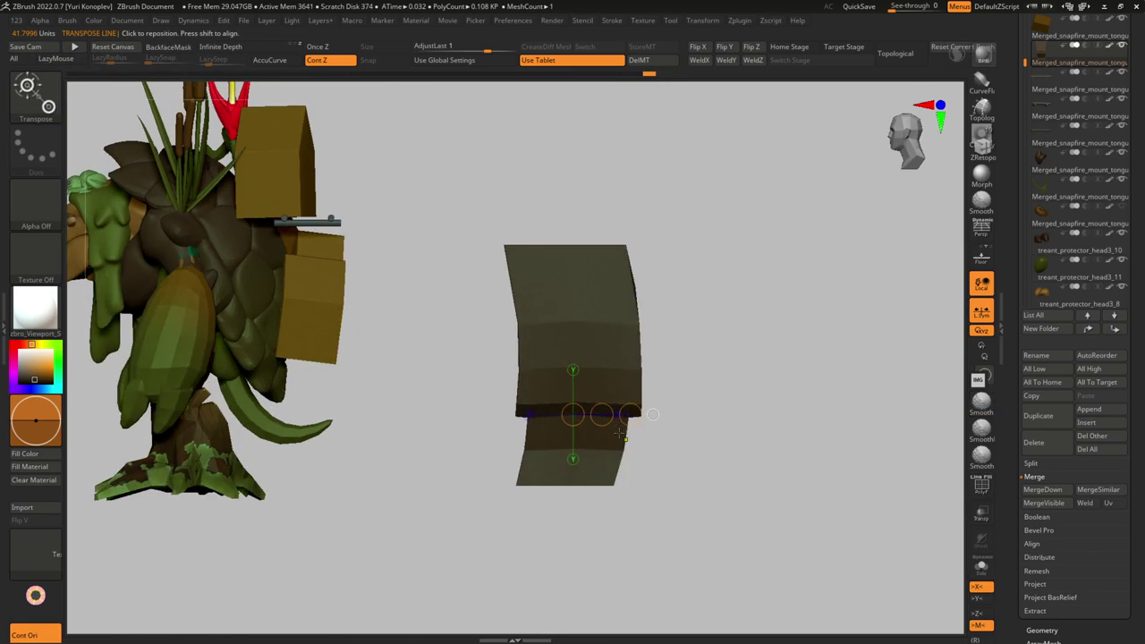
pyautogui.moveTo(516, 270); pyautogui.dragTo(516, 222)
pyautogui.keyDown('alt'); pyautogui.moveTo(516, 365); pyautogui.dragTo(517, 365); pyautogui.keyUp('alt')
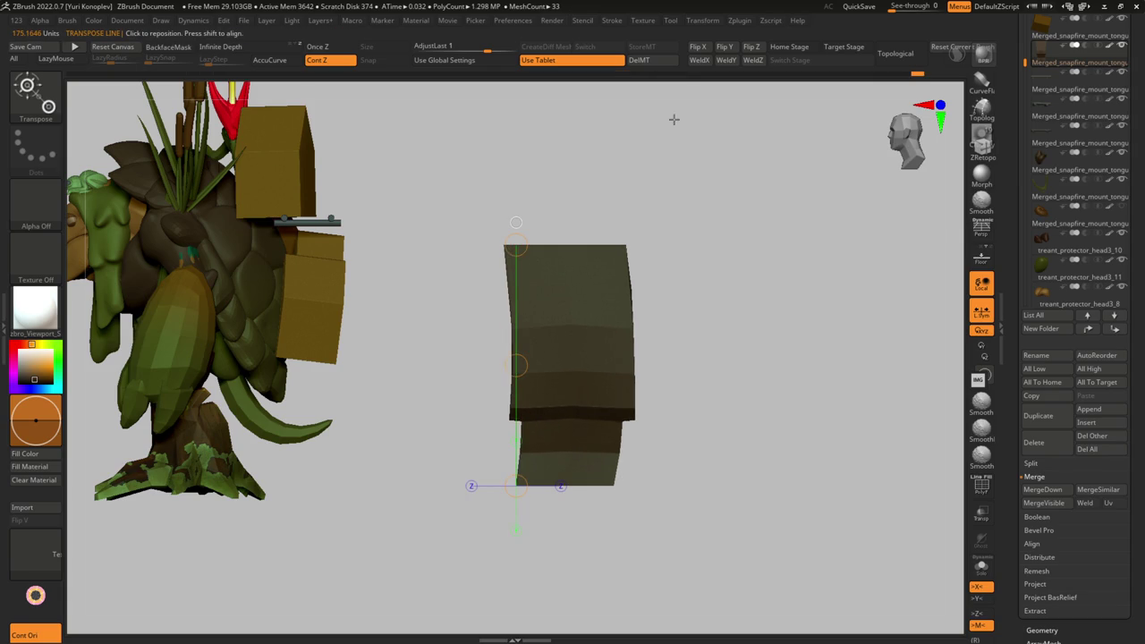
pyautogui.press('q')
# - Inspect the curved house with polygroups shown and the Move brush active
pyautogui.moveTo(662, 161)
pyautogui.mouseDown()
pyautogui.moveTo(639, 322)
pyautogui.moveTo(652, 378)
pyautogui.moveTo(593, 440)
pyautogui.moveTo(614, 416)
pyautogui.moveTo(635, 449)
pyautogui.mouseUp()
pyautogui.hotkey('shift', 'f')
pyautogui.press('b')
pyautogui.press('m')
pyautogui.press('v')
pyautogui.moveTo(539, 524); pyautogui.dragTo(561, 462)
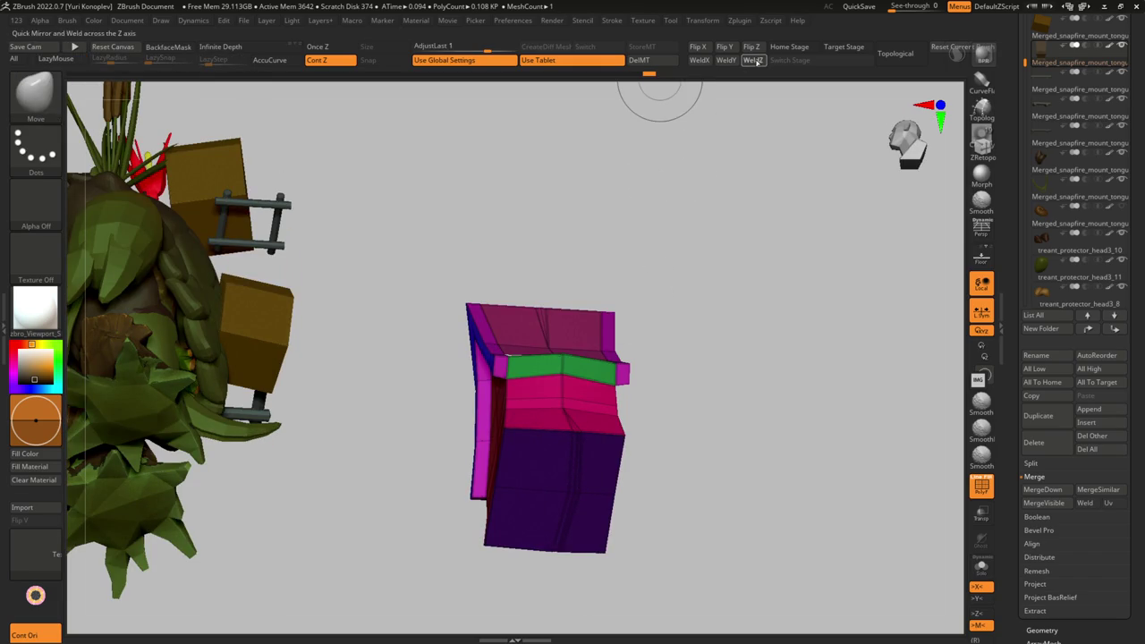
pyautogui.moveTo(616, 299); pyautogui.dragTo(609, 286)
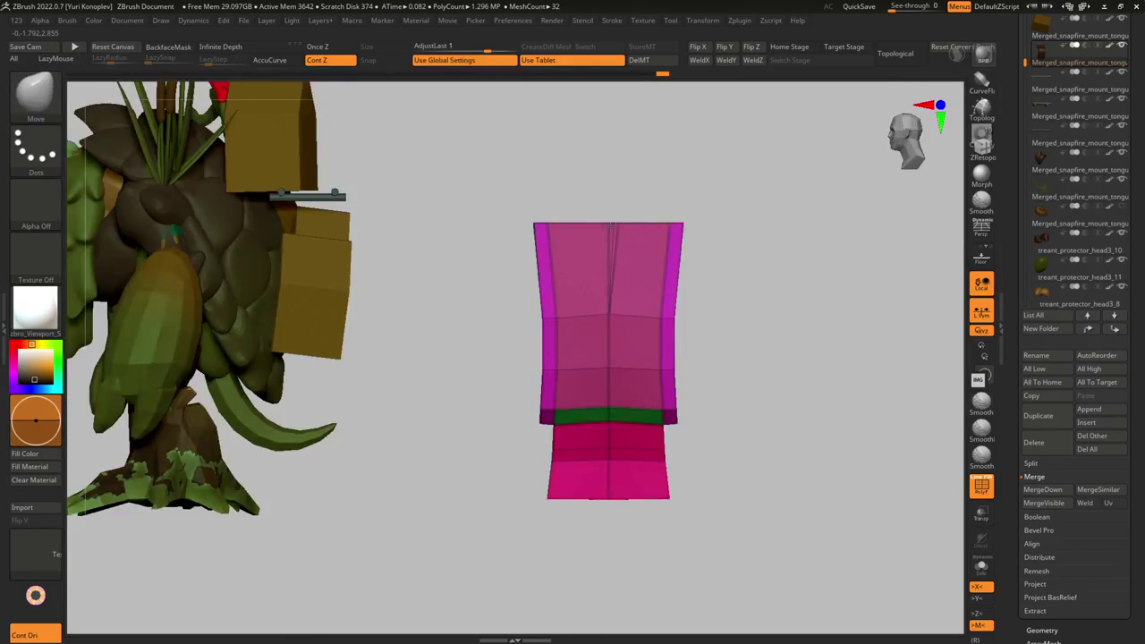
pyautogui.press('b')
pyautogui.press('d')
pyautogui.press('s')
pyautogui.moveTo(573, 376)
pyautogui.mouseDown()
pyautogui.moveTo(544, 222)
pyautogui.moveTo(616, 380)
pyautogui.moveTo(626, 380)
pyautogui.mouseUp()
pyautogui.hotkey('shift', 'f')
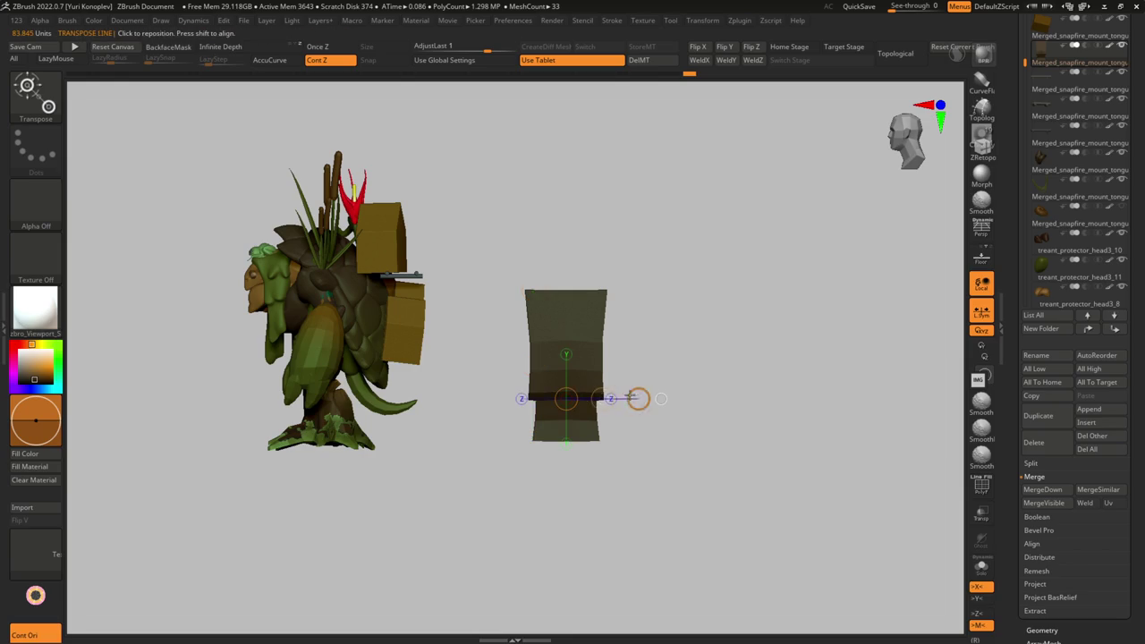
# - Duplicate the birdhouse subtool and move the resized copy onto the treant's back
pyautogui.moveTo(633, 395); pyautogui.dragTo(501, 268)
pyautogui.hotkey('ctrl', 'z')
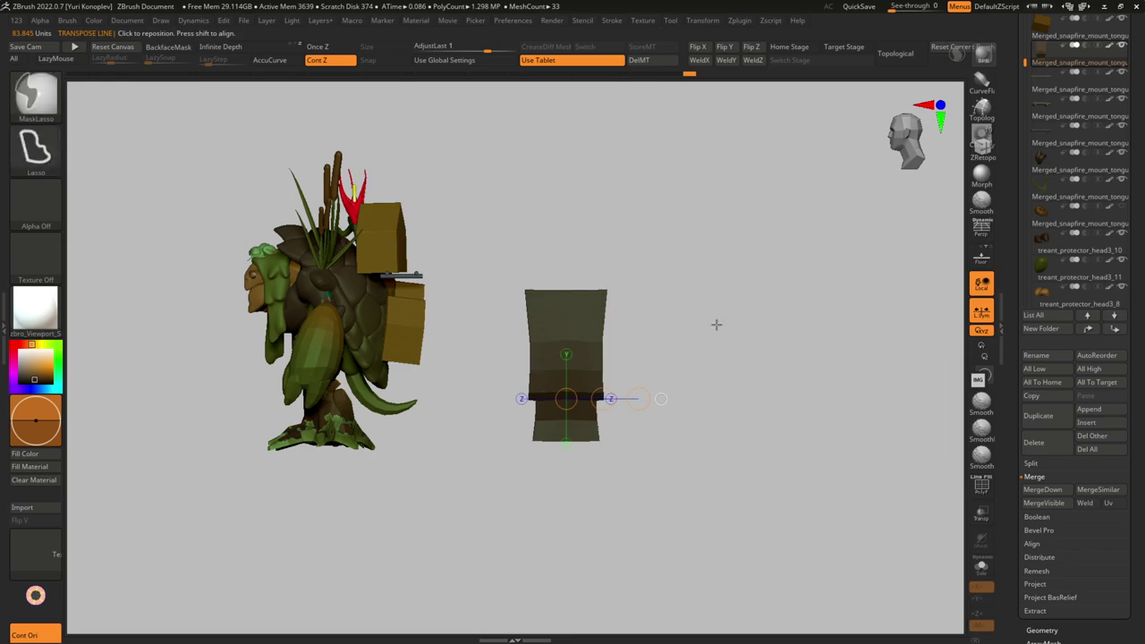
pyautogui.click(1048, 413)
pyautogui.click(1043, 56)
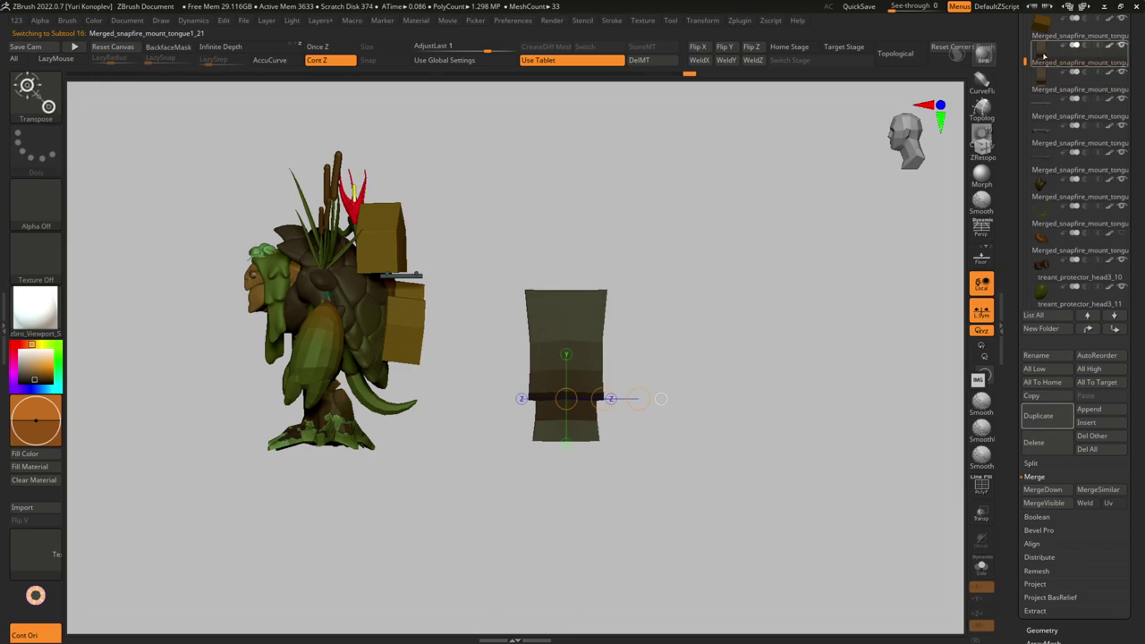
pyautogui.click(1038, 76)
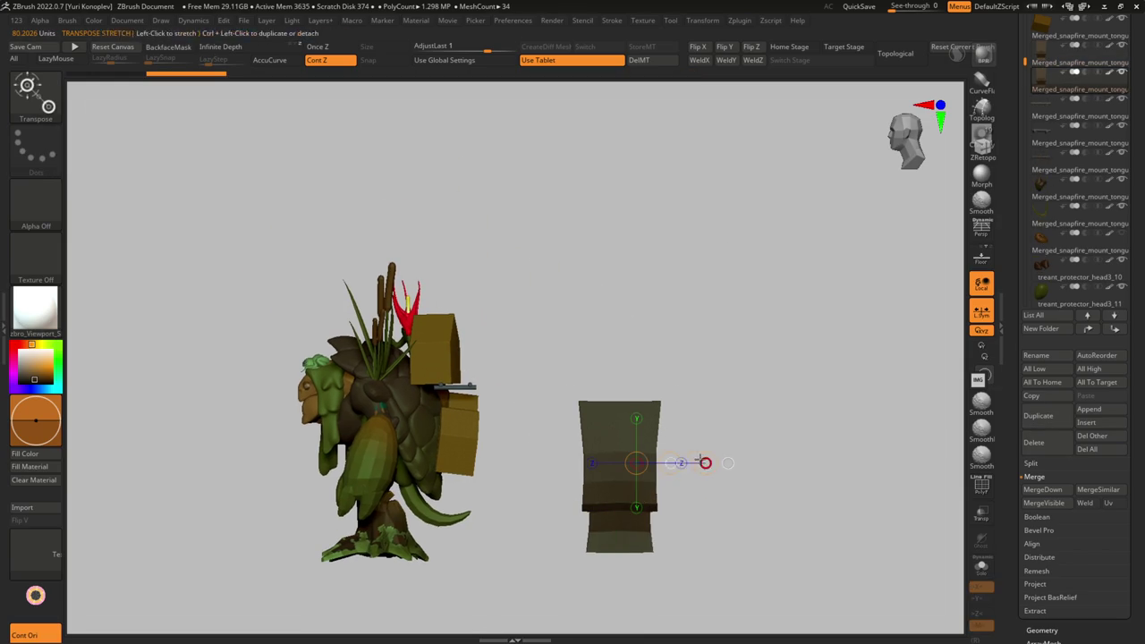
pyautogui.moveTo(672, 465)
pyautogui.mouseDown()
pyautogui.moveTo(523, 338)
pyautogui.moveTo(493, 338)
pyautogui.moveTo(548, 356)
pyautogui.mouseUp()
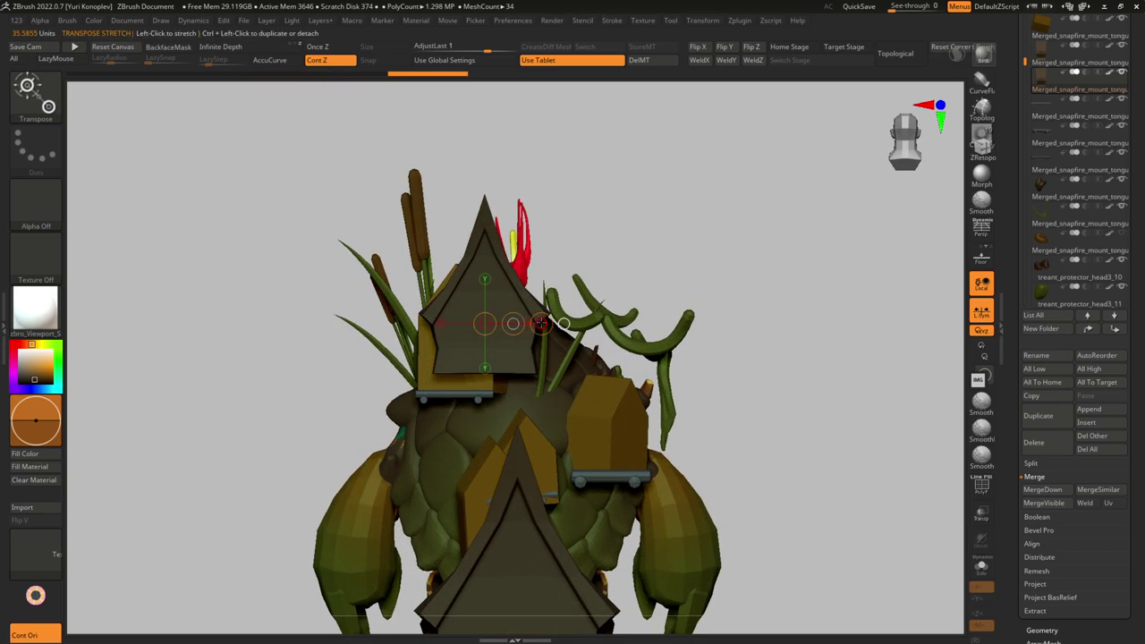
pyautogui.moveTo(539, 324); pyautogui.dragTo(503, 329)
# - Adjust the copied birdhouse's placement on the back from a three-quarter view
pyautogui.press('w')
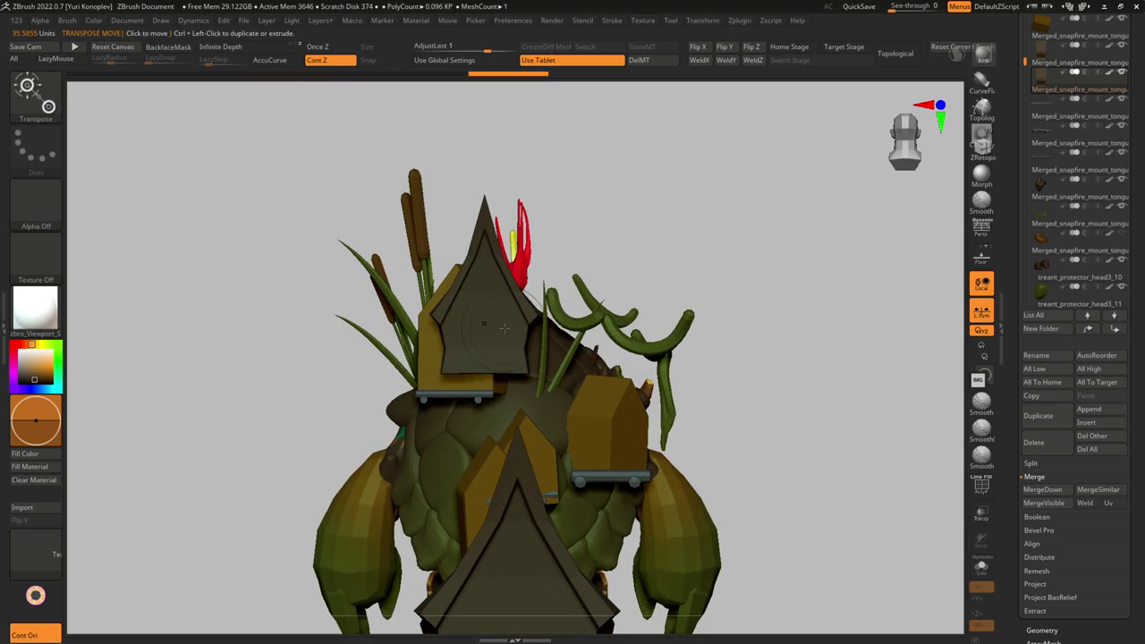
pyautogui.moveTo(491, 501); pyautogui.dragTo(451, 349)
pyautogui.moveTo(486, 314); pyautogui.dragTo(501, 374)
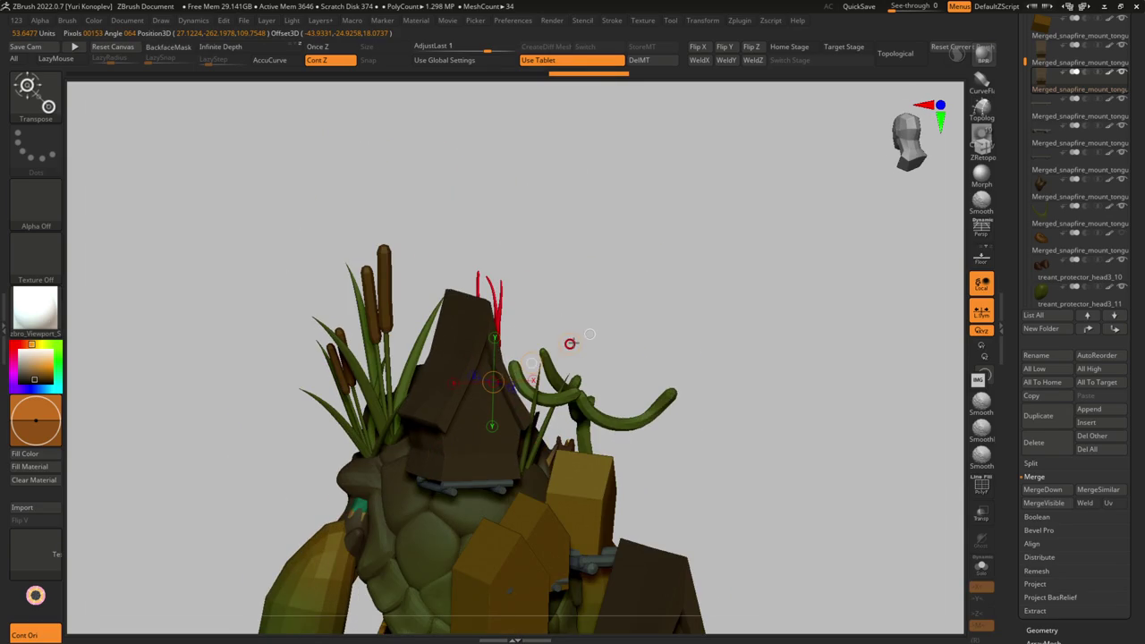
pyautogui.moveTo(568, 349); pyautogui.dragTo(520, 410)
pyautogui.moveTo(439, 483)
pyautogui.mouseDown()
pyautogui.moveTo(421, 497)
pyautogui.moveTo(483, 452)
pyautogui.moveTo(446, 472)
pyautogui.moveTo(479, 504)
pyautogui.moveTo(474, 528)
pyautogui.mouseUp()
pyautogui.press('q')
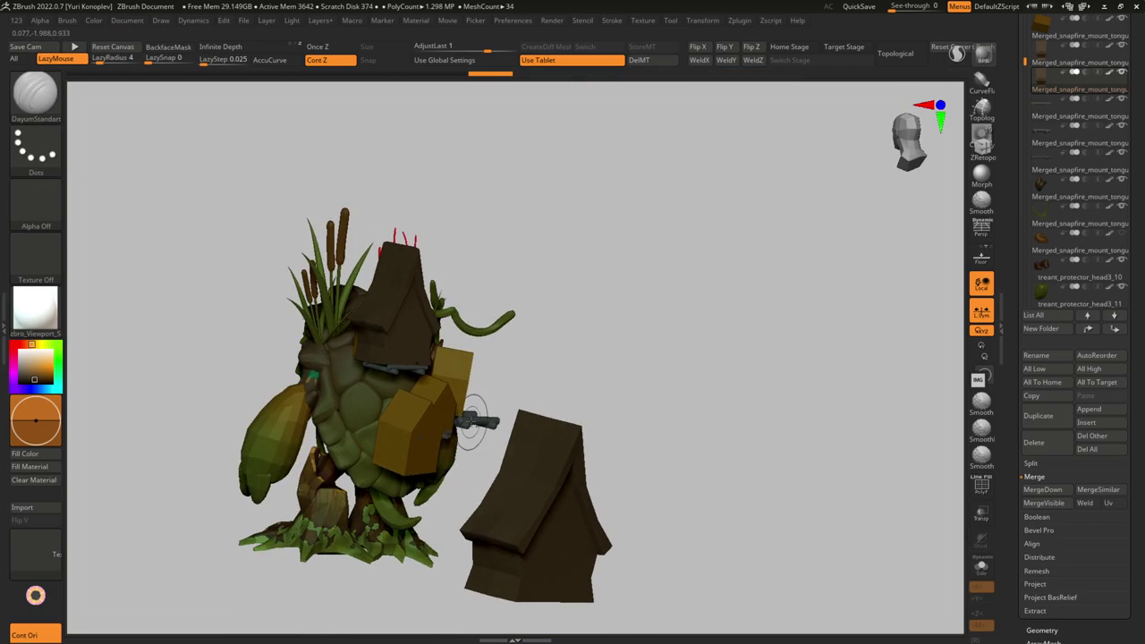
# - Select the mounting bracket subtool, scale it larger and move it down
pyautogui.keyDown('alt'); pyautogui.click(471, 423); pyautogui.keyUp('alt')
pyautogui.press('w')
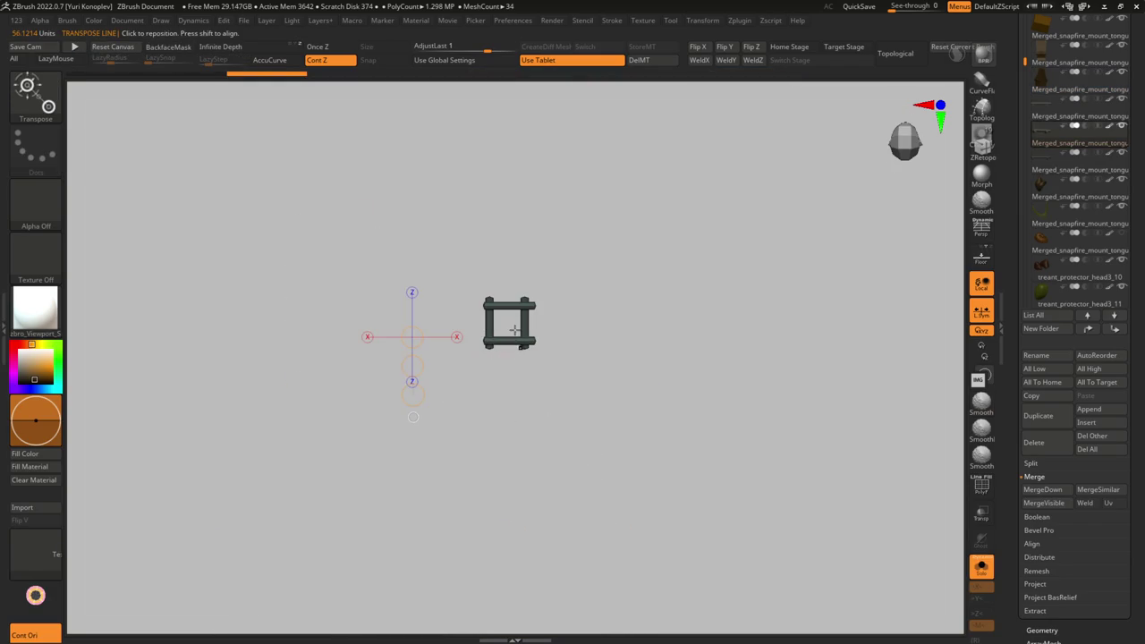
pyautogui.hotkey('shift', 's')
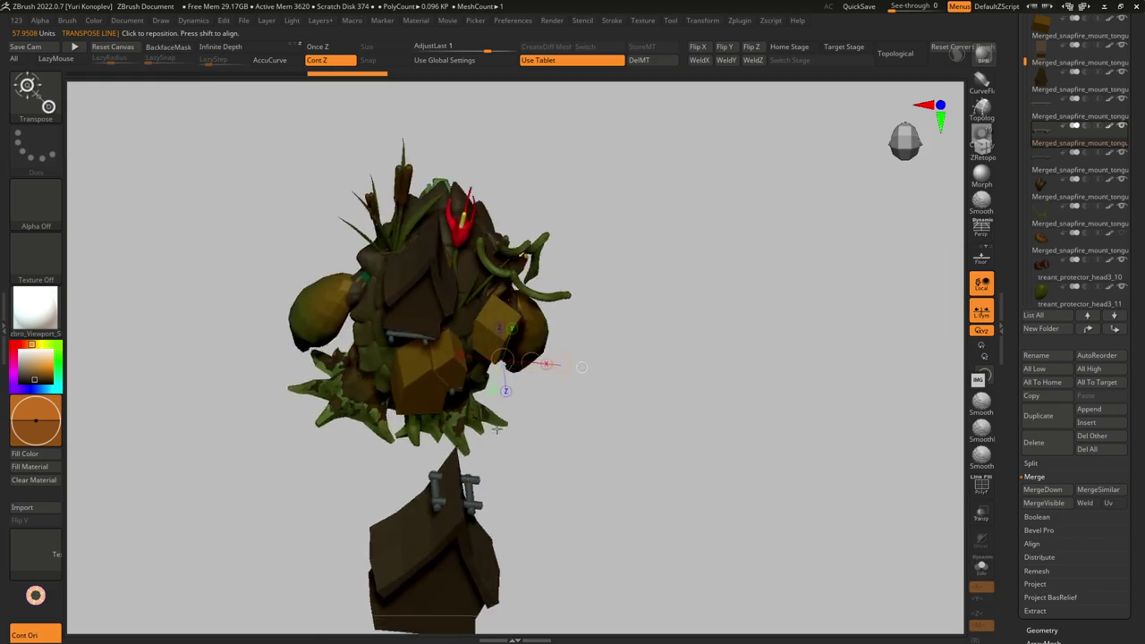
pyautogui.keyDown('alt'); pyautogui.moveTo(491, 528); pyautogui.dragTo(544, 380); pyautogui.keyUp('alt')
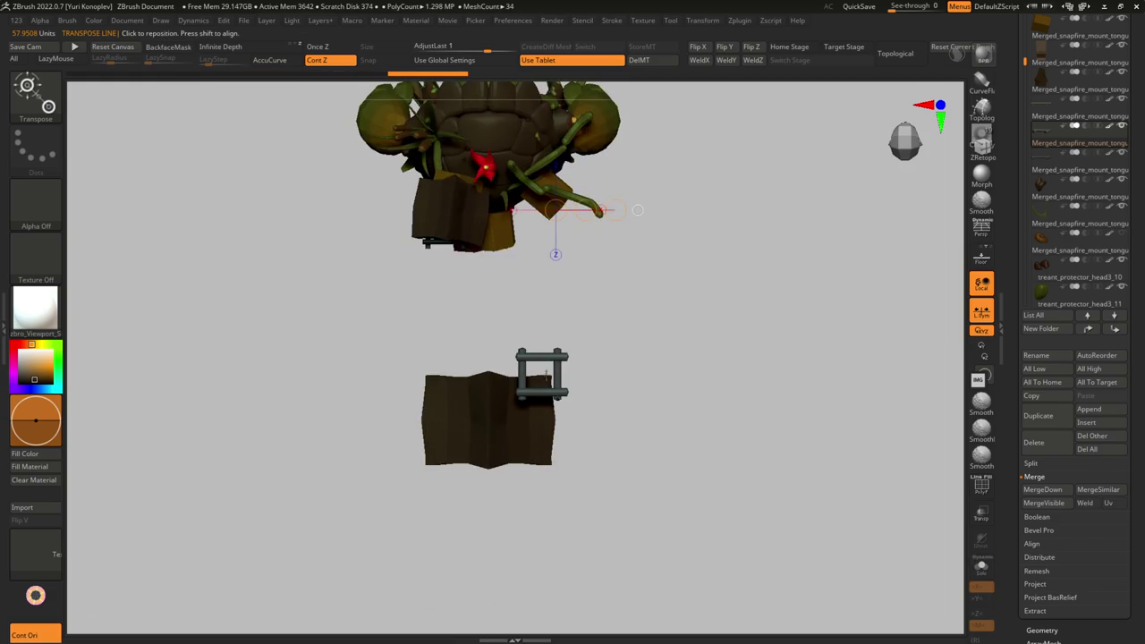
pyautogui.moveTo(643, 345); pyautogui.dragTo(590, 356)
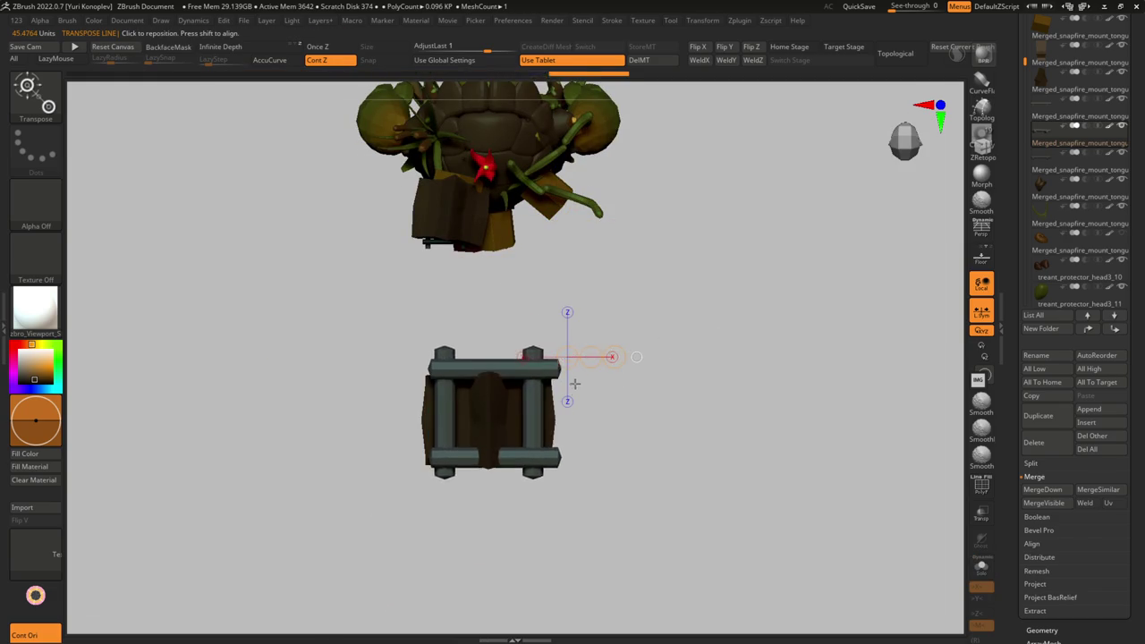
pyautogui.moveTo(526, 324); pyautogui.dragTo(510, 577)
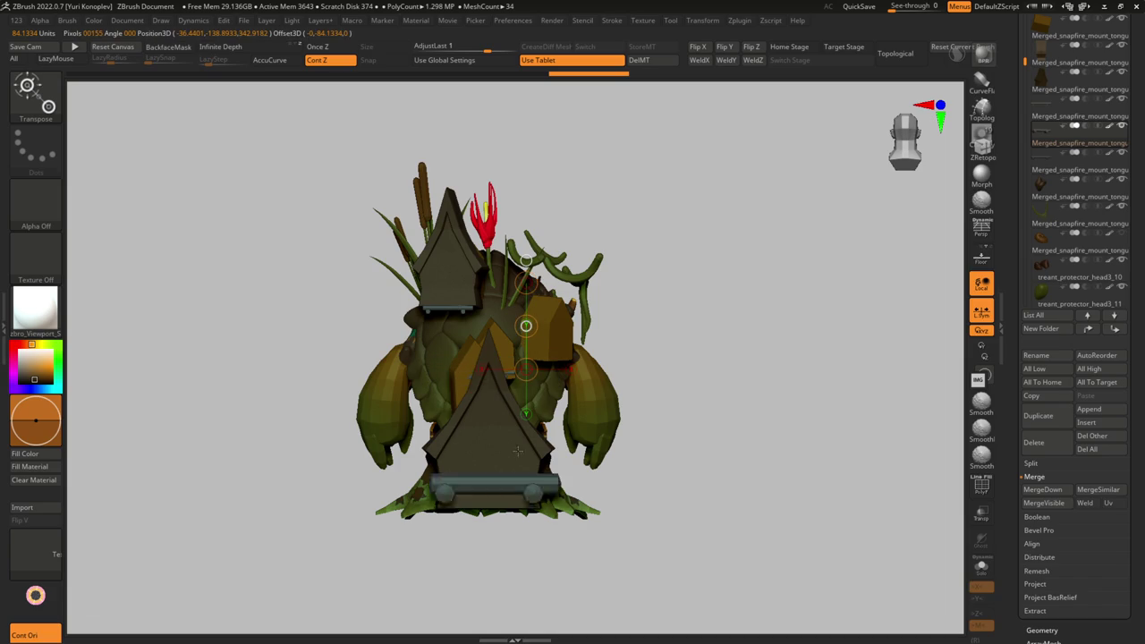
# - Gizmo-move the bracket under the original birdhouse and inspect the fit
pyautogui.press('y')
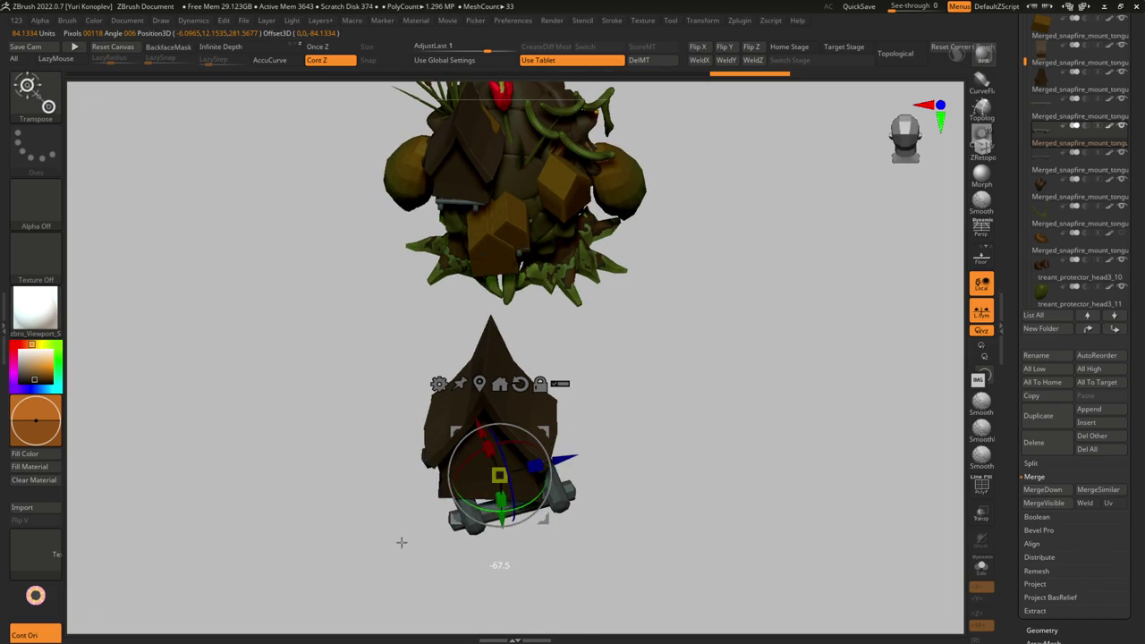
pyautogui.hotkey('ctrl', 'z')
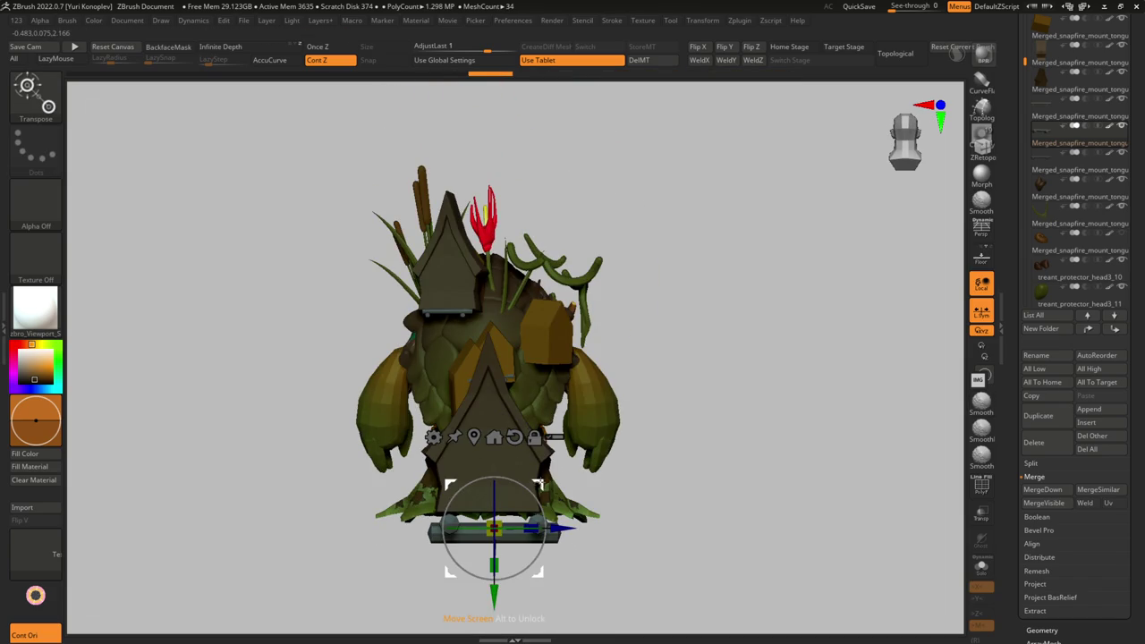
pyautogui.moveTo(494, 529); pyautogui.dragTo(489, 519)
pyautogui.press('q')
pyautogui.moveTo(644, 518); pyautogui.dragTo(578, 486)
pyautogui.moveTo(593, 419)
pyautogui.mouseDown()
pyautogui.moveTo(570, 404)
pyautogui.moveTo(567, 504)
pyautogui.moveTo(540, 468)
pyautogui.moveTo(514, 498)
pyautogui.moveTo(539, 460)
pyautogui.moveTo(504, 456)
pyautogui.moveTo(559, 456)
pyautogui.moveTo(541, 444)
pyautogui.mouseUp()
pyautogui.press('w')
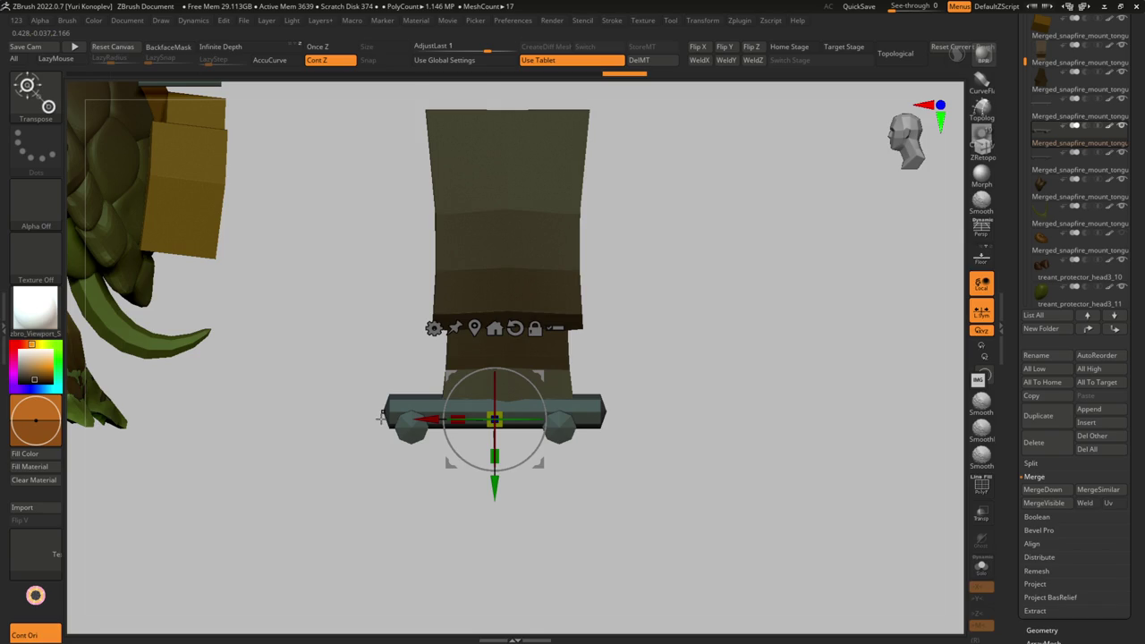
# - Nudge the base bracket slightly to the right with Transpose
pyautogui.press('q')
pyautogui.press('w')
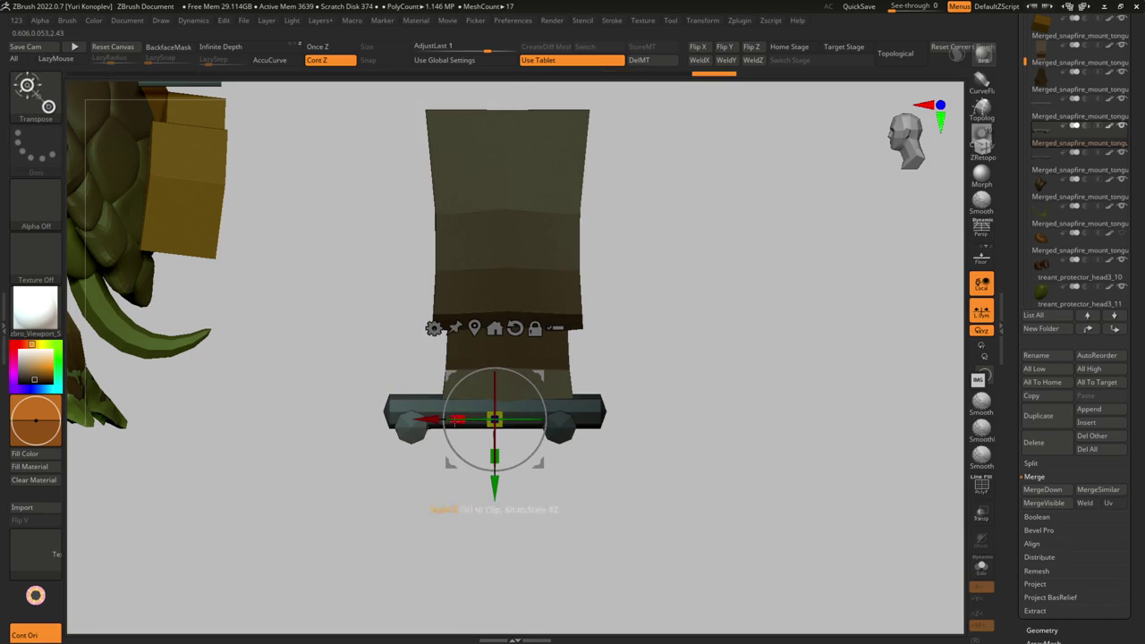
pyautogui.moveTo(441, 419); pyautogui.dragTo(463, 419)
pyautogui.press('q')
pyautogui.moveTo(685, 396)
pyautogui.mouseDown()
pyautogui.moveTo(662, 440)
pyautogui.moveTo(593, 489)
pyautogui.mouseUp()
pyautogui.press('w')
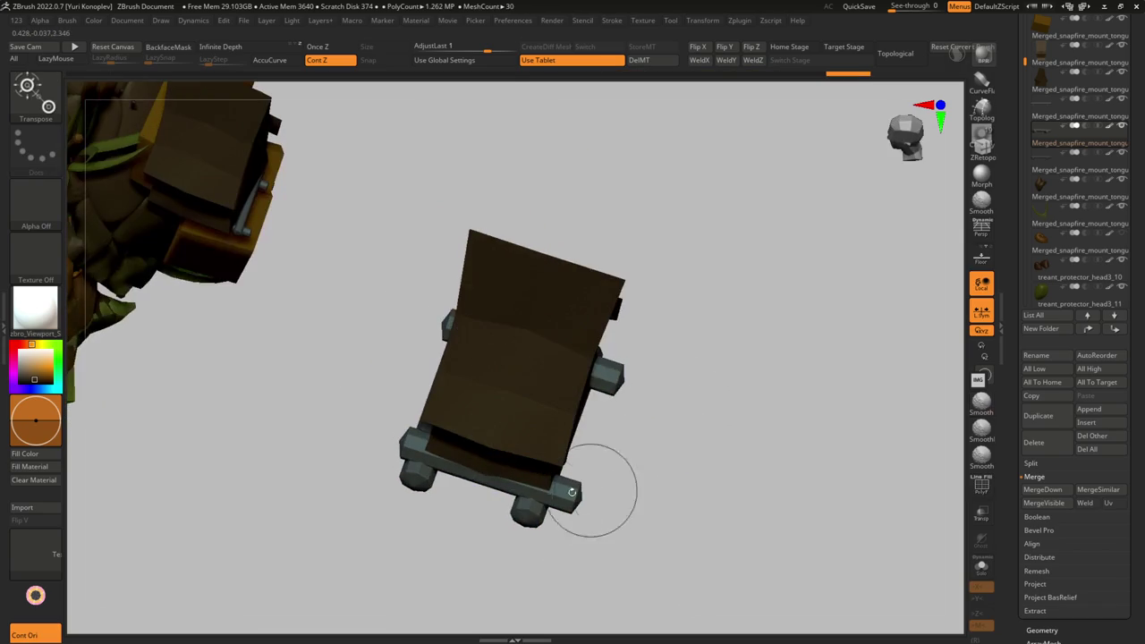
pyautogui.moveTo(484, 466)
pyautogui.mouseDown()
pyautogui.moveTo(473, 416)
pyautogui.moveTo(429, 486)
pyautogui.mouseUp()
# - Solo the house base and mirror-weld it across Z, then unsolo
pyautogui.keyDown('alt'); pyautogui.click(524, 435); pyautogui.keyUp('alt')
pyautogui.press('f')
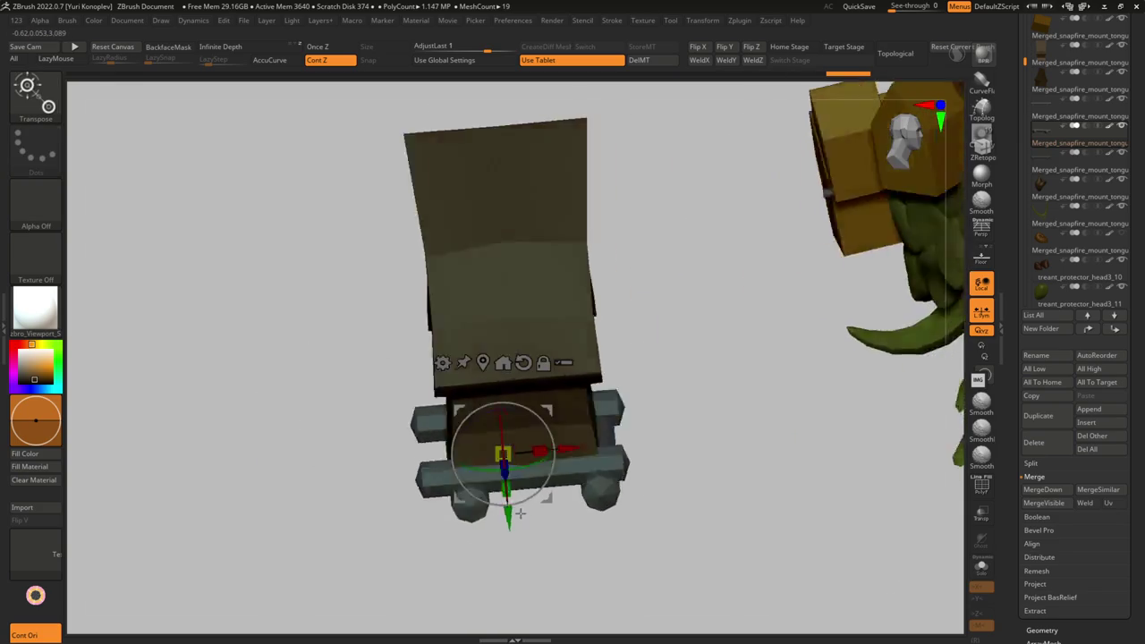
pyautogui.hotkey('shift', 's')
pyautogui.click(758, 61)
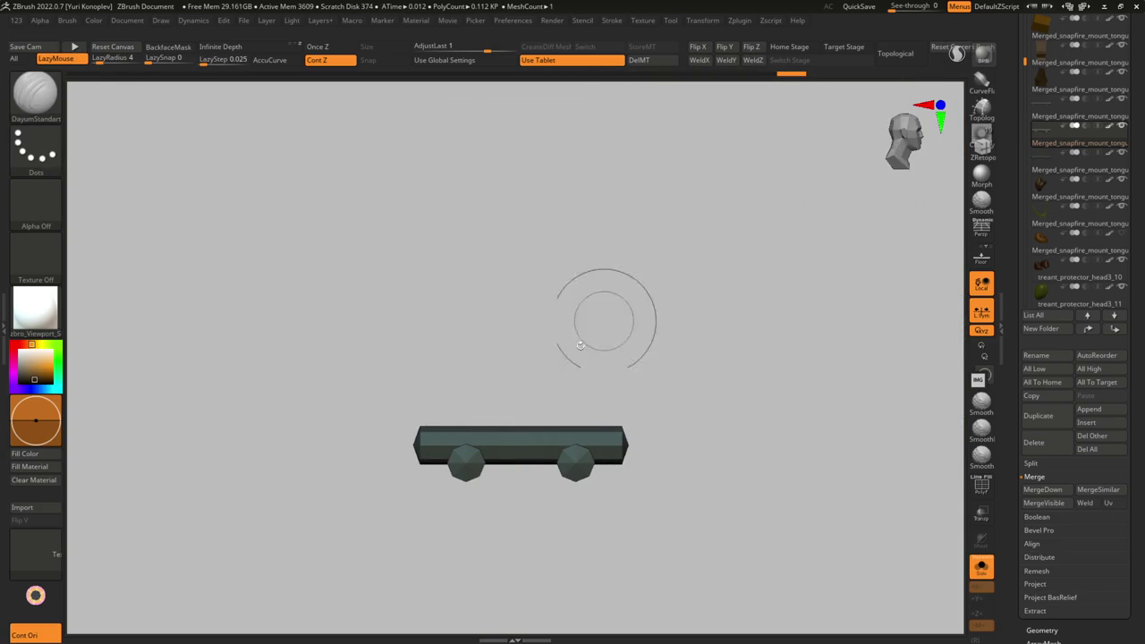
pyautogui.hotkey('shift', 's')
# - Reposition the house with the move handle and check it from a straight back view
pyautogui.moveTo(495, 516); pyautogui.dragTo(512, 507)
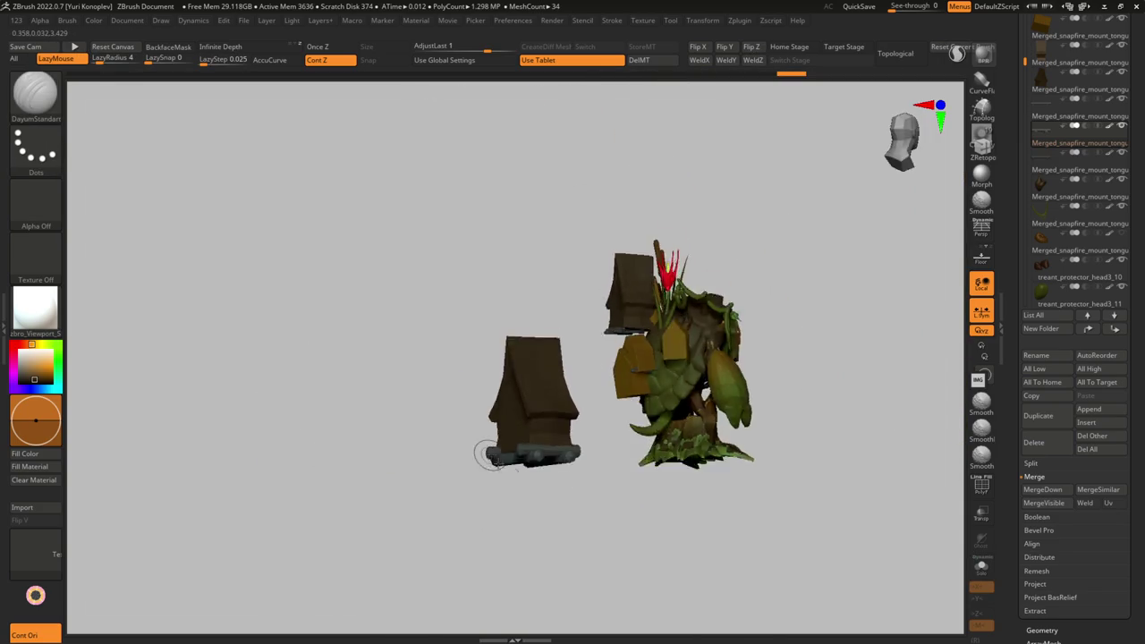
pyautogui.scroll(3, 513, 480)
pyautogui.scroll(3, 524, 522)
pyautogui.moveTo(525, 400); pyautogui.dragTo(685, 367)
pyautogui.press('w')
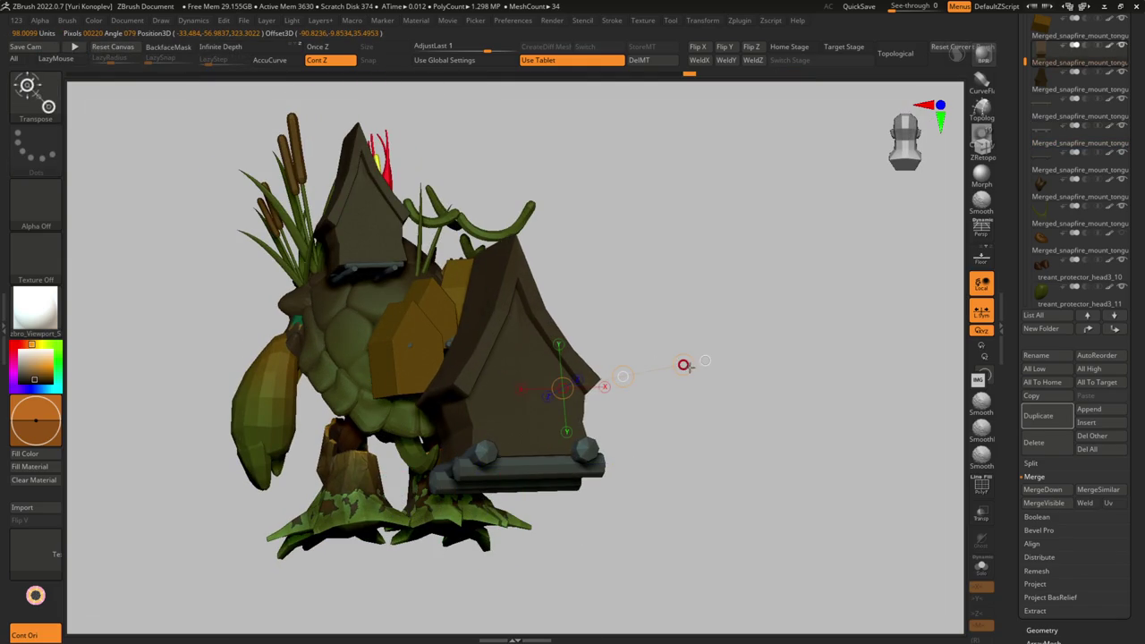
pyautogui.moveTo(592, 334); pyautogui.dragTo(524, 388)
pyautogui.click(512, 387)
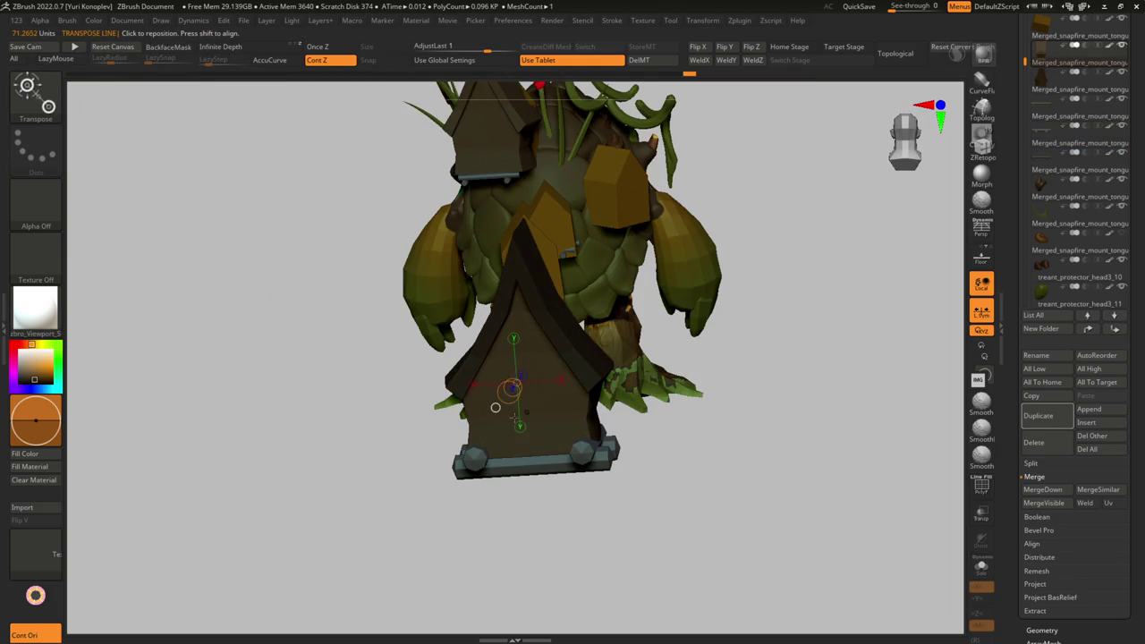
pyautogui.press('q')
pyautogui.keyDown('shift'); pyautogui.moveTo(505, 304); pyautogui.dragTo(511, 325, button='right'); pyautogui.keyUp('shift')
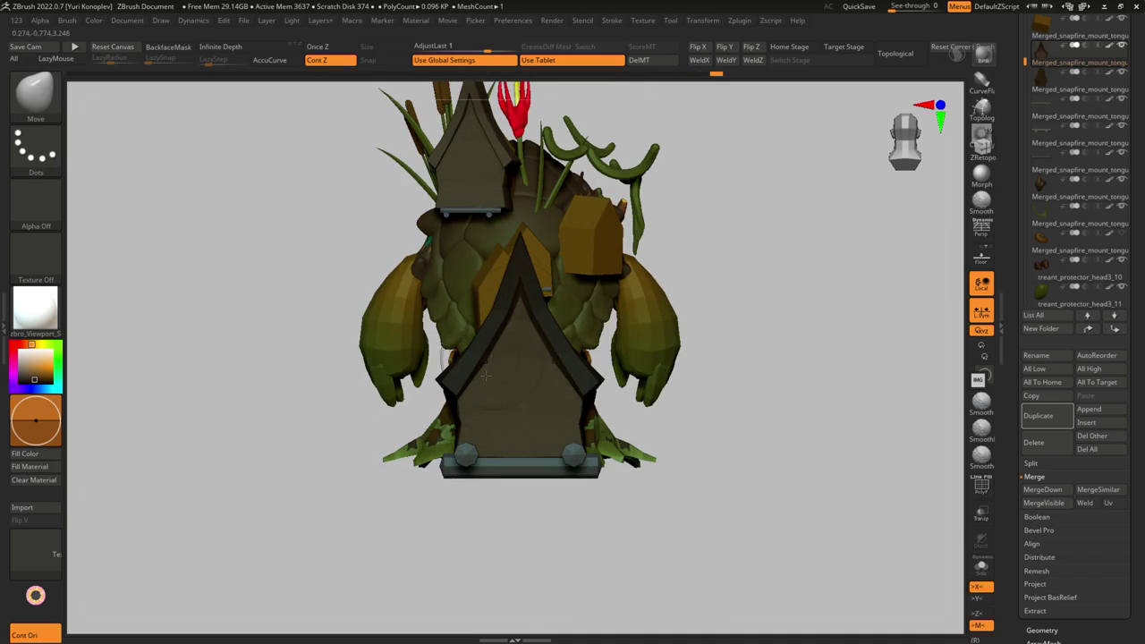
# - Solo the pointed front panel and orbit around it to inspect it
pyautogui.keyDown('shift'); pyautogui.moveTo(479, 397); pyautogui.dragTo(547, 420, button='right'); pyautogui.keyUp('shift')
pyautogui.hotkey('ctrl', 'shift', 's')
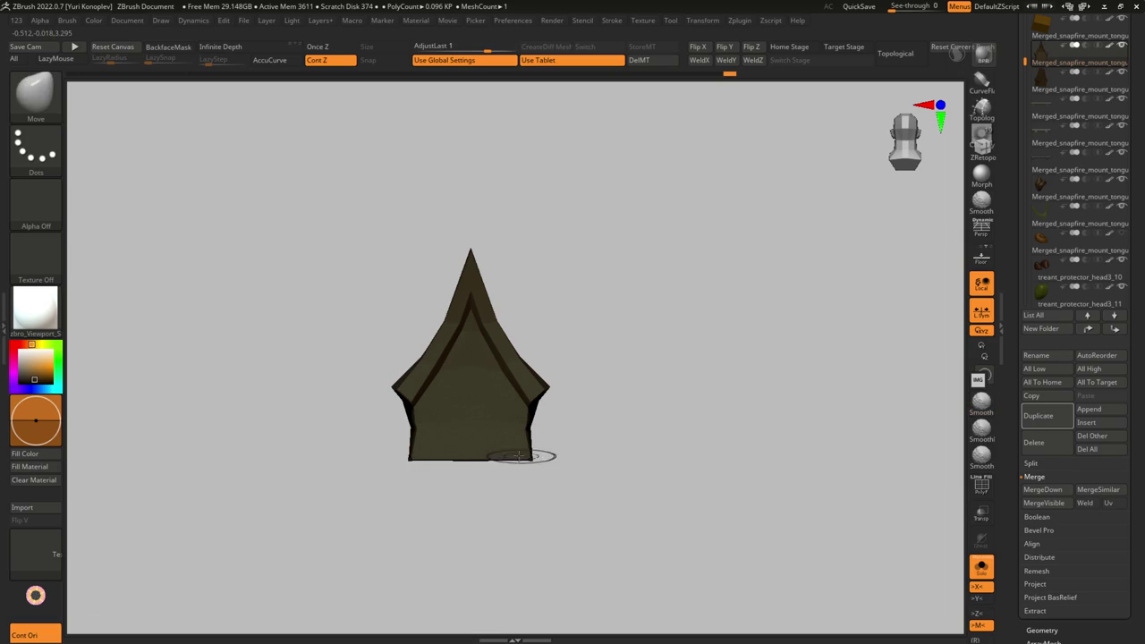
pyautogui.moveTo(504, 456)
pyautogui.mouseDown(button='right')
pyautogui.moveTo(524, 468)
pyautogui.moveTo(537, 525)
pyautogui.moveTo(507, 478)
pyautogui.moveTo(502, 439)
pyautogui.mouseUp(button='right')
pyautogui.hotkey('ctrl', 'shift', 's')
# - Crease partial edge loops on the birdhouse block with ZModeler's Crease EdgeLoop Partial
pyautogui.press('b')
pyautogui.press('z')
pyautogui.press('m')
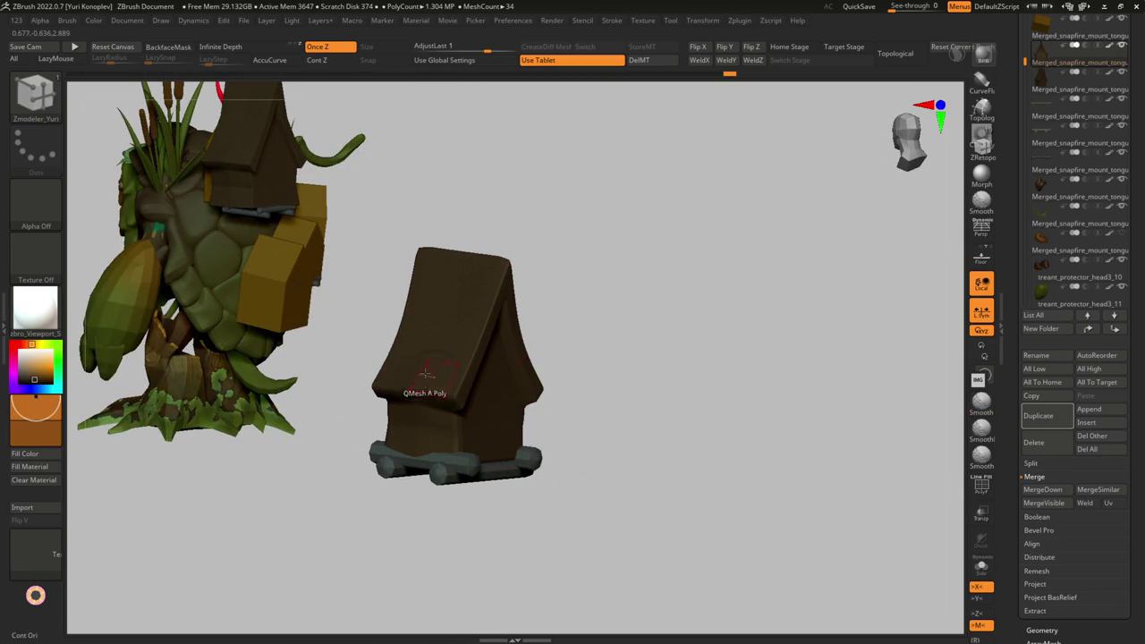
pyautogui.press('space')
pyautogui.click(295, 345)
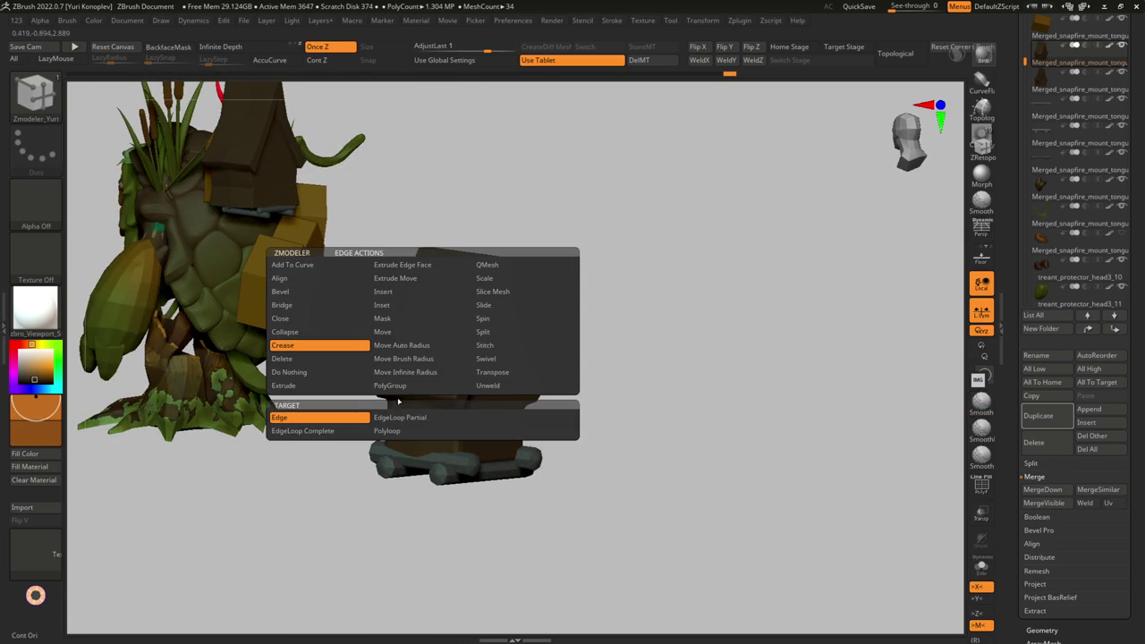
pyautogui.click(400, 417)
pyautogui.keyDown('shift'); pyautogui.moveTo(422, 374); pyautogui.dragTo(437, 434); pyautogui.keyUp('shift')
# - Solo the block, lasso-mask part of it and show its polygroups
pyautogui.hotkey('ctrl', 'shift', 's')
pyautogui.moveTo(409, 205)
pyautogui.keyDown('ctrl'); pyautogui.mouseDown()
pyautogui.moveTo(442, 447)
pyautogui.moveTo(446, 161)
pyautogui.moveTo(415, 191)
pyautogui.moveTo(450, 186)
pyautogui.mouseUp(); pyautogui.keyUp('ctrl')
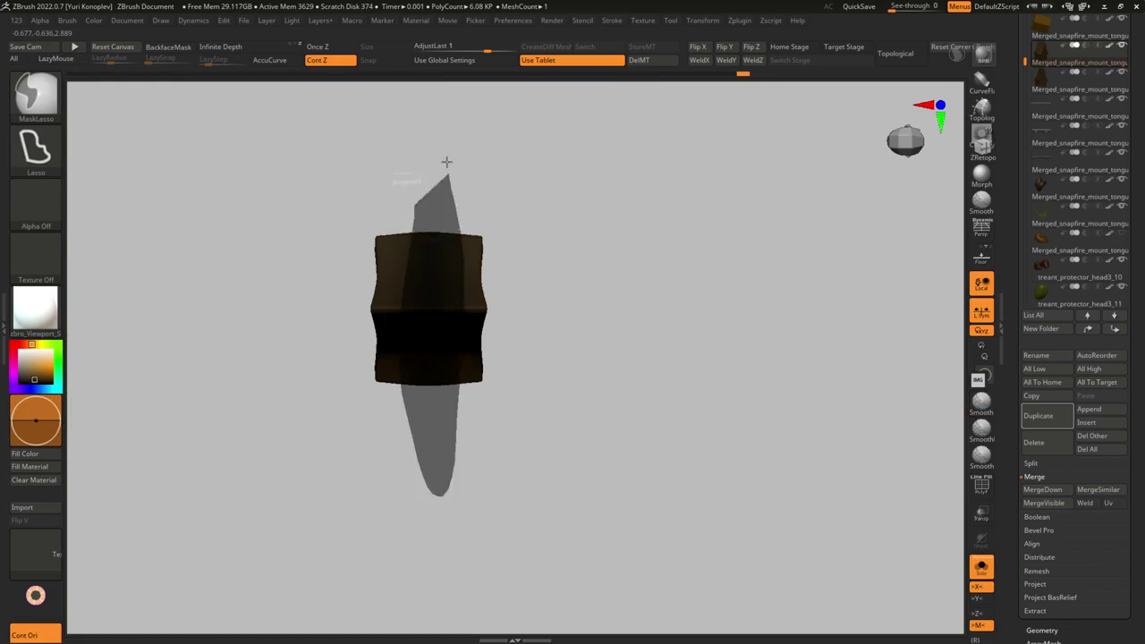
pyautogui.press('w')
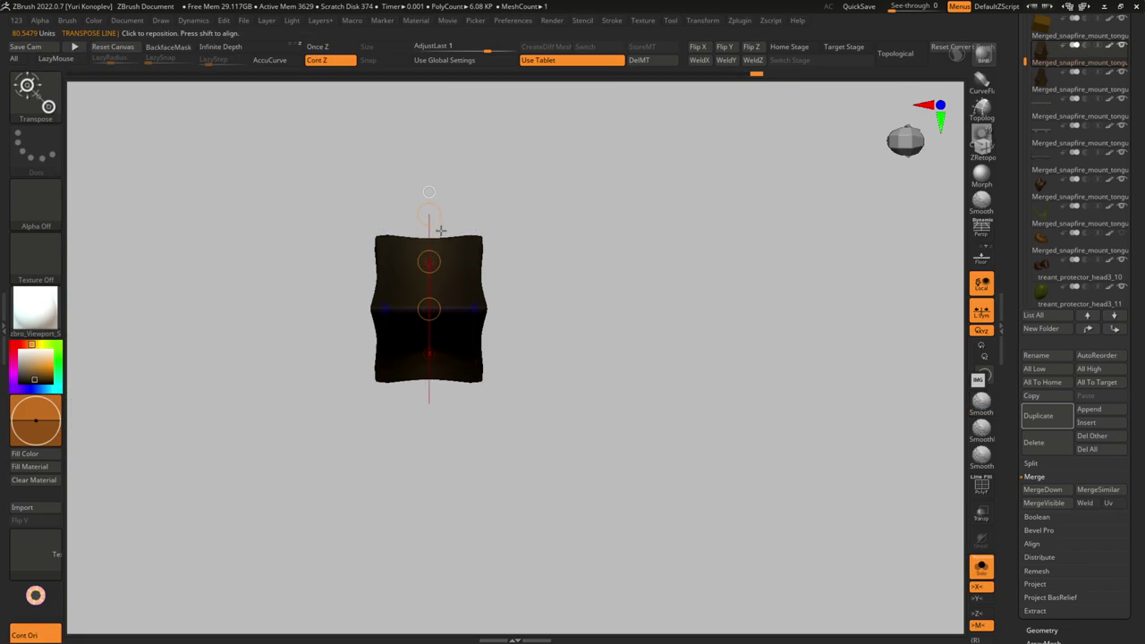
pyautogui.moveTo(568, 302)
pyautogui.mouseDown()
pyautogui.moveTo(542, 307)
pyautogui.moveTo(505, 286)
pyautogui.moveTo(501, 309)
pyautogui.mouseUp()
pyautogui.hotkey('shift', 'f')
# - Turn the block's top faces into a new polygroup and remove the creases
pyautogui.press('b')
pyautogui.press('z')
pyautogui.press('m')
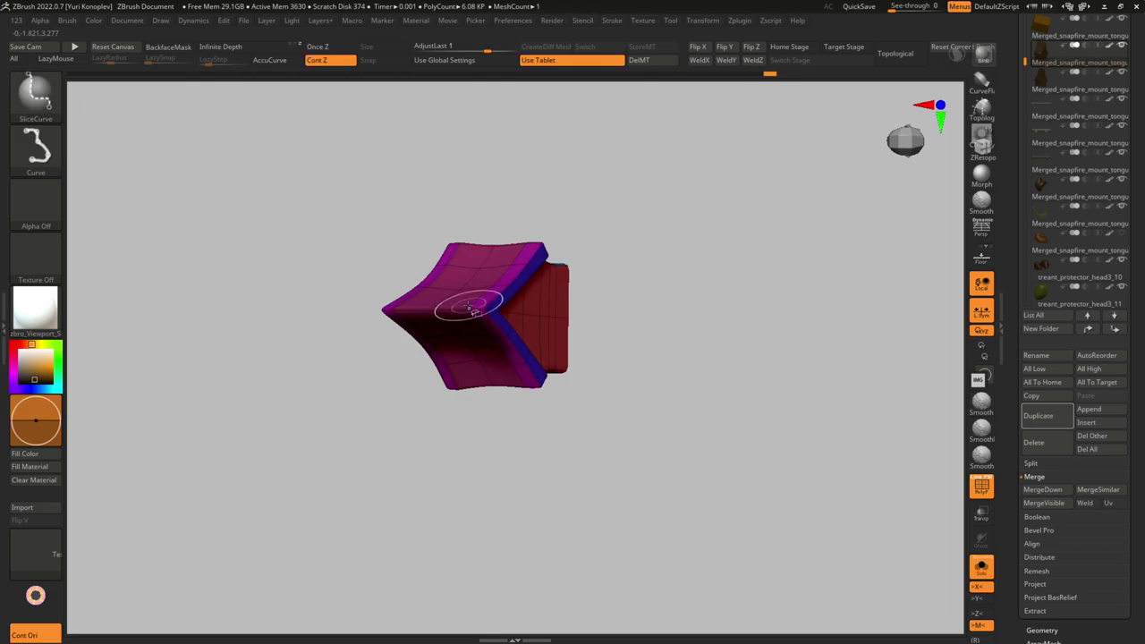
pyautogui.keyDown('ctrl'); pyautogui.keyDown('shift'); pyautogui.click(601, 311); pyautogui.keyUp('shift'); pyautogui.keyUp('ctrl')
pyautogui.moveTo(600, 311); pyautogui.dragTo(593, 343)
pyautogui.press('space')
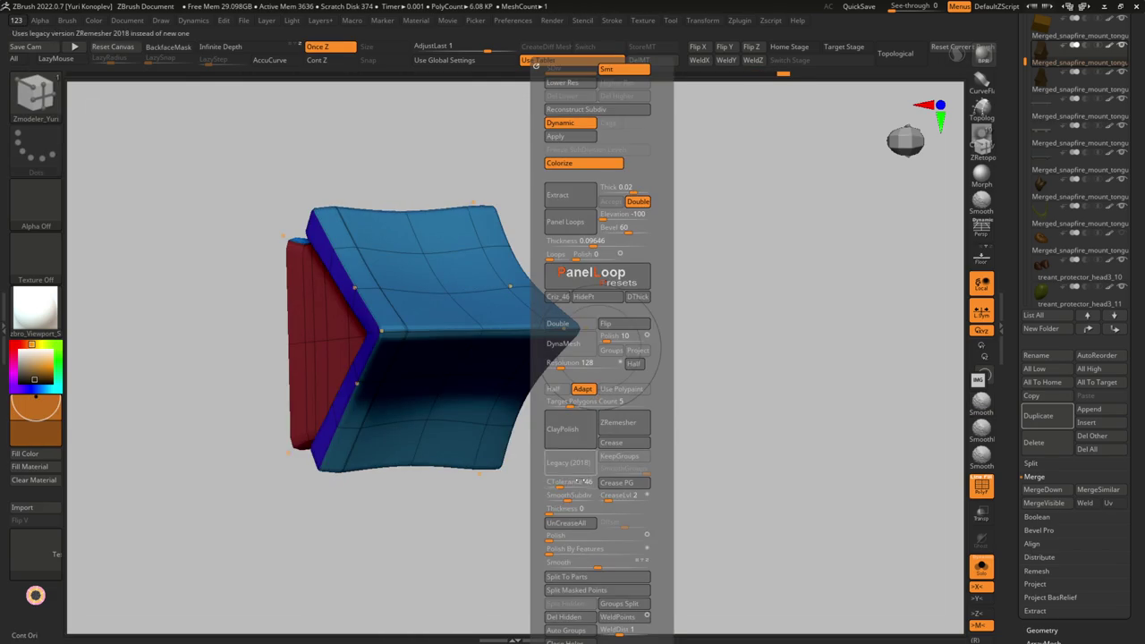
pyautogui.click(576, 526)
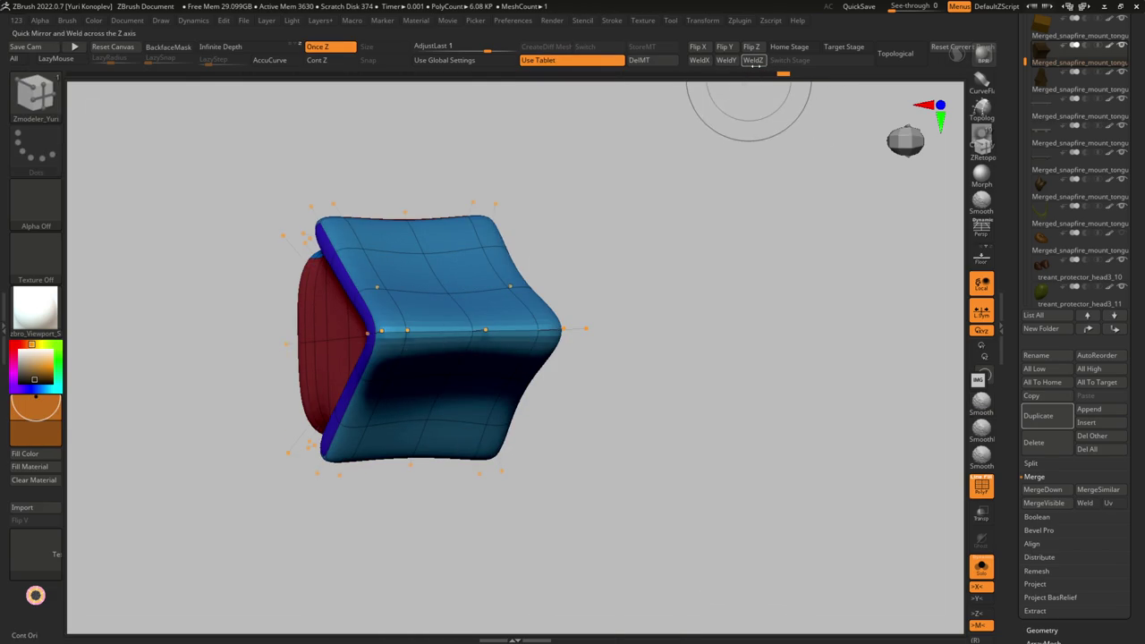
# - Apply Crease PG along polygroup borders and enable Dynamic subdivision
pyautogui.press('space')
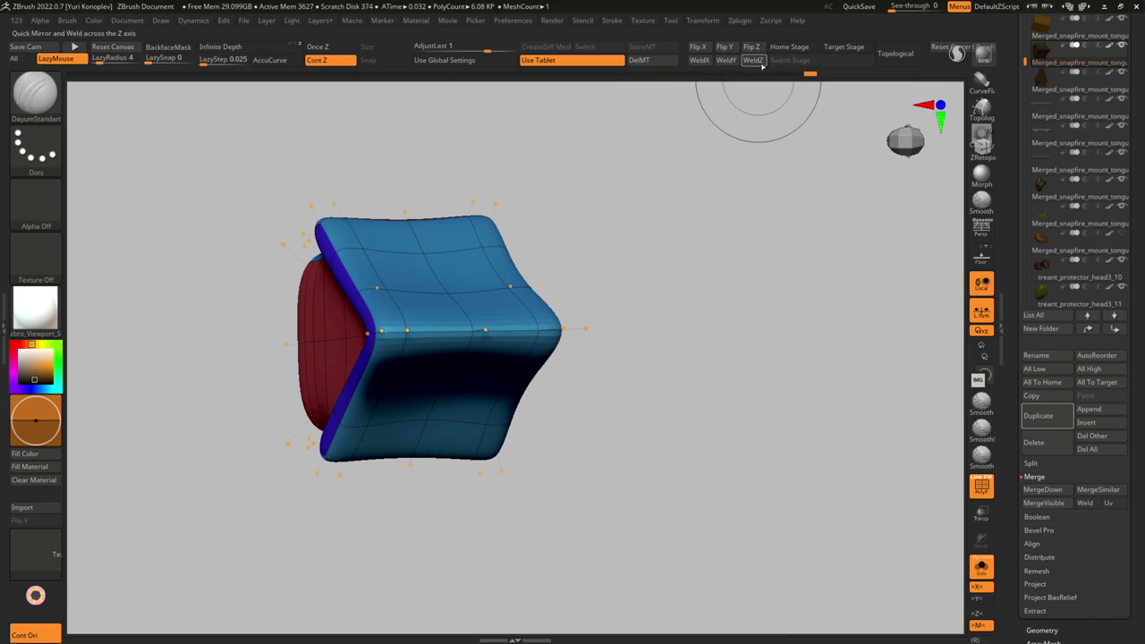
pyautogui.hotkey('shift', 'd')
pyautogui.press('space')
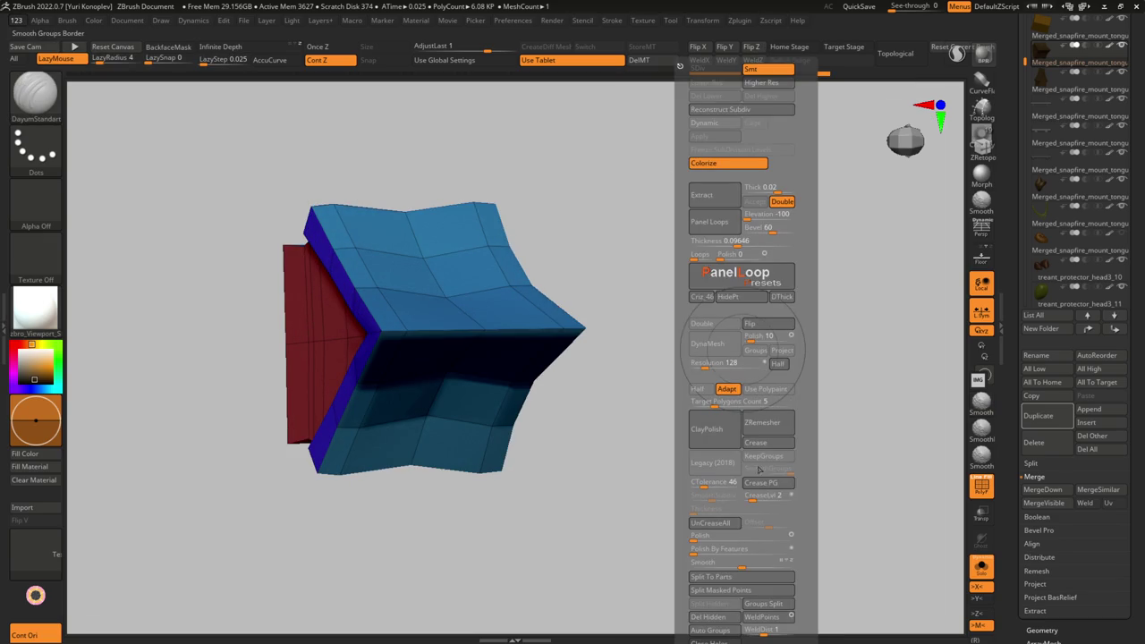
pyautogui.click(771, 482)
pyautogui.hotkey('shift', 'd')
# - Hide the polygroup wireframe and turn Solo off to show the whole treant
pyautogui.hotkey('shift', 'f')
pyautogui.moveTo(644, 454)
pyautogui.mouseDown()
pyautogui.moveTo(486, 409)
pyautogui.moveTo(531, 340)
pyautogui.moveTo(451, 353)
pyautogui.moveTo(505, 419)
pyautogui.moveTo(569, 457)
pyautogui.moveTo(545, 508)
pyautogui.moveTo(545, 474)
pyautogui.moveTo(575, 453)
pyautogui.mouseUp()
pyautogui.press('space')
pyautogui.hotkey('ctrl', 'shift', 's')
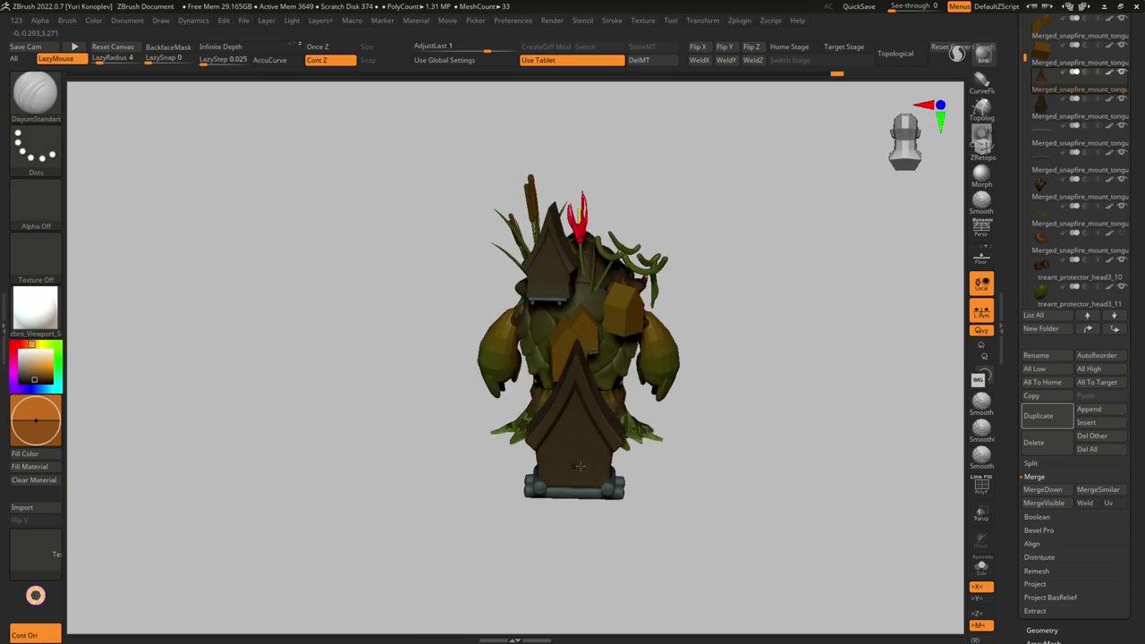
pyautogui.scroll(1, 575, 453)
# - Set the ZModeler action to Inset on the house and snap to a front view
pyautogui.hotkey('shift', 'f')
pyautogui.scroll(3, 577, 456)
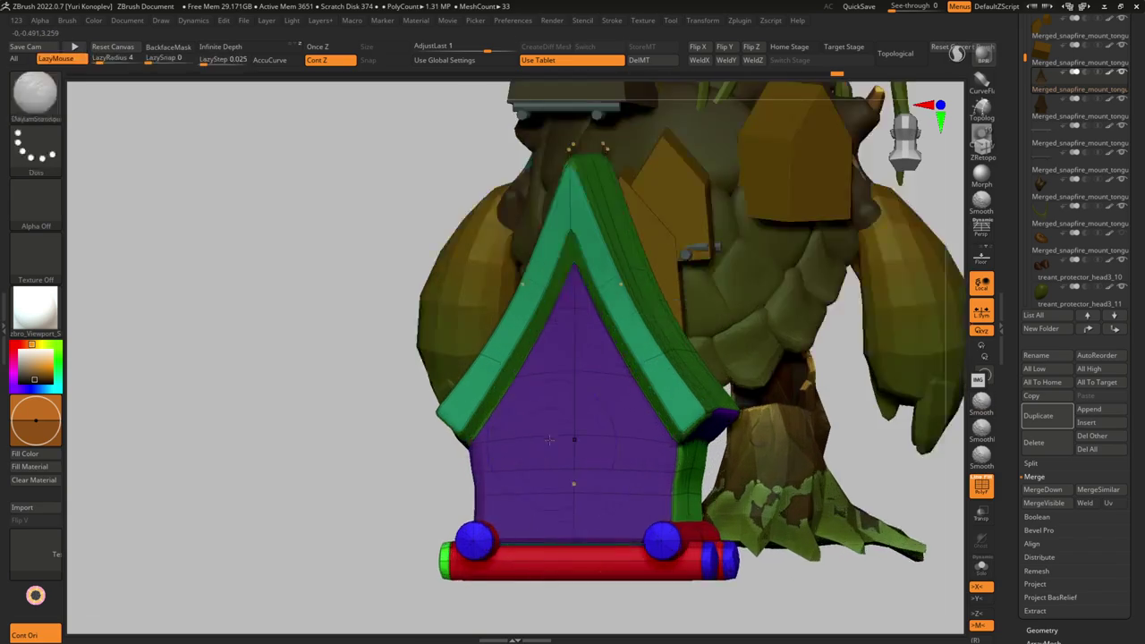
pyautogui.scroll(3, 579, 460)
pyautogui.moveTo(579, 460); pyautogui.dragTo(536, 376)
pyautogui.press('b')
pyautogui.press('z')
pyautogui.press('m')
pyautogui.press('space')
pyautogui.click(523, 308)
pyautogui.moveTo(520, 475)
pyautogui.mouseDown(button='right')
pyautogui.moveTo(447, 491)
pyautogui.moveTo(511, 468)
pyautogui.moveTo(460, 467)
pyautogui.moveTo(483, 469)
pyautogui.moveTo(523, 411)
pyautogui.mouseUp(button='right')
pyautogui.press('f')
pyautogui.hotkey('shift', 'f')
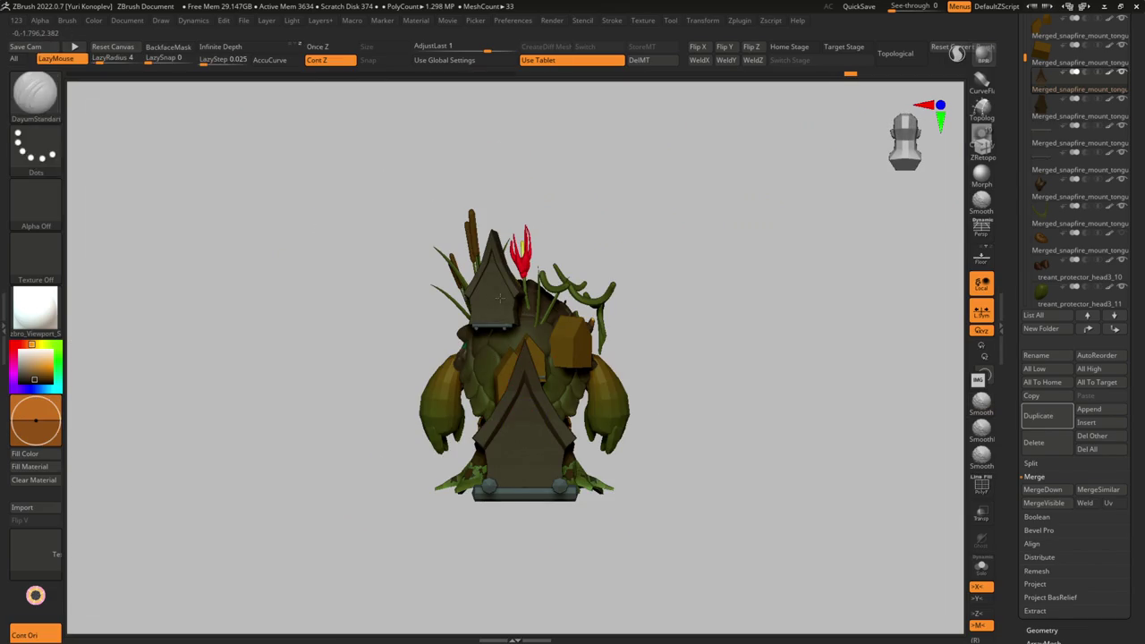
# - Duplicate the house, spin it, and shrink it down onto the treant's back
pyautogui.keyDown('alt'); pyautogui.click(500, 298); pyautogui.keyUp('alt')
pyautogui.moveTo(499, 298); pyautogui.dragTo(528, 376, button='right')
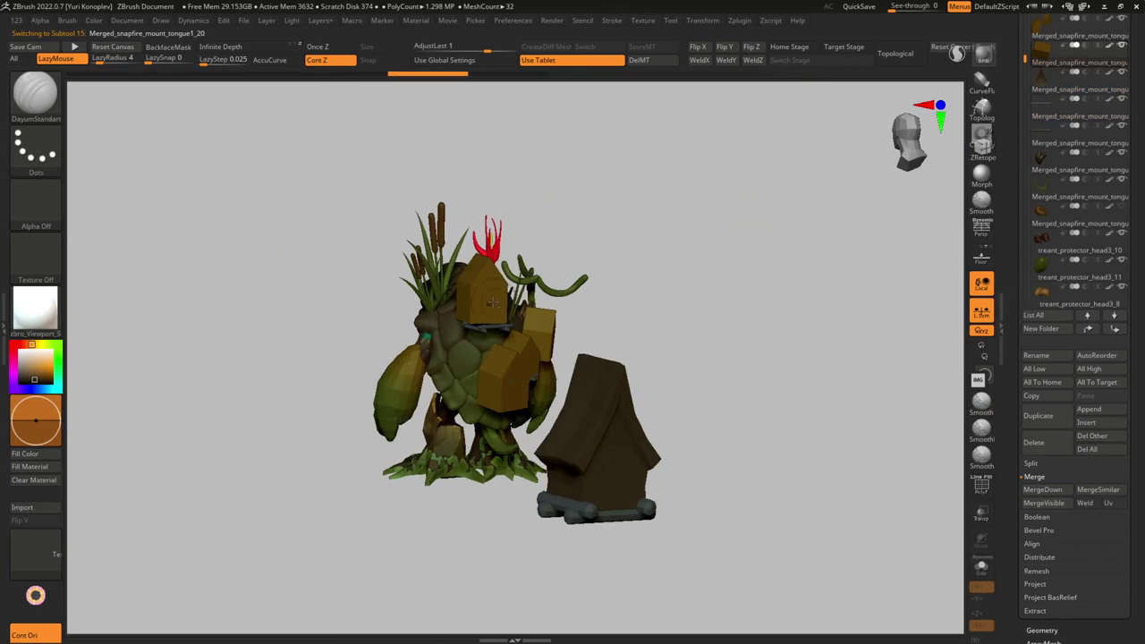
pyautogui.keyDown('alt'); pyautogui.click(617, 438); pyautogui.keyUp('alt')
pyautogui.keyDown('shift'); pyautogui.moveTo(617, 439); pyautogui.dragTo(634, 402, button='right'); pyautogui.keyUp('shift')
pyautogui.press('w')
pyautogui.keyDown('ctrl'); pyautogui.moveTo(624, 450); pyautogui.dragTo(455, 343); pyautogui.keyUp('ctrl')
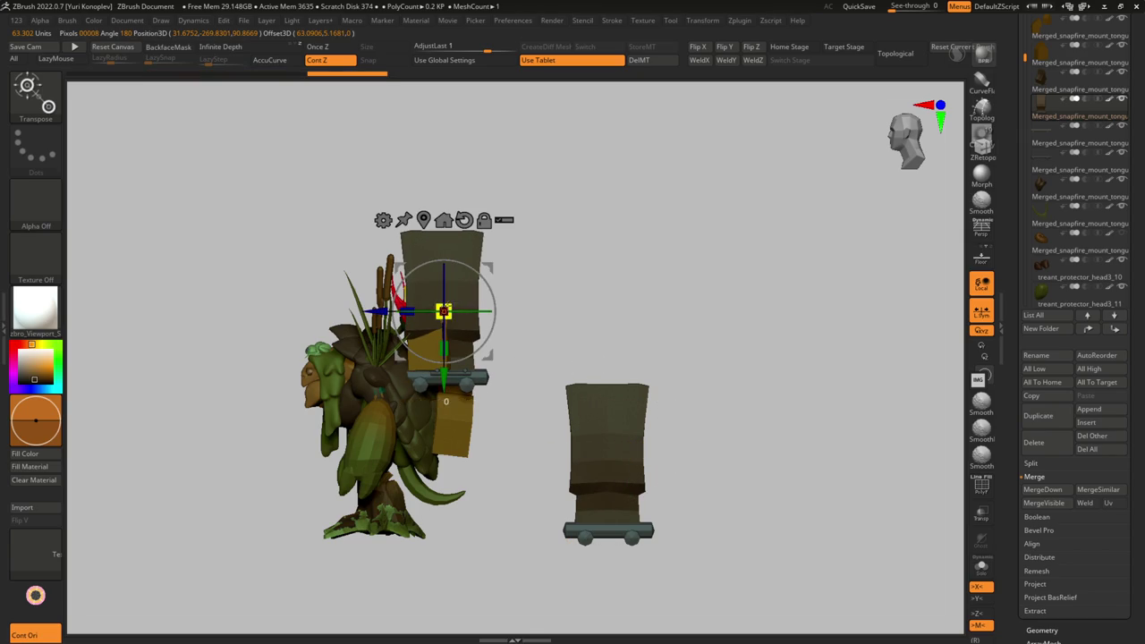
pyautogui.moveTo(445, 310); pyautogui.dragTo(454, 306)
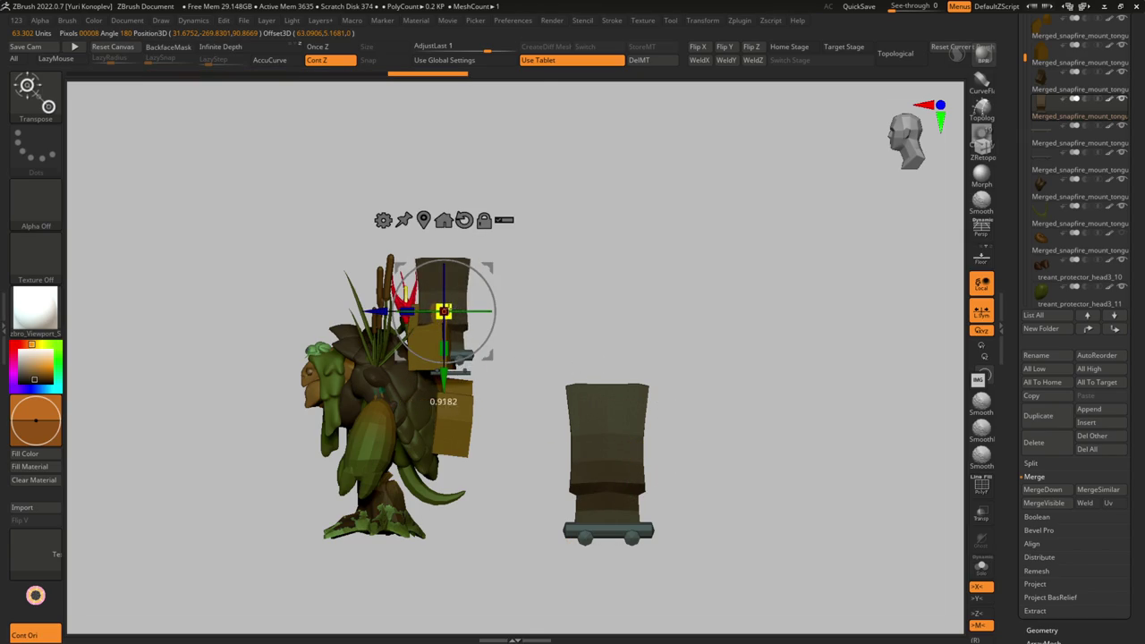
pyautogui.moveTo(494, 271)
pyautogui.mouseDown()
pyautogui.moveTo(475, 340)
pyautogui.moveTo(506, 355)
pyautogui.mouseUp()
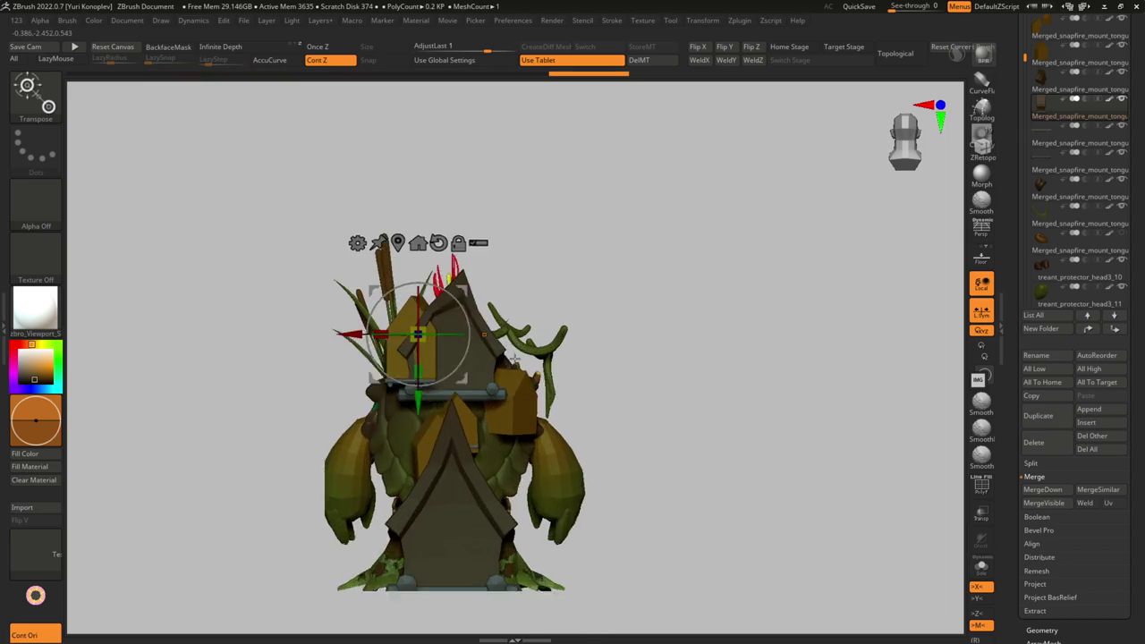
pyautogui.hotkey('alt', 's')
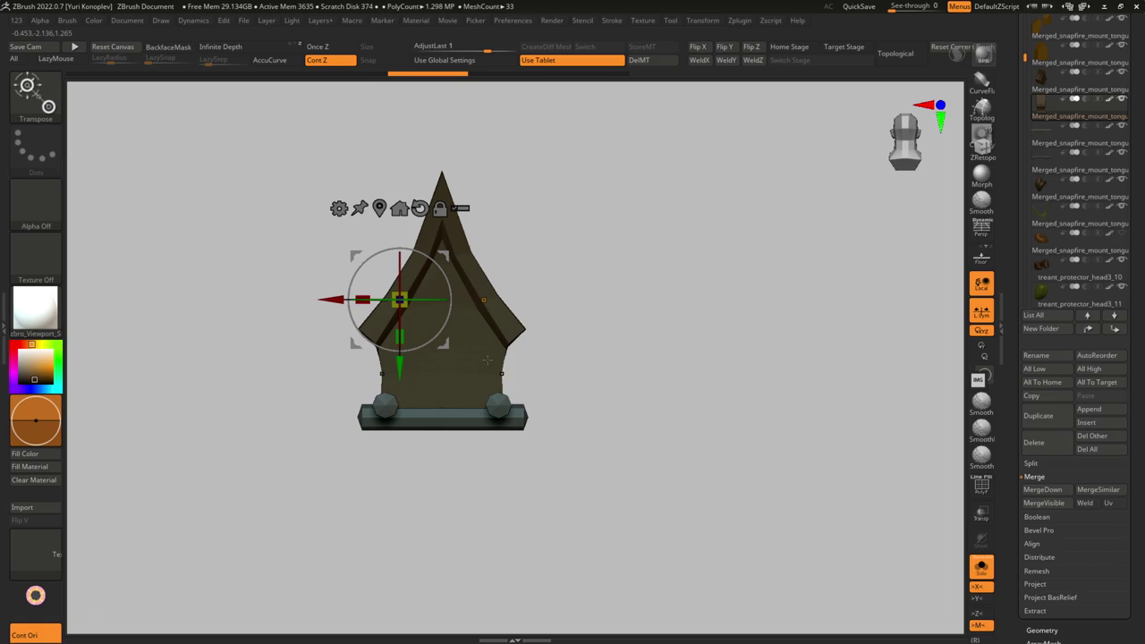
pyautogui.moveTo(400, 299)
pyautogui.mouseDown()
pyautogui.moveTo(385, 305)
pyautogui.moveTo(400, 315)
pyautogui.moveTo(393, 309)
pyautogui.moveTo(417, 283)
pyautogui.mouseUp()
pyautogui.hotkey('alt', 's')
# - Move the Merged_snapfire_mount_tongue1_22 subtool right and scale it down
pyautogui.moveTo(411, 370)
pyautogui.mouseDown()
pyautogui.moveTo(447, 383)
pyautogui.moveTo(397, 382)
pyautogui.moveTo(394, 393)
pyautogui.mouseUp()
pyautogui.keyDown('alt'); pyautogui.click(370, 385); pyautogui.keyUp('alt')
pyautogui.moveTo(421, 327)
pyautogui.mouseDown()
pyautogui.moveTo(373, 441)
pyautogui.moveTo(434, 441)
pyautogui.moveTo(385, 431)
pyautogui.mouseUp()
pyautogui.press('q')
pyautogui.press('w')
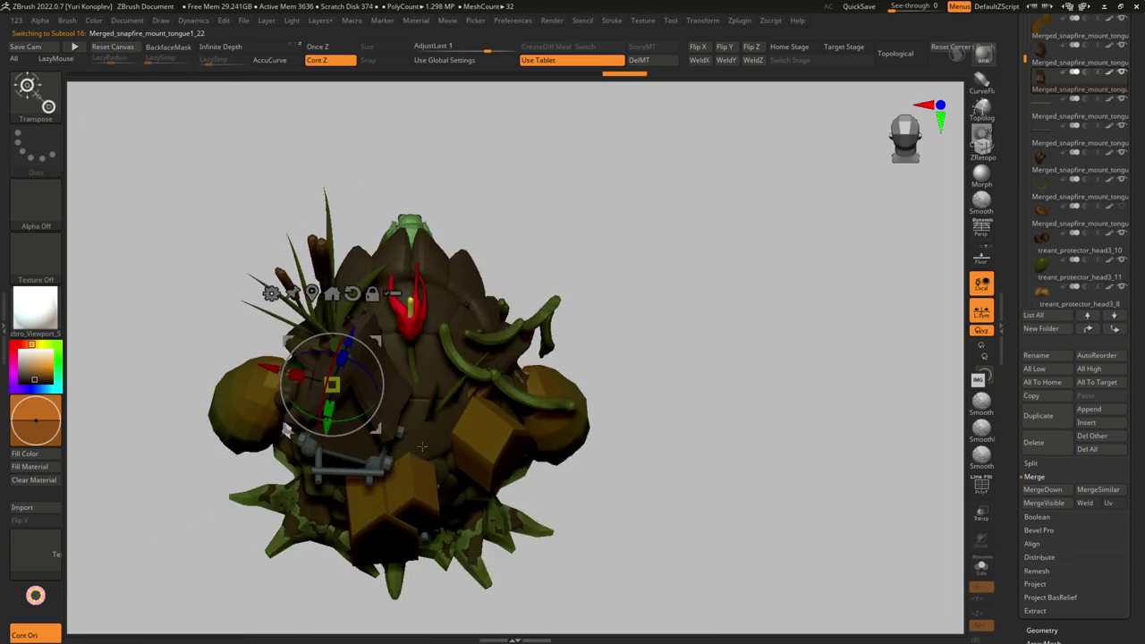
pyautogui.moveTo(382, 390); pyautogui.dragTo(499, 385)
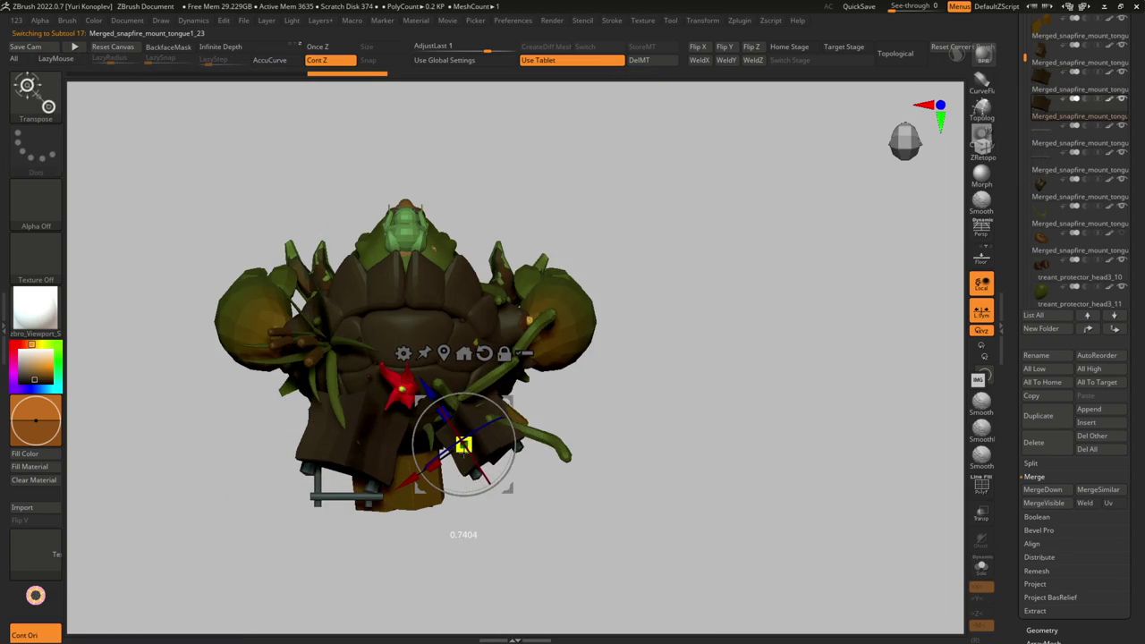
pyautogui.moveTo(462, 444); pyautogui.dragTo(501, 411, button='right')
pyautogui.moveTo(466, 456); pyautogui.dragTo(515, 429)
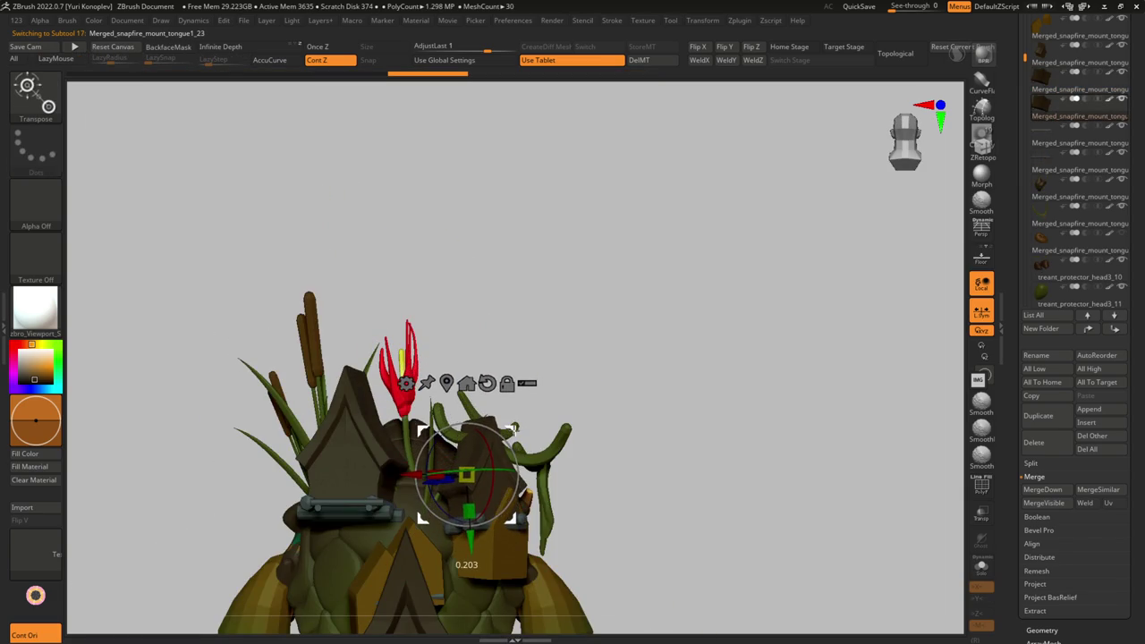
pyautogui.keyDown('alt'); pyautogui.moveTo(515, 430); pyautogui.dragTo(501, 340, button='right'); pyautogui.keyUp('alt')
# - Select the right birdhouse roof subtool and recentre the view
pyautogui.keyDown('alt'); pyautogui.click(490, 432); pyautogui.keyUp('alt')
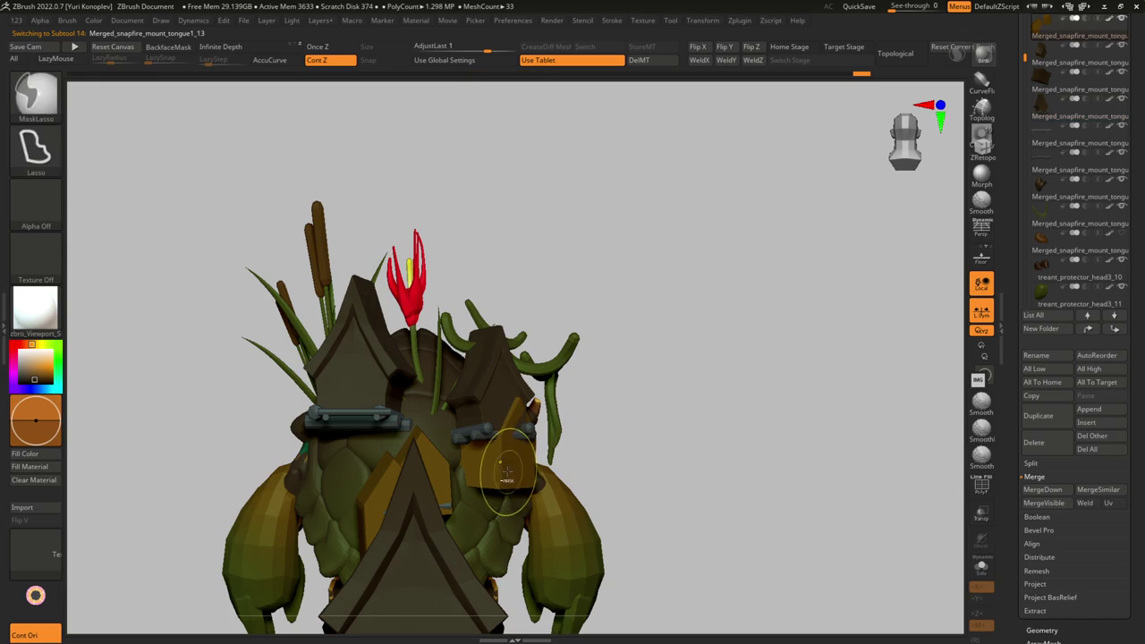
pyautogui.keyDown('alt'); pyautogui.click(490, 430); pyautogui.keyUp('alt')
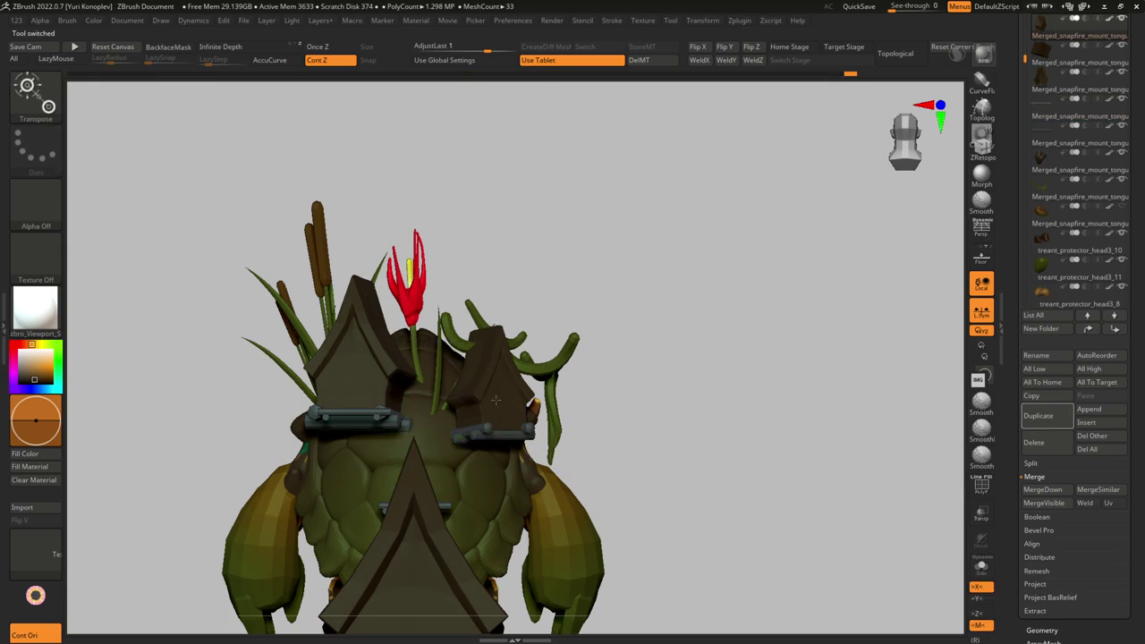
pyautogui.keyDown('alt'); pyautogui.click(424, 557); pyautogui.keyUp('alt')
pyautogui.keyDown('alt'); pyautogui.click(621, 332); pyautogui.keyUp('alt')
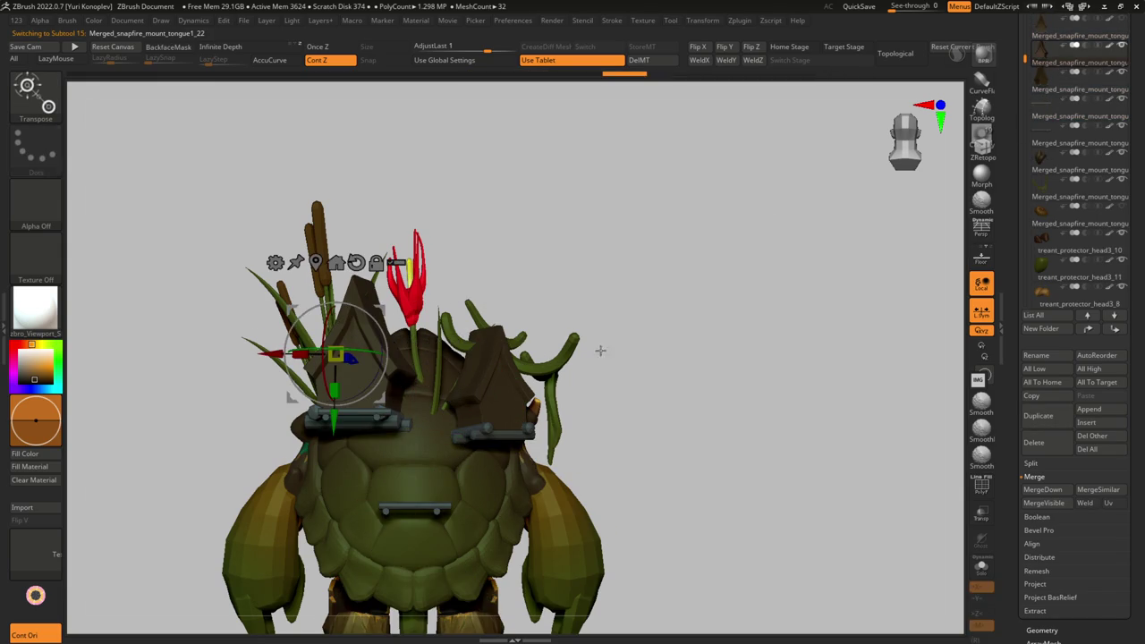
pyautogui.keyDown('alt'); pyautogui.moveTo(453, 480); pyautogui.dragTo(502, 380, button='right'); pyautogui.keyUp('alt')
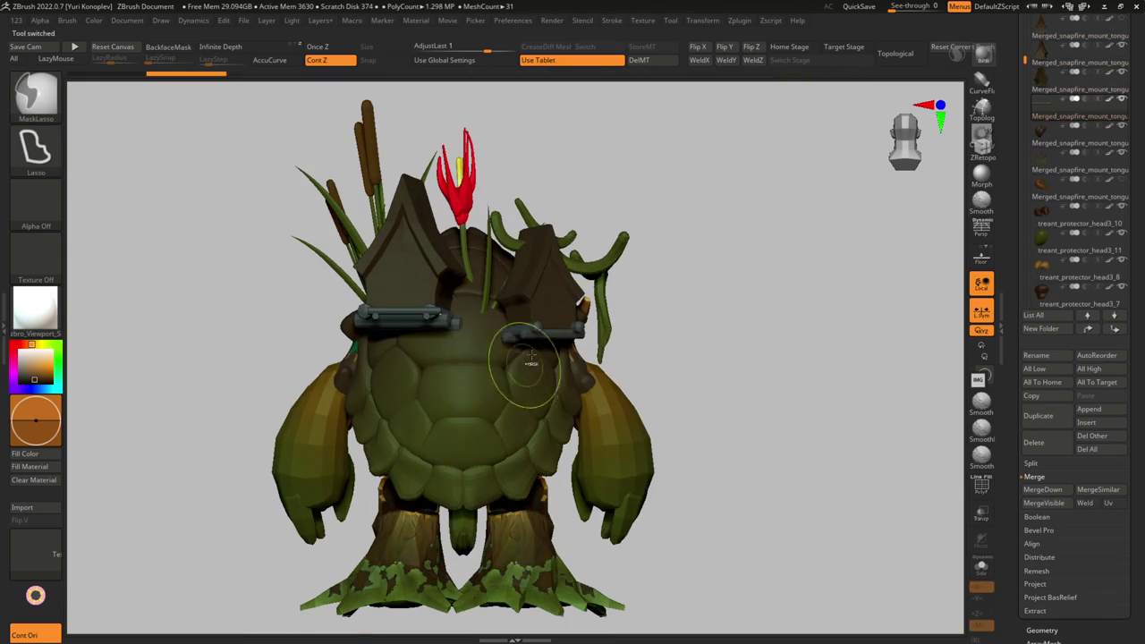
# - Tilt the centre birdhouse piece about 28 degrees and duplicate it
pyautogui.moveTo(435, 404)
pyautogui.mouseDown(button='right')
pyautogui.moveTo(541, 340)
pyautogui.moveTo(565, 343)
pyautogui.mouseUp(button='right')
pyautogui.keyDown('alt'); pyautogui.click(574, 263); pyautogui.keyUp('alt')
pyautogui.moveTo(535, 366)
pyautogui.mouseDown()
pyautogui.moveTo(517, 380)
pyautogui.moveTo(511, 355)
pyautogui.moveTo(474, 357)
pyautogui.mouseUp()
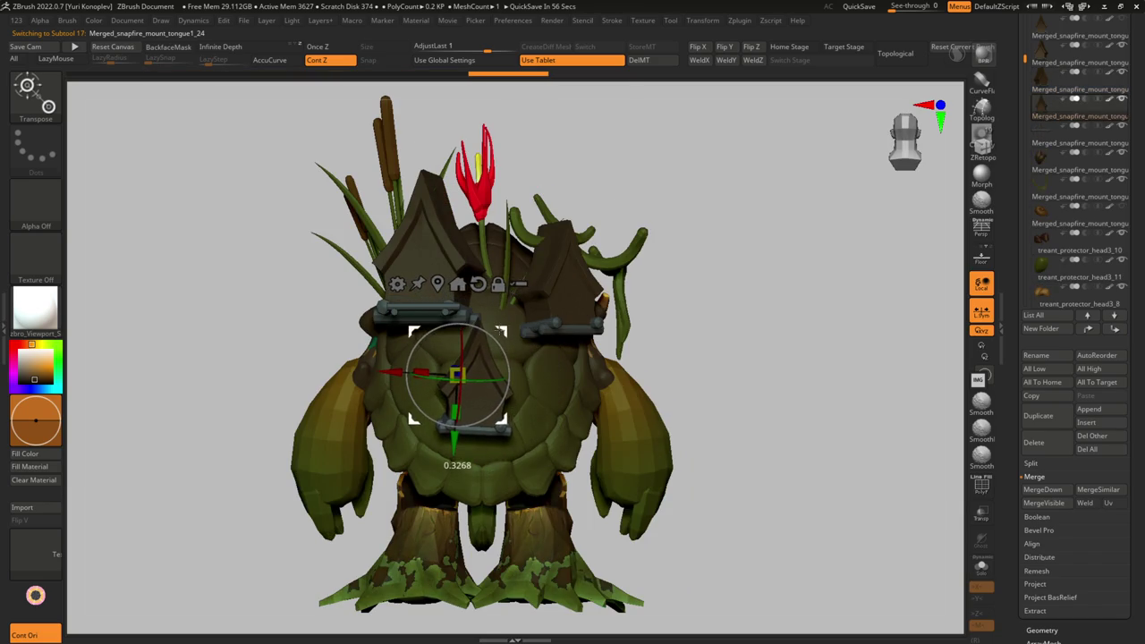
pyautogui.keyDown('ctrl'); pyautogui.click(479, 360); pyautogui.keyUp('ctrl')
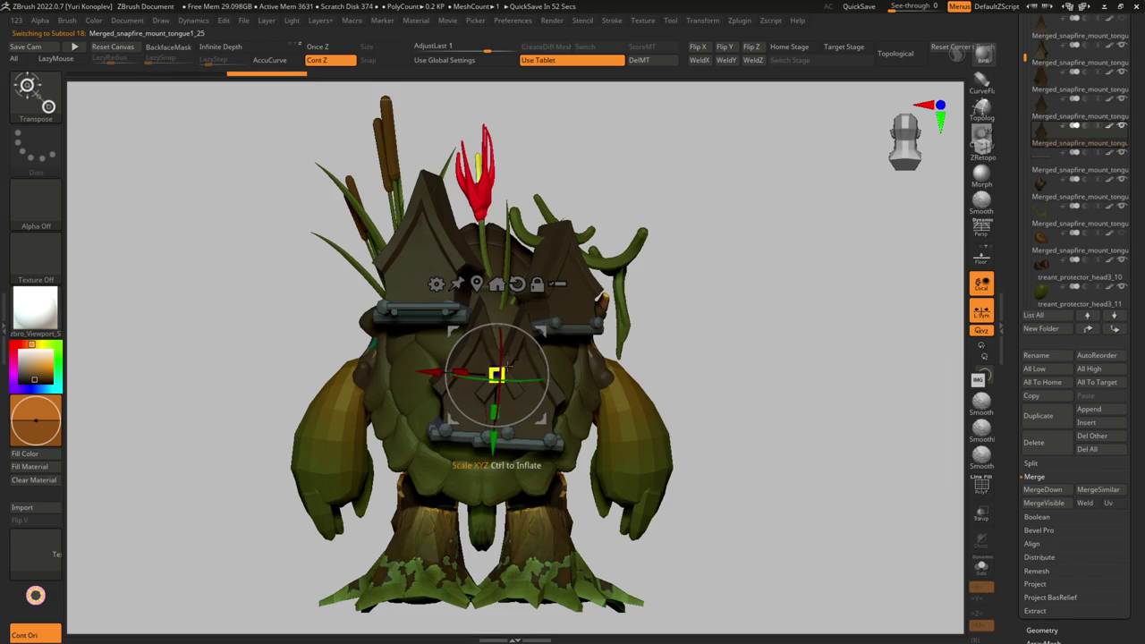
pyautogui.moveTo(585, 354); pyautogui.dragTo(565, 377, button='right')
# - Solo the duplicated piece, hide its extra section, then show all subtools again
pyautogui.hotkey('ctrl', 'shift', 's')
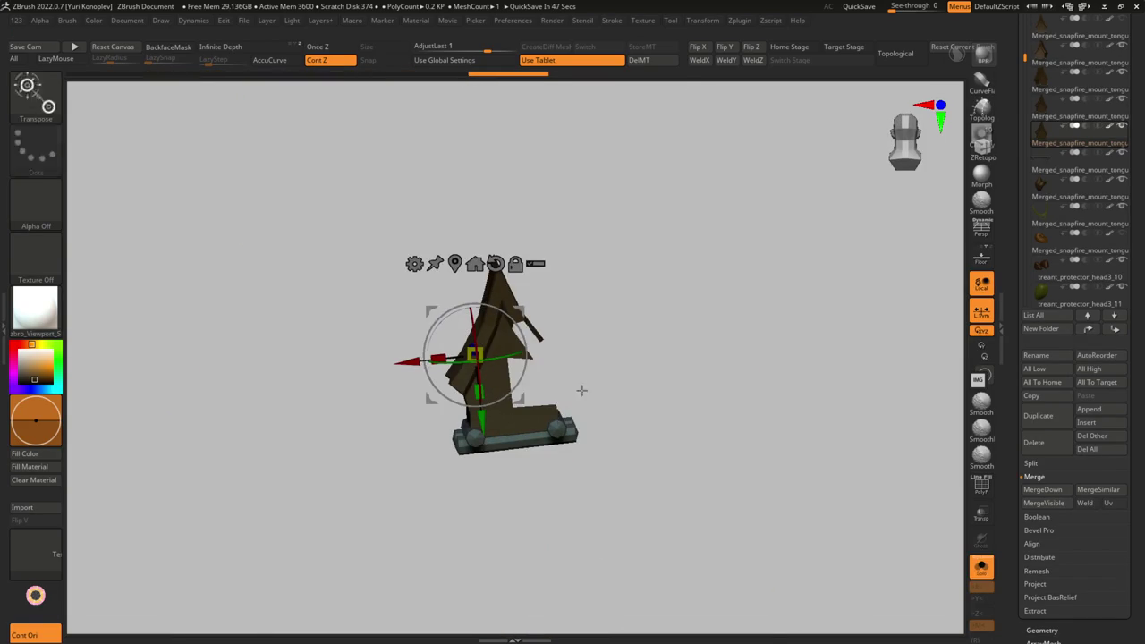
pyautogui.keyDown('ctrl'); pyautogui.keyDown('shift'); pyautogui.click(567, 398); pyautogui.keyUp('shift'); pyautogui.keyUp('ctrl')
pyautogui.press('g')
pyautogui.keyDown('ctrl'); pyautogui.keyDown('shift'); pyautogui.click(593, 565); pyautogui.keyUp('shift'); pyautogui.keyUp('ctrl')
pyautogui.press('g')
pyautogui.hotkey('ctrl', 'shift', 's')
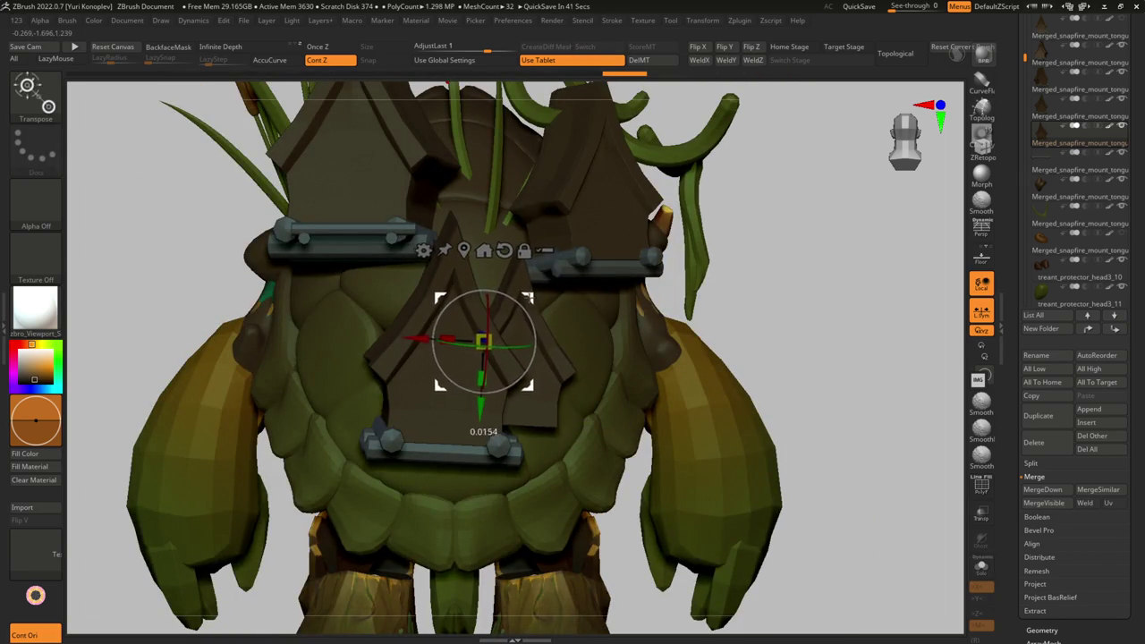
pyautogui.press('f')
# - Reframe the model from several angles and select the centre birdhouse part
pyautogui.moveTo(685, 338); pyautogui.dragTo(716, 340)
pyautogui.moveTo(620, 425); pyautogui.dragTo(649, 428)
pyautogui.press('q')
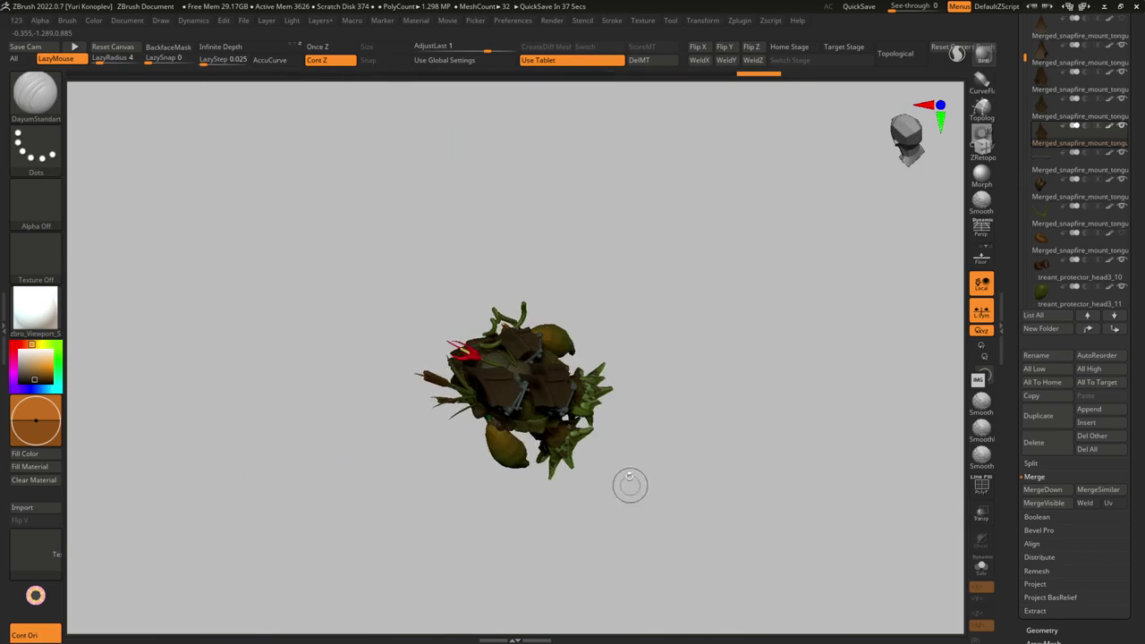
pyautogui.moveTo(623, 493); pyautogui.dragTo(561, 435)
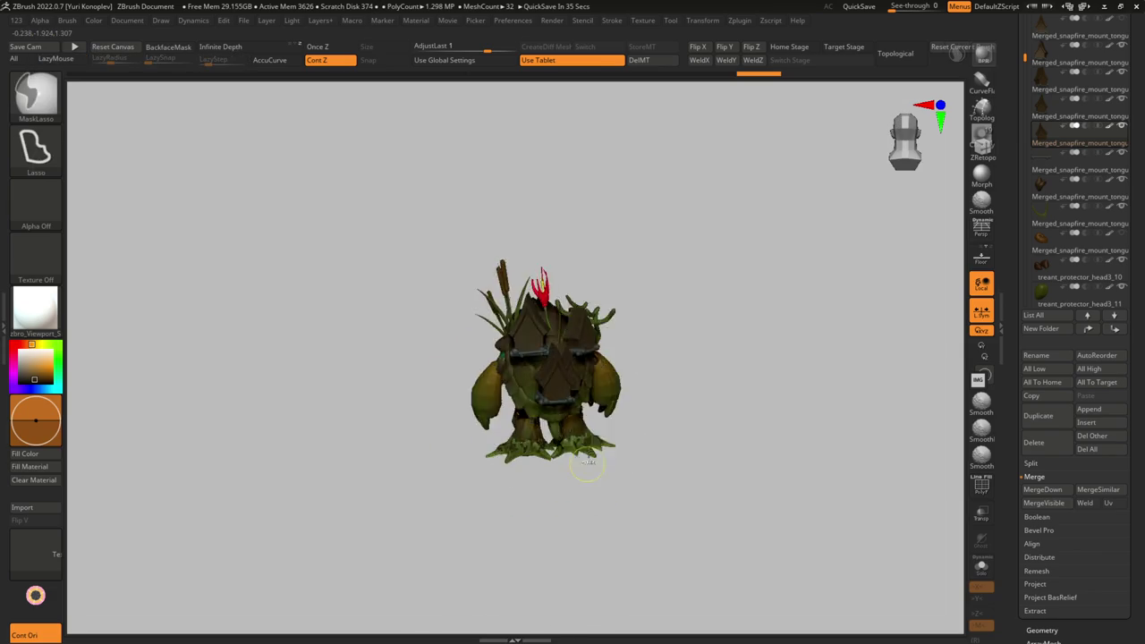
pyautogui.press('f')
pyautogui.moveTo(584, 403)
pyautogui.mouseDown()
pyautogui.moveTo(590, 391)
pyautogui.moveTo(548, 369)
pyautogui.moveTo(484, 427)
pyautogui.mouseUp()
pyautogui.keyDown('alt'); pyautogui.click(591, 391); pyautogui.keyUp('alt')
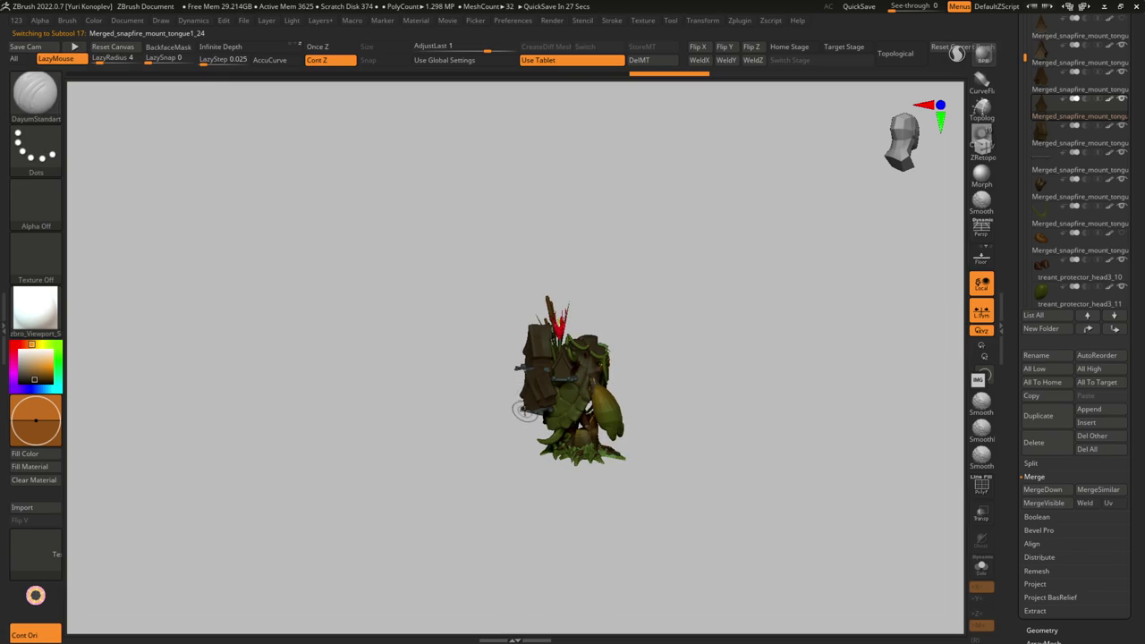
pyautogui.moveTo(484, 427)
pyautogui.mouseDown()
pyautogui.moveTo(501, 402)
pyautogui.moveTo(520, 436)
pyautogui.mouseUp()
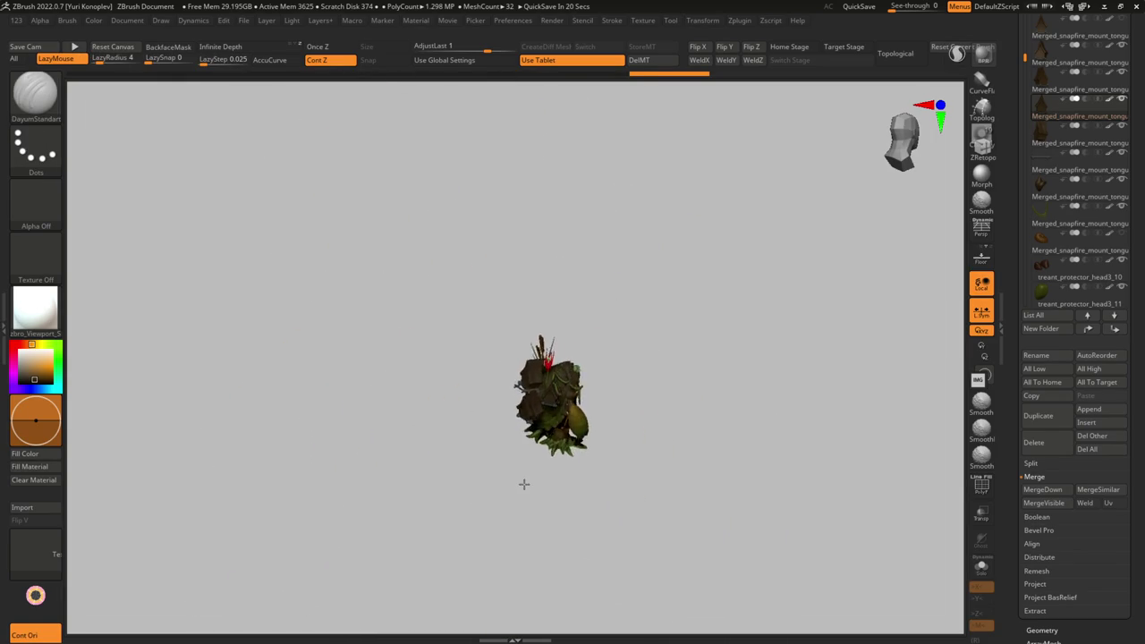
# - Nudge the centre birdhouse into place lower on the back
pyautogui.press('f')
pyautogui.press('w')
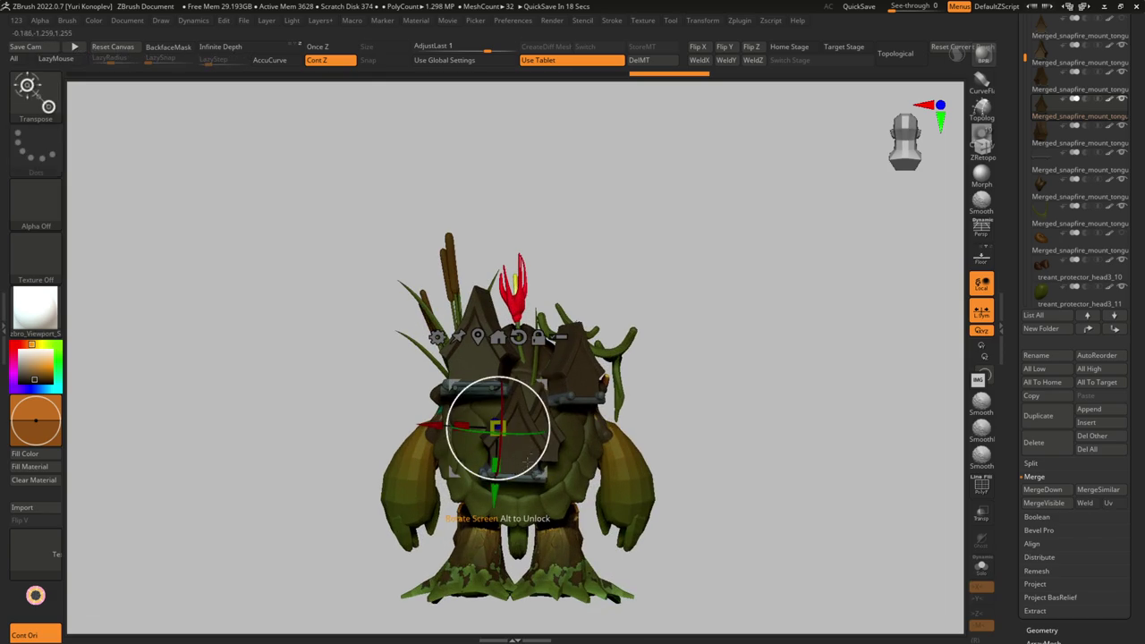
pyautogui.moveTo(543, 394); pyautogui.dragTo(542, 383)
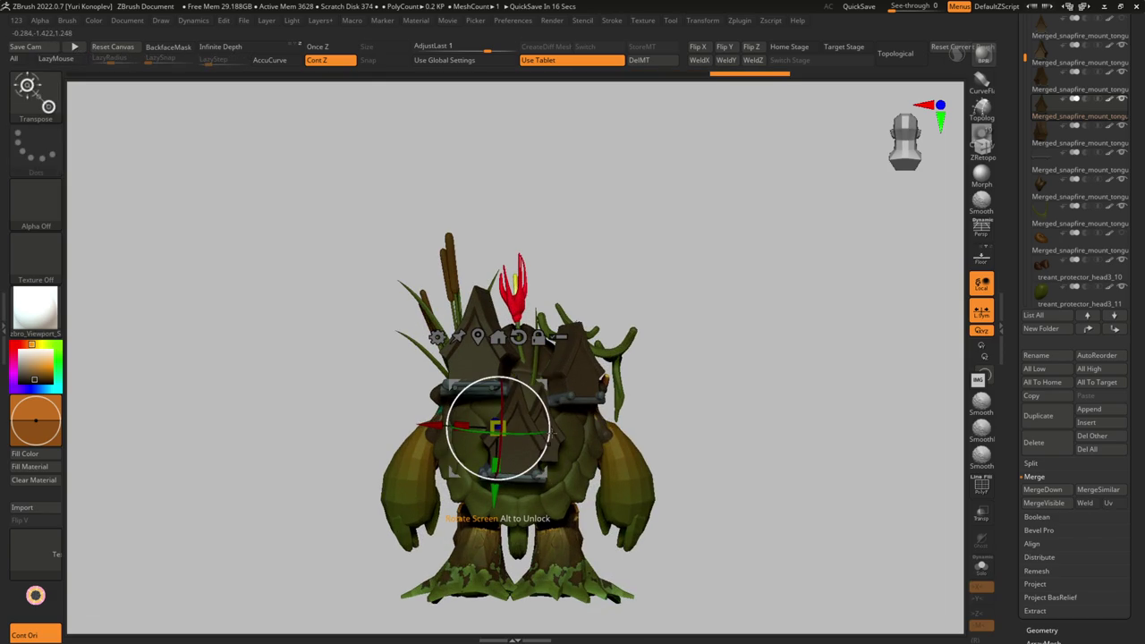
pyautogui.keyDown('alt'); pyautogui.click(617, 353); pyautogui.keyUp('alt')
pyautogui.moveTo(715, 358); pyautogui.dragTo(598, 367)
pyautogui.moveTo(626, 465)
pyautogui.mouseDown()
pyautogui.moveTo(576, 463)
pyautogui.moveTo(635, 391)
pyautogui.mouseUp()
pyautogui.press('q')
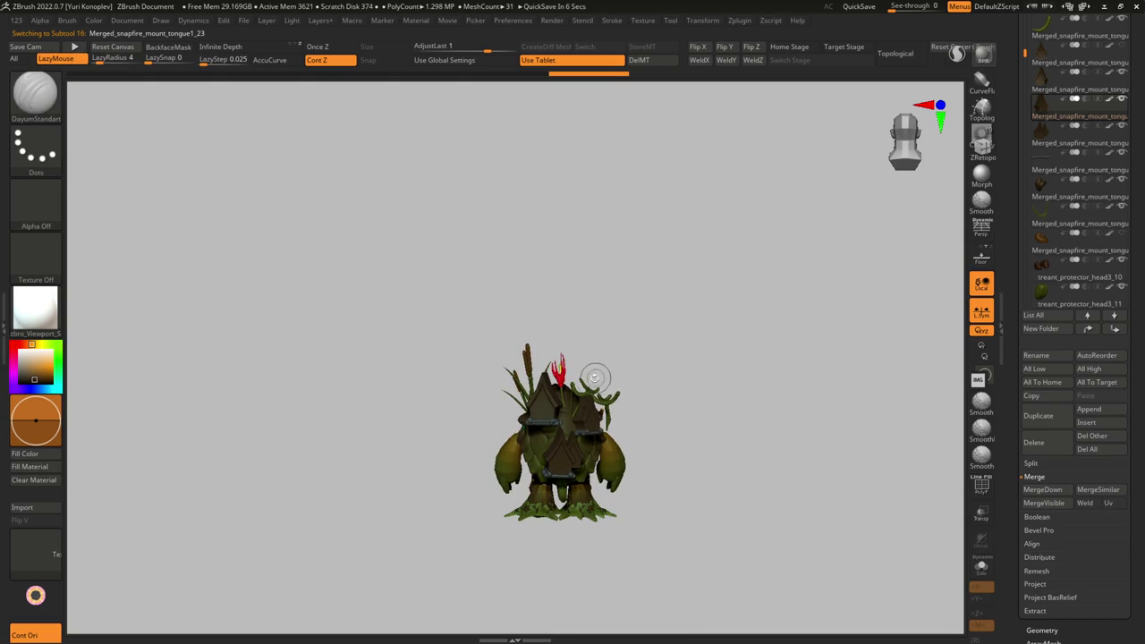
# - Zoom in and select the strap subtool to draw the rope on
pyautogui.scroll(1, 565, 397)
pyautogui.scroll(3, 566, 407)
pyautogui.scroll(3, 567, 419)
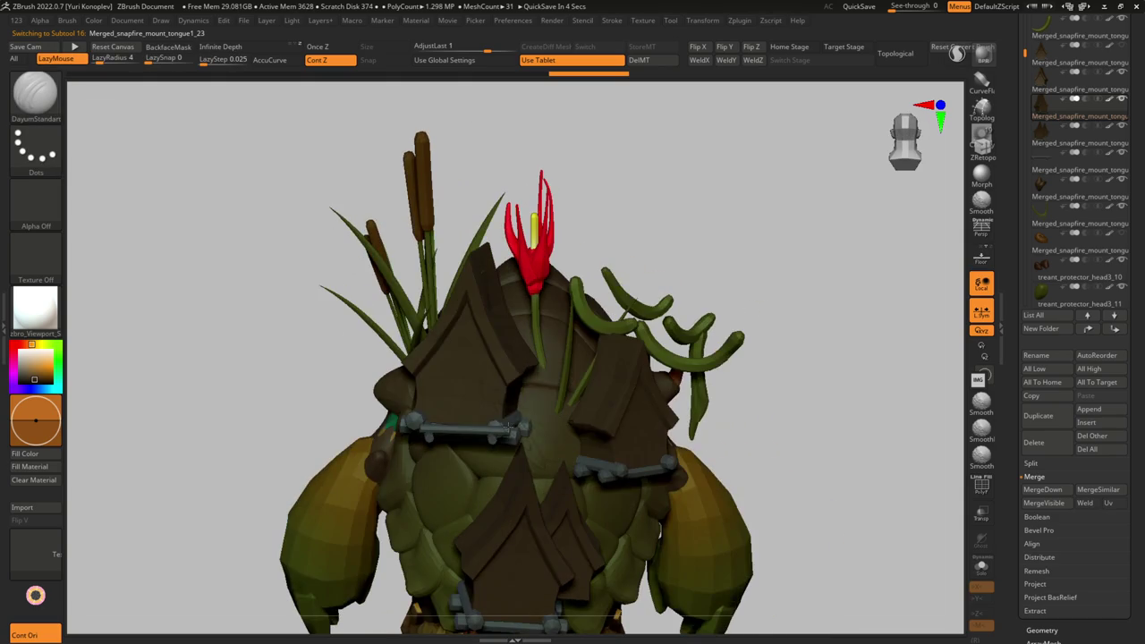
pyautogui.keyDown('alt'); pyautogui.click(516, 425); pyautogui.keyUp('alt')
pyautogui.moveTo(516, 425)
pyautogui.mouseDown(button='right')
pyautogui.moveTo(532, 428)
pyautogui.moveTo(535, 458)
pyautogui.mouseUp(button='right')
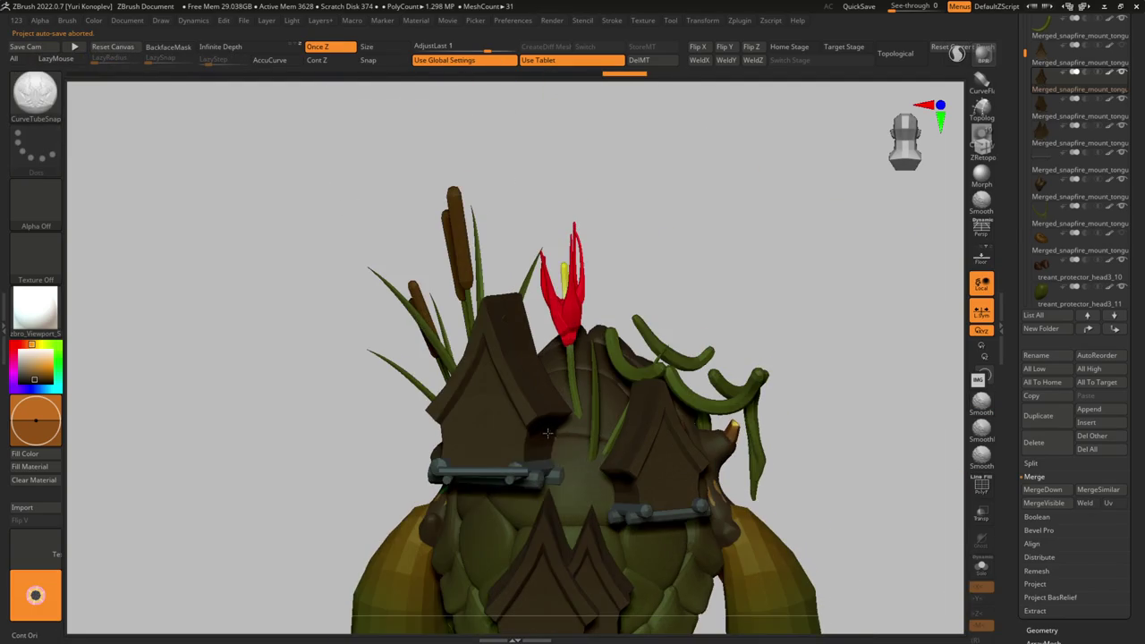
pyautogui.scroll(1, 541, 464)
# - Draw and reshape a CurveTubeSnap rope across the upper shell, then select it
pyautogui.moveTo(659, 528); pyautogui.dragTo(662, 530)
pyautogui.moveTo(662, 530); pyautogui.dragTo(606, 470, button='right')
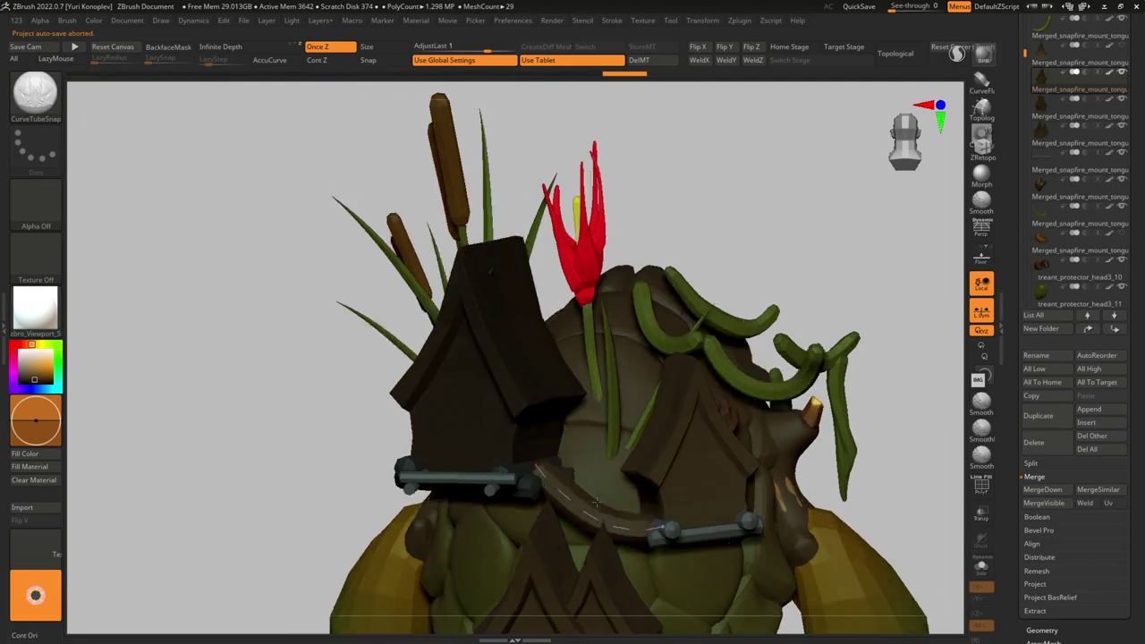
pyautogui.moveTo(572, 505); pyautogui.dragTo(575, 503)
pyautogui.moveTo(574, 502)
pyautogui.mouseDown(button='right')
pyautogui.moveTo(586, 447)
pyautogui.moveTo(549, 509)
pyautogui.moveTo(554, 465)
pyautogui.mouseUp(button='right')
pyautogui.keyDown('alt'); pyautogui.click(550, 510); pyautogui.keyUp('alt')
pyautogui.press('w')
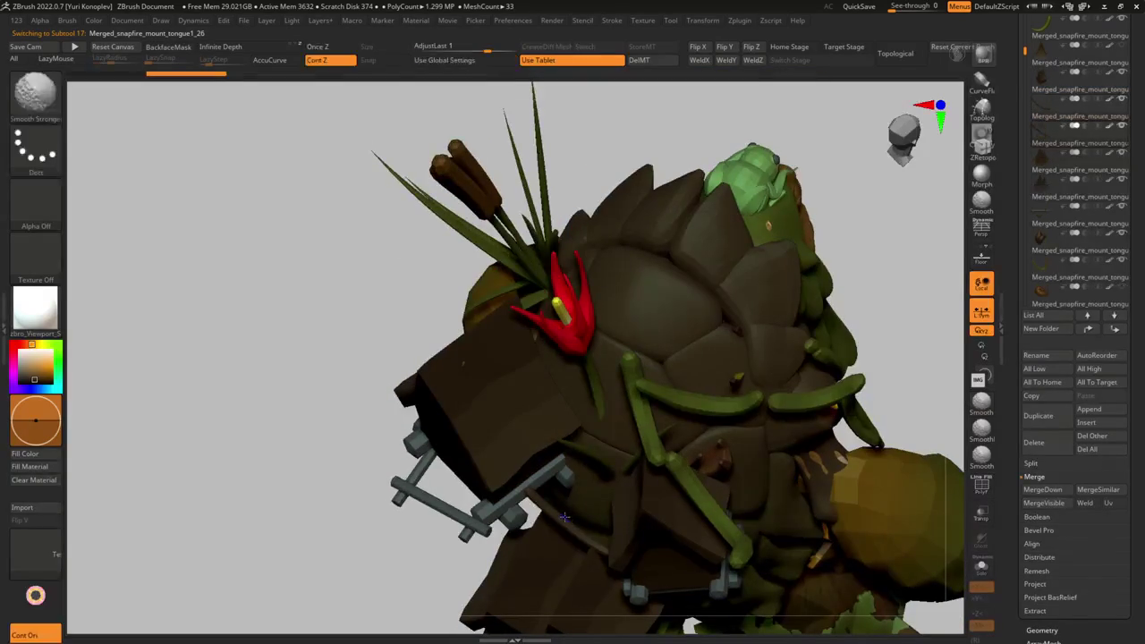
pyautogui.moveTo(565, 525)
pyautogui.keyDown('shift'); pyautogui.mouseDown(button='right')
pyautogui.moveTo(554, 430)
pyautogui.moveTo(642, 463)
pyautogui.moveTo(494, 510)
pyautogui.moveTo(690, 416)
pyautogui.mouseUp(button='right'); pyautogui.keyUp('shift')
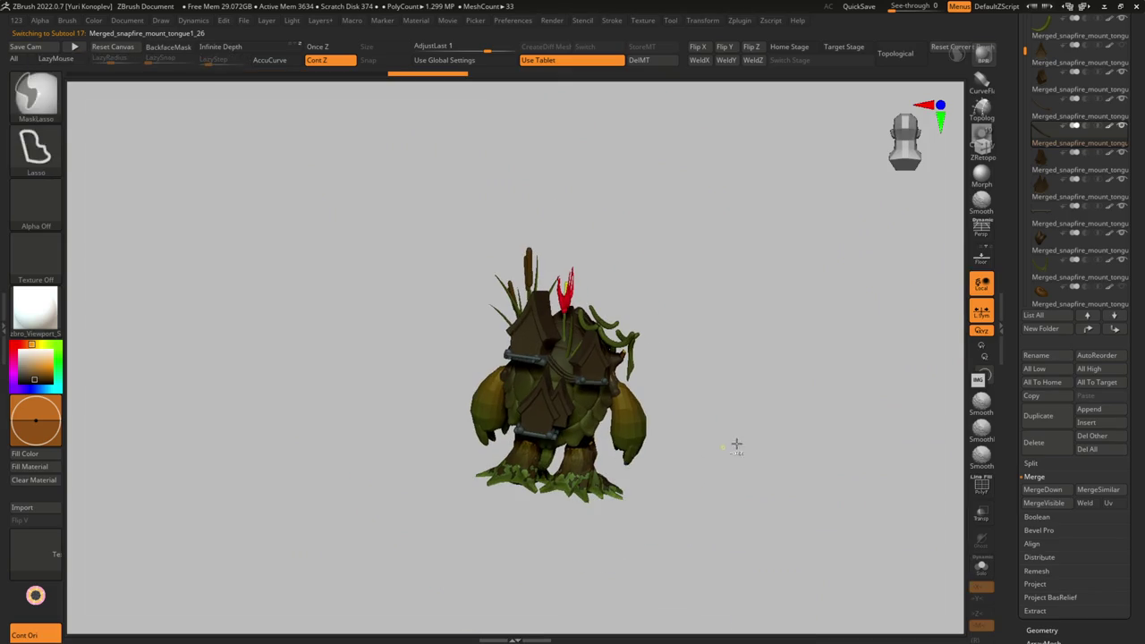
# - Solo the birdhouse roof plate and hide the roof, keeping the strap bar
pyautogui.press('f')
pyautogui.moveTo(582, 413)
pyautogui.keyDown('ctrl'); pyautogui.mouseDown(button='right')
pyautogui.moveTo(591, 427)
pyautogui.moveTo(606, 387)
pyautogui.mouseUp(button='right'); pyautogui.keyUp('ctrl')
pyautogui.keyDown('ctrl'); pyautogui.moveTo(591, 449); pyautogui.dragTo(630, 358, button='right'); pyautogui.keyUp('ctrl')
pyautogui.keyDown('alt'); pyautogui.click(635, 354); pyautogui.keyUp('alt')
pyautogui.hotkey('ctrl', 'shift', 'f')
pyautogui.keyDown('alt'); pyautogui.click(667, 339); pyautogui.keyUp('alt')
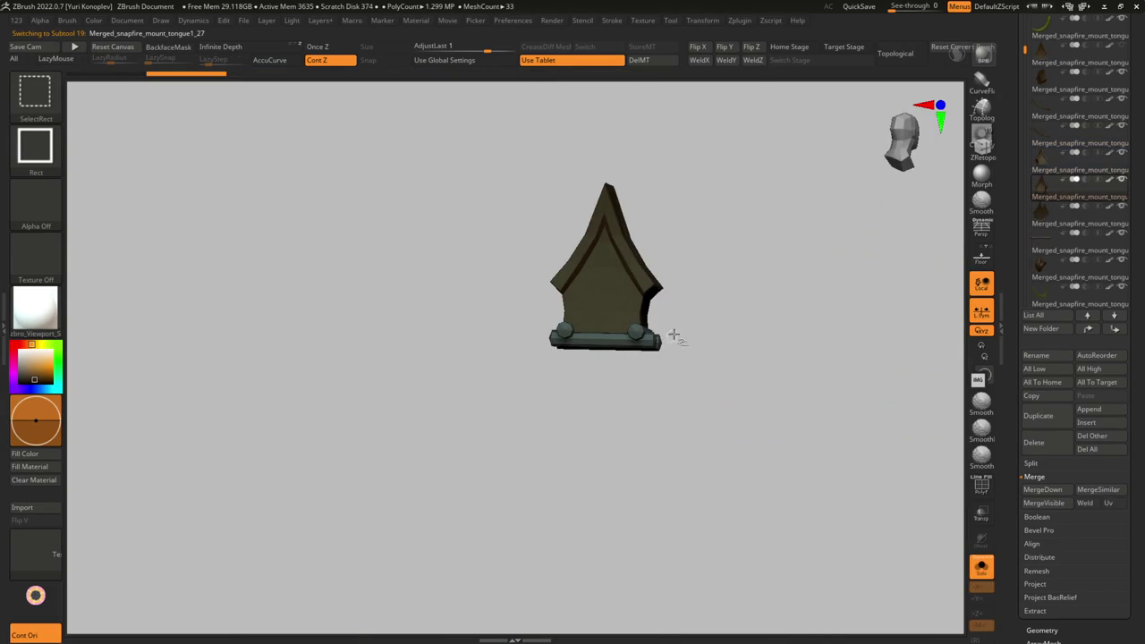
pyautogui.keyDown('ctrl'); pyautogui.keyDown('shift'); pyautogui.click(617, 338); pyautogui.keyUp('shift'); pyautogui.keyUp('ctrl')
pyautogui.keyDown('ctrl'); pyautogui.keyDown('shift'); pyautogui.click(792, 439); pyautogui.keyUp('shift'); pyautogui.keyUp('ctrl')
pyautogui.keyDown('ctrl'); pyautogui.keyDown('shift'); pyautogui.click(698, 554); pyautogui.keyUp('shift'); pyautogui.keyUp('ctrl')
# - Delete the hidden roof and move the strap bar lower down the back
pyautogui.hotkey('shift', 'g')
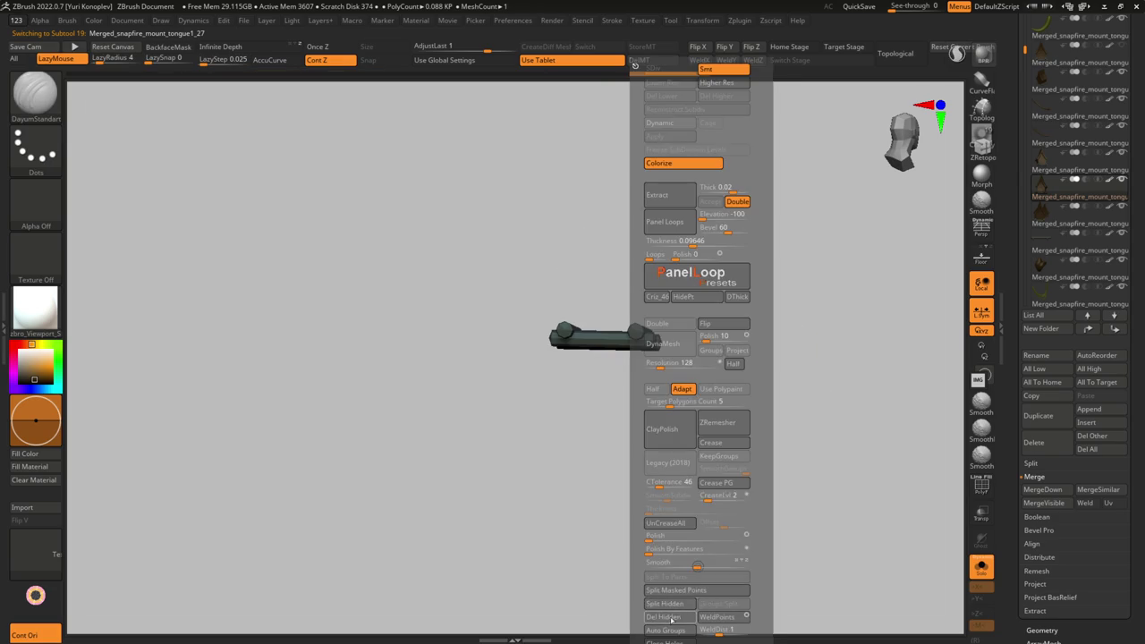
pyautogui.click(663, 617)
pyautogui.hotkey('ctrl', 'shift', 'f')
pyautogui.press('w')
pyautogui.moveTo(580, 265); pyautogui.dragTo(560, 417)
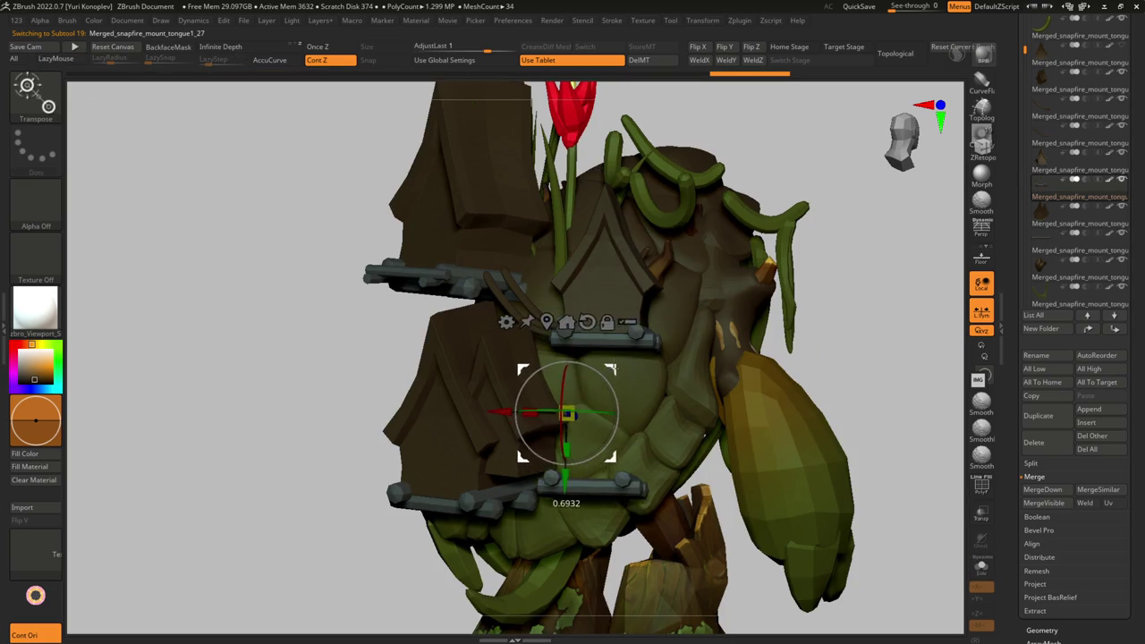
# - Draw a new vertical rope tube down the shell and select it
pyautogui.moveTo(895, 402)
pyautogui.mouseDown()
pyautogui.moveTo(650, 423)
pyautogui.moveTo(628, 437)
pyautogui.moveTo(615, 400)
pyautogui.moveTo(620, 482)
pyautogui.mouseUp()
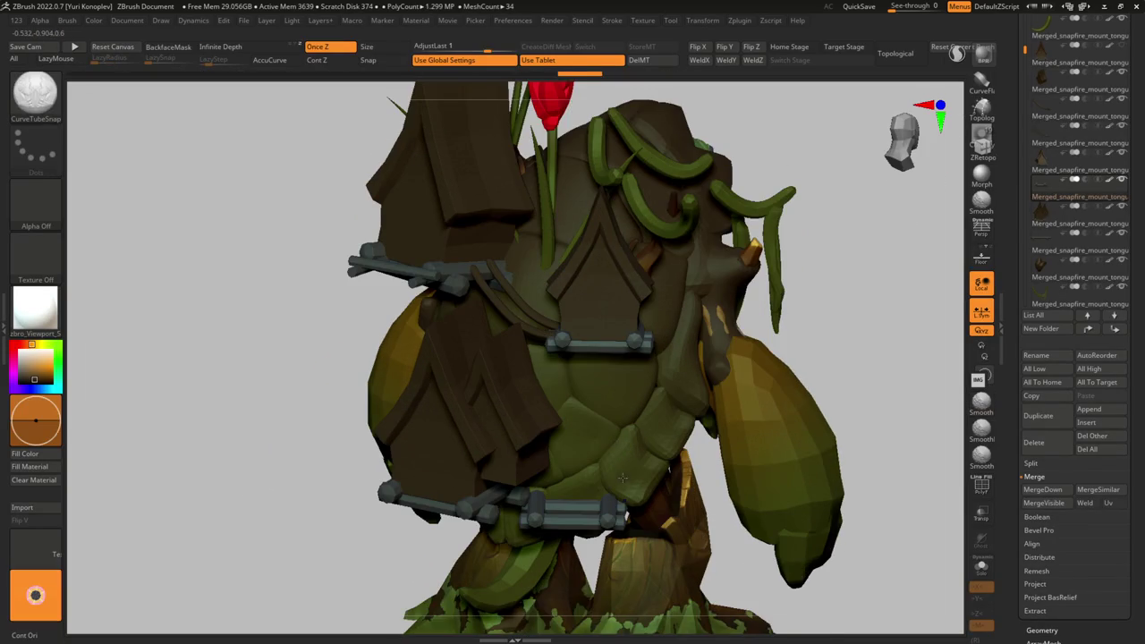
pyautogui.moveTo(618, 357); pyautogui.dragTo(620, 313)
pyautogui.press('shift')
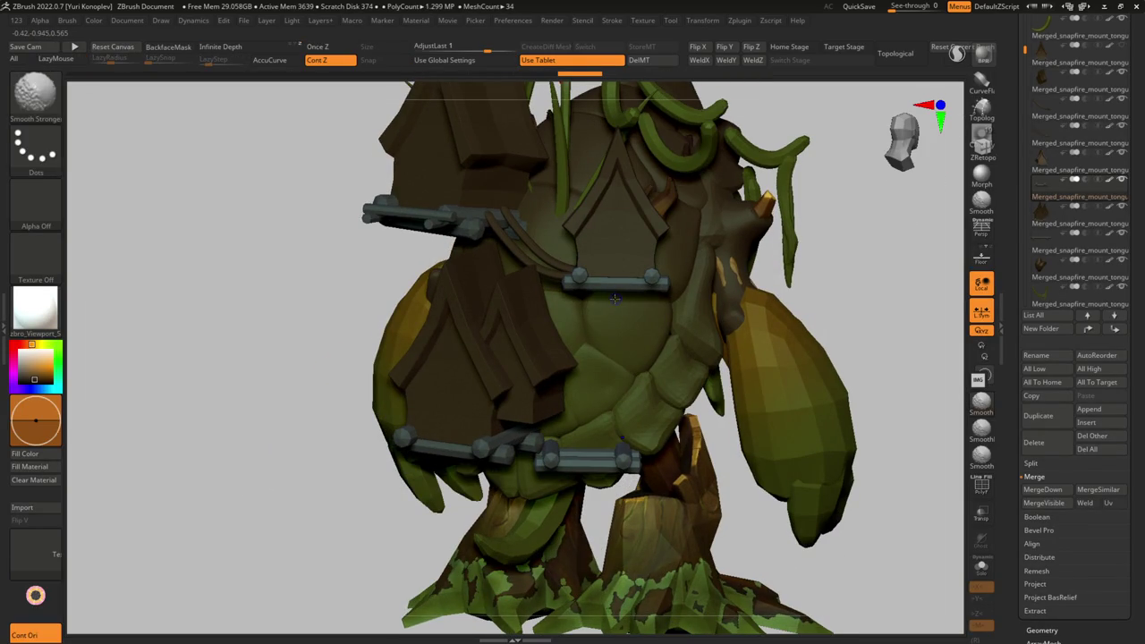
pyautogui.moveTo(629, 295); pyautogui.dragTo(620, 359)
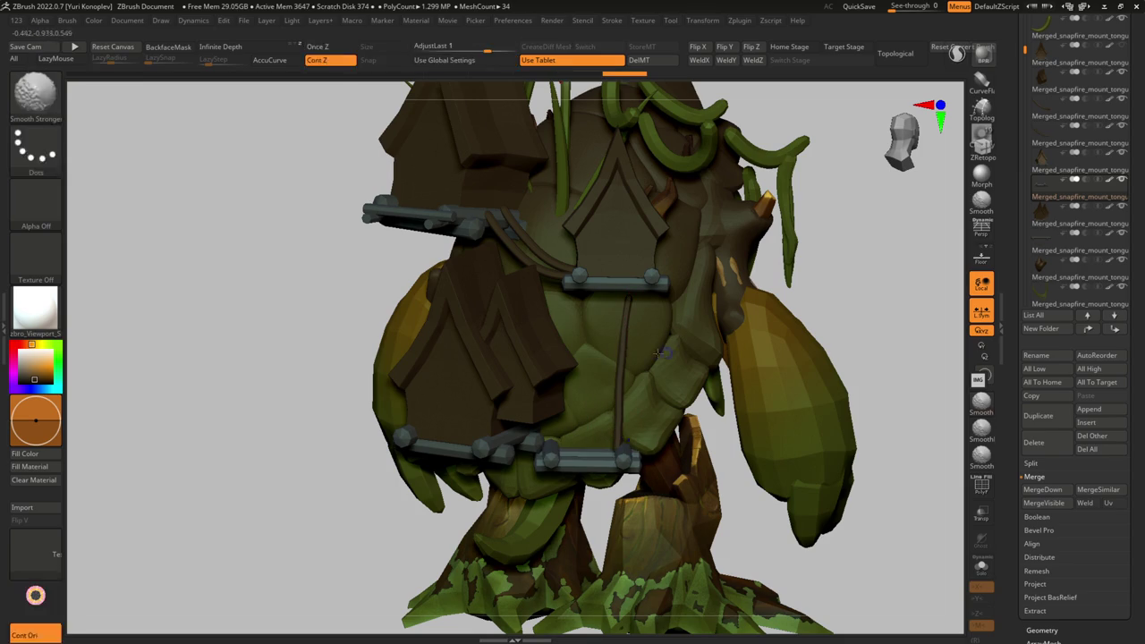
pyautogui.press('w')
pyautogui.keyDown('alt'); pyautogui.click(617, 457); pyautogui.keyUp('alt')
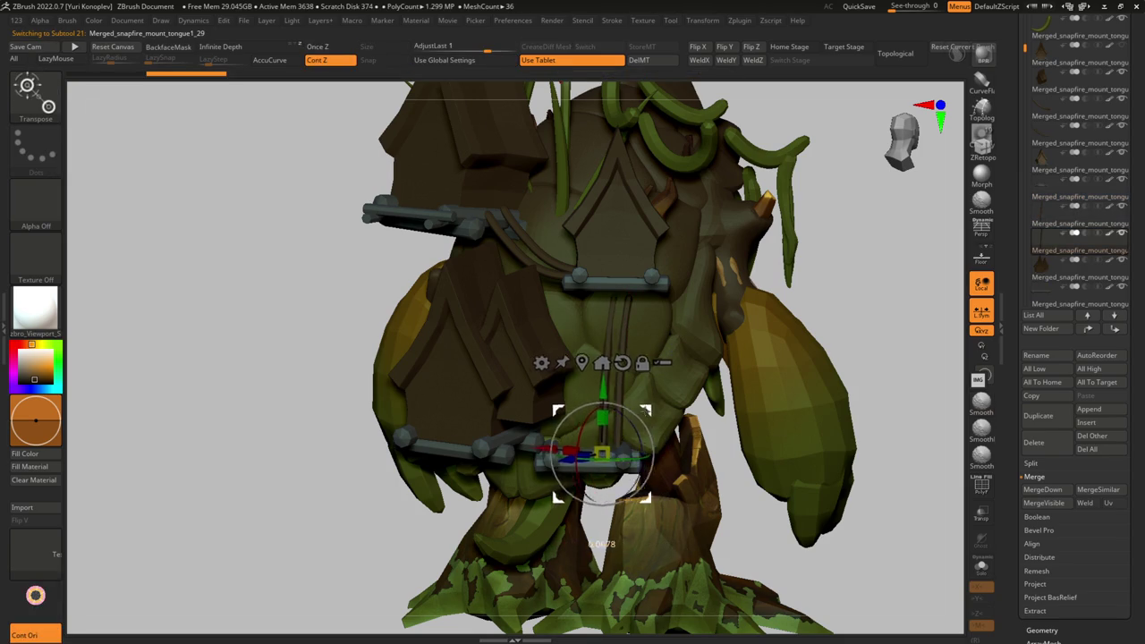
pyautogui.moveTo(591, 375)
pyautogui.mouseDown(button='right')
pyautogui.moveTo(617, 377)
pyautogui.moveTo(608, 294)
pyautogui.moveTo(602, 402)
pyautogui.mouseUp(button='right')
# - Switch brushes, adjust the brush size and orbit to review the ropes
pyautogui.press('q')
pyautogui.moveTo(601, 304)
pyautogui.mouseDown(button='right')
pyautogui.moveTo(626, 340)
pyautogui.moveTo(747, 371)
pyautogui.moveTo(685, 370)
pyautogui.moveTo(698, 414)
pyautogui.moveTo(677, 403)
pyautogui.moveTo(598, 470)
pyautogui.mouseUp(button='right')
pyautogui.press('w')
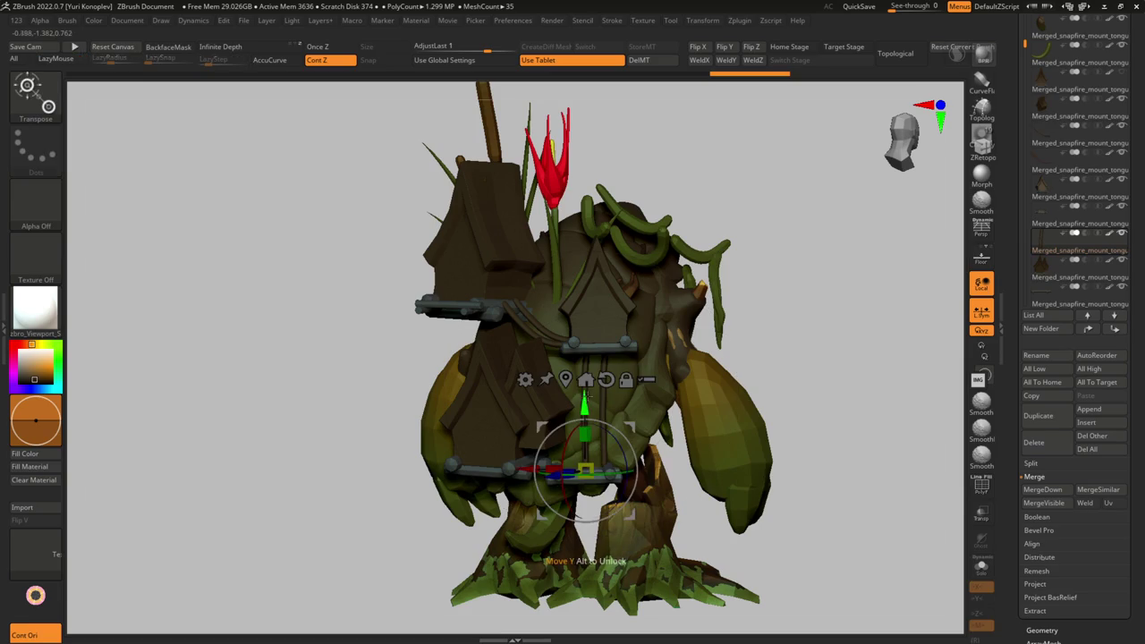
pyautogui.press('y')
pyautogui.press('s')
pyautogui.moveTo(588, 402)
pyautogui.keyDown('ctrl'); pyautogui.mouseDown(button='right')
pyautogui.moveTo(757, 373)
pyautogui.moveTo(707, 422)
pyautogui.mouseUp(button='right'); pyautogui.keyUp('ctrl')
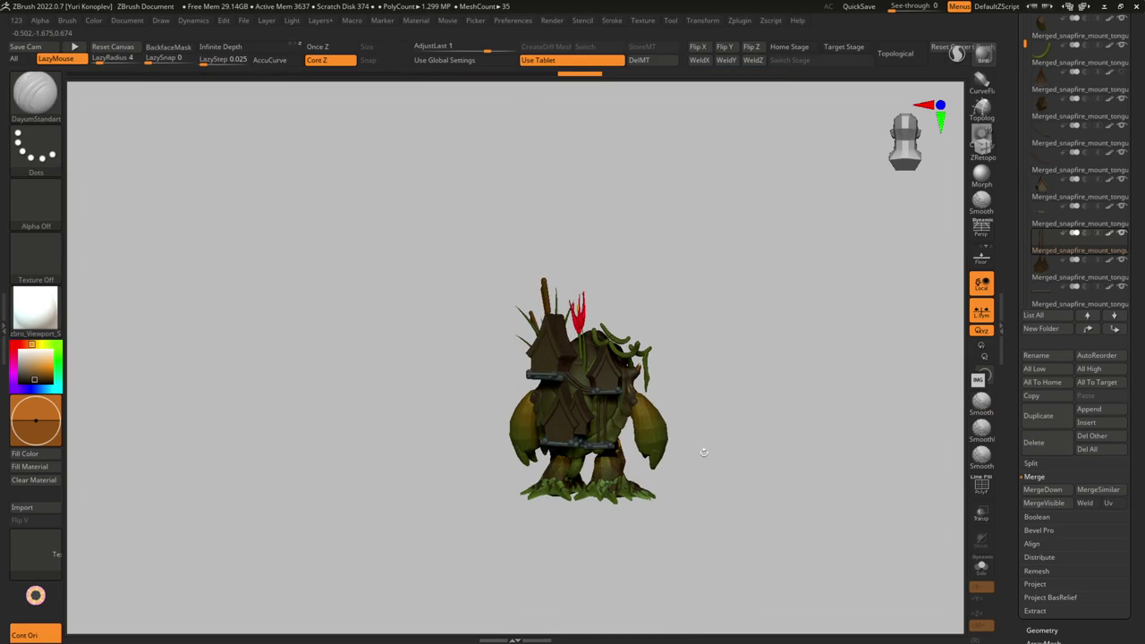
# - Select the treant_protector_head4_10 antler subtool and solo it
pyautogui.moveTo(588, 401)
pyautogui.mouseDown(button='right')
pyautogui.moveTo(626, 394)
pyautogui.moveTo(581, 430)
pyautogui.moveTo(562, 340)
pyautogui.mouseUp(button='right')
pyautogui.moveTo(561, 403)
pyautogui.keyDown('ctrl'); pyautogui.mouseDown(button='right')
pyautogui.moveTo(536, 459)
pyautogui.moveTo(555, 420)
pyautogui.moveTo(607, 480)
pyautogui.moveTo(570, 371)
pyautogui.moveTo(609, 331)
pyautogui.moveTo(537, 409)
pyautogui.moveTo(605, 340)
pyautogui.moveTo(743, 385)
pyautogui.mouseUp(button='right'); pyautogui.keyUp('ctrl')
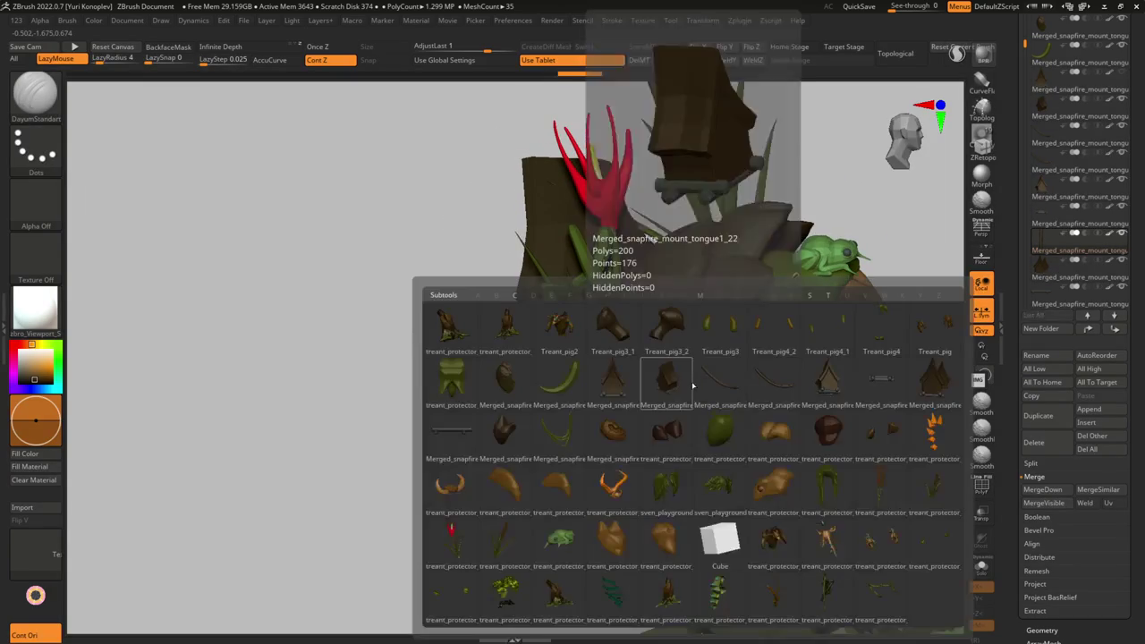
pyautogui.moveTo(779, 591)
pyautogui.mouseDown(button='right')
pyautogui.moveTo(762, 398)
pyautogui.moveTo(707, 418)
pyautogui.mouseUp(button='right')
pyautogui.keyDown('alt'); pyautogui.click(763, 397); pyautogui.keyUp('alt')
pyautogui.hotkey('alt', 's')
pyautogui.hotkey('alt', 's')
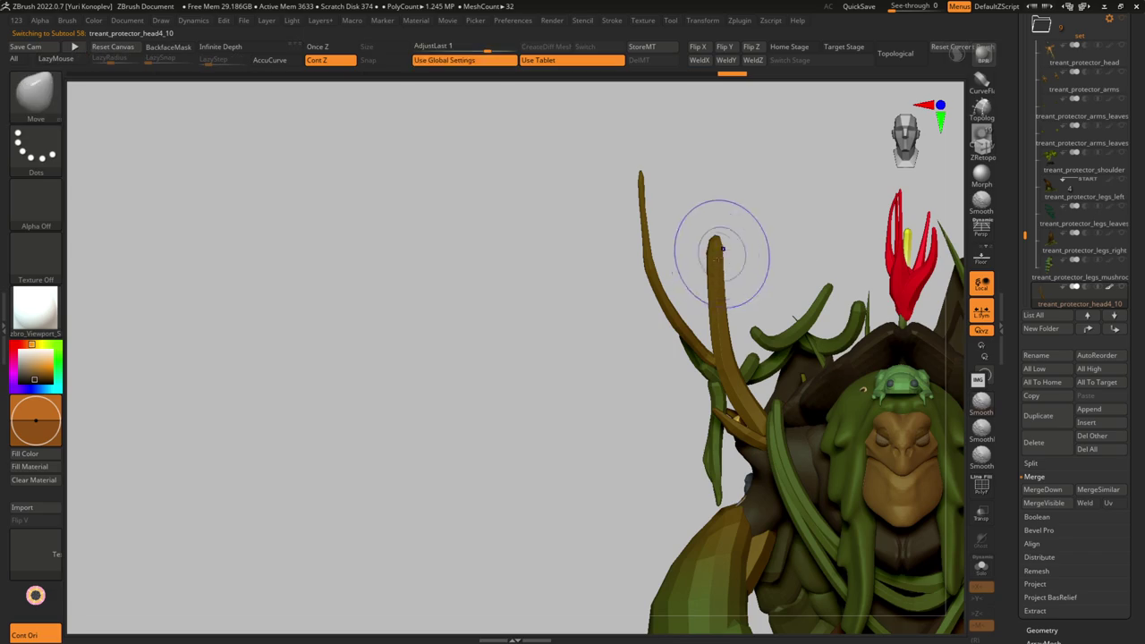
# - Smooth the antler and isolate it with Solo to inspect it from several angles
pyautogui.moveTo(688, 295); pyautogui.dragTo(729, 262, button='right')
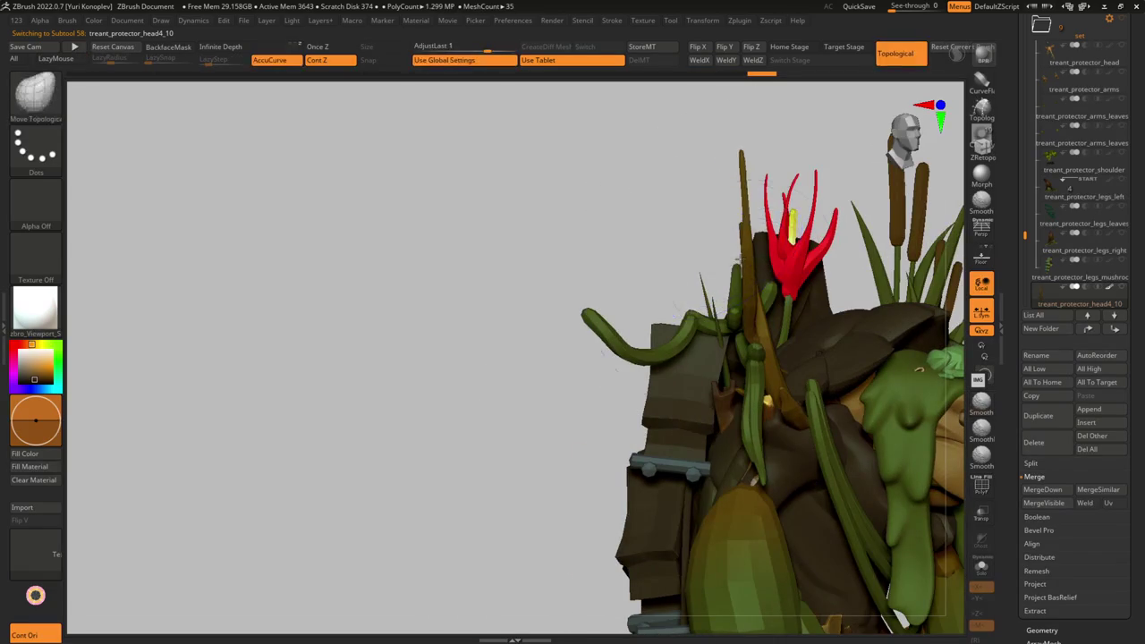
pyautogui.moveTo(659, 263); pyautogui.dragTo(680, 275, button='right')
pyautogui.moveTo(704, 324)
pyautogui.mouseDown(button='right')
pyautogui.moveTo(734, 344)
pyautogui.moveTo(724, 335)
pyautogui.mouseUp(button='right')
pyautogui.press('shift')
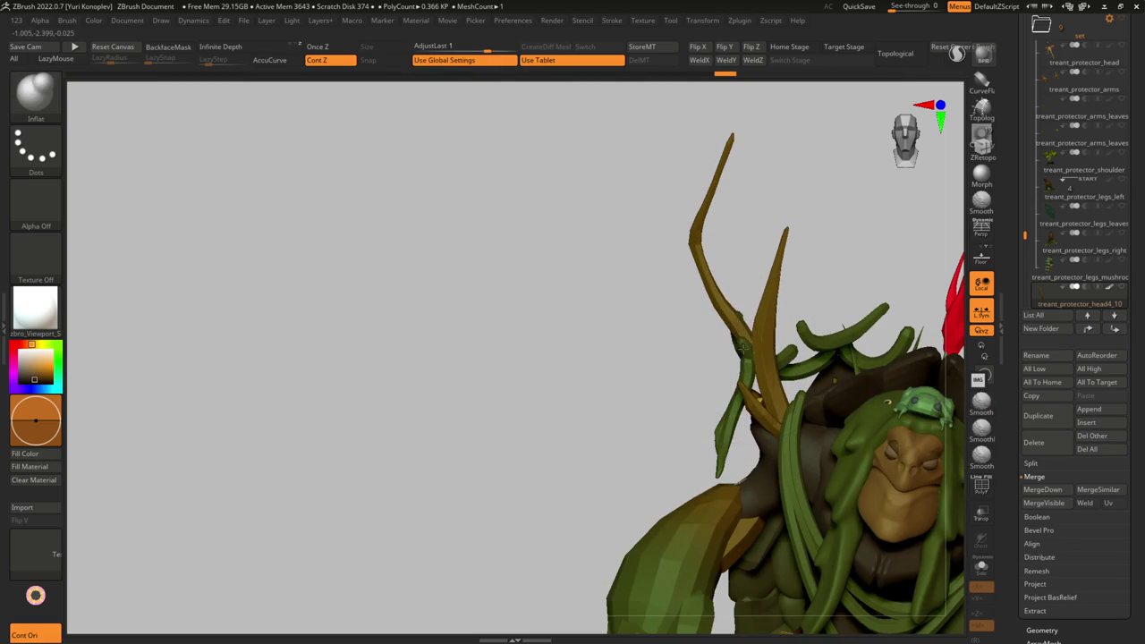
pyautogui.click(981, 565)
pyautogui.moveTo(767, 386)
pyautogui.mouseDown(button='right')
pyautogui.moveTo(742, 429)
pyautogui.moveTo(823, 421)
pyautogui.moveTo(798, 415)
pyautogui.moveTo(795, 380)
pyautogui.moveTo(772, 373)
pyautogui.moveTo(806, 405)
pyautogui.mouseUp(button='right')
# - Resize the brush, smooth the antler, and select Inflate to thicken it
pyautogui.press('s')
pyautogui.press('shift')
pyautogui.press('b')
pyautogui.press('i')
pyautogui.press('n')
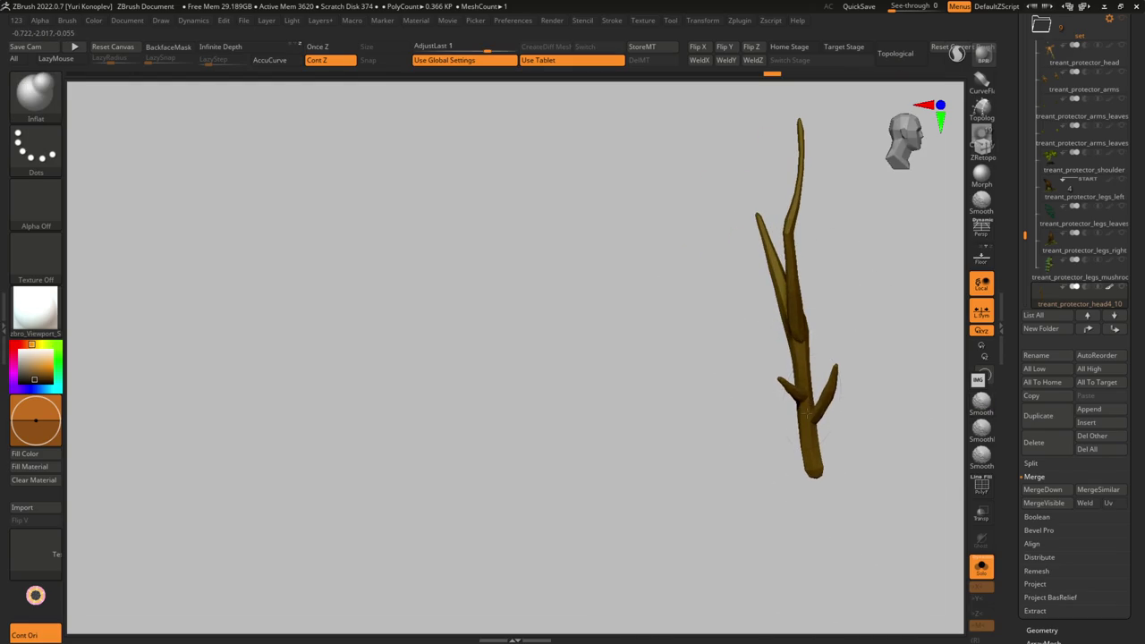
# - Curve the antler's tip with Move Topological and smooth it, back beside the full treant
pyautogui.moveTo(803, 354)
pyautogui.mouseDown(button='right')
pyautogui.moveTo(838, 361)
pyautogui.moveTo(823, 358)
pyautogui.moveTo(782, 256)
pyautogui.mouseUp(button='right')
pyautogui.press('b')
pyautogui.press('m')
pyautogui.press('t')
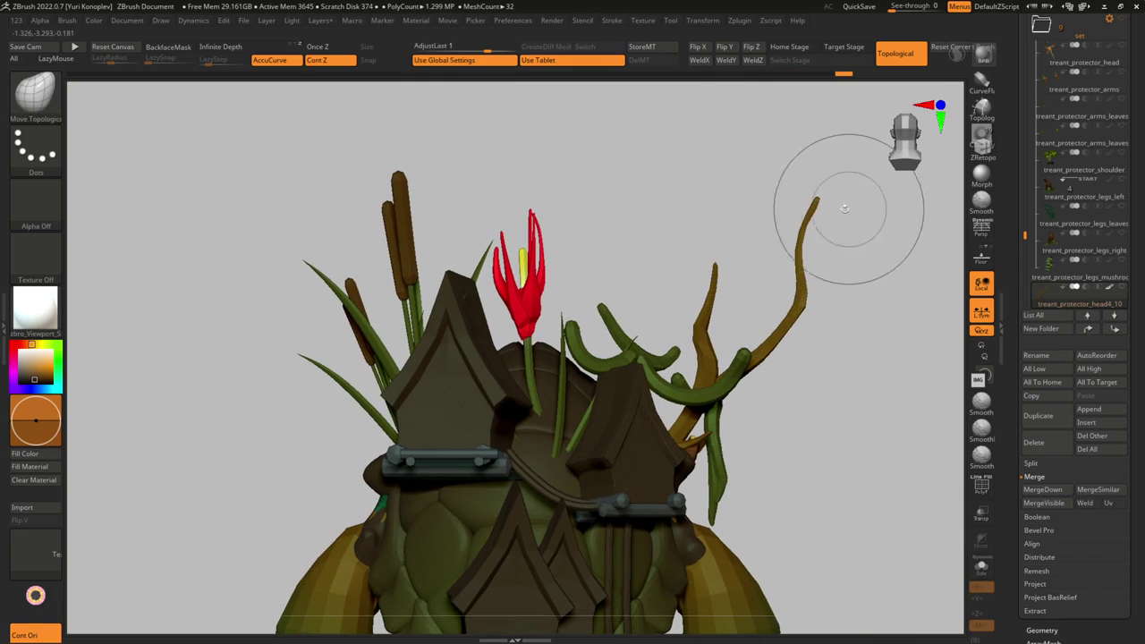
pyautogui.press('shift')
pyautogui.moveTo(802, 242); pyautogui.dragTo(724, 319, button='right')
# - Use Transpose to pull a thin spike out along the antler as a new fork
pyautogui.press('w')
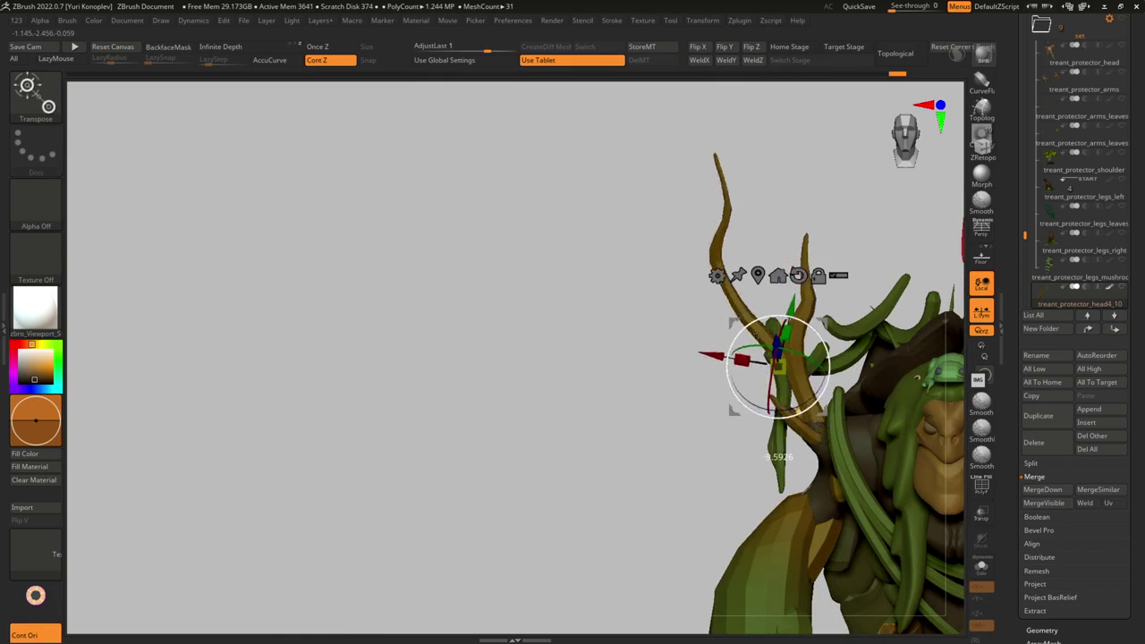
pyautogui.press('y')
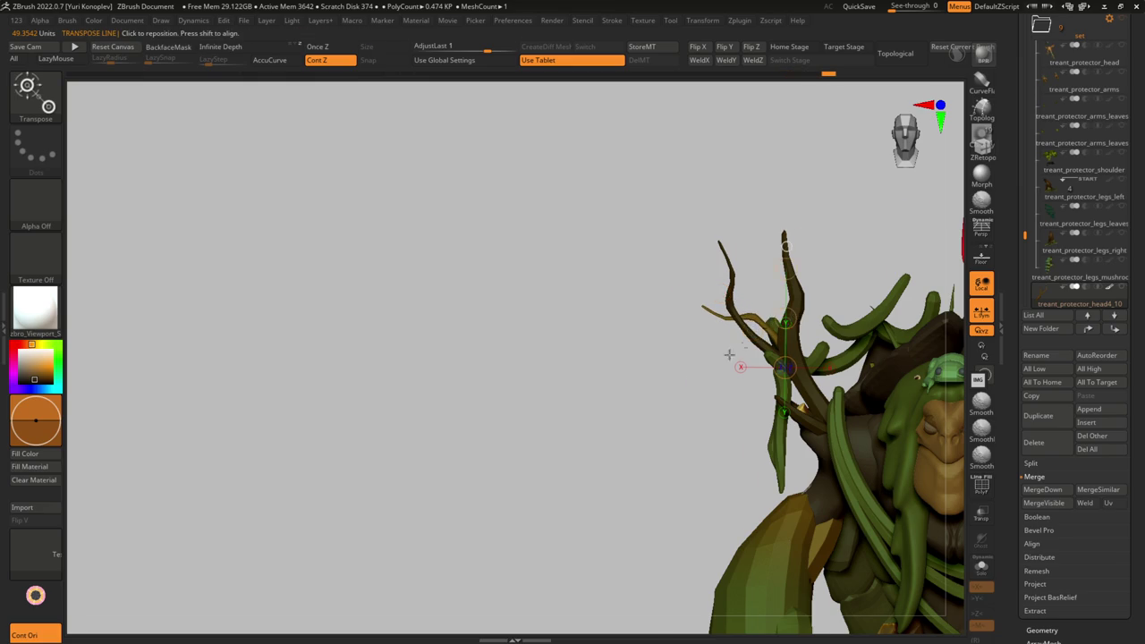
pyautogui.moveTo(741, 347); pyautogui.dragTo(775, 320)
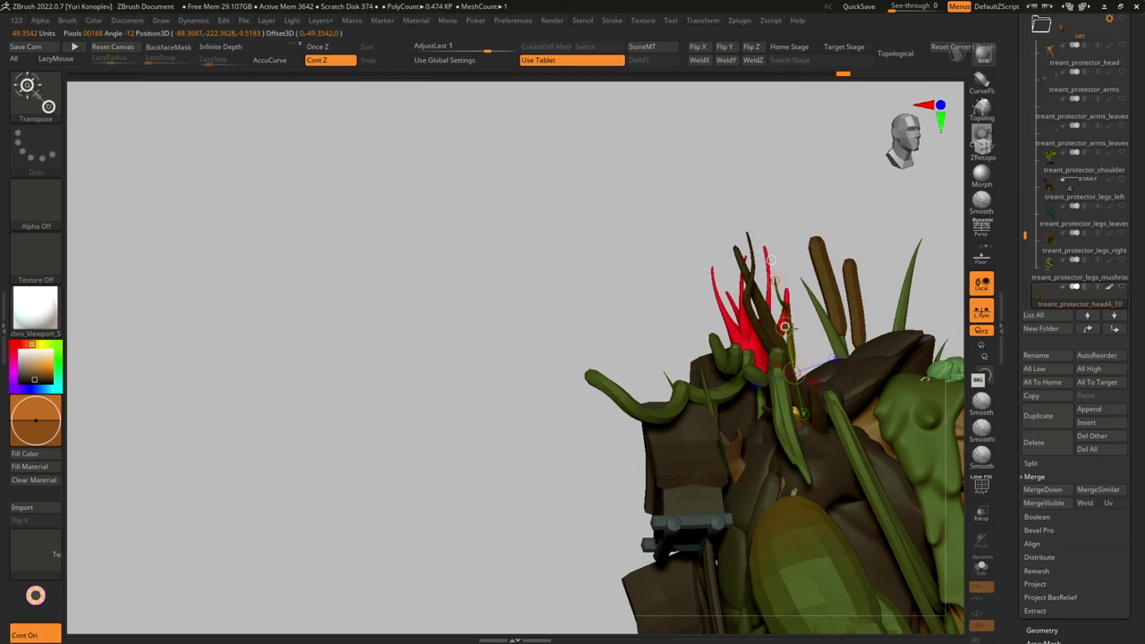
pyautogui.moveTo(796, 354); pyautogui.dragTo(779, 367)
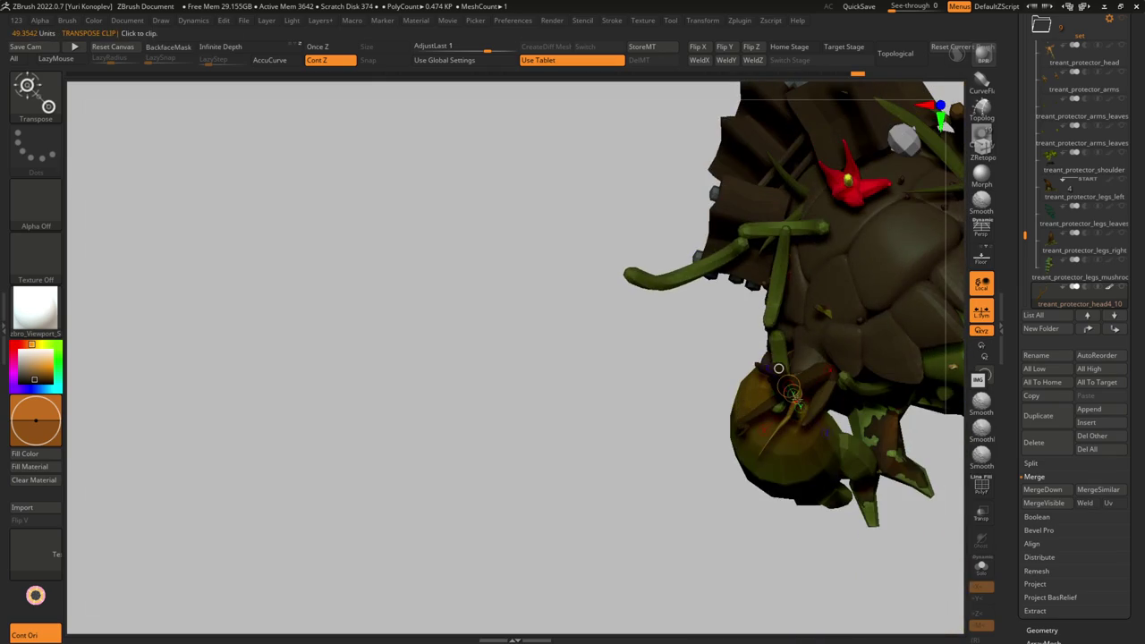
pyautogui.scroll(3, 835, 357)
pyautogui.moveTo(796, 385); pyautogui.dragTo(796, 386)
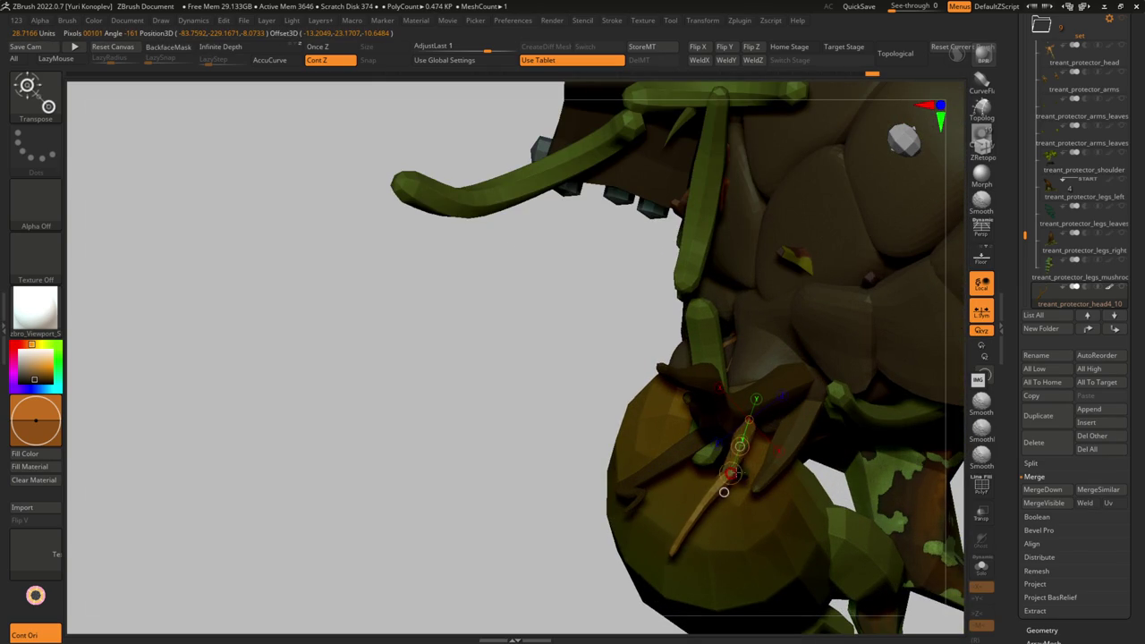
pyautogui.moveTo(724, 492)
pyautogui.mouseDown()
pyautogui.moveTo(751, 430)
pyautogui.moveTo(787, 181)
pyautogui.moveTo(703, 332)
pyautogui.moveTo(593, 383)
pyautogui.moveTo(608, 395)
pyautogui.moveTo(590, 343)
pyautogui.moveTo(608, 410)
pyautogui.moveTo(654, 362)
pyautogui.moveTo(596, 345)
pyautogui.moveTo(685, 384)
pyautogui.moveTo(696, 318)
pyautogui.moveTo(782, 385)
pyautogui.mouseUp()
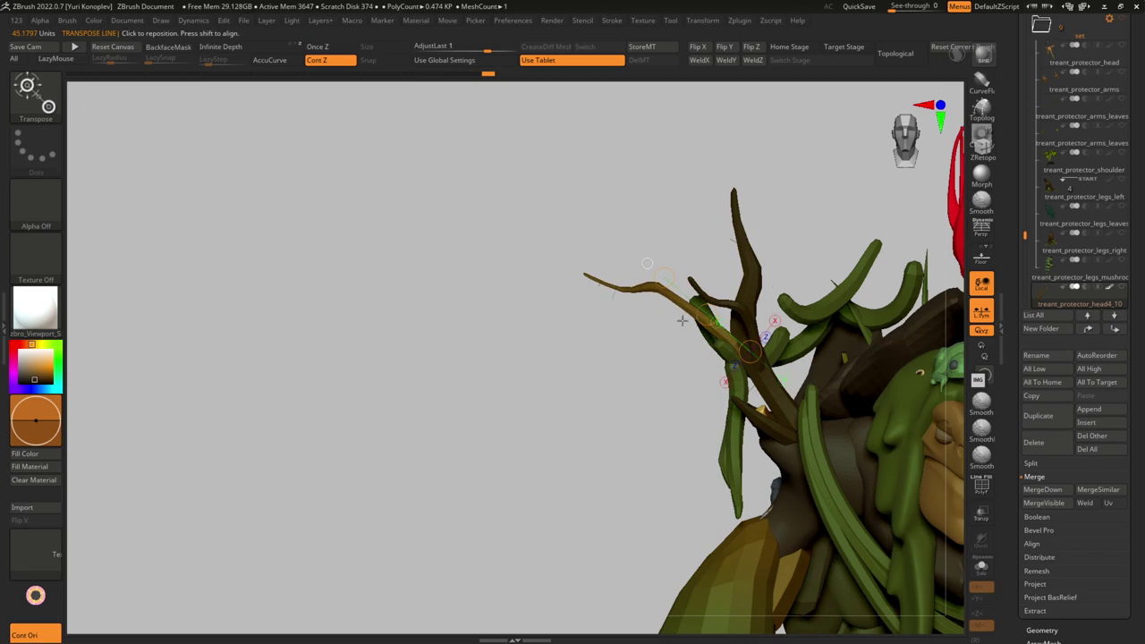
# - Switch to the Move Topological and Move brushes, then Solo the antler branch
pyautogui.press('q')
pyautogui.press('b')
pyautogui.press('m')
pyautogui.press('t')
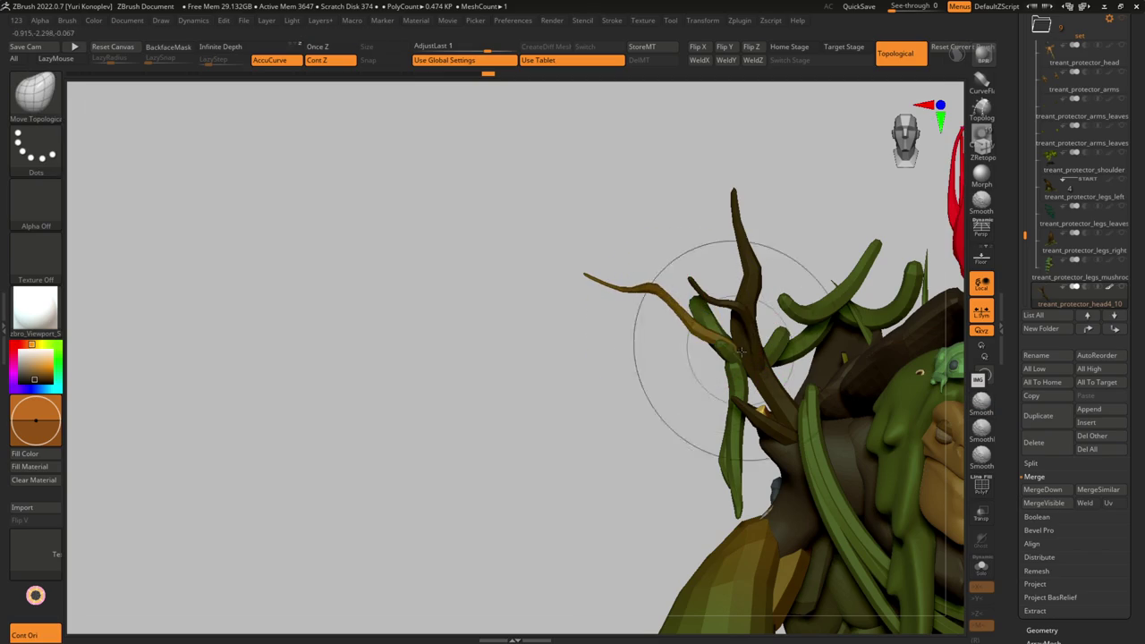
pyautogui.press('b')
pyautogui.press('m')
pyautogui.press('v')
pyautogui.moveTo(626, 224)
pyautogui.mouseDown()
pyautogui.moveTo(756, 317)
pyautogui.moveTo(797, 302)
pyautogui.moveTo(800, 405)
pyautogui.moveTo(787, 299)
pyautogui.mouseUp()
pyautogui.keyDown('alt'); pyautogui.click(769, 295); pyautogui.keyUp('alt')
# - Spread the antler's branches with the Move brush while orbiting around them
pyautogui.press('w')
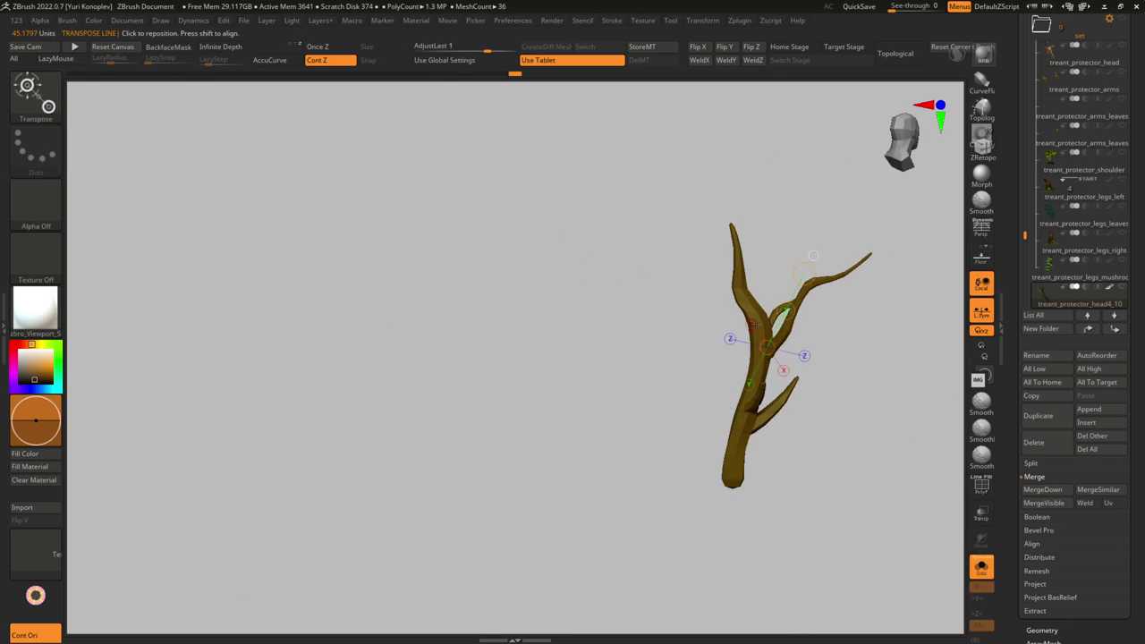
pyautogui.press('q')
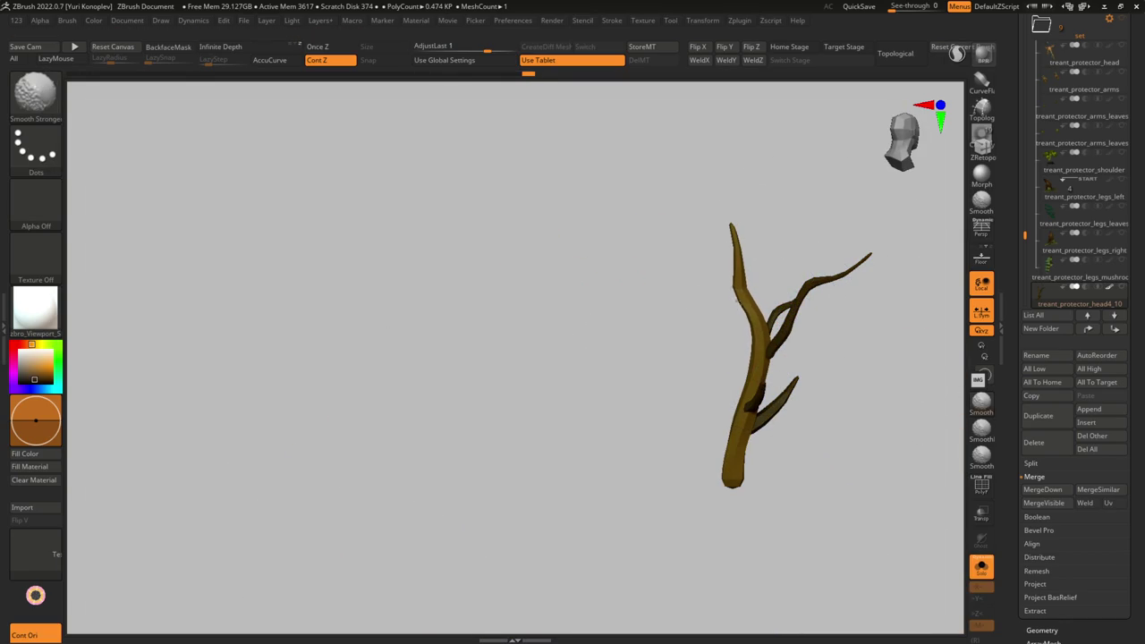
pyautogui.moveTo(748, 370); pyautogui.dragTo(742, 384, button='right')
pyautogui.press('b')
pyautogui.press('m')
pyautogui.press('v')
pyautogui.moveTo(755, 340)
pyautogui.mouseDown(button='right')
pyautogui.moveTo(787, 281)
pyautogui.moveTo(789, 294)
pyautogui.mouseUp(button='right')
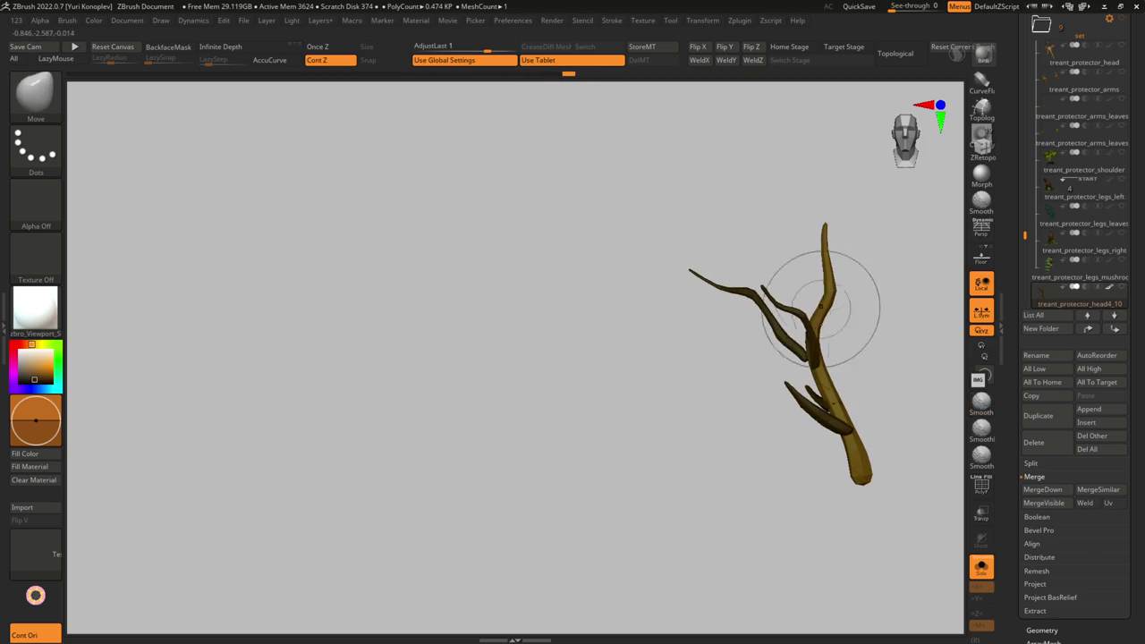
pyautogui.moveTo(823, 398)
pyautogui.mouseDown(button='right')
pyautogui.moveTo(848, 436)
pyautogui.moveTo(831, 450)
pyautogui.mouseUp(button='right')
# - Smooth the branch top, lasso-hide the right-hand prongs, then unhide the whole treant
pyautogui.press('shift')
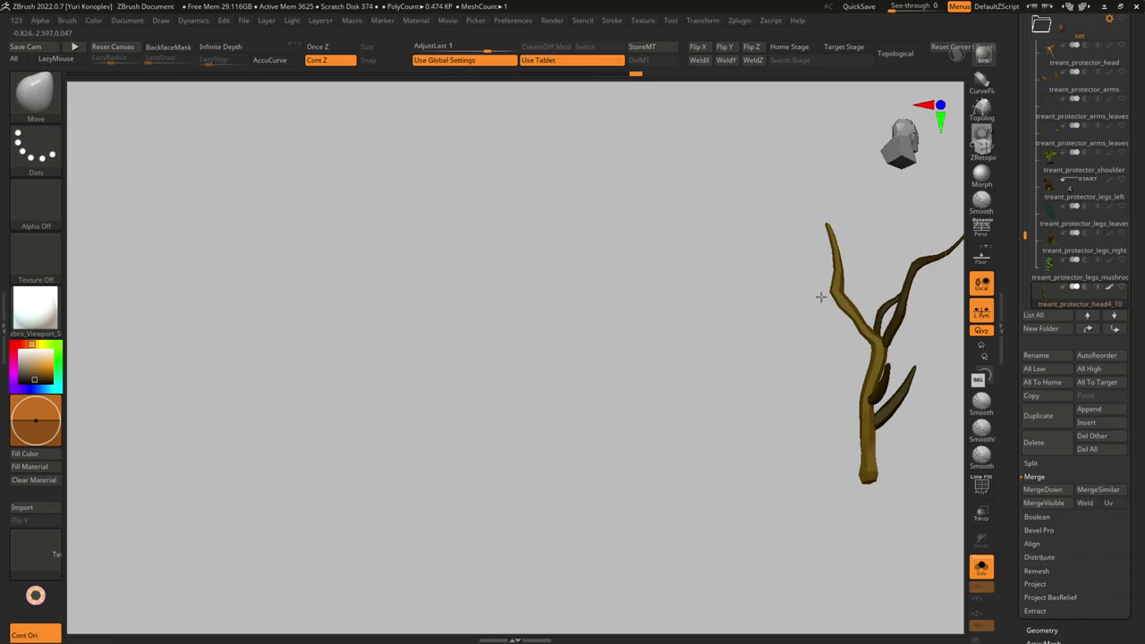
pyautogui.press('shift')
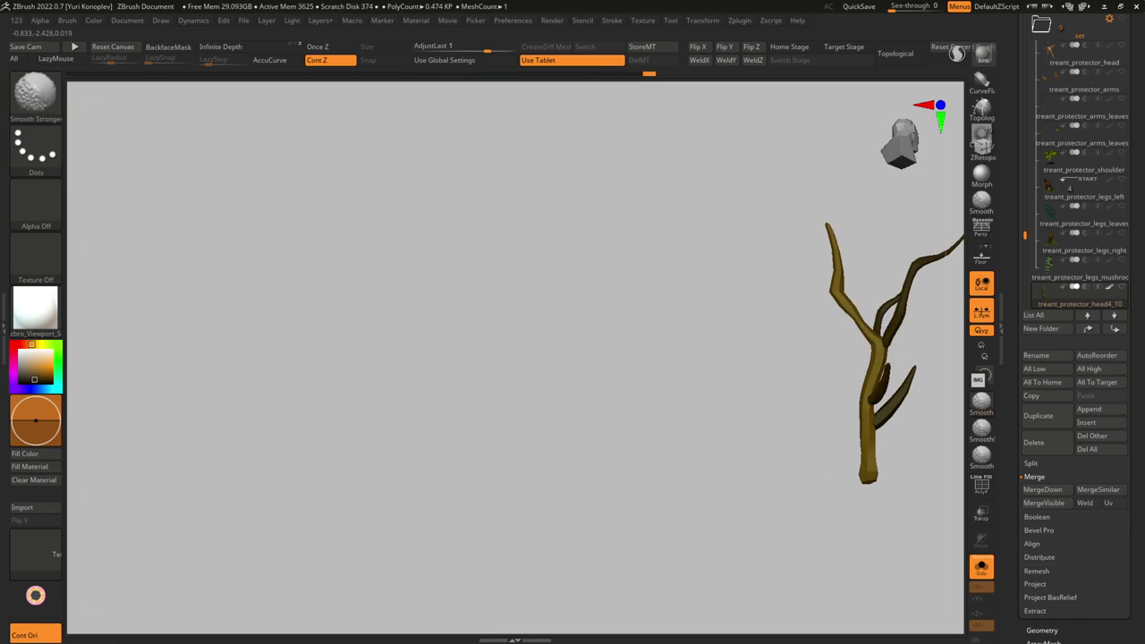
pyautogui.moveTo(858, 310)
pyautogui.keyDown('shift'); pyautogui.mouseDown()
pyautogui.moveTo(817, 255)
pyautogui.moveTo(822, 273)
pyautogui.mouseUp(); pyautogui.keyUp('shift')
pyautogui.moveTo(823, 274)
pyautogui.mouseDown(button='right')
pyautogui.moveTo(785, 345)
pyautogui.moveTo(752, 359)
pyautogui.moveTo(726, 340)
pyautogui.moveTo(876, 340)
pyautogui.moveTo(741, 332)
pyautogui.moveTo(754, 332)
pyautogui.moveTo(692, 353)
pyautogui.mouseUp(button='right')
pyautogui.keyDown('ctrl'); pyautogui.keyDown('shift'); pyautogui.click(725, 340); pyautogui.keyUp('shift'); pyautogui.keyUp('ctrl')
pyautogui.press('b')
pyautogui.press('m')
pyautogui.press('t')
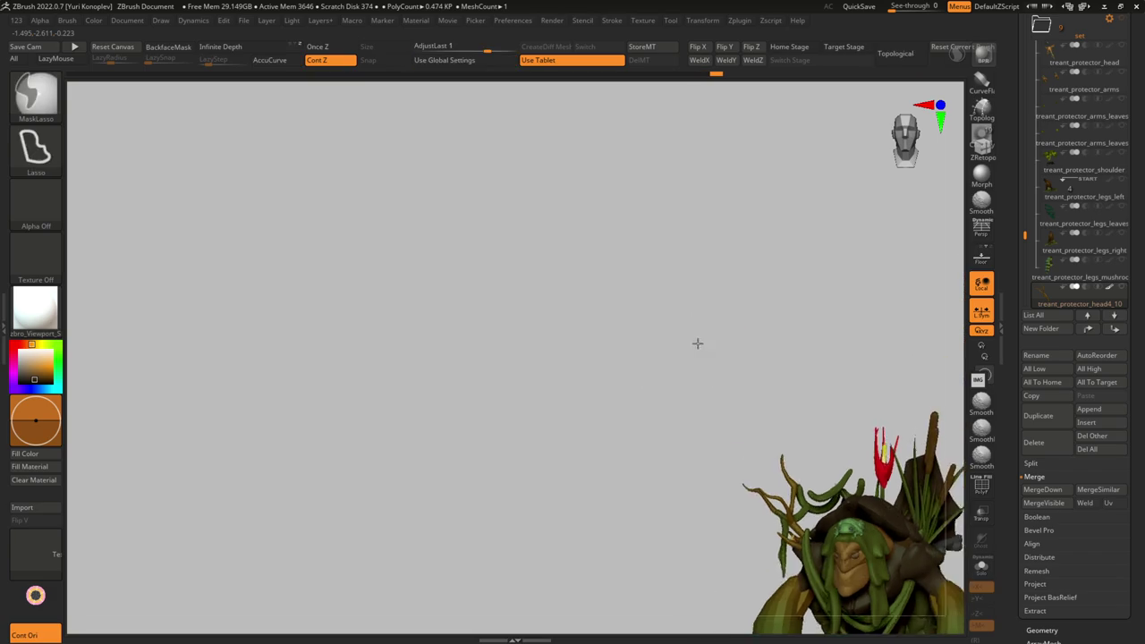
# - Toggle Solo on the antler and switch to the Move and Smooth brushes
pyautogui.moveTo(769, 440)
pyautogui.keyDown('alt'); pyautogui.mouseDown(button='right')
pyautogui.moveTo(692, 271)
pyautogui.moveTo(783, 356)
pyautogui.moveTo(826, 364)
pyautogui.moveTo(667, 360)
pyautogui.moveTo(694, 387)
pyautogui.moveTo(745, 381)
pyautogui.mouseUp(button='right'); pyautogui.keyUp('alt')
pyautogui.hotkey('ctrl', 'shift', 's')
pyautogui.press('s')
pyautogui.hotkey('ctrl', 'shift', 's')
pyautogui.hotkey('ctrl', 'shift', 's')
pyautogui.press('b')
pyautogui.press('m')
pyautogui.press('v')
pyautogui.hotkey('ctrl', 'shift', 's')
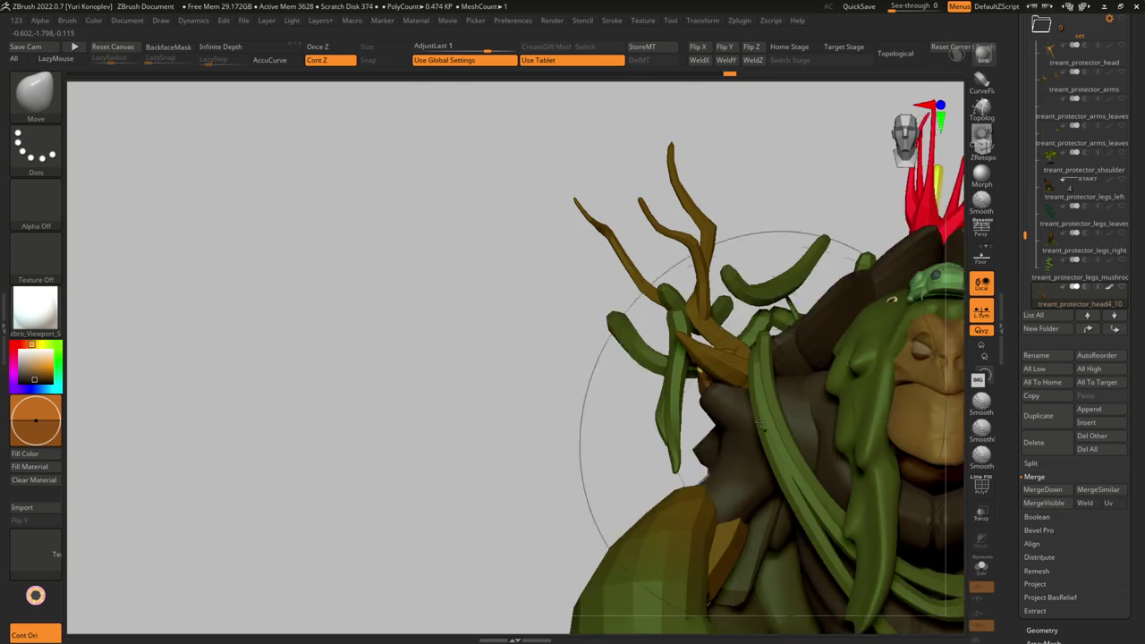
pyautogui.press('shift')
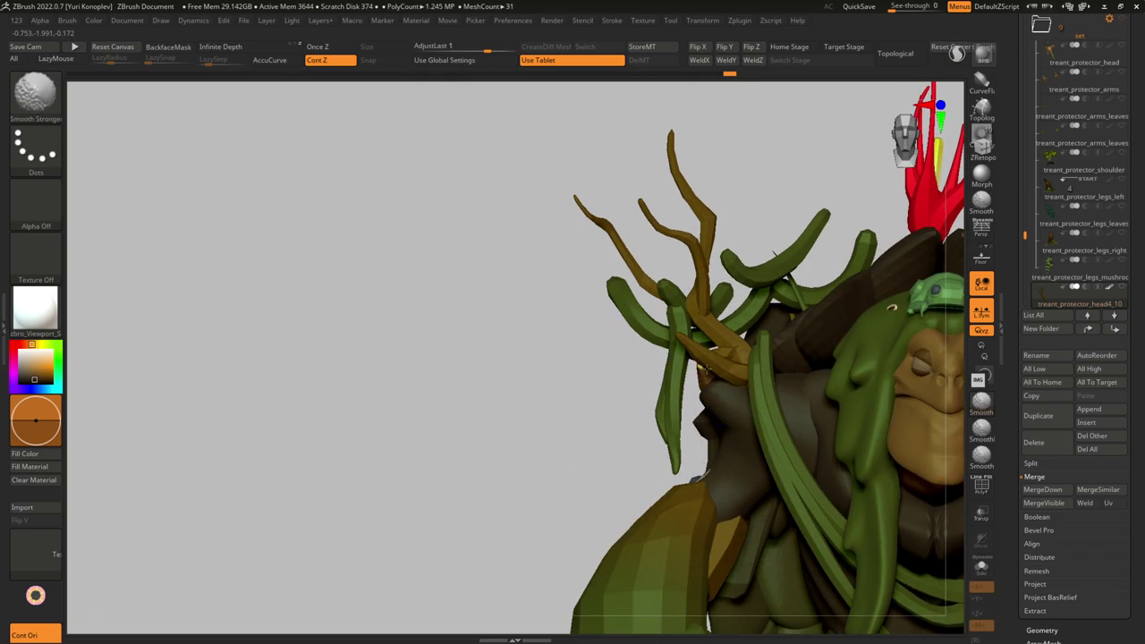
# - Drag the antler lower beside the treant's head with Transpose
pyautogui.moveTo(704, 362); pyautogui.dragTo(706, 414, button='right')
pyautogui.moveTo(746, 369); pyautogui.dragTo(739, 363, button='right')
pyautogui.press('shift')
pyautogui.press('w')
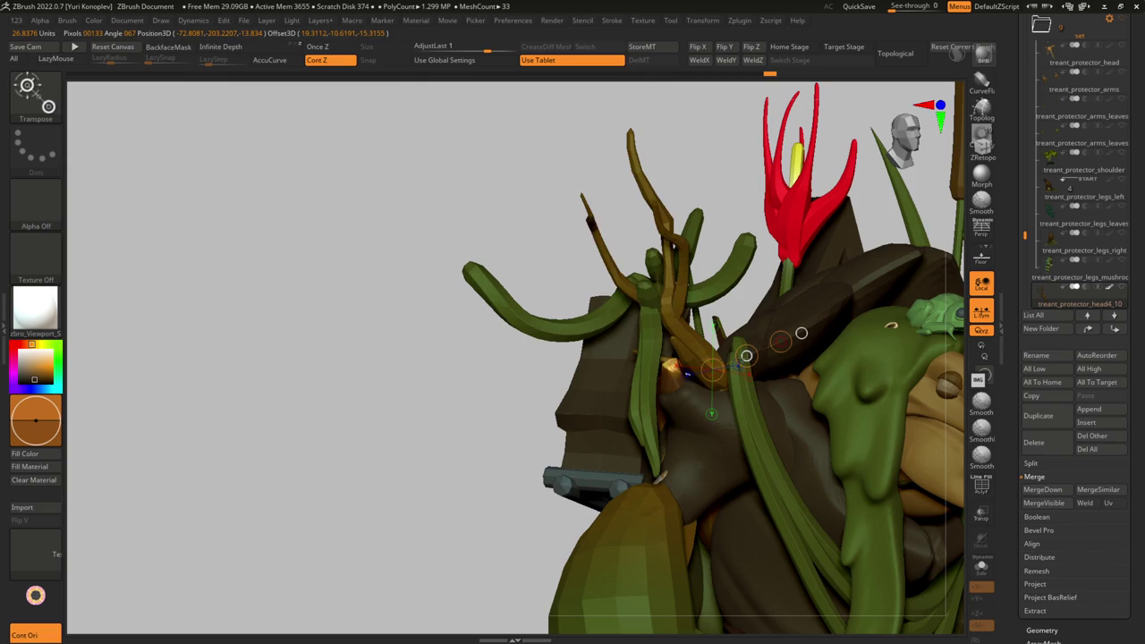
pyautogui.keyDown('shift'); pyautogui.moveTo(801, 333); pyautogui.dragTo(765, 335, button='right'); pyautogui.keyUp('shift')
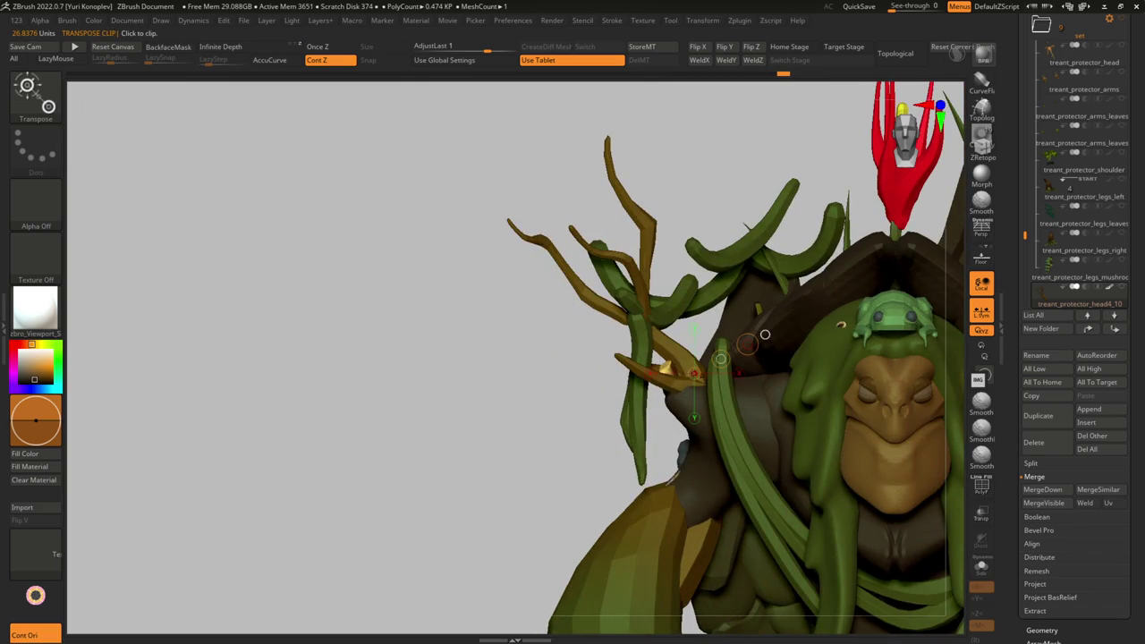
# - Select the treant_protector_head4_9 piece and orbit from the head's back to the front
pyautogui.keyDown('alt'); pyautogui.click(628, 340); pyautogui.keyUp('alt')
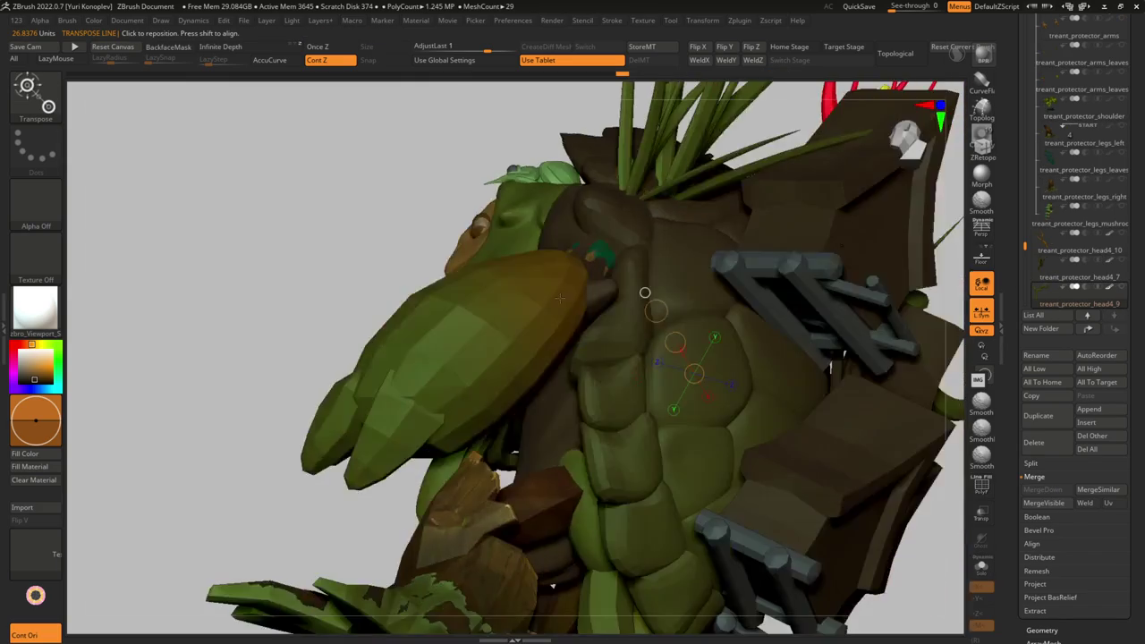
pyautogui.moveTo(765, 334); pyautogui.dragTo(831, 382, button='right')
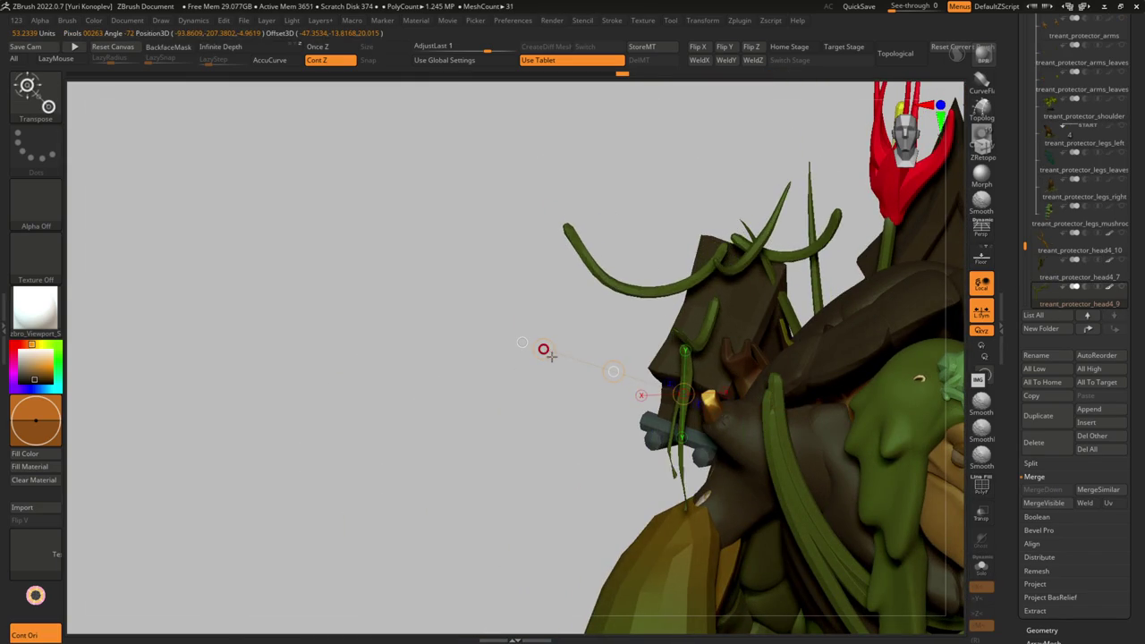
pyautogui.press('shift')
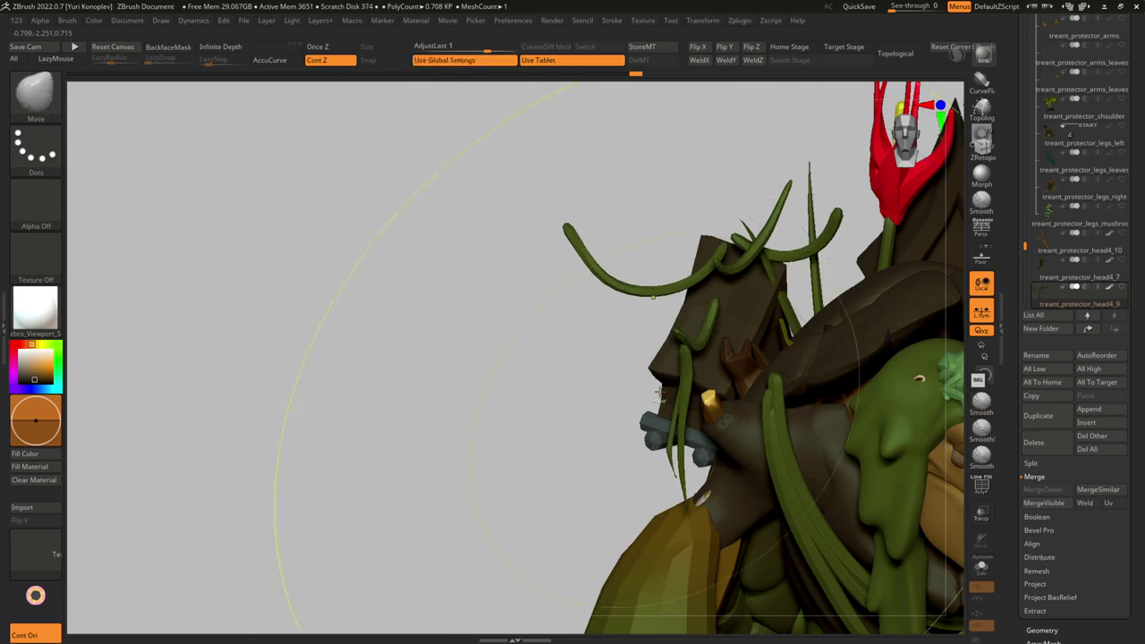
pyautogui.moveTo(695, 336); pyautogui.dragTo(781, 330, button='right')
pyautogui.click(1043, 271)
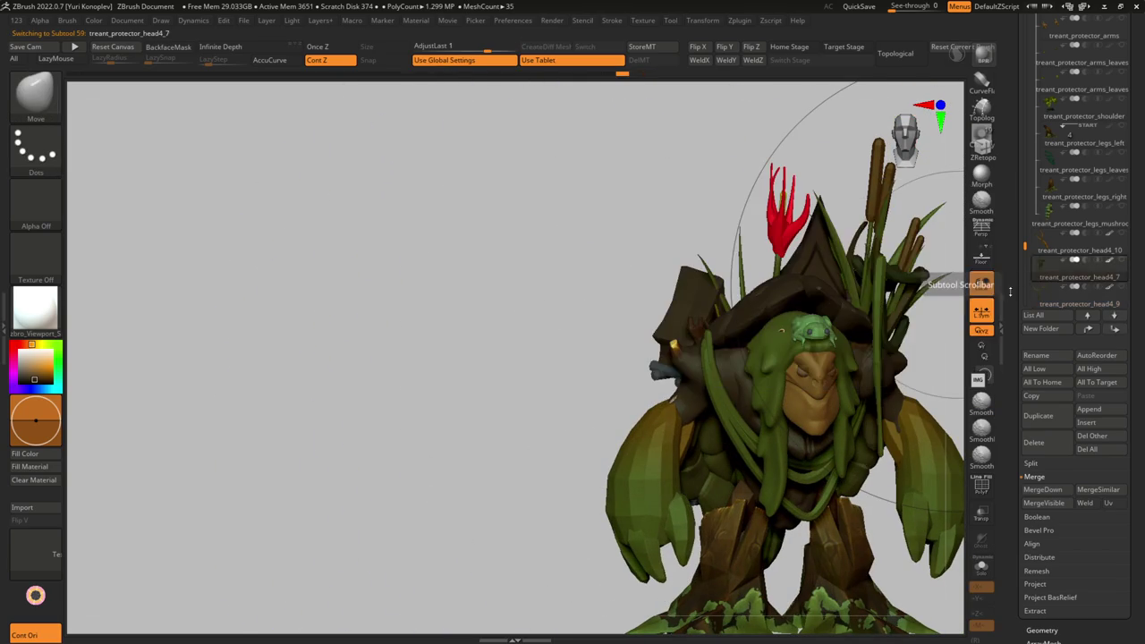
# - Make treant_protector_head4_9 active and frame the treant from the front
pyautogui.click(1041, 296)
pyautogui.moveTo(698, 304)
pyautogui.mouseDown(button='right')
pyautogui.moveTo(796, 307)
pyautogui.moveTo(716, 311)
pyautogui.mouseUp(button='right')
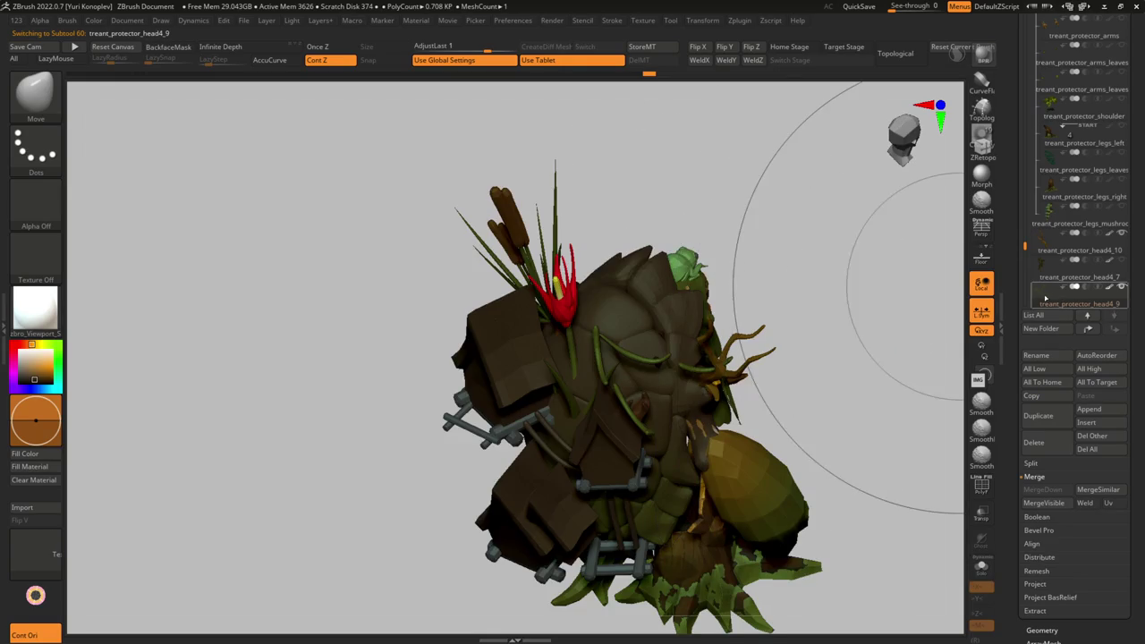
pyautogui.press('d')
pyautogui.moveTo(656, 409)
pyautogui.mouseDown(button='right')
pyautogui.moveTo(665, 358)
pyautogui.moveTo(621, 456)
pyautogui.moveTo(724, 439)
pyautogui.moveTo(685, 376)
pyautogui.moveTo(626, 320)
pyautogui.mouseUp(button='right')
pyautogui.press('f')
# - Enlarge the brush and reframe the whole treant front-on to judge the antler
pyautogui.press('s')
pyautogui.moveTo(626, 320); pyautogui.dragTo(662, 320)
pyautogui.moveTo(662, 320)
pyautogui.mouseDown(button='right')
pyautogui.moveTo(572, 313)
pyautogui.moveTo(626, 305)
pyautogui.mouseUp(button='right')
pyautogui.press('f')
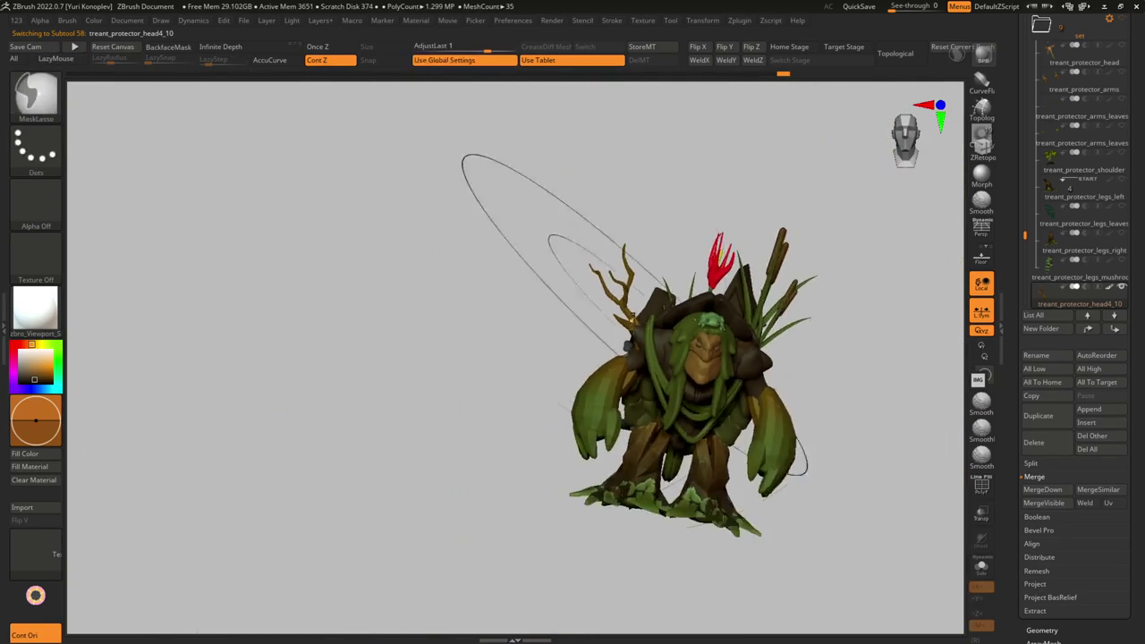
pyautogui.press('b')
pyautogui.press('i')
pyautogui.press('n')
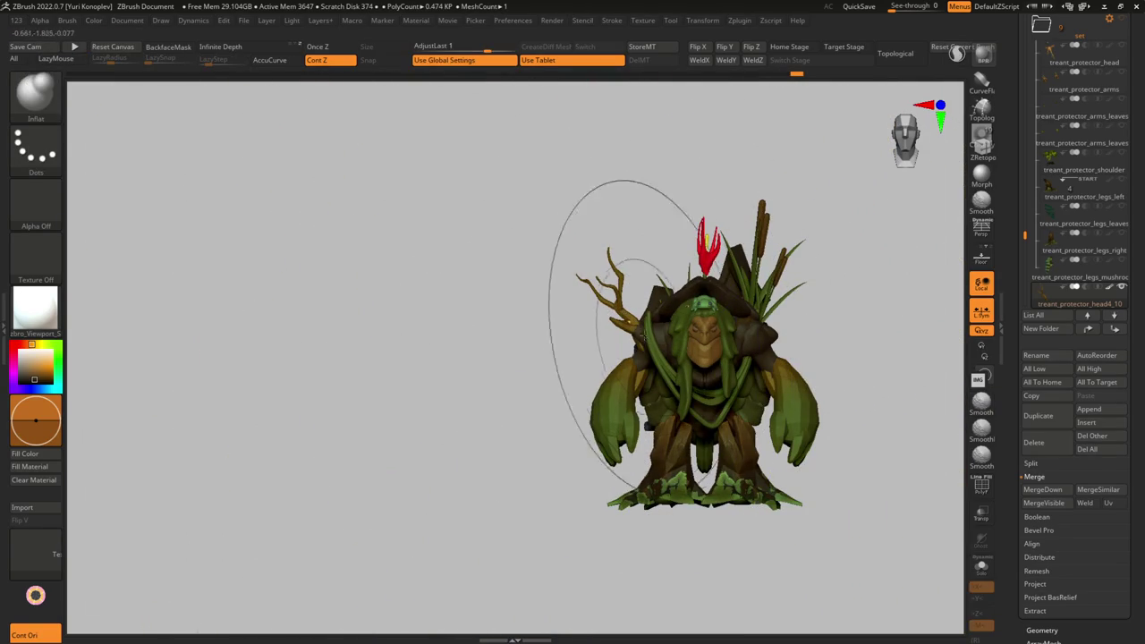
pyautogui.press('w')
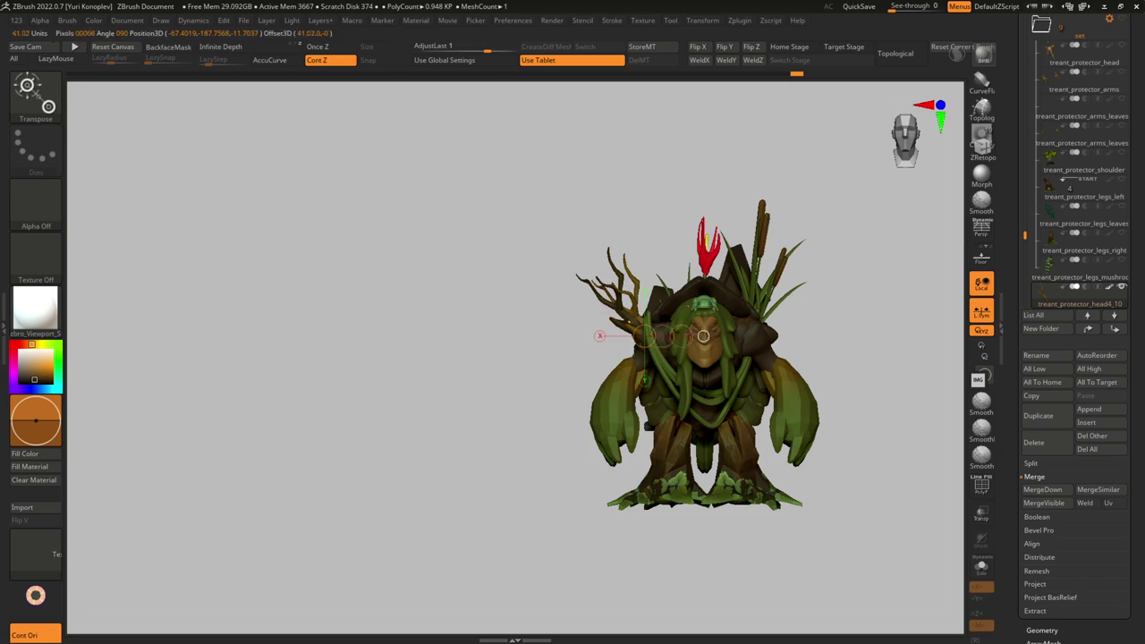
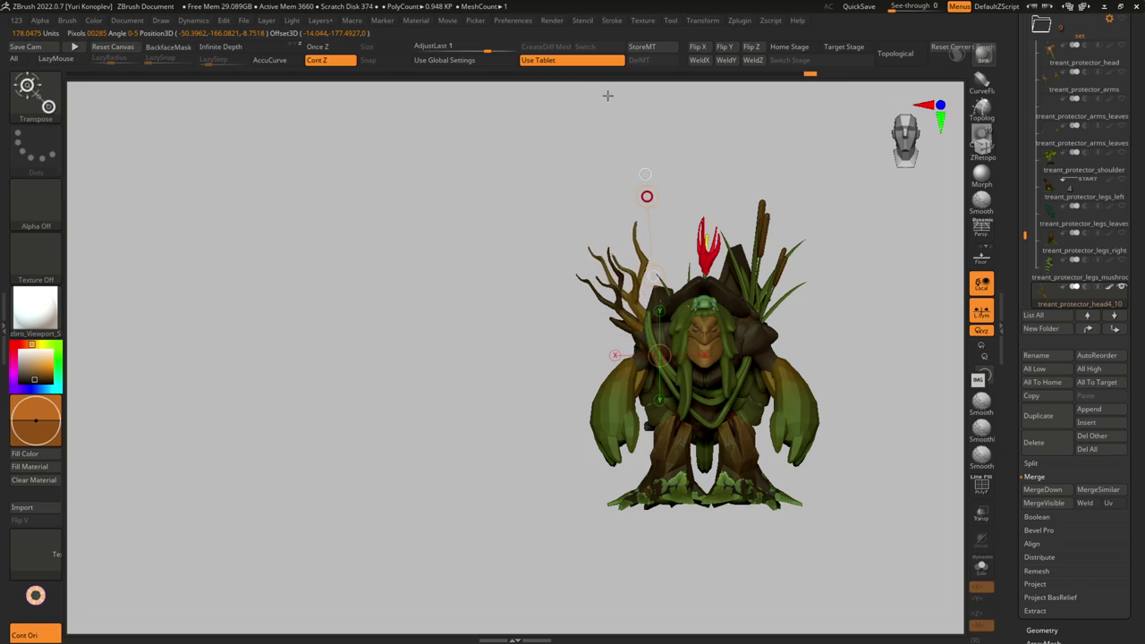
# - Spin the top branches to a new angle and inspect them in Solo
pyautogui.moveTo(662, 272)
pyautogui.mouseDown()
pyautogui.moveTo(641, 319)
pyautogui.moveTo(701, 316)
pyautogui.mouseUp()
pyautogui.moveTo(764, 286); pyautogui.dragTo(673, 319)
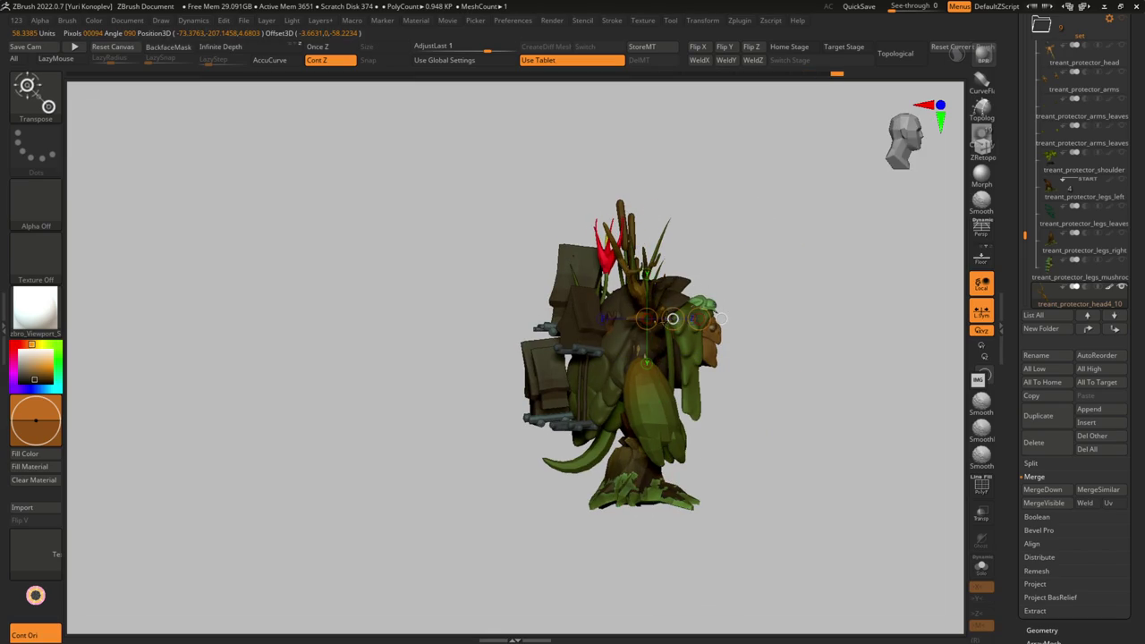
pyautogui.moveTo(787, 269); pyautogui.dragTo(787, 322)
pyautogui.hotkey('shift', 'ctrl', 's')
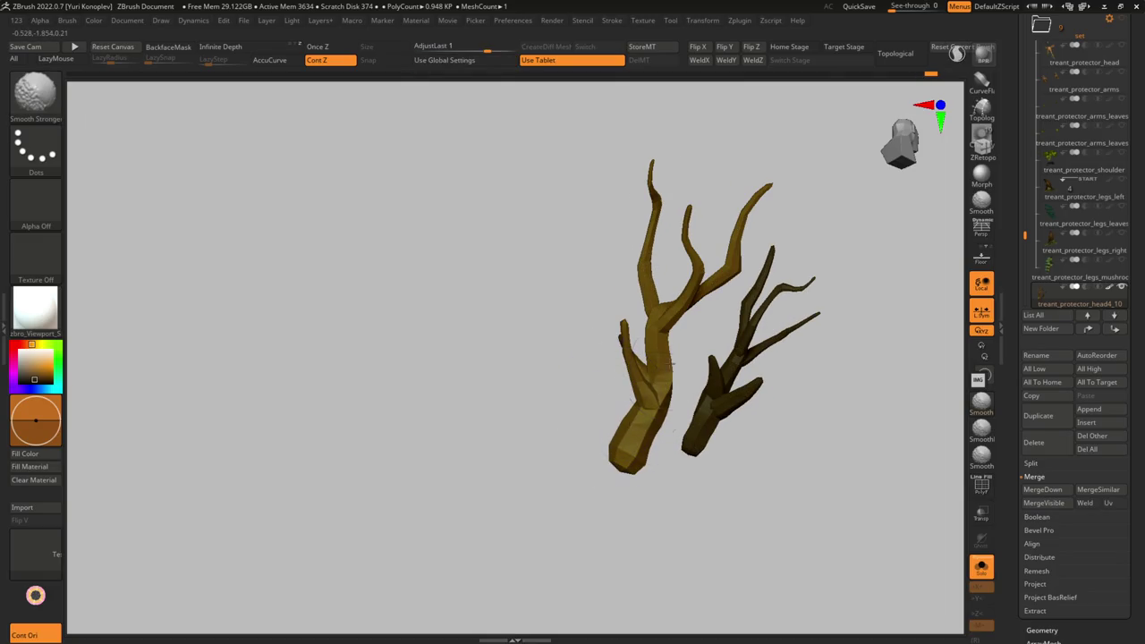
pyautogui.moveTo(673, 429); pyautogui.dragTo(620, 396)
pyautogui.hotkey('shift', 'ctrl', 's')
# - Zoom in on the treant's back and select the Move Topological brush (B-M-T)
pyautogui.moveTo(585, 330)
pyautogui.mouseDown()
pyautogui.moveTo(548, 344)
pyautogui.moveTo(519, 325)
pyautogui.moveTo(524, 281)
pyautogui.mouseUp()
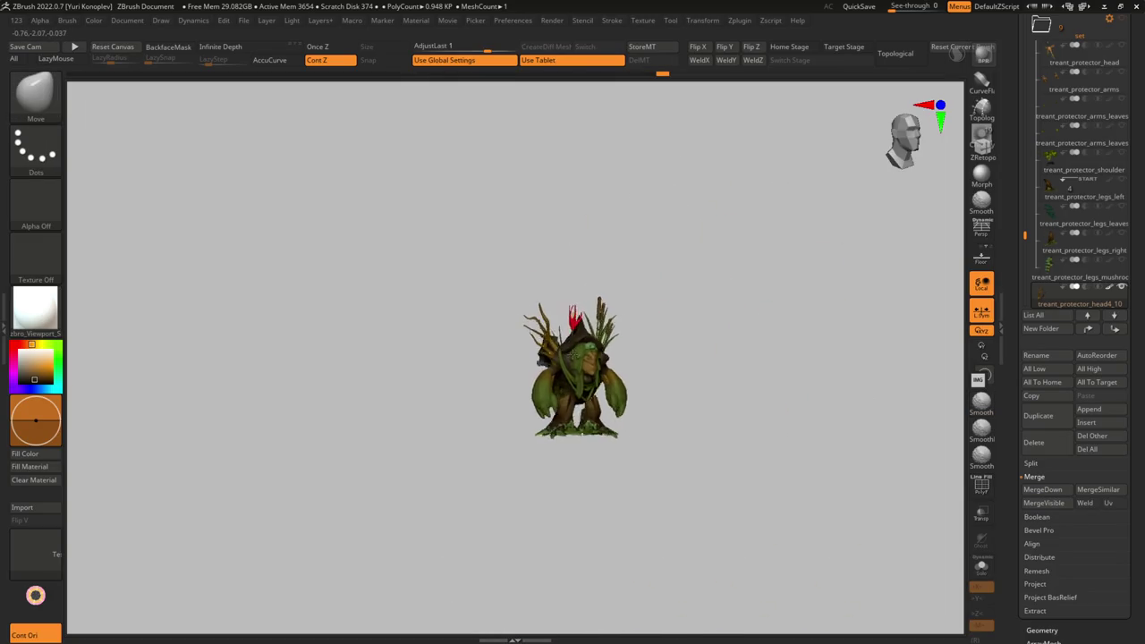
pyautogui.moveTo(568, 353)
pyautogui.mouseDown()
pyautogui.moveTo(660, 342)
pyautogui.moveTo(529, 377)
pyautogui.moveTo(531, 361)
pyautogui.moveTo(512, 380)
pyautogui.mouseUp()
pyautogui.press('b')
pyautogui.press('m')
pyautogui.press('t')
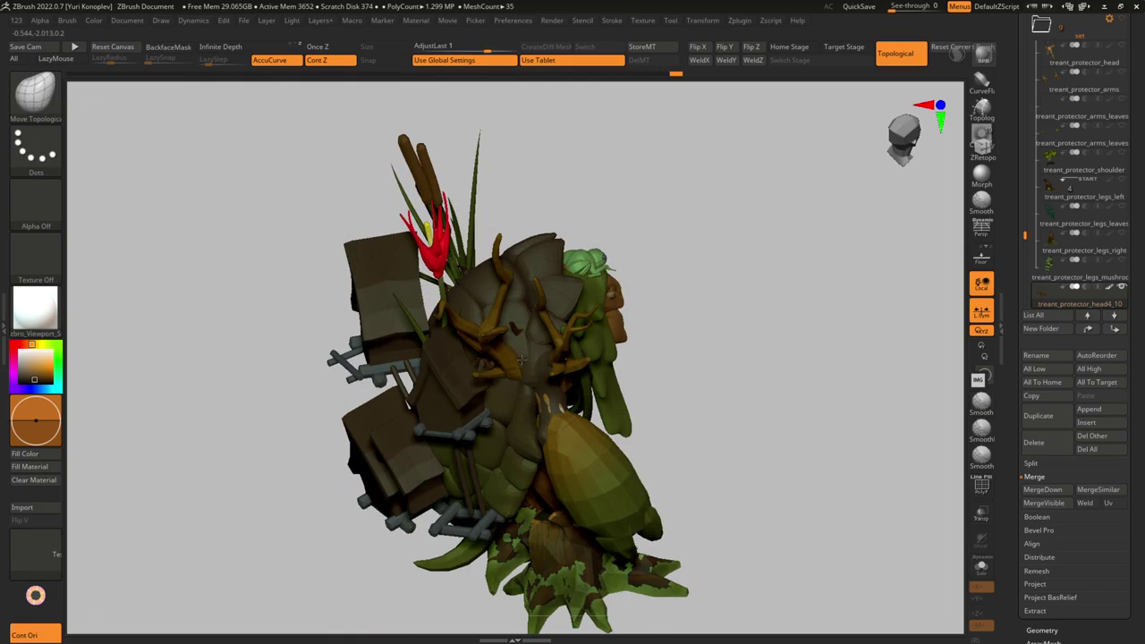
# - Reshape the back branches with Move Topological, adjusting Draw Size between strokes
pyautogui.moveTo(532, 338)
pyautogui.mouseDown()
pyautogui.moveTo(512, 361)
pyautogui.moveTo(506, 306)
pyautogui.mouseUp()
pyautogui.press('s')
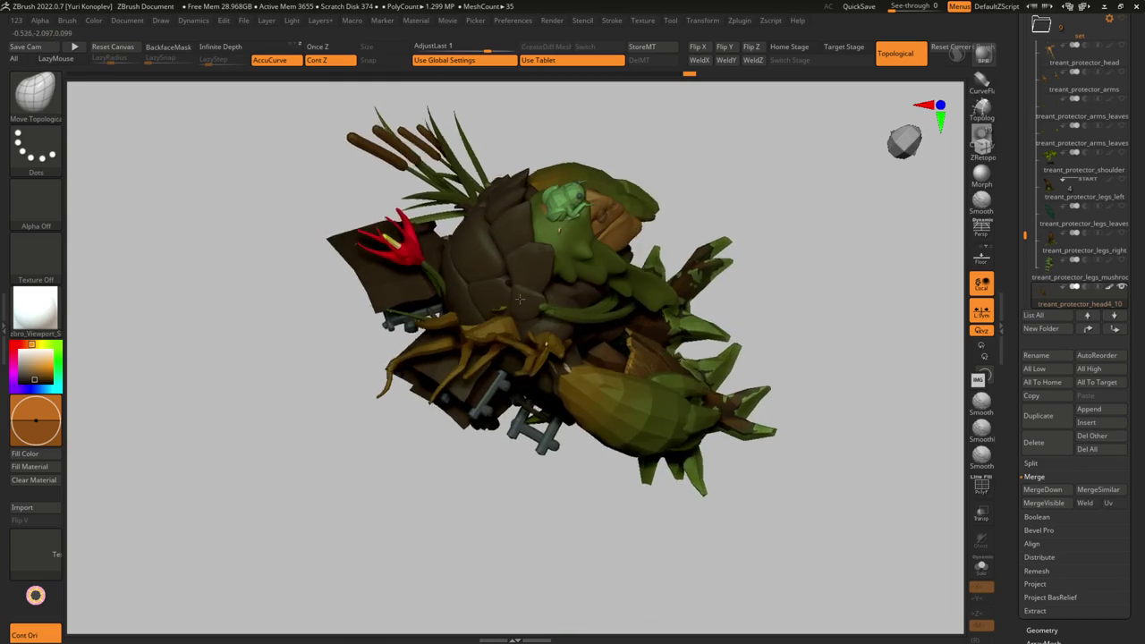
pyautogui.moveTo(493, 255)
pyautogui.mouseDown()
pyautogui.moveTo(528, 316)
pyautogui.moveTo(519, 351)
pyautogui.moveTo(573, 330)
pyautogui.mouseUp()
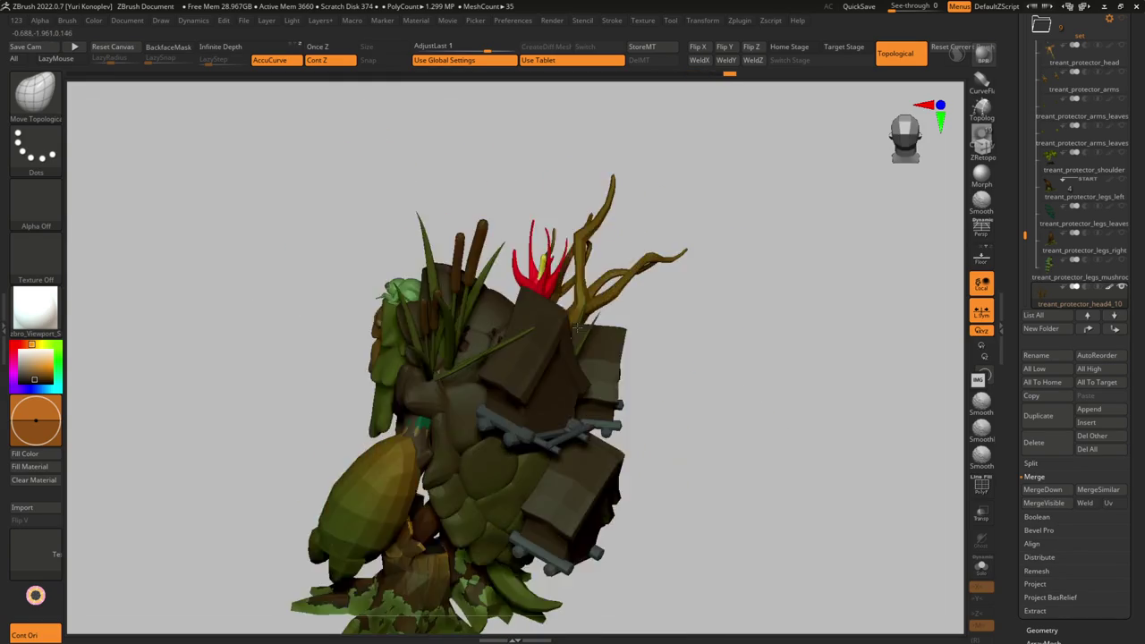
pyautogui.moveTo(572, 328)
pyautogui.keyDown('shift'); pyautogui.mouseDown()
pyautogui.moveTo(598, 260)
pyautogui.moveTo(558, 261)
pyautogui.moveTo(542, 320)
pyautogui.moveTo(554, 326)
pyautogui.mouseUp(); pyautogui.keyUp('shift')
pyautogui.press('s')
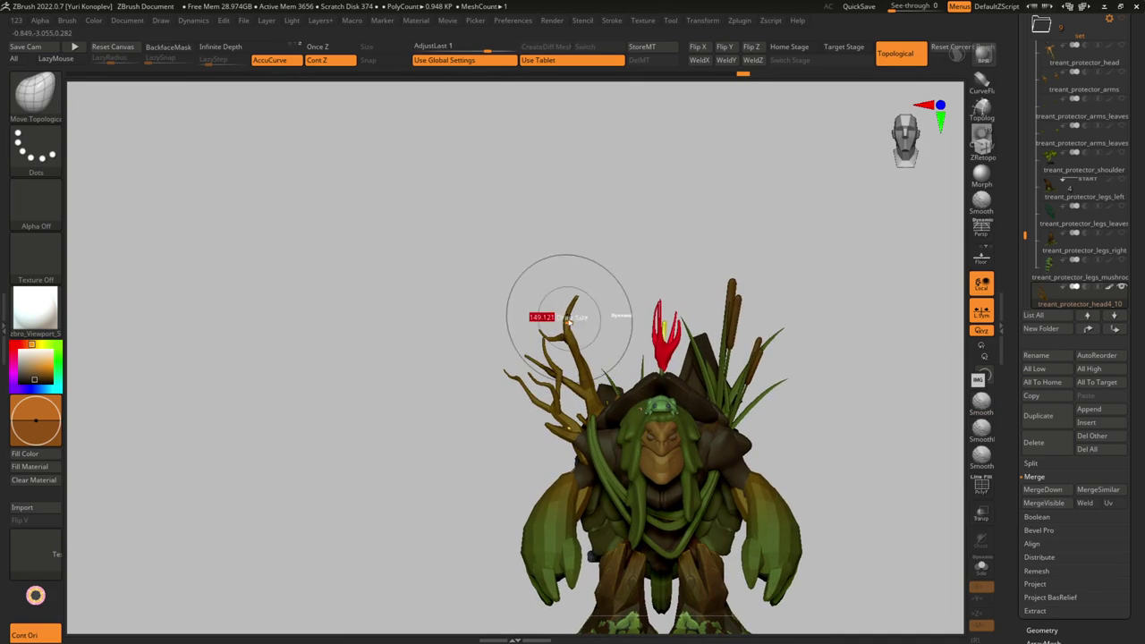
pyautogui.press('s')
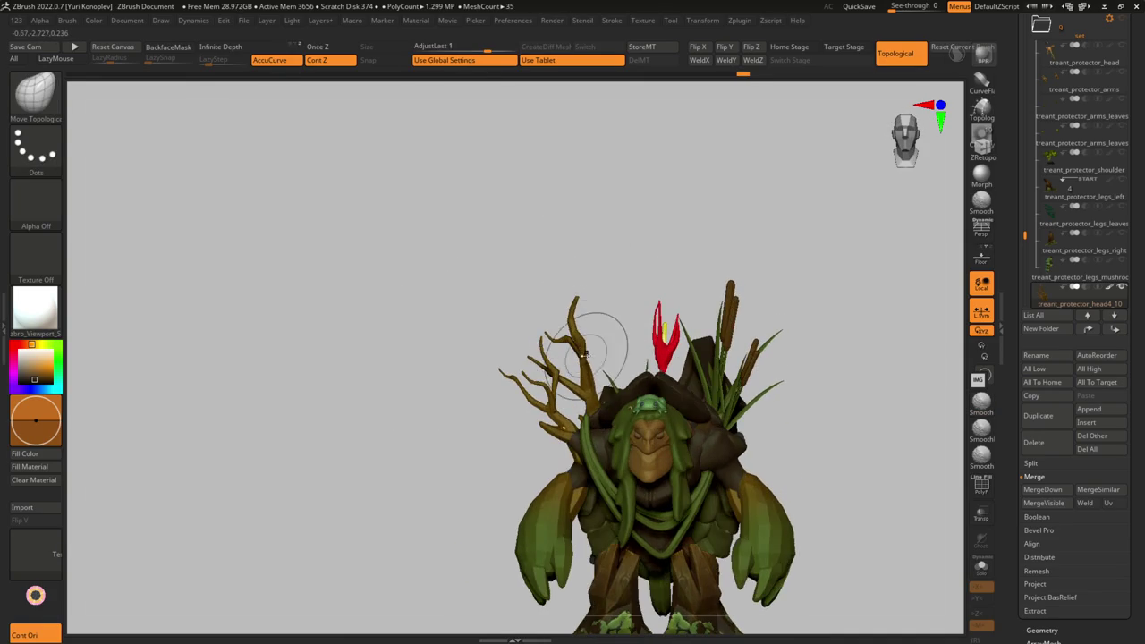
pyautogui.moveTo(599, 349); pyautogui.dragTo(581, 345, button='right')
# - Solo the branches to inspect them from several angles, then restore the full treant
pyautogui.hotkey('ctrl', 'shift', 's')
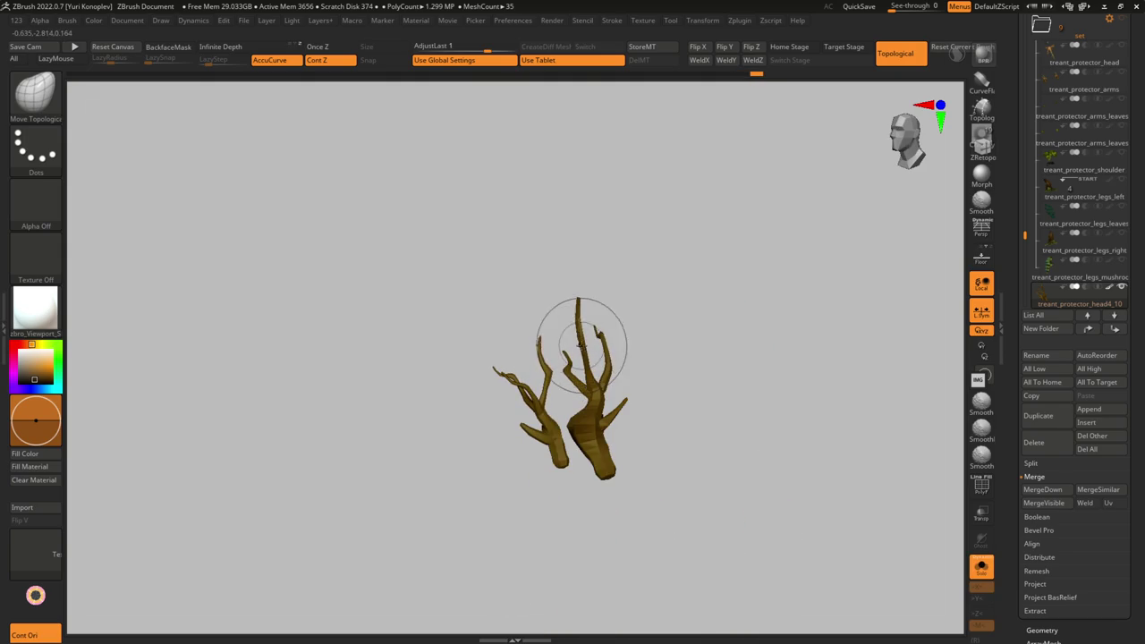
pyautogui.moveTo(582, 357); pyautogui.dragTo(598, 359, button='right')
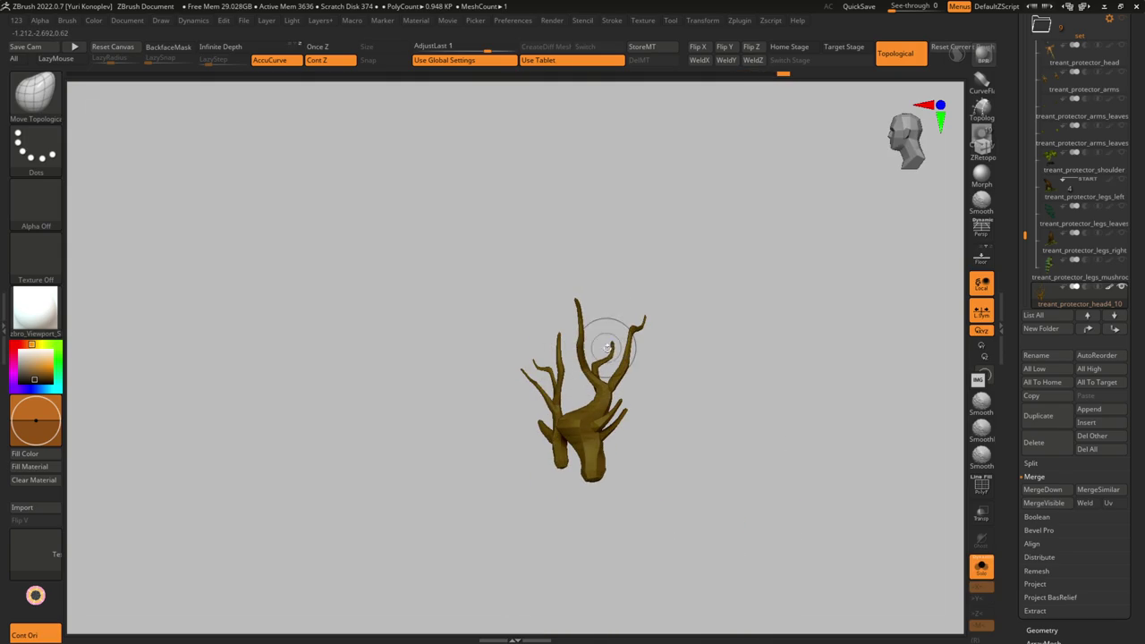
pyautogui.moveTo(570, 356)
pyautogui.mouseDown(button='right')
pyautogui.moveTo(534, 360)
pyautogui.moveTo(571, 352)
pyautogui.mouseUp(button='right')
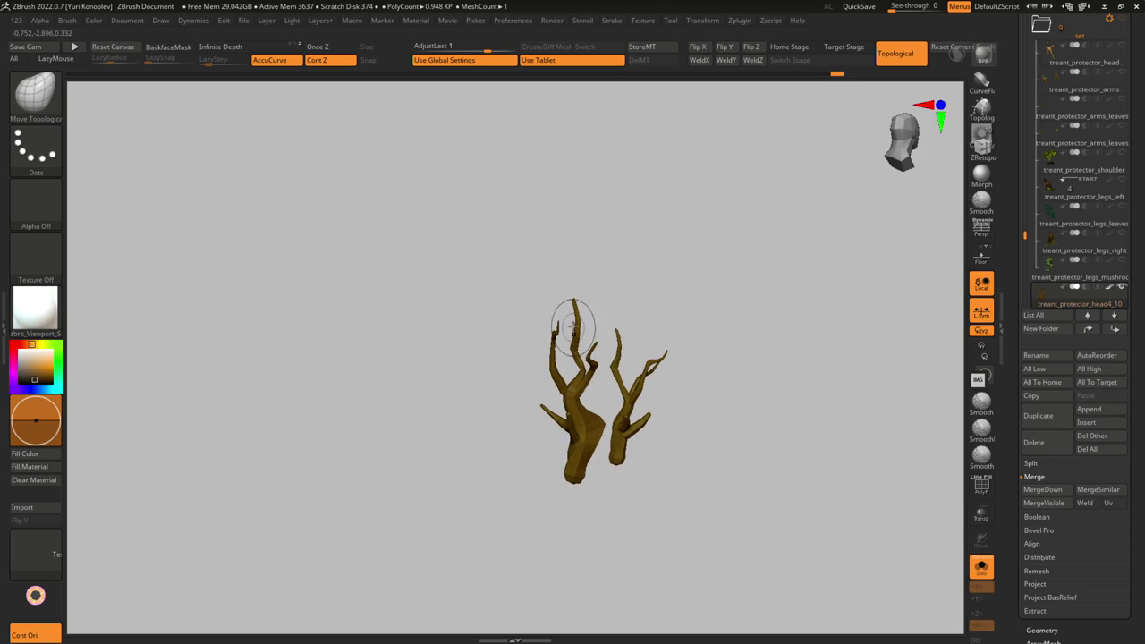
pyautogui.moveTo(581, 324)
pyautogui.mouseDown(button='right')
pyautogui.moveTo(585, 342)
pyautogui.moveTo(557, 309)
pyautogui.moveTo(583, 324)
pyautogui.moveTo(718, 302)
pyautogui.moveTo(627, 312)
pyautogui.mouseUp(button='right')
pyautogui.hotkey('shift', 's')
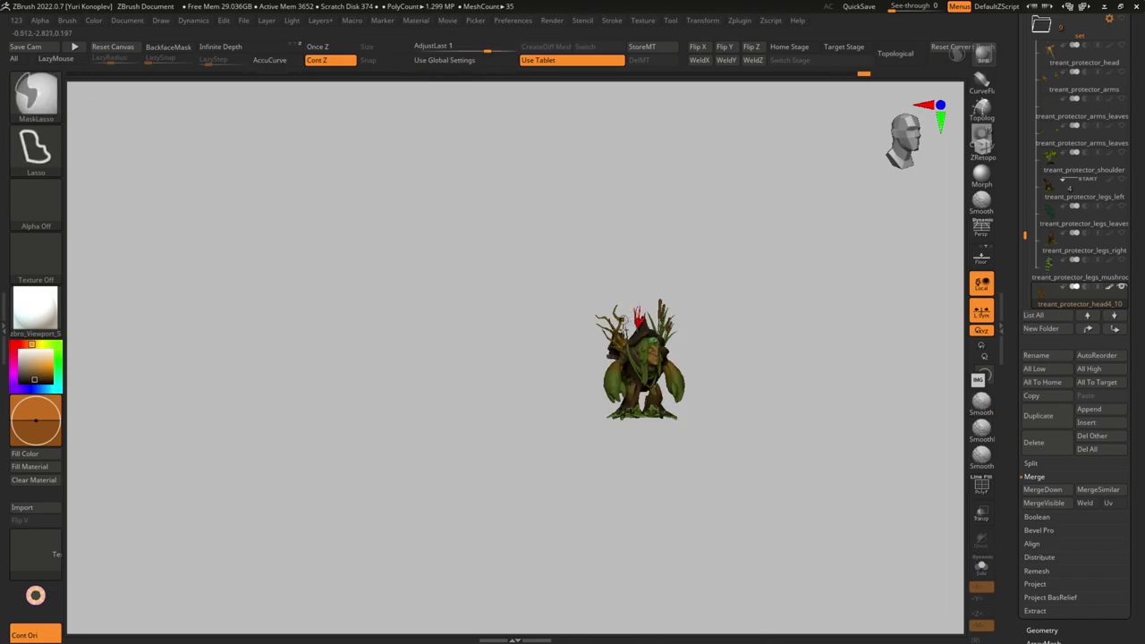
# - Isolate the lower-left branch by hiding and inverting, smooth it with Smooth Stronger, then exit Solo
pyautogui.keyDown('alt'); pyautogui.moveTo(626, 358); pyautogui.dragTo(607, 407, button='right'); pyautogui.keyUp('alt')
pyautogui.hotkey('shift', 's')
pyautogui.keyDown('ctrl'); pyautogui.keyDown('shift'); pyautogui.moveTo(602, 392); pyautogui.dragTo(544, 468); pyautogui.keyUp('shift'); pyautogui.keyUp('ctrl')
pyautogui.keyDown('ctrl'); pyautogui.keyDown('shift'); pyautogui.click(582, 531); pyautogui.keyUp('shift'); pyautogui.keyUp('ctrl')
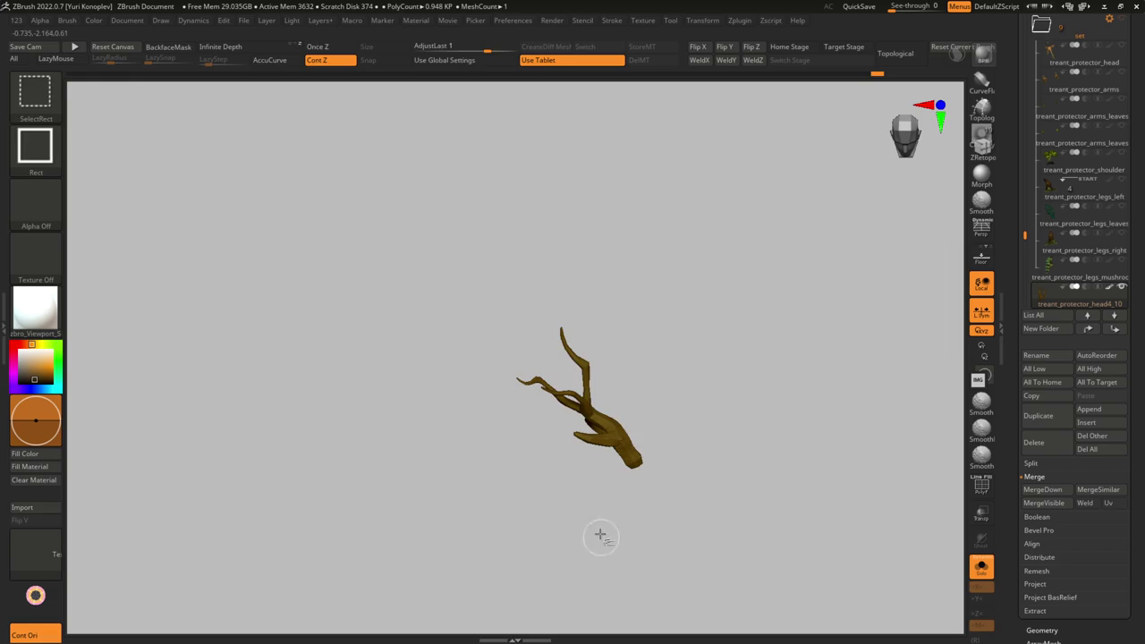
pyautogui.moveTo(544, 333); pyautogui.dragTo(579, 385, button='right')
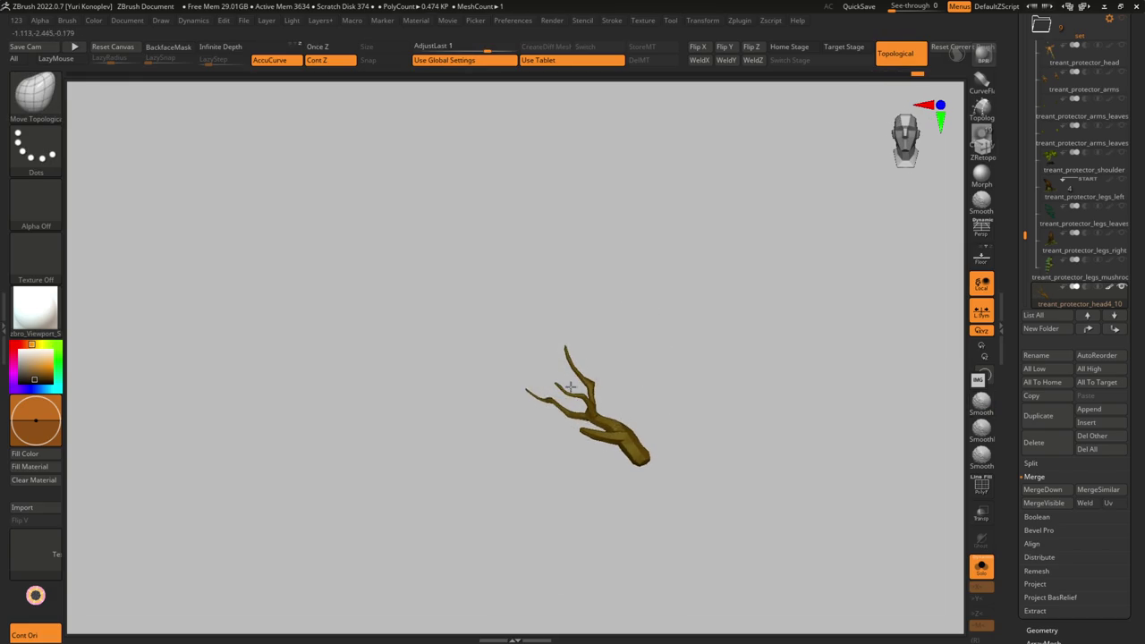
pyautogui.press('shift')
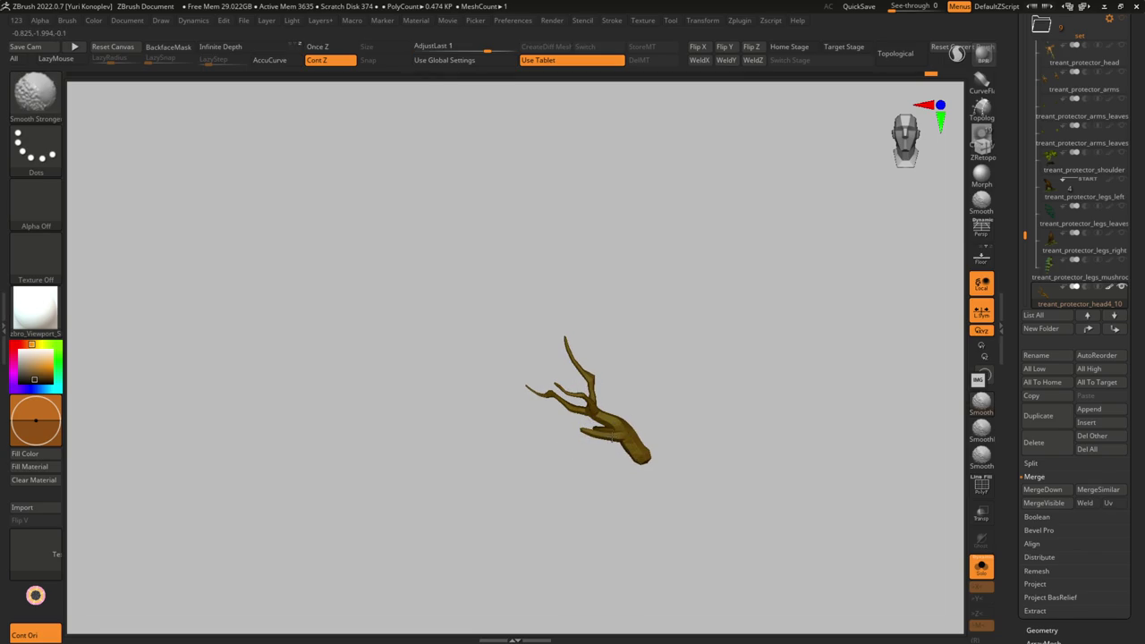
pyautogui.click(981, 566)
pyautogui.moveTo(560, 357)
pyautogui.keyDown('shift'); pyautogui.mouseDown()
pyautogui.moveTo(663, 345)
pyautogui.moveTo(895, 349)
pyautogui.mouseUp(); pyautogui.keyUp('shift')
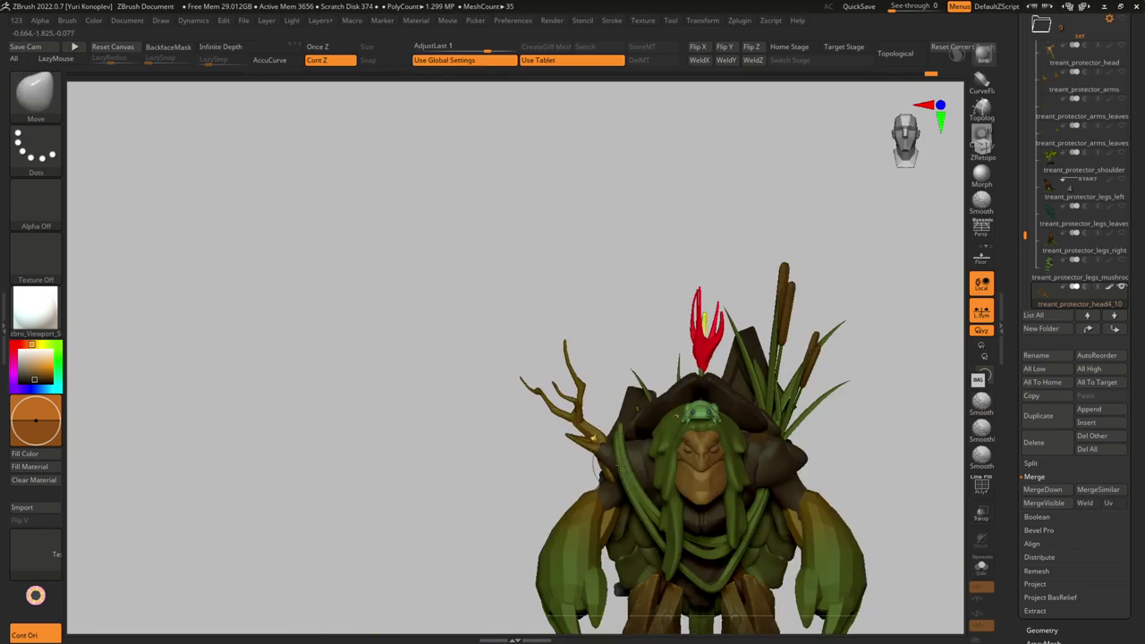
pyautogui.moveTo(446, 477)
pyautogui.keyDown('alt'); pyautogui.mouseDown()
pyautogui.moveTo(529, 391)
pyautogui.moveTo(584, 421)
pyautogui.moveTo(590, 475)
pyautogui.mouseUp(); pyautogui.keyUp('alt')
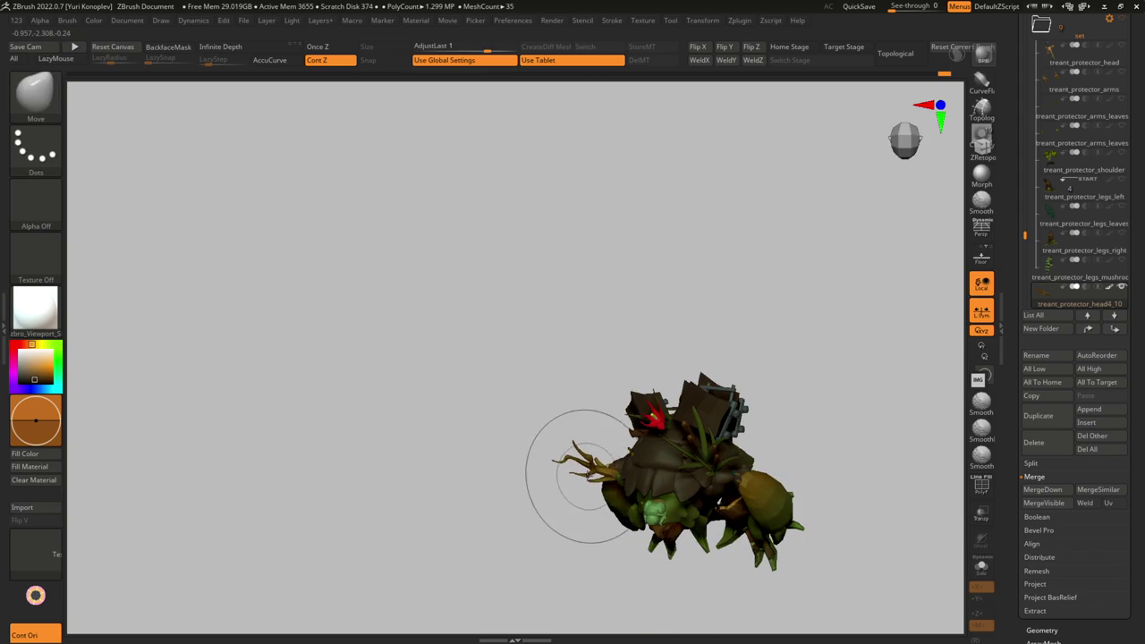
pyautogui.moveTo(630, 456)
pyautogui.mouseDown()
pyautogui.moveTo(630, 377)
pyautogui.moveTo(572, 465)
pyautogui.mouseUp()
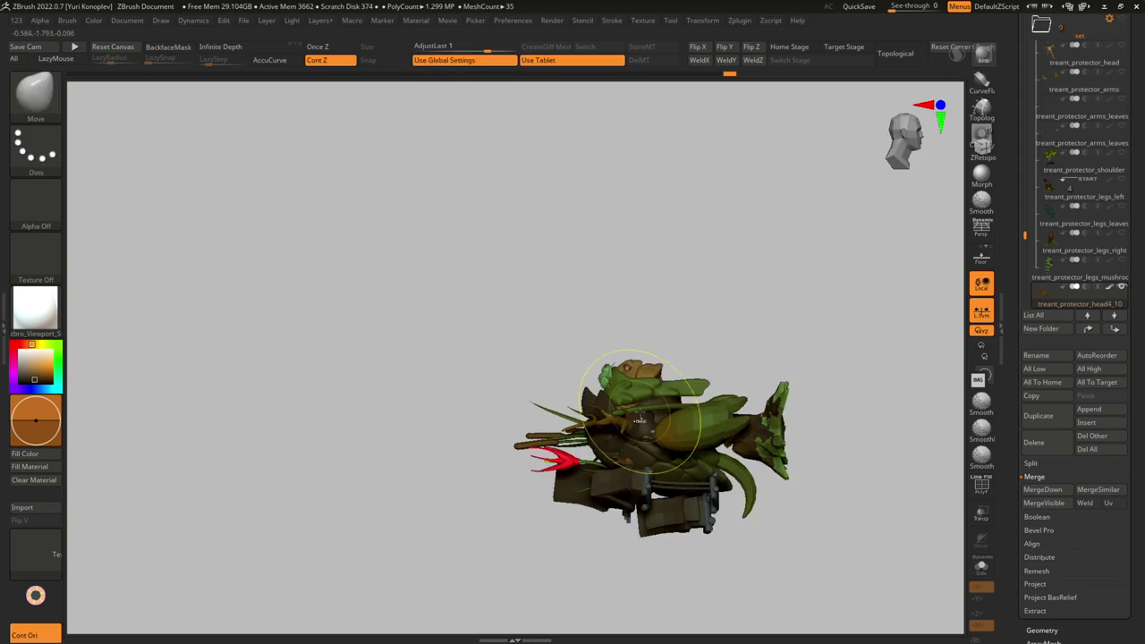
pyautogui.moveTo(468, 532)
pyautogui.keyDown('alt'); pyautogui.mouseDown()
pyautogui.moveTo(653, 427)
pyautogui.moveTo(621, 468)
pyautogui.moveTo(614, 525)
pyautogui.mouseUp(); pyautogui.keyUp('alt')
pyautogui.moveTo(473, 498)
pyautogui.mouseDown()
pyautogui.moveTo(439, 521)
pyautogui.moveTo(602, 262)
pyautogui.moveTo(587, 316)
pyautogui.moveTo(529, 398)
pyautogui.mouseUp()
pyautogui.moveTo(511, 377)
pyautogui.mouseDown()
pyautogui.moveTo(537, 397)
pyautogui.moveTo(506, 409)
pyautogui.moveTo(528, 402)
pyautogui.moveTo(519, 398)
pyautogui.moveTo(540, 449)
pyautogui.moveTo(506, 382)
pyautogui.moveTo(473, 370)
pyautogui.moveTo(496, 396)
pyautogui.moveTo(501, 385)
pyautogui.moveTo(483, 380)
pyautogui.moveTo(534, 345)
pyautogui.moveTo(473, 409)
pyautogui.moveTo(458, 472)
pyautogui.moveTo(530, 486)
pyautogui.moveTo(542, 454)
pyautogui.moveTo(578, 433)
pyautogui.moveTo(488, 410)
pyautogui.moveTo(536, 385)
pyautogui.moveTo(547, 329)
pyautogui.mouseUp()
pyautogui.press('b')
pyautogui.press('m')
pyautogui.press('t')
pyautogui.press('shift')
pyautogui.press('shift')
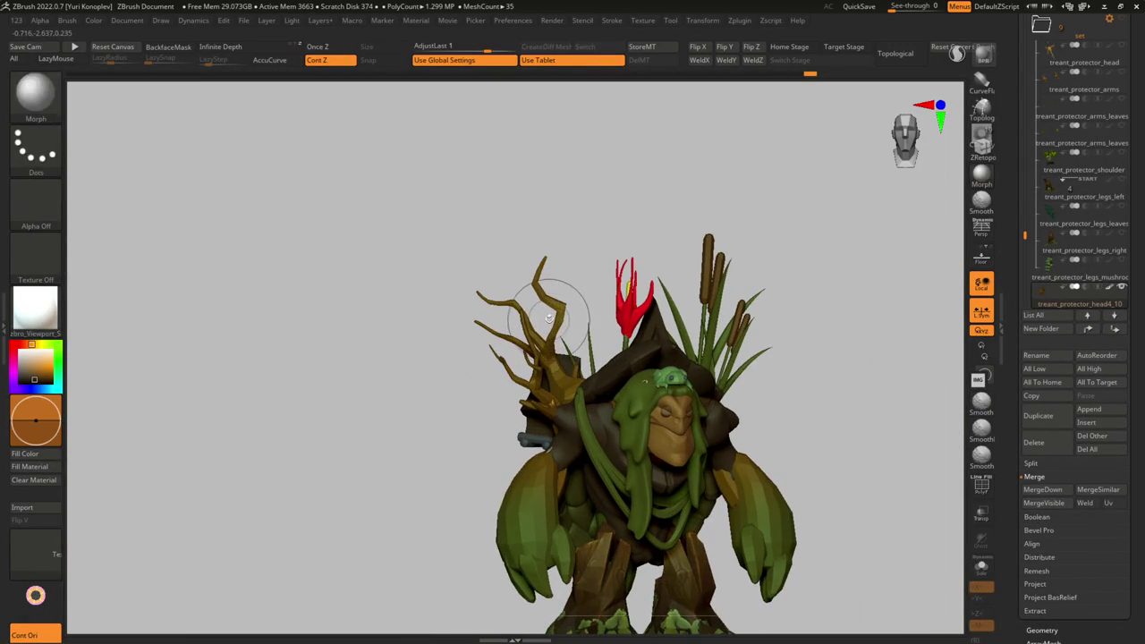
# - Select the head4_16 sphere and Transpose-duplicate it into a new head4_17 cap
pyautogui.press('t')
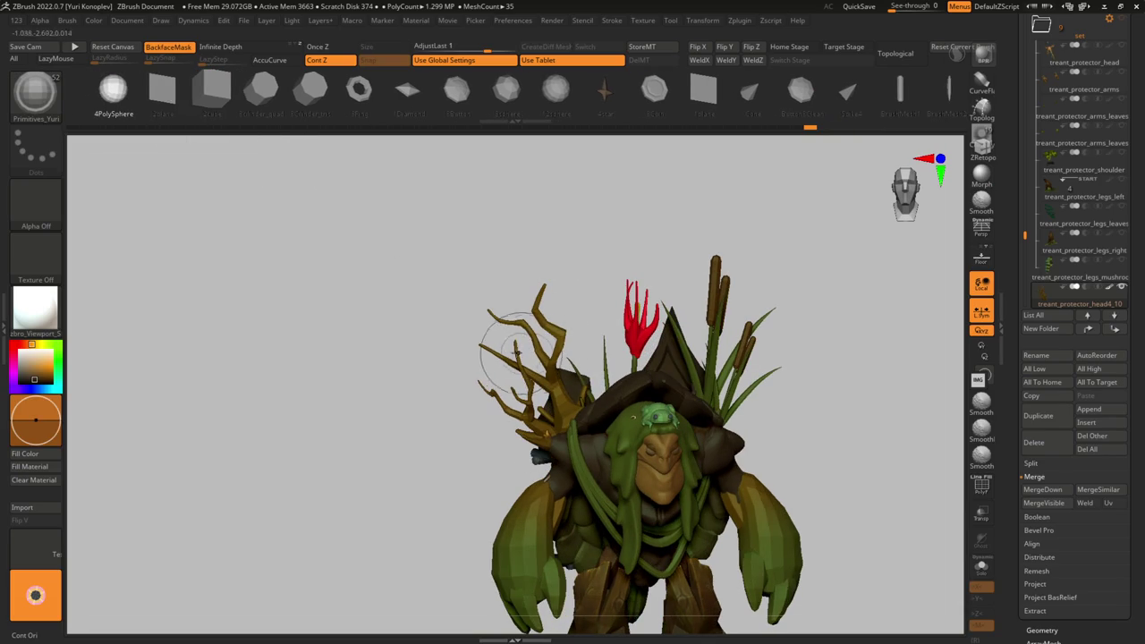
pyautogui.keyDown('alt'); pyautogui.click(537, 367); pyautogui.keyUp('alt')
pyautogui.moveTo(521, 278)
pyautogui.mouseDown(button='right')
pyautogui.moveTo(500, 299)
pyautogui.moveTo(600, 339)
pyautogui.moveTo(614, 332)
pyautogui.moveTo(559, 326)
pyautogui.moveTo(575, 310)
pyautogui.moveTo(626, 313)
pyautogui.moveTo(663, 291)
pyautogui.mouseUp(button='right')
pyautogui.press('w')
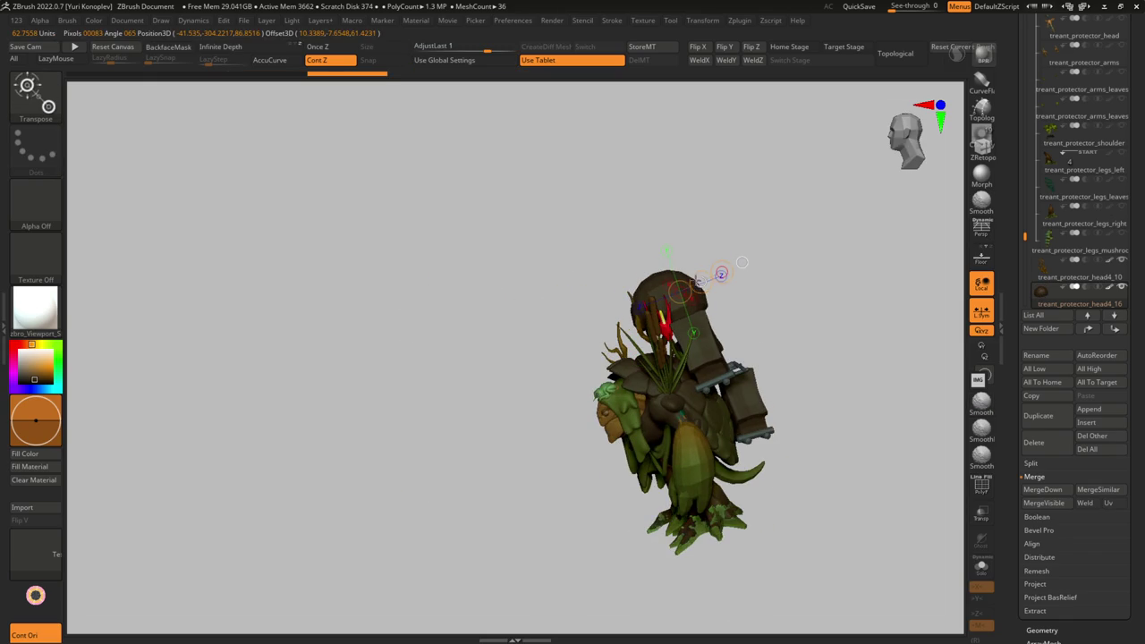
pyautogui.moveTo(741, 262); pyautogui.dragTo(664, 262, button='right')
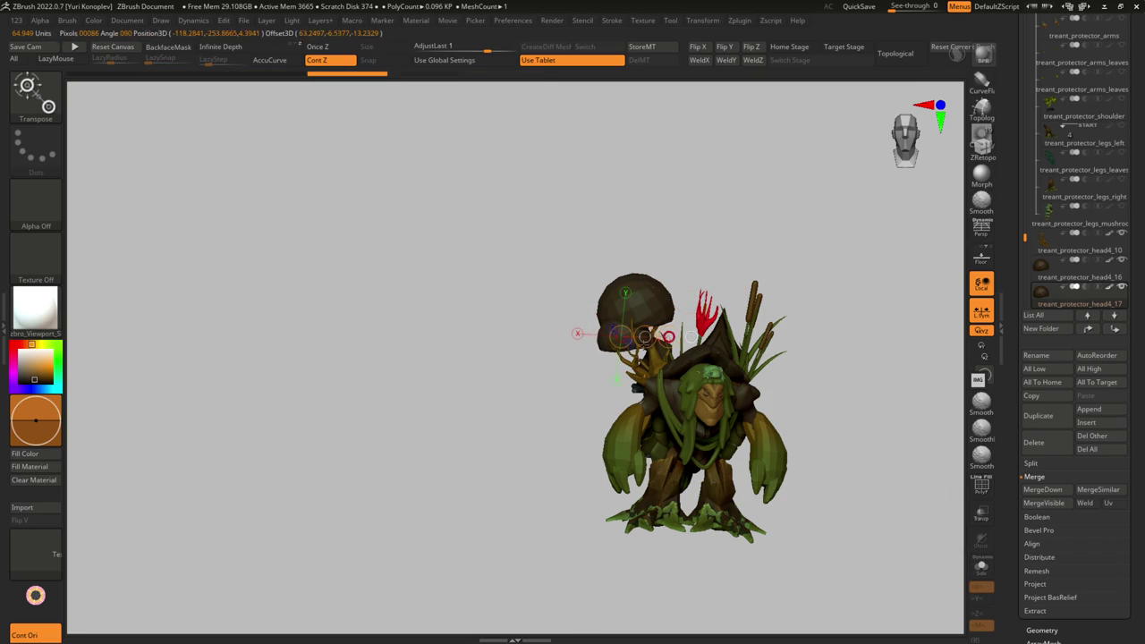
# - Orbit around the treant to check the new mushroom cap placement
pyautogui.moveTo(680, 304)
pyautogui.mouseDown(button='right')
pyautogui.moveTo(726, 294)
pyautogui.moveTo(692, 318)
pyautogui.mouseUp(button='right')
pyautogui.moveTo(628, 348); pyautogui.dragTo(595, 365, button='right')
pyautogui.moveTo(664, 325); pyautogui.dragTo(613, 348, button='right')
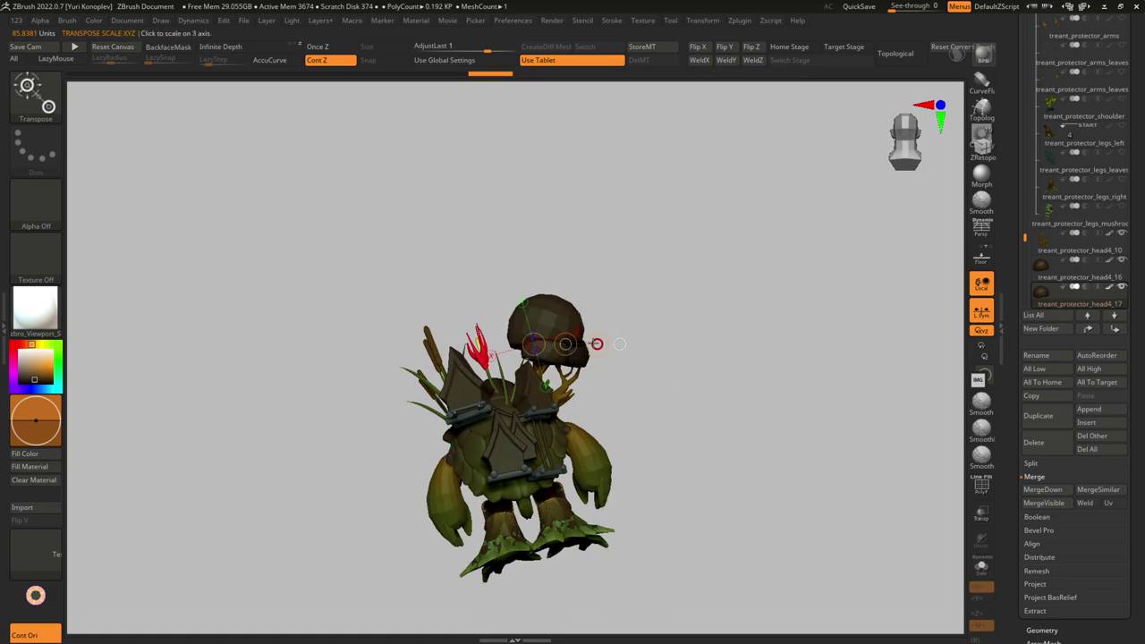
pyautogui.moveTo(619, 343)
pyautogui.mouseDown(button='right')
pyautogui.moveTo(569, 289)
pyautogui.moveTo(599, 310)
pyautogui.moveTo(472, 383)
pyautogui.moveTo(460, 358)
pyautogui.moveTo(549, 327)
pyautogui.moveTo(501, 359)
pyautogui.moveTo(516, 332)
pyautogui.mouseUp(button='right')
# - Solo the hemispheres and duplicate one into head4_18, moving the copy right
pyautogui.hotkey('shift', 's')
pyautogui.moveTo(492, 293); pyautogui.dragTo(537, 308)
pyautogui.hotkey('ctrl', 'z')
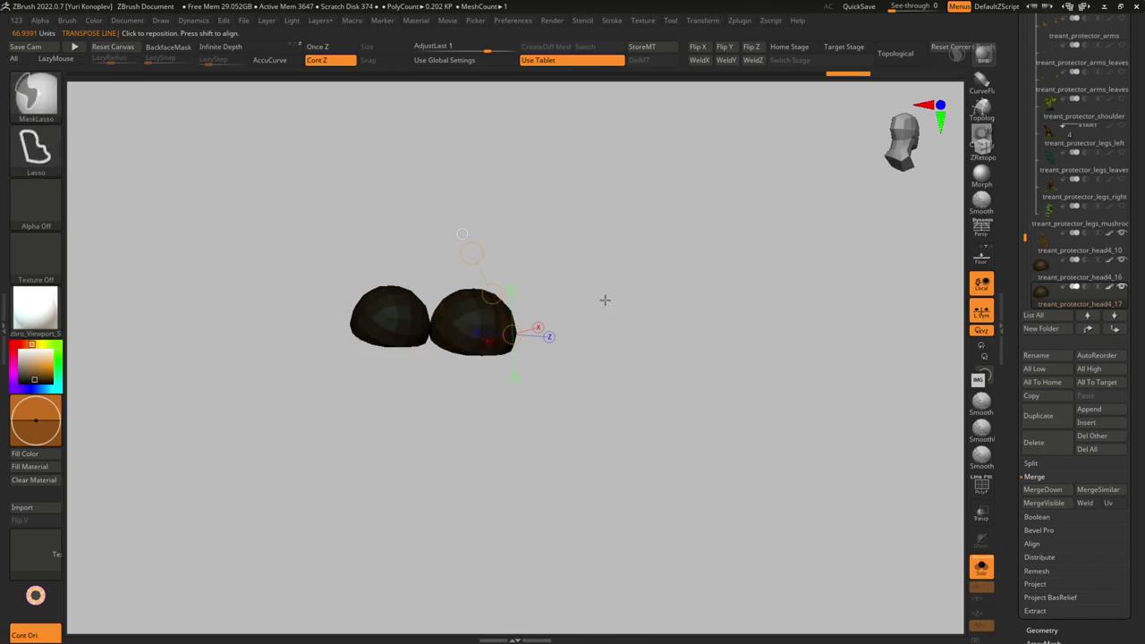
pyautogui.keyDown('ctrl'); pyautogui.moveTo(459, 318); pyautogui.dragTo(545, 335); pyautogui.keyUp('ctrl')
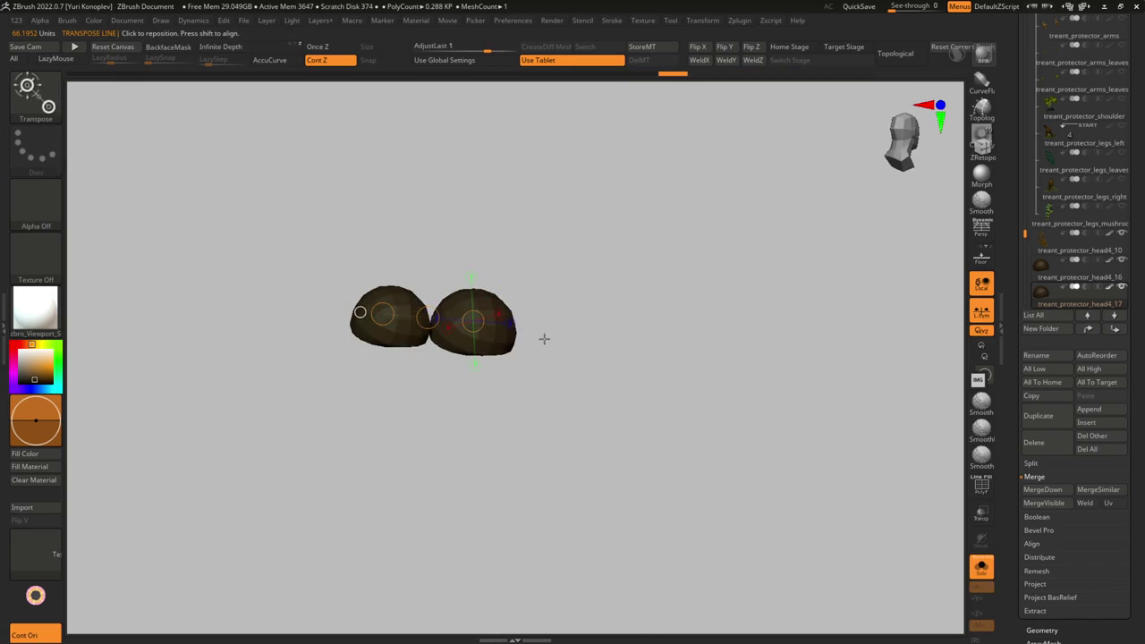
pyautogui.hotkey('shift', 's')
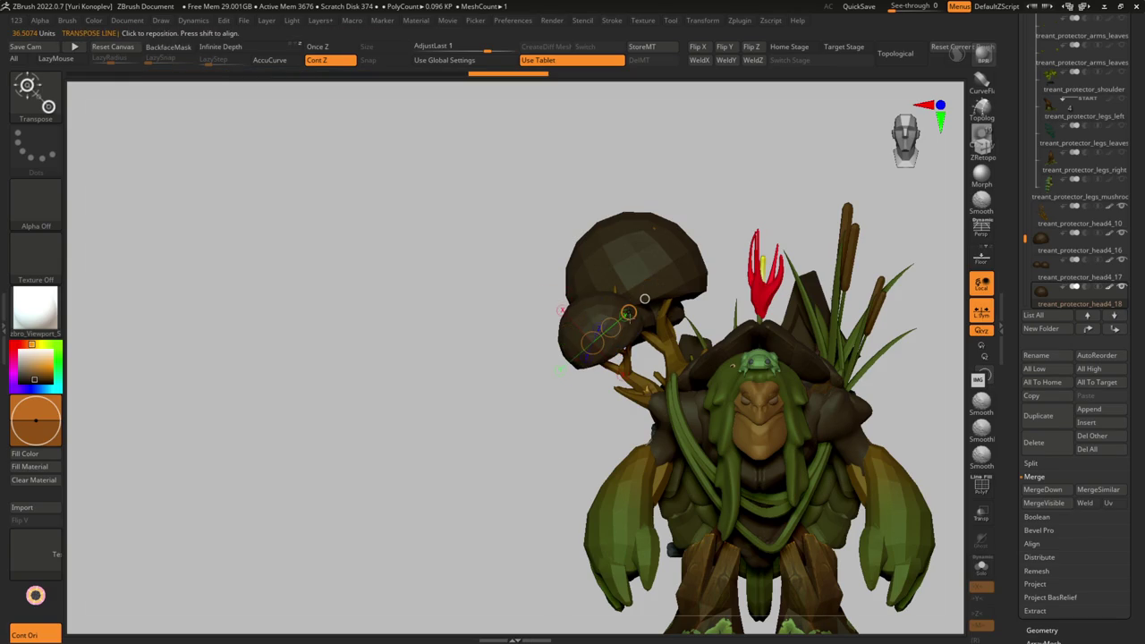
# - Frame the treant, select head4_10, and isolate the antler branch
pyautogui.moveTo(630, 338)
pyautogui.mouseDown(button='right')
pyautogui.moveTo(672, 289)
pyautogui.moveTo(716, 277)
pyautogui.moveTo(742, 331)
pyautogui.moveTo(680, 376)
pyautogui.moveTo(542, 408)
pyautogui.moveTo(613, 434)
pyautogui.mouseUp(button='right')
pyautogui.press('f')
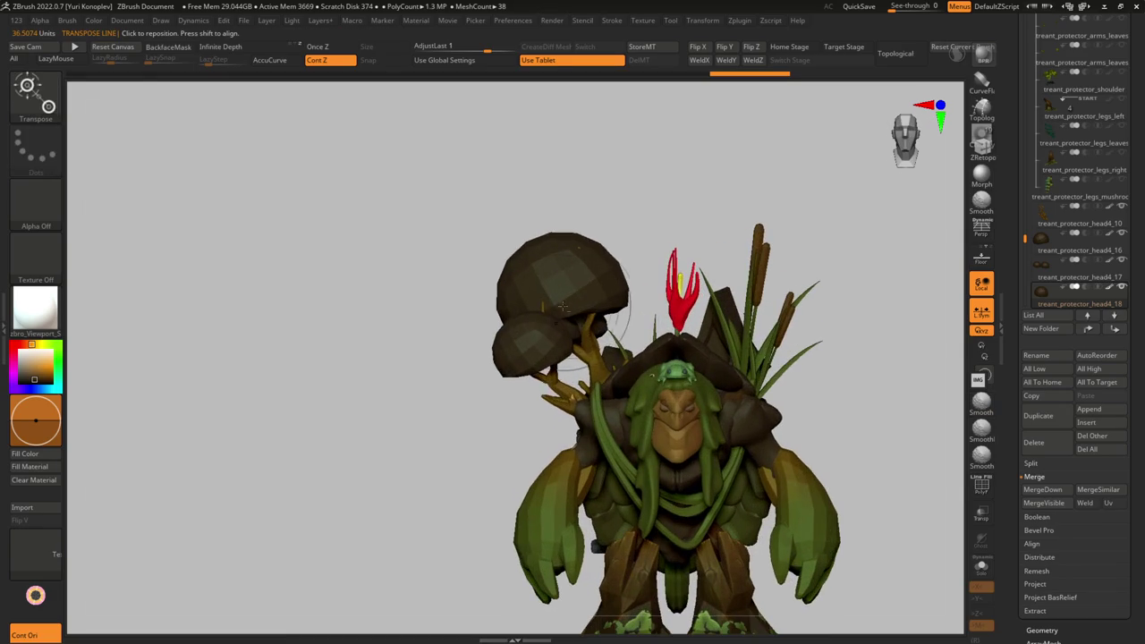
pyautogui.keyDown('alt'); pyautogui.click(569, 287); pyautogui.keyUp('alt')
pyautogui.moveTo(570, 287)
pyautogui.keyDown('ctrl'); pyautogui.mouseDown(button='right')
pyautogui.moveTo(560, 331)
pyautogui.moveTo(659, 378)
pyautogui.moveTo(638, 388)
pyautogui.moveTo(612, 461)
pyautogui.moveTo(582, 378)
pyautogui.moveTo(492, 381)
pyautogui.mouseUp(button='right'); pyautogui.keyUp('ctrl')
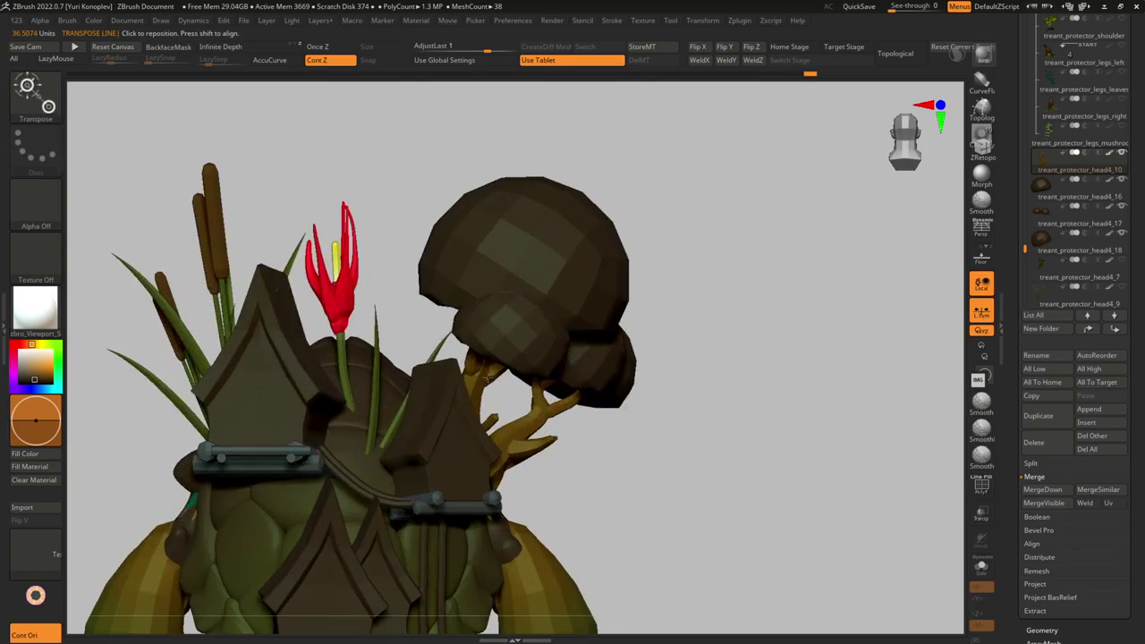
pyautogui.hotkey('ctrl', 'shift', 'f')
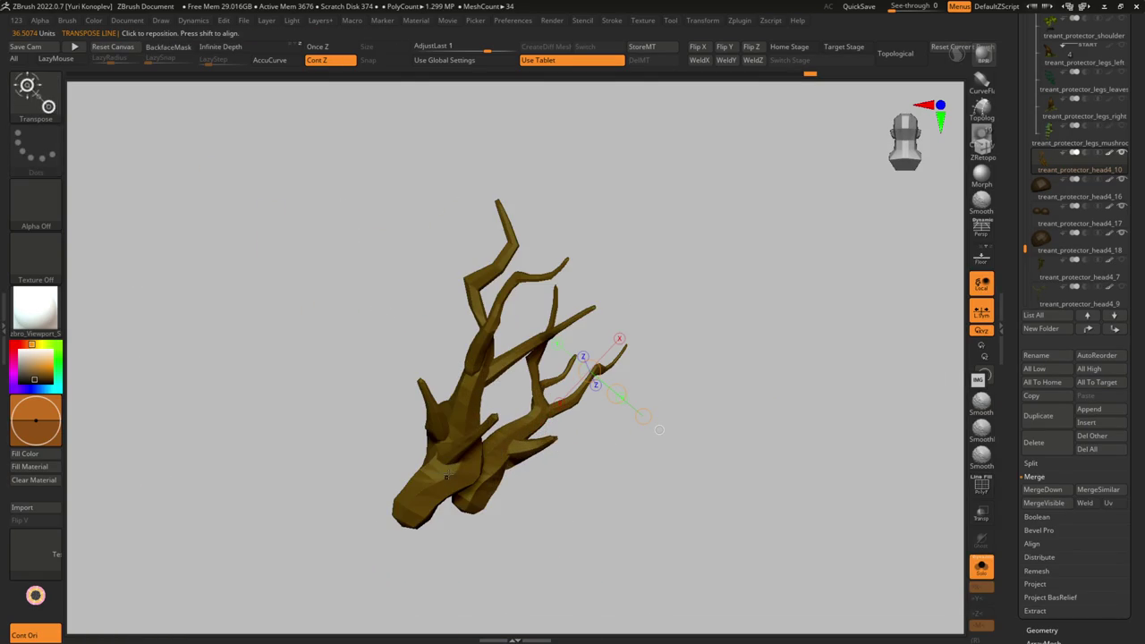
# - Inspect the isolated antler branch, hiding and unhiding the left antler, then return to the full treant
pyautogui.moveTo(589, 381); pyautogui.dragTo(621, 383, button='right')
pyautogui.keyDown('ctrl'); pyautogui.keyDown('alt'); pyautogui.keyDown('shift'); pyautogui.moveTo(429, 309); pyautogui.dragTo(486, 457); pyautogui.keyUp('shift'); pyautogui.keyUp('alt'); pyautogui.keyUp('ctrl')
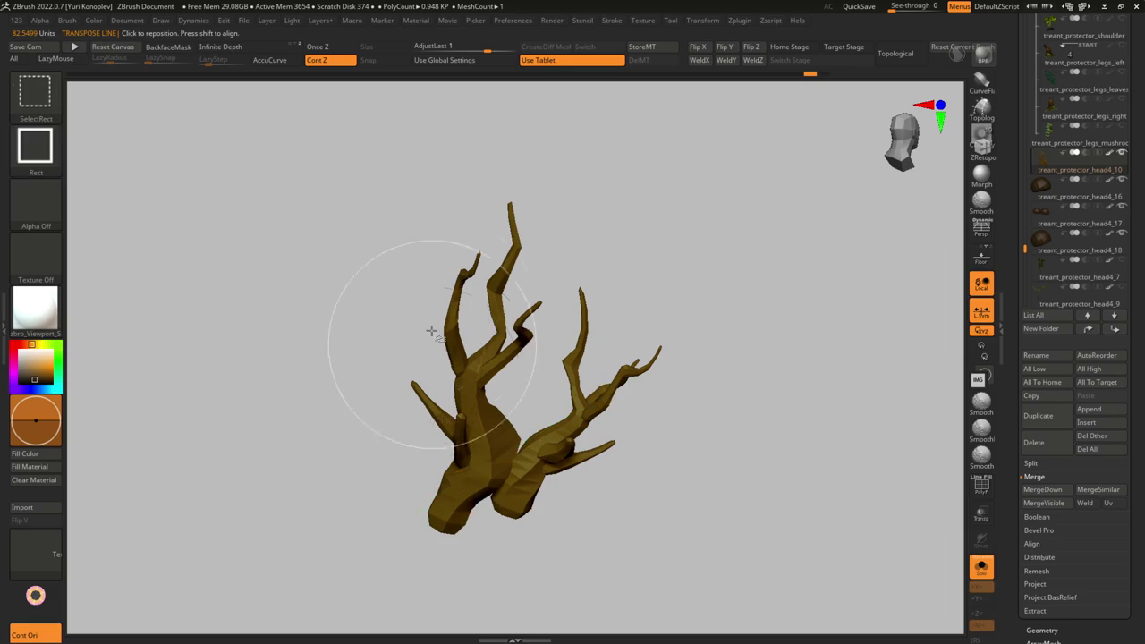
pyautogui.keyDown('ctrl'); pyautogui.keyDown('shift'); pyautogui.moveTo(669, 504); pyautogui.dragTo(667, 501); pyautogui.keyUp('shift'); pyautogui.keyUp('ctrl')
pyautogui.keyDown('ctrl'); pyautogui.keyDown('shift'); pyautogui.click(663, 494); pyautogui.keyUp('shift'); pyautogui.keyUp('ctrl')
pyautogui.press('w')
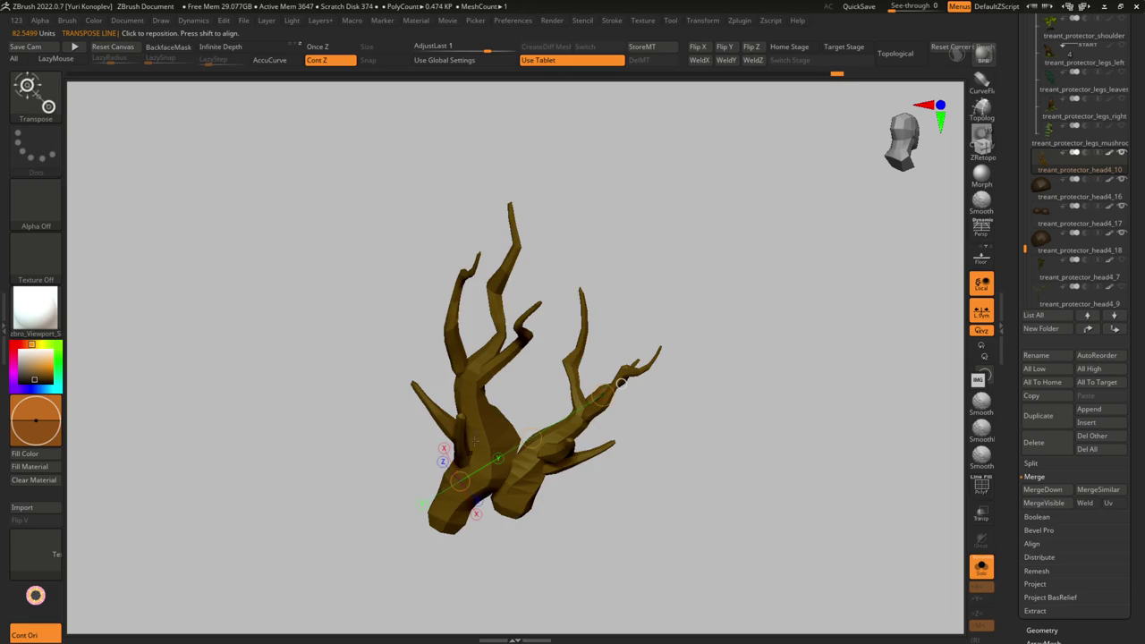
pyautogui.press('q')
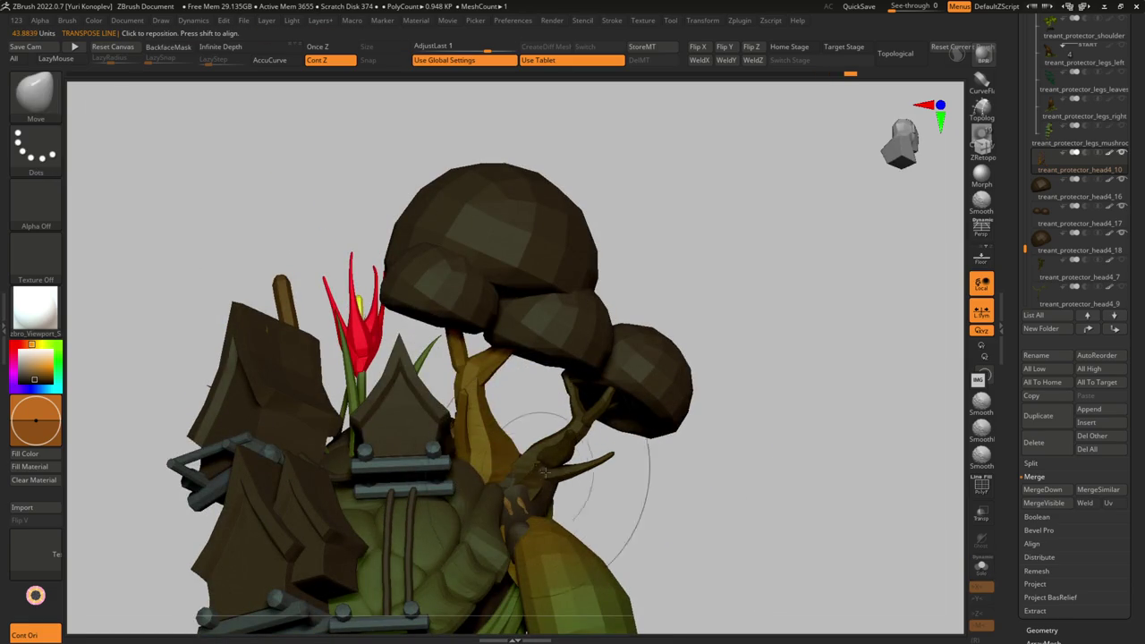
pyautogui.moveTo(540, 474); pyautogui.dragTo(474, 375, button='right')
pyautogui.moveTo(593, 243)
pyautogui.mouseDown(button='right')
pyautogui.moveTo(536, 295)
pyautogui.moveTo(427, 320)
pyautogui.moveTo(456, 333)
pyautogui.mouseUp(button='right')
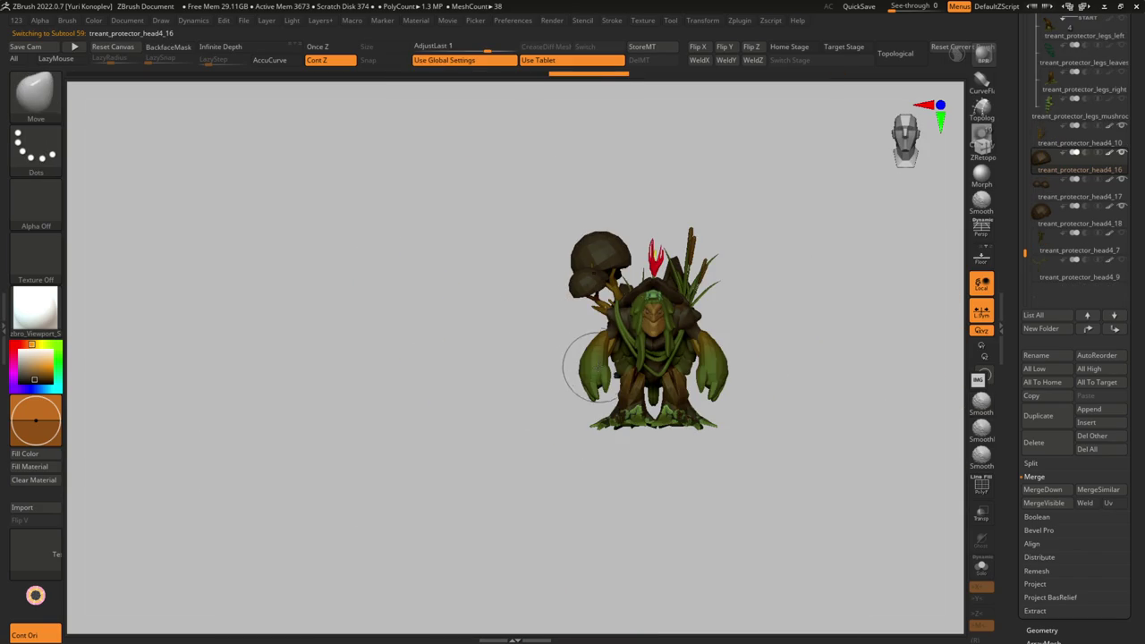
# - Select treant_protector_head4_17 and orbit around to the treant's back
pyautogui.keyDown('alt'); pyautogui.click(604, 275); pyautogui.keyUp('alt')
pyautogui.moveTo(606, 295); pyautogui.dragTo(562, 289, button='right')
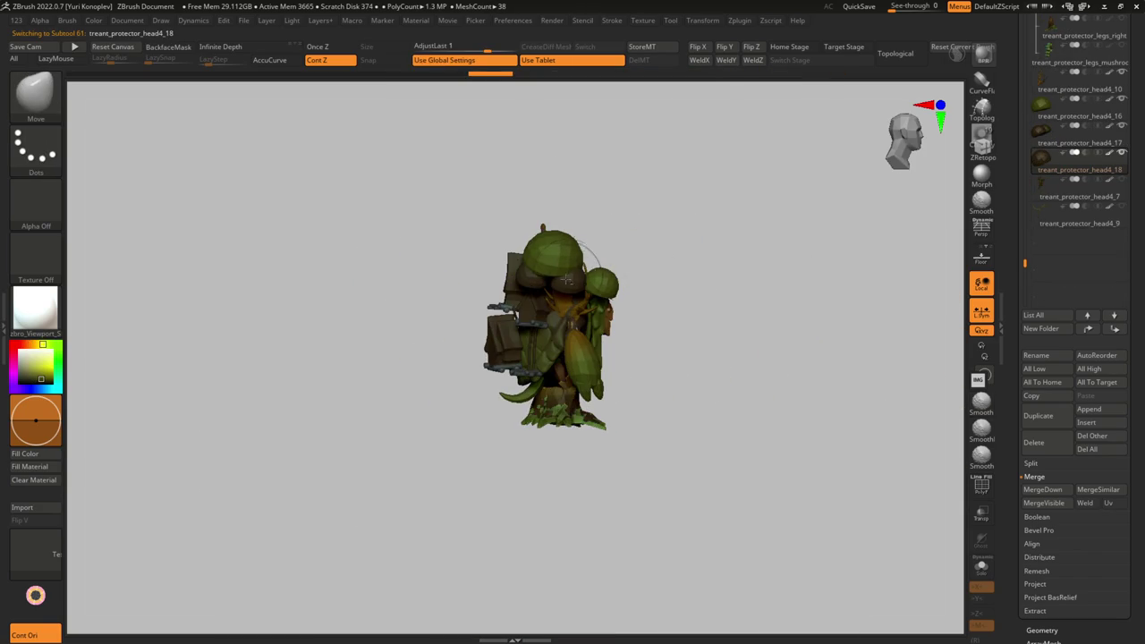
pyautogui.keyDown('alt'); pyautogui.click(562, 289); pyautogui.keyUp('alt')
pyautogui.moveTo(668, 312); pyautogui.dragTo(562, 296, button='right')
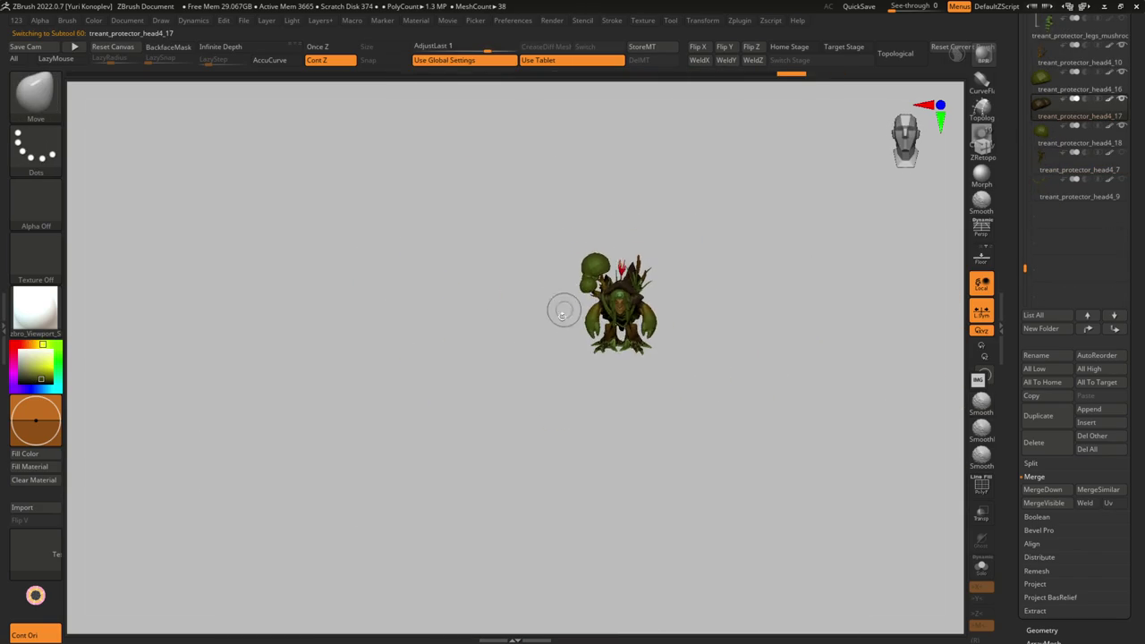
pyautogui.moveTo(566, 350)
pyautogui.mouseDown(button='right')
pyautogui.moveTo(564, 276)
pyautogui.moveTo(618, 296)
pyautogui.moveTo(606, 295)
pyautogui.moveTo(614, 223)
pyautogui.mouseUp(button='right')
# - Choose DamStandard, select the top canopy dome, and preview it with Dynamic Subdiv
pyautogui.press('b')
pyautogui.press('d')
pyautogui.press('s')
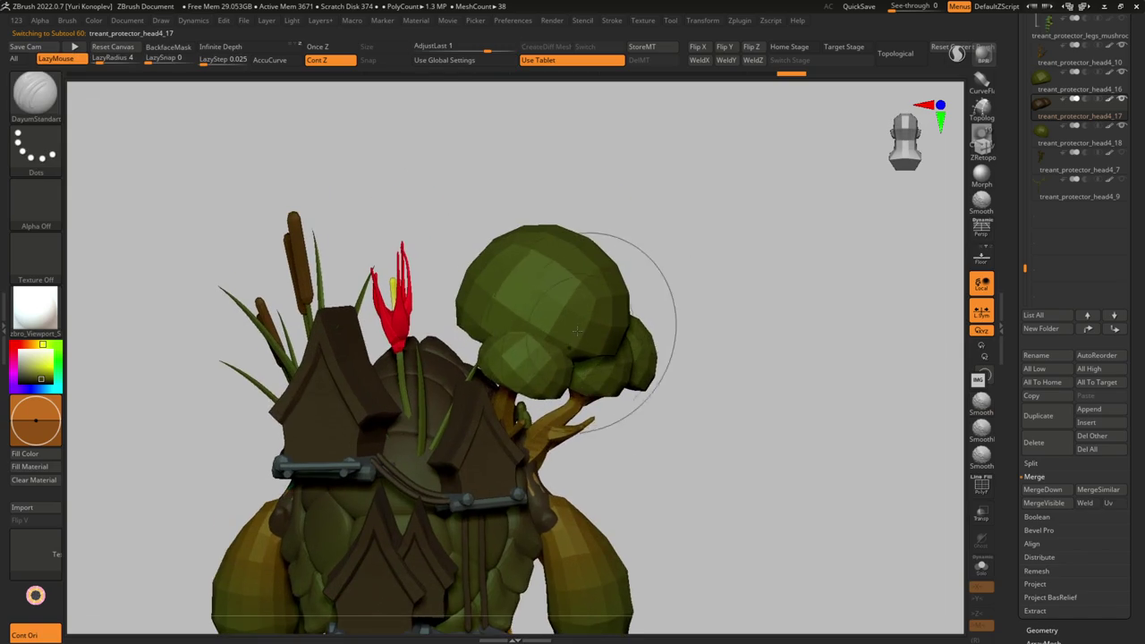
pyautogui.keyDown('alt'); pyautogui.click(570, 328); pyautogui.keyUp('alt')
pyautogui.press('w')
pyautogui.press('d')
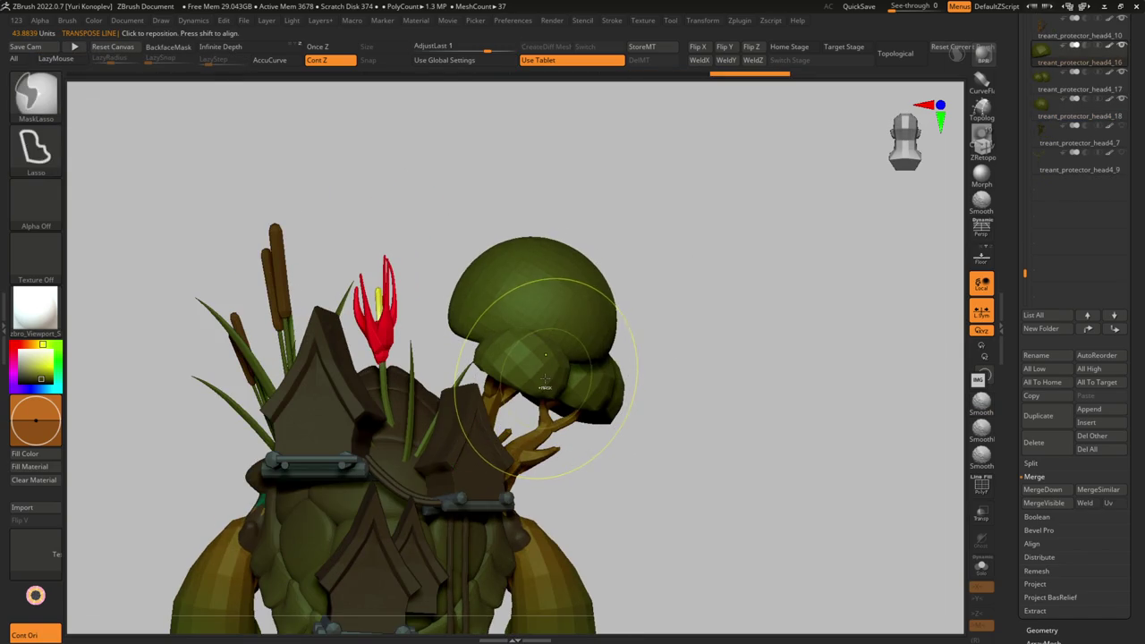
pyautogui.moveTo(547, 388)
pyautogui.mouseDown(button='right')
pyautogui.moveTo(775, 384)
pyautogui.moveTo(634, 394)
pyautogui.mouseUp(button='right')
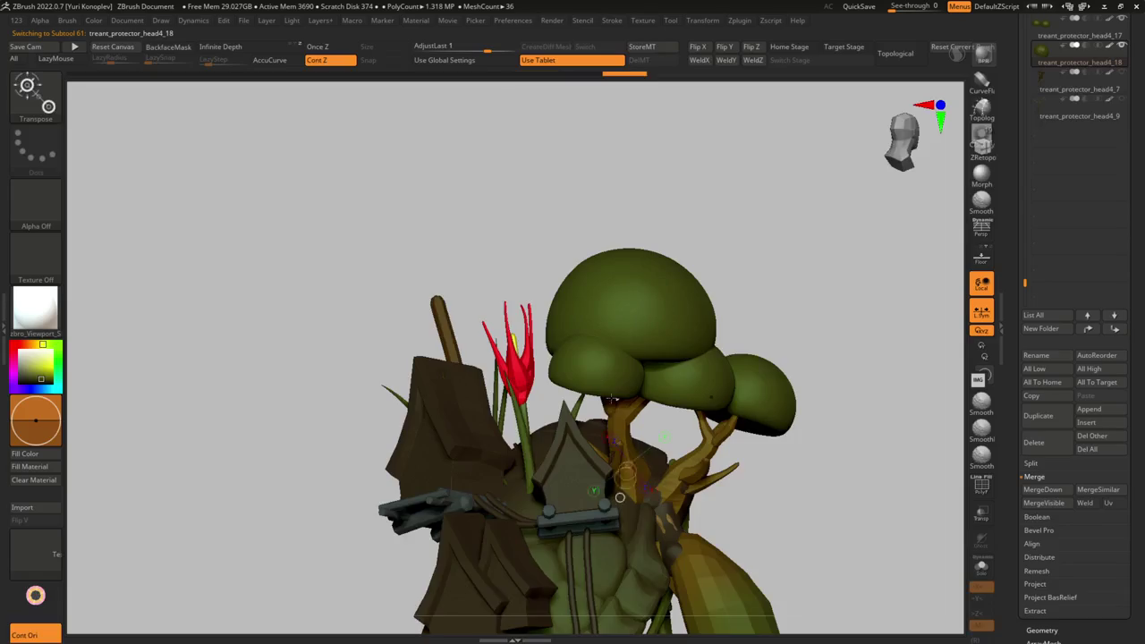
# - Reshape the head4_17 mushroom cap with the SnakeHook brush
pyautogui.press('b')
pyautogui.press('s')
pyautogui.press('h')
pyautogui.press('s')
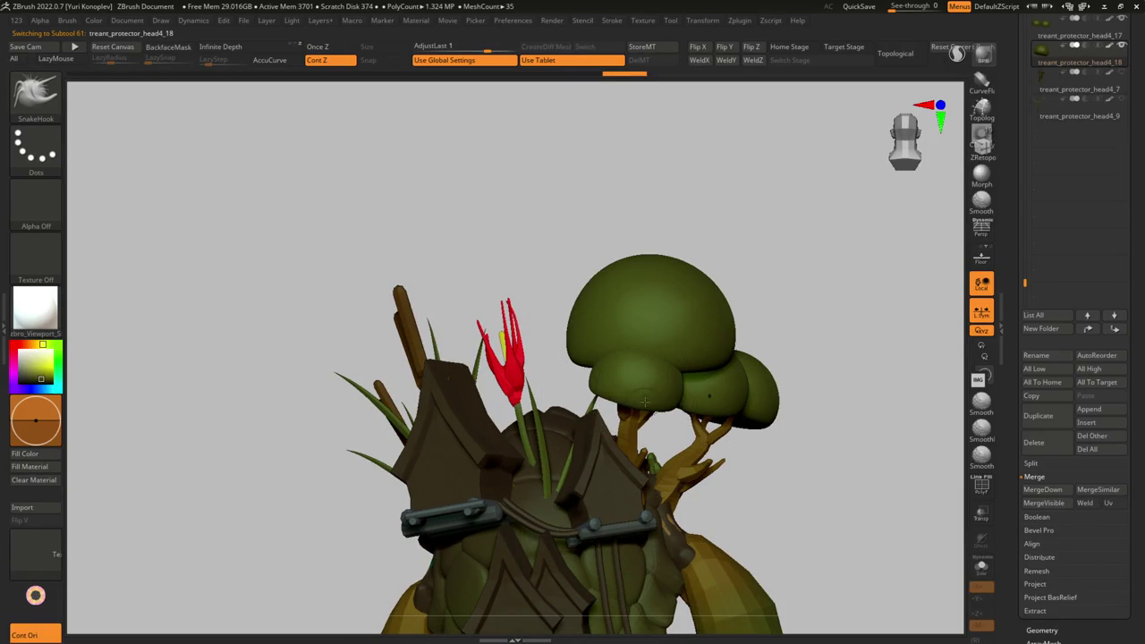
pyautogui.moveTo(643, 404)
pyautogui.mouseDown(button='right')
pyautogui.moveTo(671, 420)
pyautogui.moveTo(641, 362)
pyautogui.moveTo(703, 387)
pyautogui.mouseUp(button='right')
pyautogui.keyDown('alt'); pyautogui.click(677, 425); pyautogui.keyUp('alt')
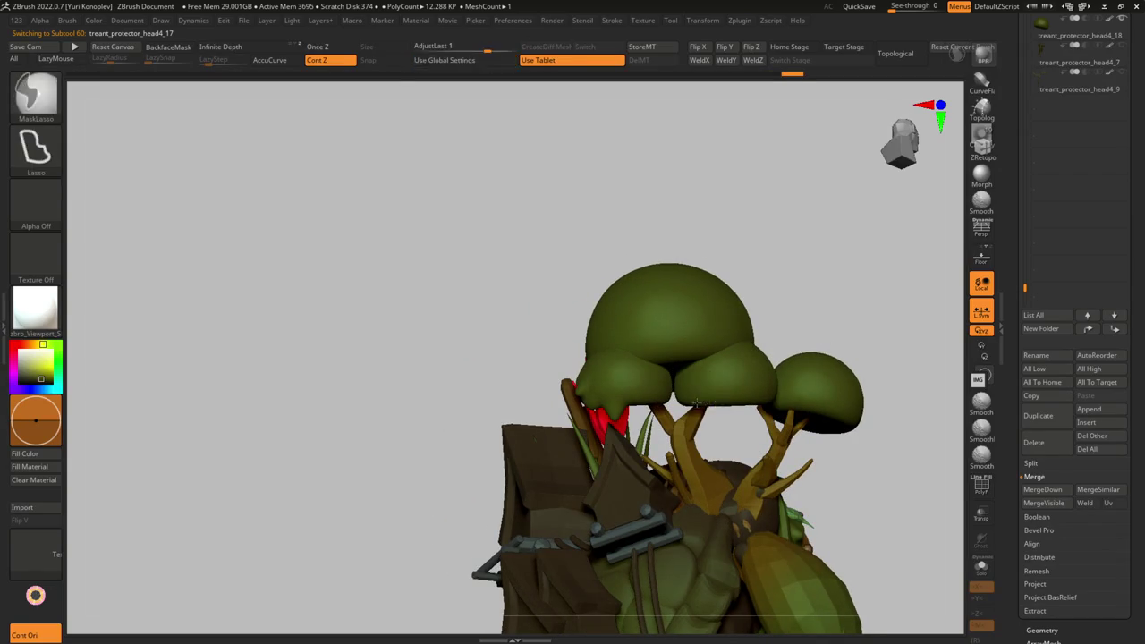
pyautogui.press('ctrl')
pyautogui.moveTo(721, 405)
pyautogui.mouseDown(button='right')
pyautogui.moveTo(740, 369)
pyautogui.moveTo(755, 376)
pyautogui.moveTo(667, 380)
pyautogui.moveTo(643, 369)
pyautogui.moveTo(651, 357)
pyautogui.moveTo(546, 317)
pyautogui.moveTo(489, 336)
pyautogui.moveTo(536, 287)
pyautogui.moveTo(521, 314)
pyautogui.moveTo(573, 348)
pyautogui.moveTo(476, 349)
pyautogui.moveTo(537, 391)
pyautogui.moveTo(510, 393)
pyautogui.moveTo(560, 383)
pyautogui.moveTo(483, 443)
pyautogui.moveTo(529, 414)
pyautogui.moveTo(516, 403)
pyautogui.moveTo(469, 441)
pyautogui.moveTo(468, 304)
pyautogui.mouseUp(button='right')
# - Cycle through canopy subtools head4_18, head4_16 and head4_17, zooming in on the treant's side
pyautogui.keyDown('alt'); pyautogui.click(501, 420); pyautogui.keyUp('alt')
pyautogui.press('f')
pyautogui.moveTo(479, 362)
pyautogui.mouseDown(button='right')
pyautogui.moveTo(480, 425)
pyautogui.moveTo(501, 432)
pyautogui.moveTo(477, 435)
pyautogui.moveTo(506, 402)
pyautogui.moveTo(511, 364)
pyautogui.moveTo(524, 409)
pyautogui.moveTo(499, 430)
pyautogui.moveTo(537, 382)
pyautogui.moveTo(499, 419)
pyautogui.moveTo(473, 366)
pyautogui.moveTo(544, 364)
pyautogui.moveTo(525, 387)
pyautogui.mouseUp(button='right')
pyautogui.keyDown('alt'); pyautogui.click(525, 398); pyautogui.keyUp('alt')
pyautogui.keyDown('alt'); pyautogui.click(497, 416); pyautogui.keyUp('alt')
pyautogui.moveTo(534, 439)
pyautogui.mouseDown(button='right')
pyautogui.moveTo(501, 421)
pyautogui.moveTo(474, 425)
pyautogui.moveTo(498, 320)
pyautogui.moveTo(515, 406)
pyautogui.mouseUp(button='right')
pyautogui.press('w')
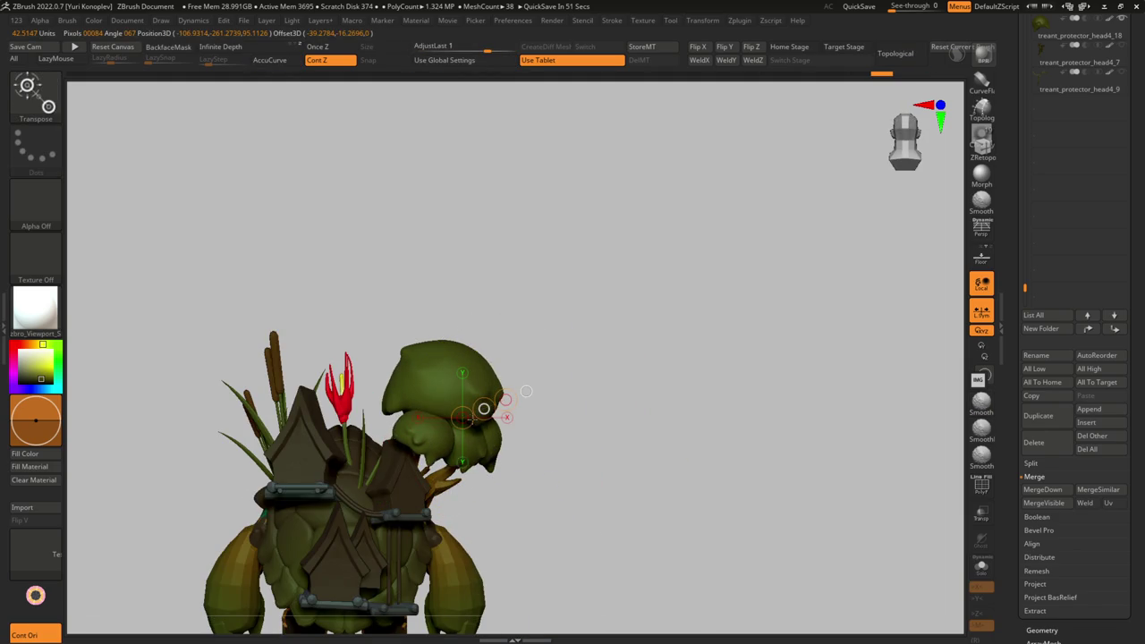
# - Rotate the head4_17 canopy piece with the Transpose rotation ring and check it from the side
pyautogui.moveTo(483, 409); pyautogui.dragTo(472, 418)
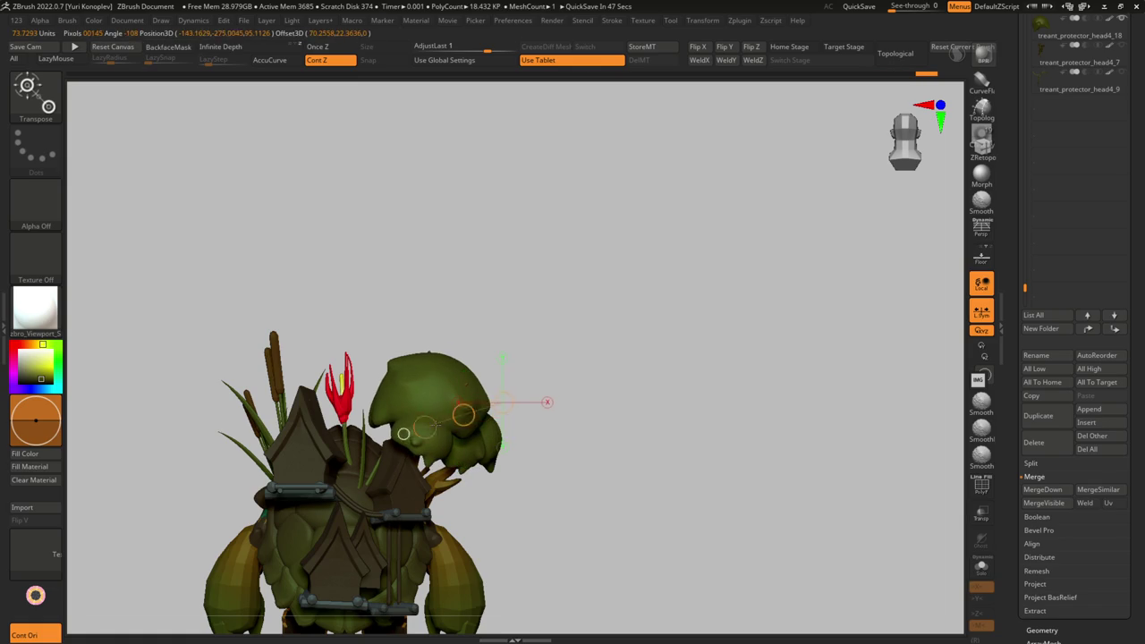
pyautogui.moveTo(427, 410); pyautogui.dragTo(455, 376, button='right')
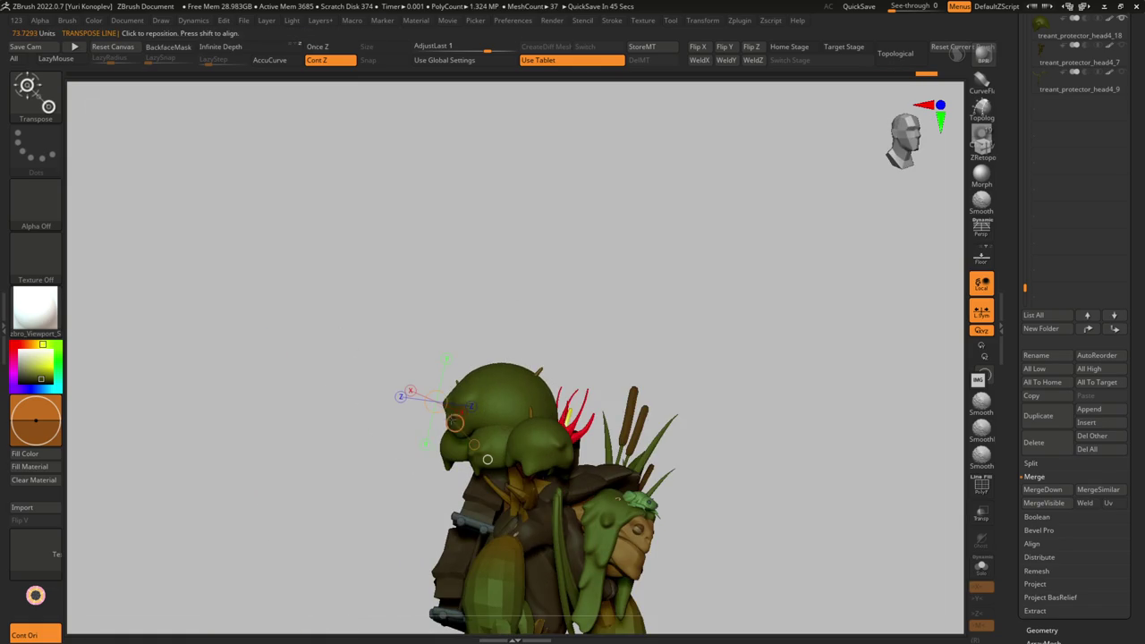
pyautogui.moveTo(455, 423)
pyautogui.mouseDown(button='right')
pyautogui.moveTo(474, 420)
pyautogui.moveTo(506, 452)
pyautogui.moveTo(582, 409)
pyautogui.moveTo(383, 370)
pyautogui.moveTo(409, 460)
pyautogui.moveTo(447, 478)
pyautogui.moveTo(485, 384)
pyautogui.moveTo(501, 417)
pyautogui.moveTo(492, 354)
pyautogui.mouseUp(button='right')
pyautogui.keyDown('alt'); pyautogui.click(505, 452); pyautogui.keyUp('alt')
pyautogui.press('w')
# - Reframe the treant, reselect head4_17 in Transpose mode, and view it from the side-back
pyautogui.press('q')
pyautogui.press('f')
pyautogui.keyDown('alt'); pyautogui.click(572, 268); pyautogui.keyUp('alt')
pyautogui.press('w')
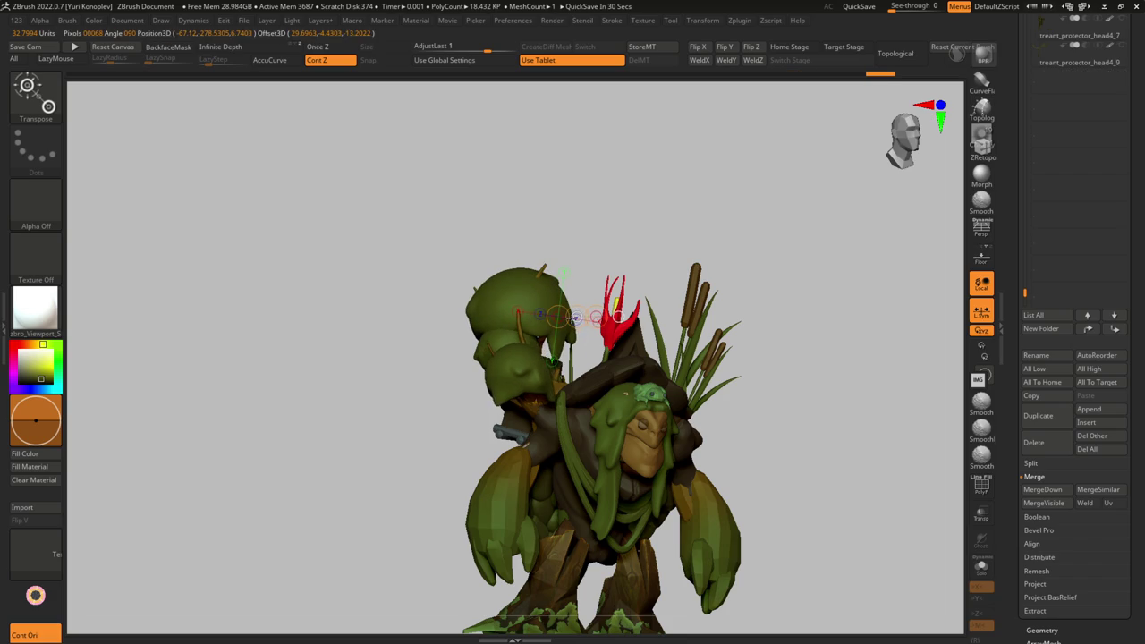
pyautogui.moveTo(562, 271); pyautogui.dragTo(617, 366)
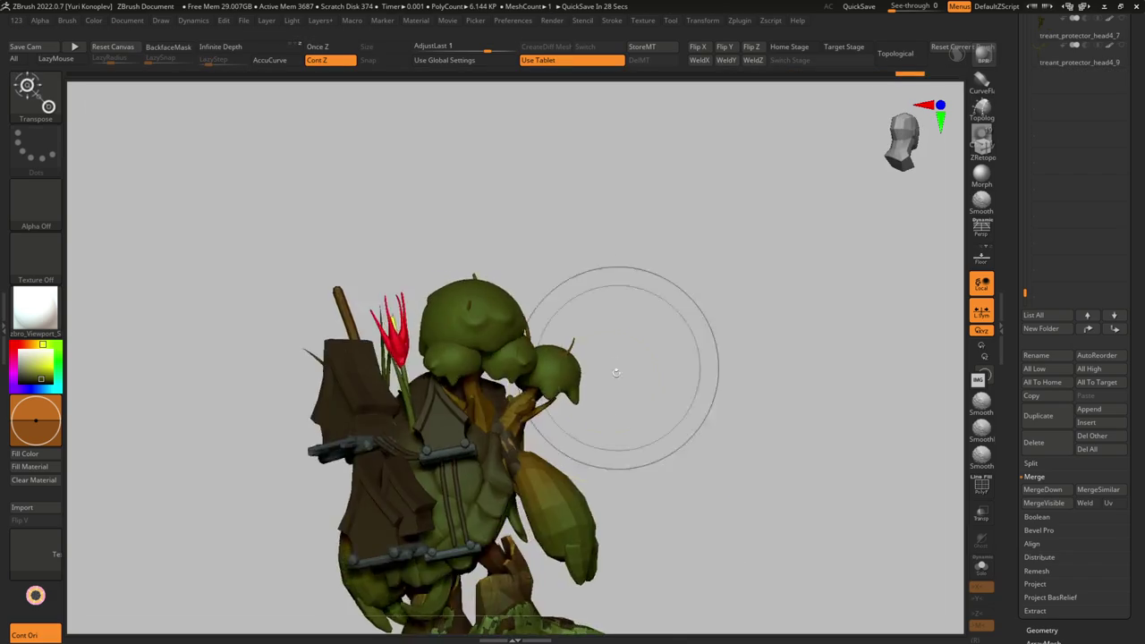
# - Select head4_10, briefly Solo it, then move the metal strap up on the treant's back
pyautogui.keyDown('alt'); pyautogui.click(516, 421); pyautogui.keyUp('alt')
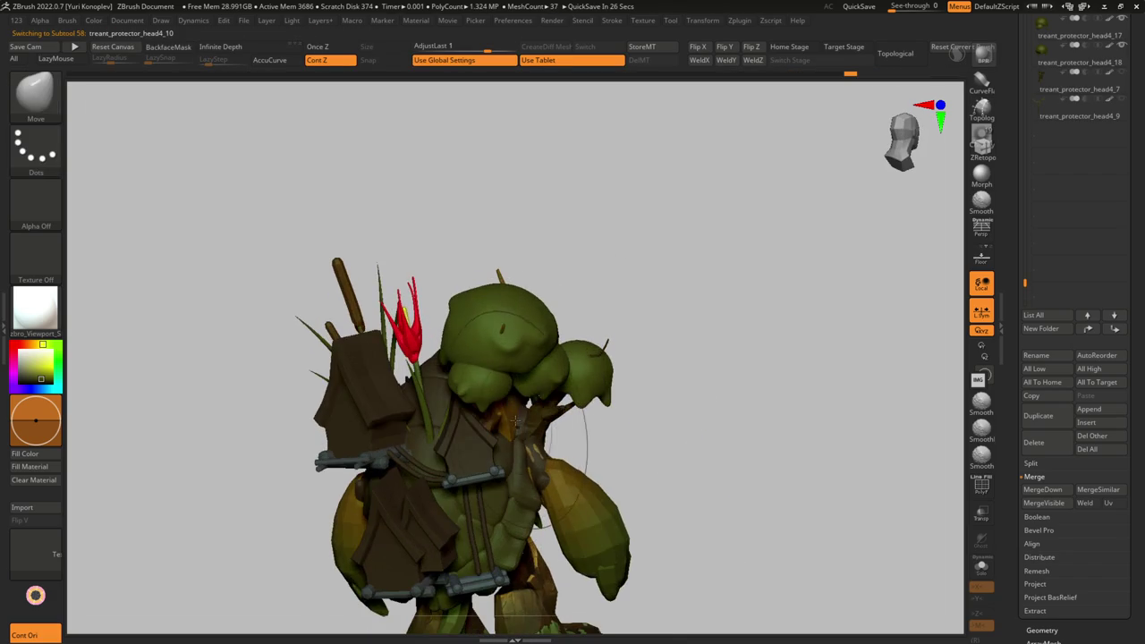
pyautogui.moveTo(509, 416)
pyautogui.mouseDown(button='right')
pyautogui.moveTo(587, 345)
pyautogui.moveTo(554, 363)
pyautogui.mouseUp(button='right')
pyautogui.hotkey('alt', 's')
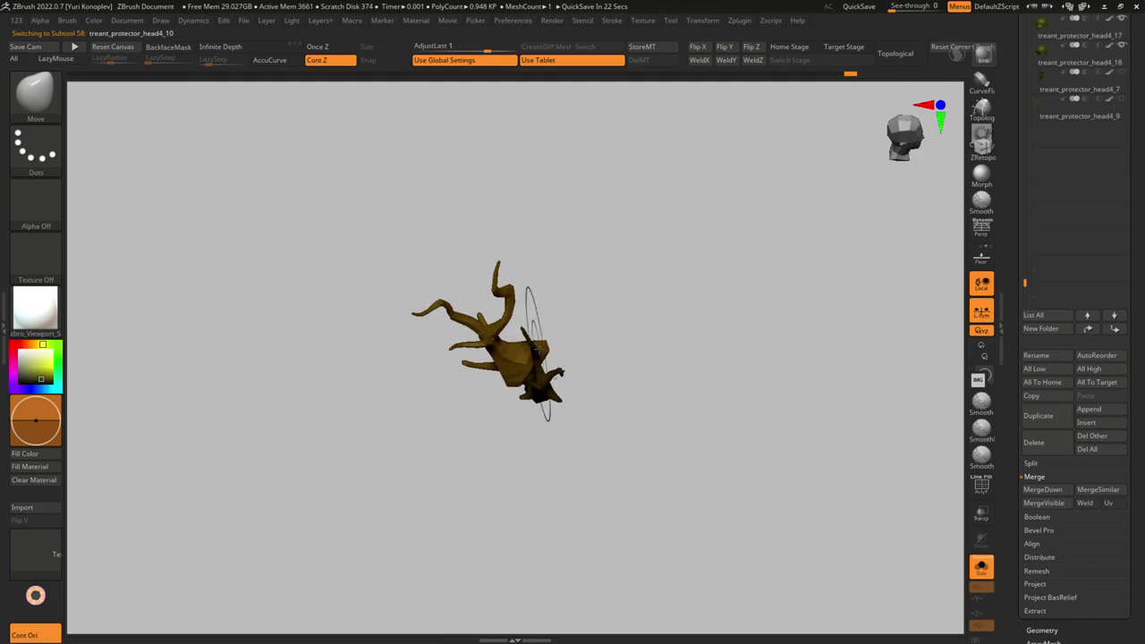
pyautogui.hotkey('alt', 's')
pyautogui.moveTo(614, 307)
pyautogui.mouseDown(button='right')
pyautogui.moveTo(626, 349)
pyautogui.moveTo(549, 313)
pyautogui.moveTo(508, 394)
pyautogui.moveTo(541, 400)
pyautogui.mouseUp(button='right')
pyautogui.press('w')
pyautogui.moveTo(536, 415); pyautogui.dragTo(539, 399)
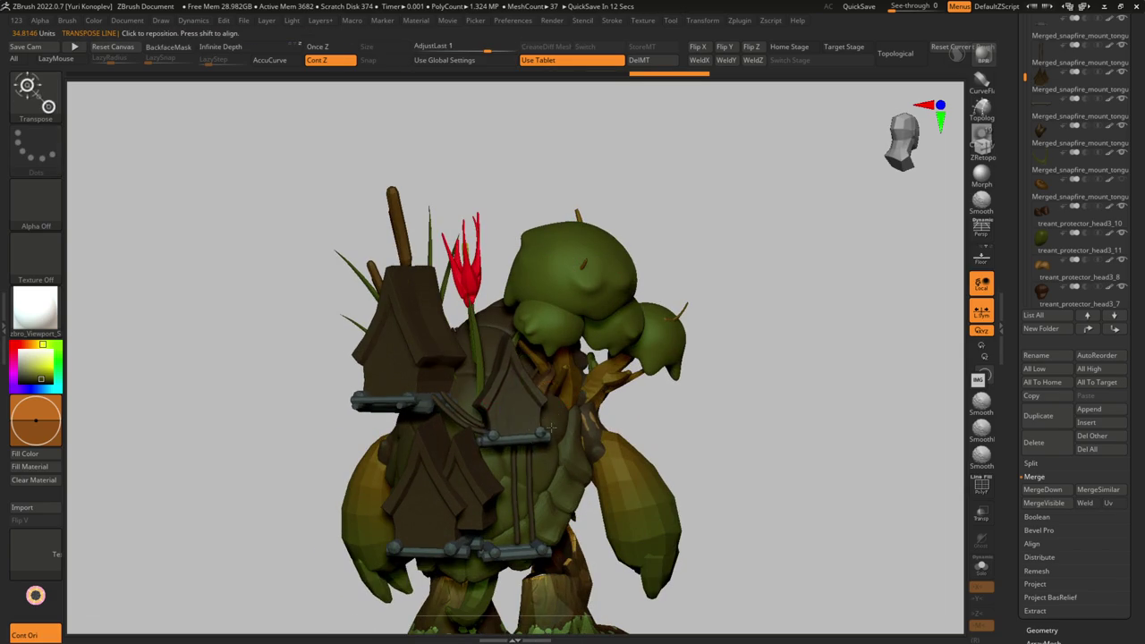
# - Step back and forth through the undo/redo history to compare strap versions
pyautogui.hotkey('ctrl', 'z')
pyautogui.hotkey('ctrl', 'shift', 'z')
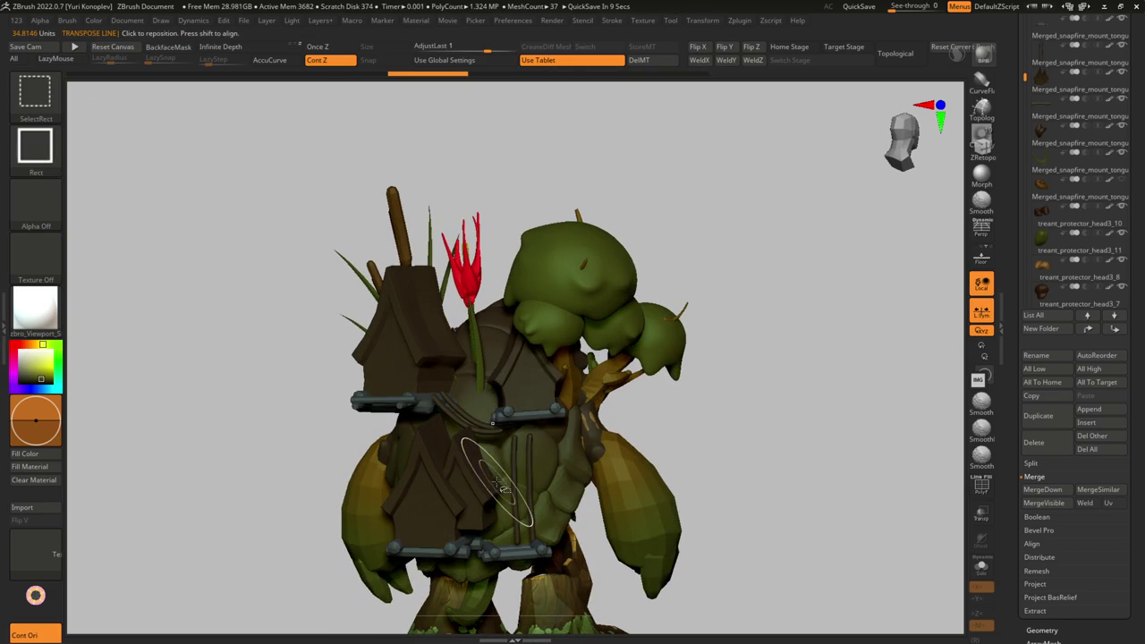
pyautogui.hotkey('ctrl', 'shift', 'z')
pyautogui.hotkey('ctrl', 'shift', 'z')
pyautogui.hotkey('ctrl', 'shift', 'z')
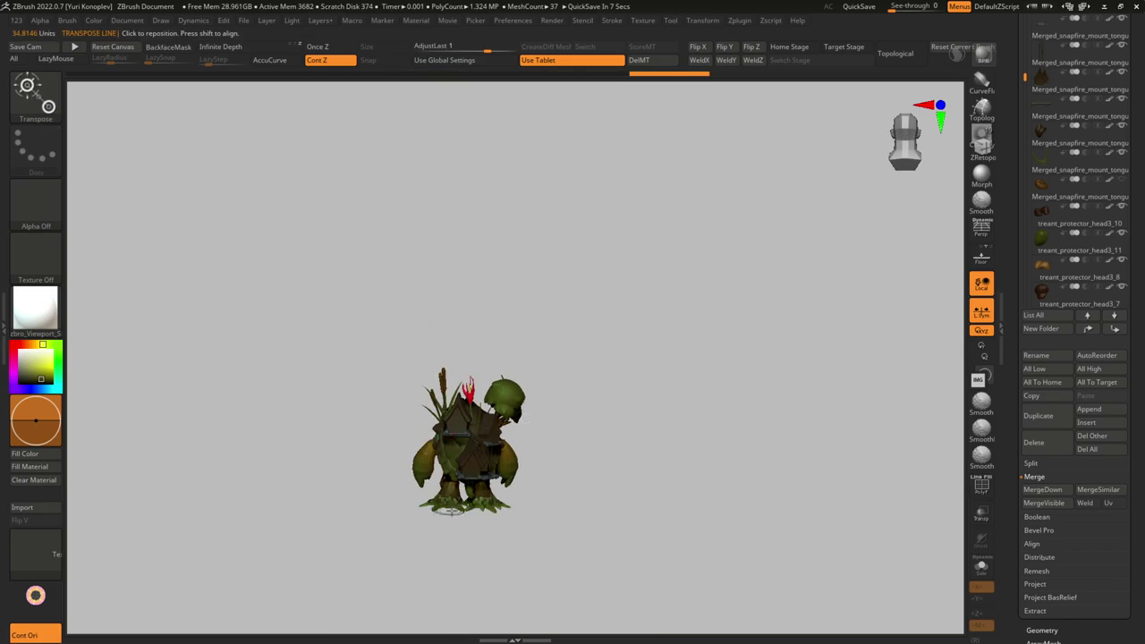
pyautogui.hotkey('ctrl', 'shift', 'z')
pyautogui.hotkey('ctrl', 'z')
pyautogui.hotkey('ctrl', 'z')
pyautogui.hotkey('ctrl', 'z')
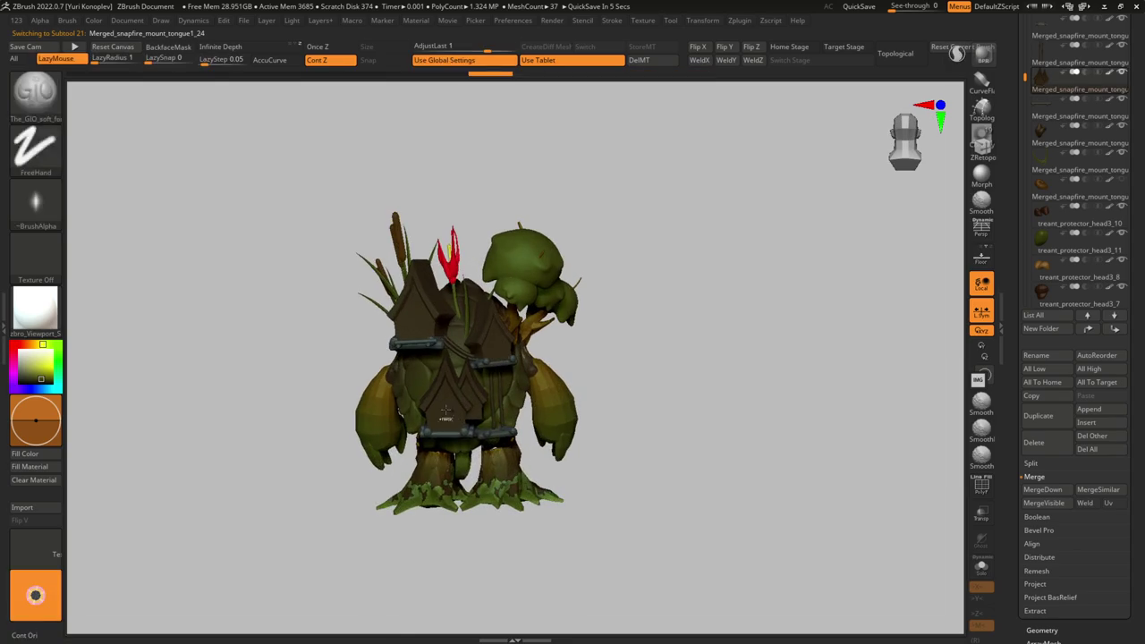
pyautogui.hotkey('ctrl', 'z')
pyautogui.hotkey('ctrl', 'shift', 'z')
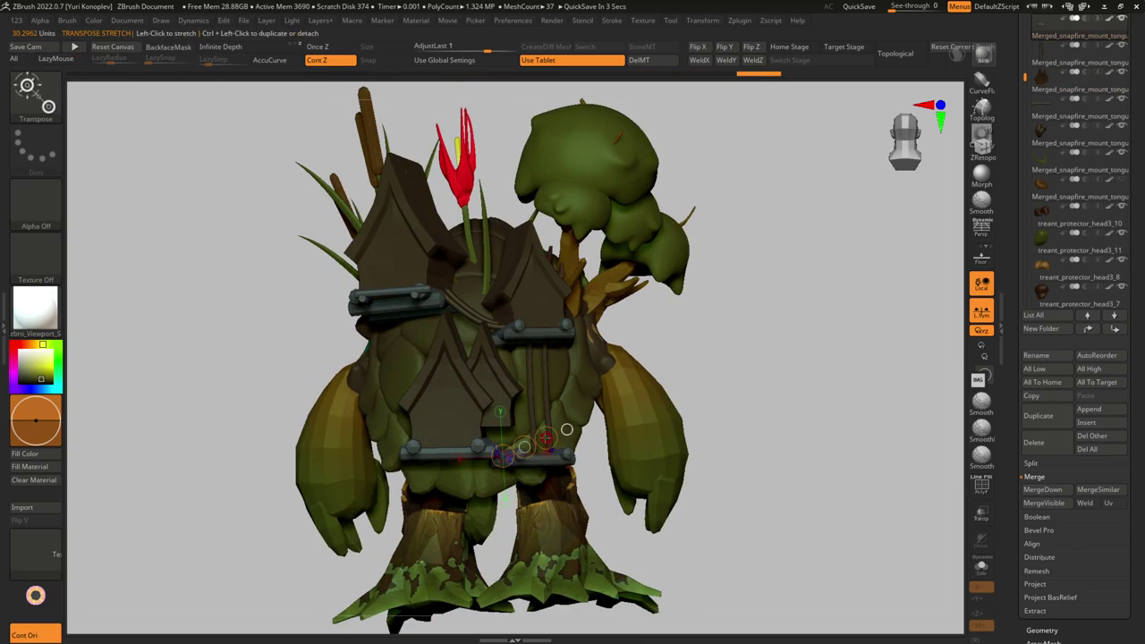
pyautogui.hotkey('ctrl', 'shift', 'z')
pyautogui.hotkey('ctrl', 'z')
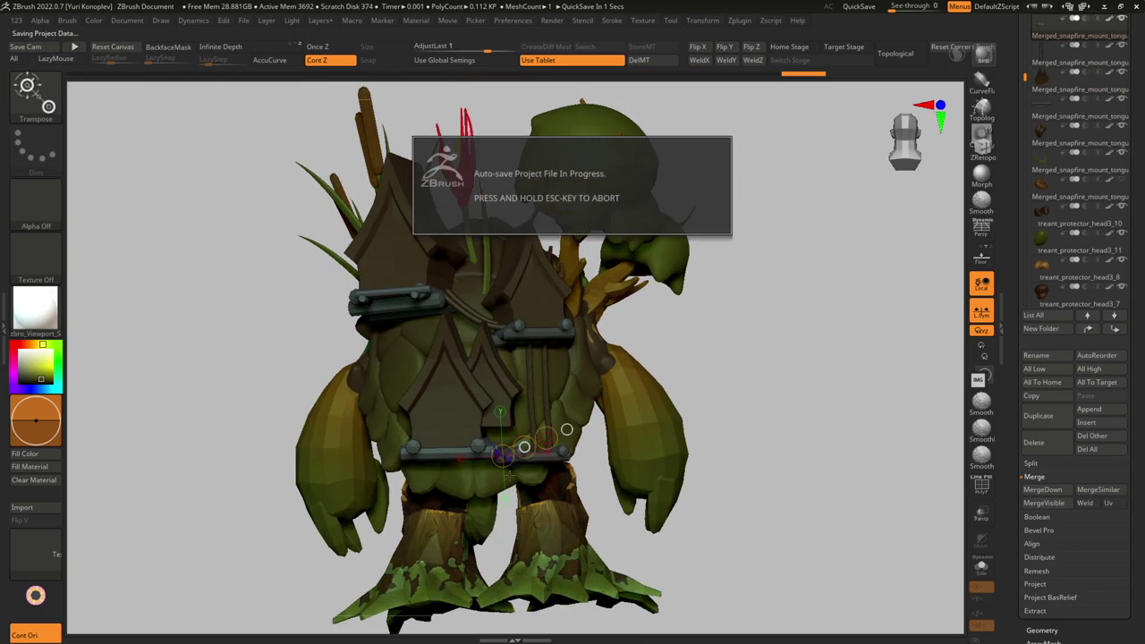
pyautogui.hotkey('ctrl', 'z')
pyautogui.hotkey('ctrl', 'z')
pyautogui.hotkey('ctrl', 'z')
pyautogui.hotkey('ctrl', 'z')
pyautogui.hotkey('ctrl', 'z')
pyautogui.hotkey('ctrl', 'z')
pyautogui.hotkey('ctrl', 'z')
pyautogui.hotkey('ctrl', 'z')
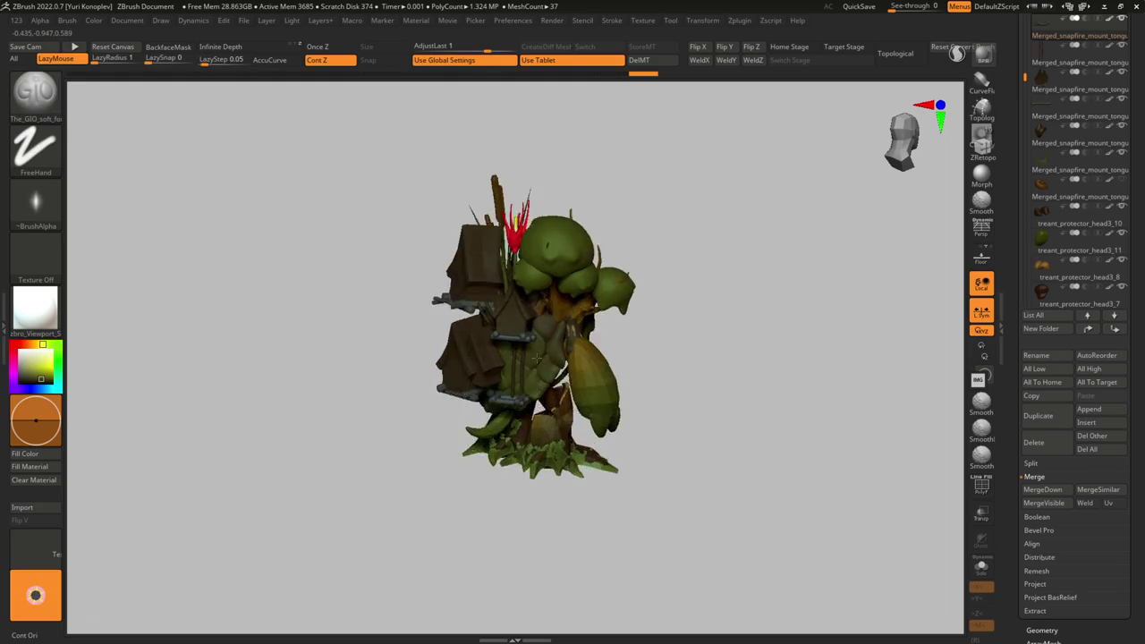
pyautogui.hotkey('ctrl', 'z')
pyautogui.hotkey('ctrl', 'z')
# - Turn the Treant through side, three-quarter and front views
pyautogui.hotkey('ctrl', 'z')
pyautogui.hotkey('ctrl', 'z')
pyautogui.hotkey('ctrl', 'z')
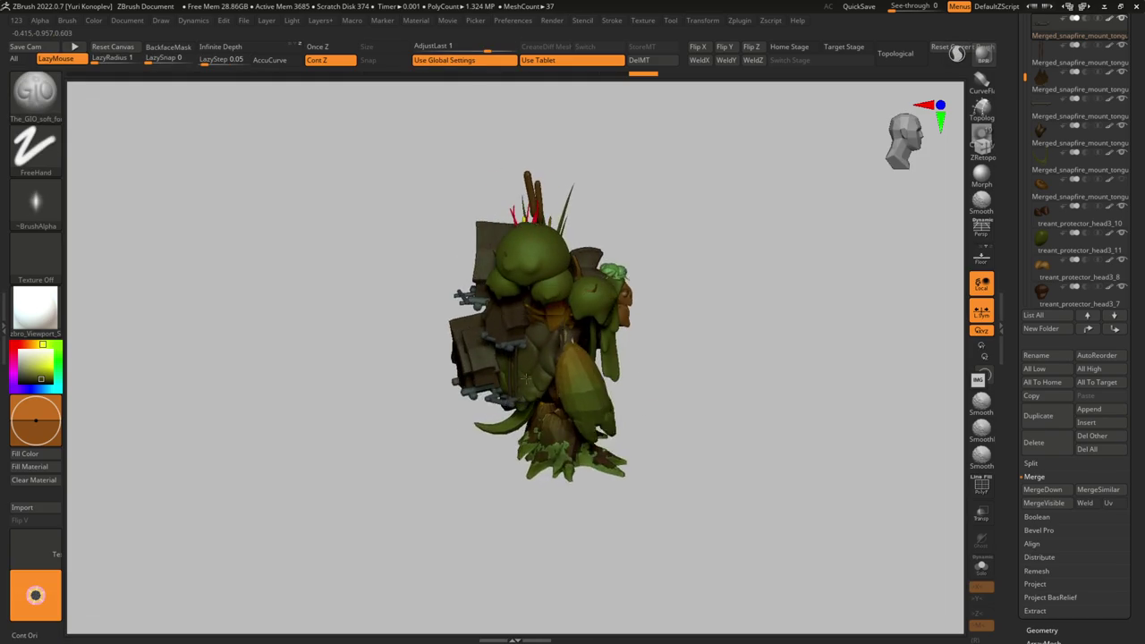
pyautogui.hotkey('ctrl', 'z')
pyautogui.hotkey('ctrl', 'z')
pyautogui.hotkey('ctrl', 'z')
pyautogui.hotkey('ctrl', 'z')
pyautogui.hotkey('ctrl', 'z')
pyautogui.hotkey('ctrl', 'z')
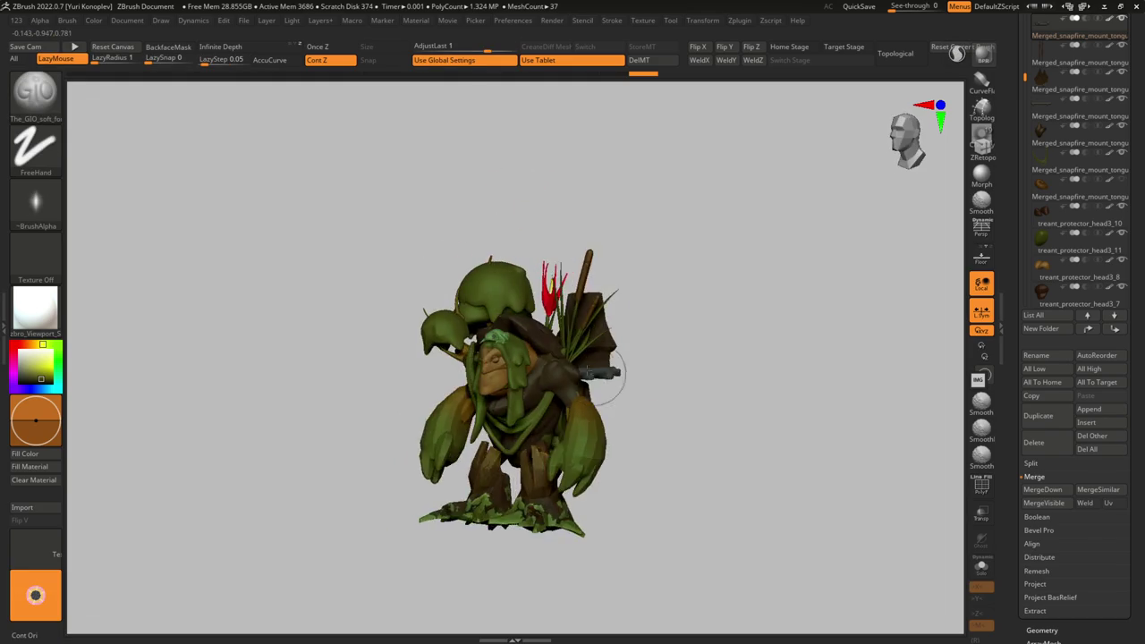
pyautogui.hotkey('ctrl', 'z')
pyautogui.hotkey('ctrl', 'z')
pyautogui.hotkey('ctrl', 'z')
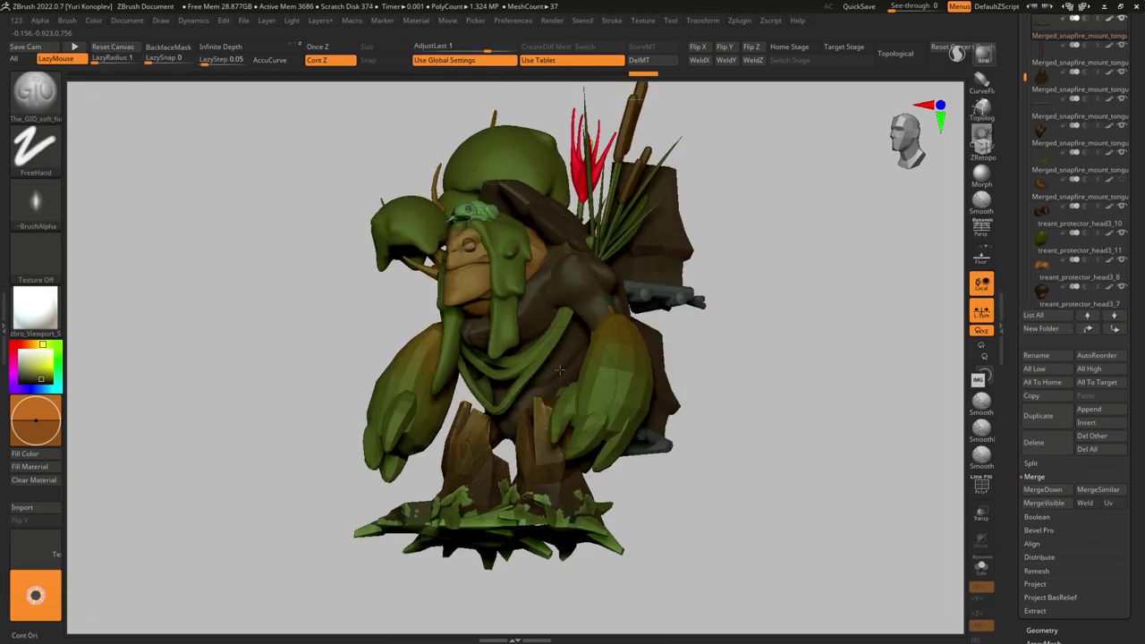
pyautogui.hotkey('ctrl', 'z')
pyautogui.hotkey('ctrl', 'z')
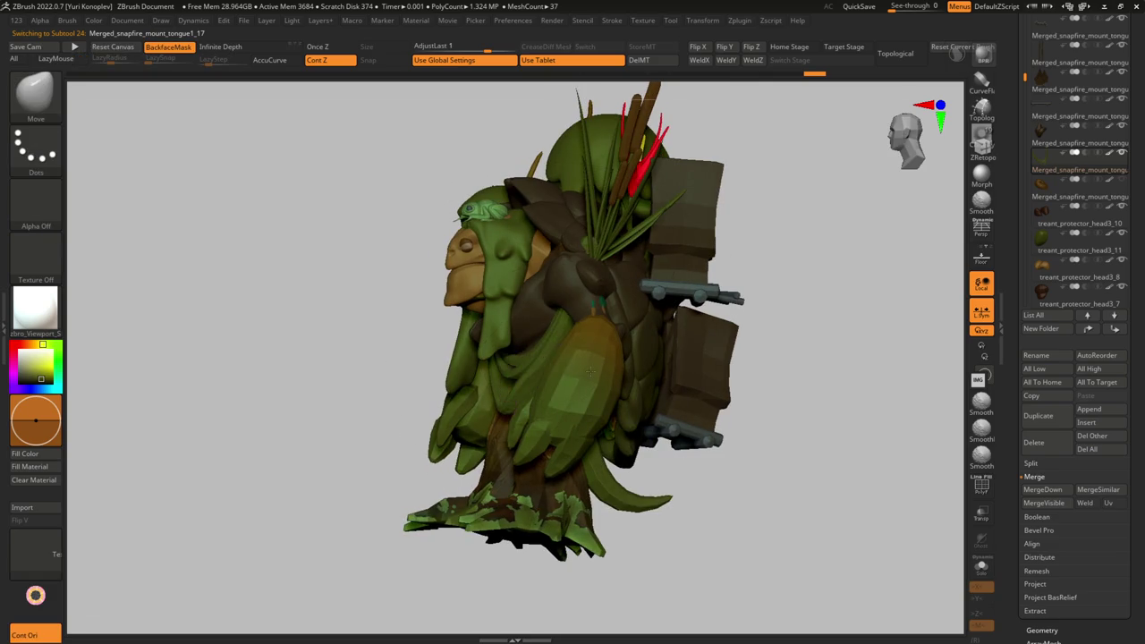
pyautogui.hotkey('ctrl', 'z')
pyautogui.hotkey('ctrl', 'z')
pyautogui.hotkey('ctrl', 'z')
pyautogui.hotkey('ctrl', 'z')
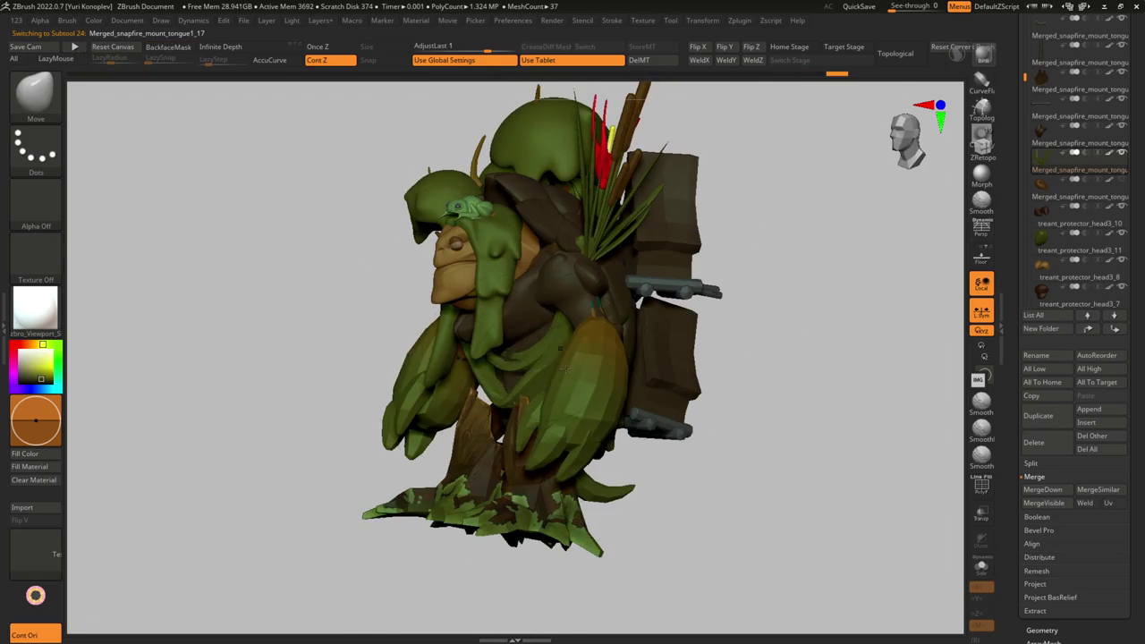
pyautogui.hotkey('ctrl', 'z')
pyautogui.hotkey('ctrl', 'z')
pyautogui.hotkey('ctrl', 'z')
pyautogui.hotkey('ctrl', 'z')
pyautogui.hotkey('ctrl', 'z')
pyautogui.hotkey('ctrl', 'z')
pyautogui.hotkey('ctrl', 'z')
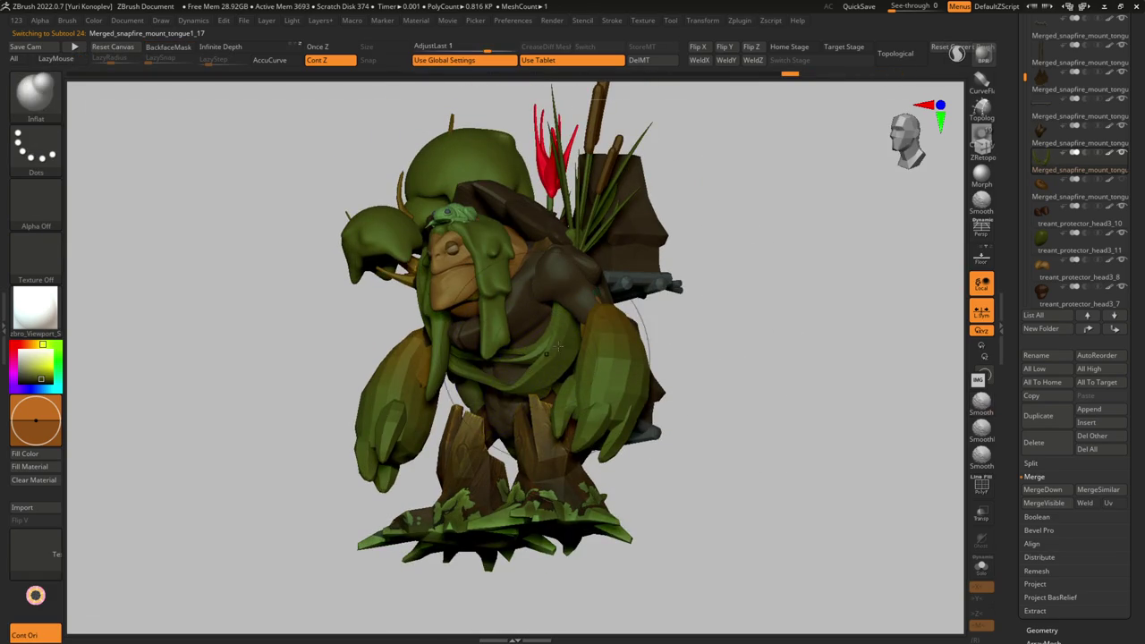
pyautogui.hotkey('ctrl', 'z')
pyautogui.hotkey('ctrl', 'z')
pyautogui.hotkey('ctrl', 'z')
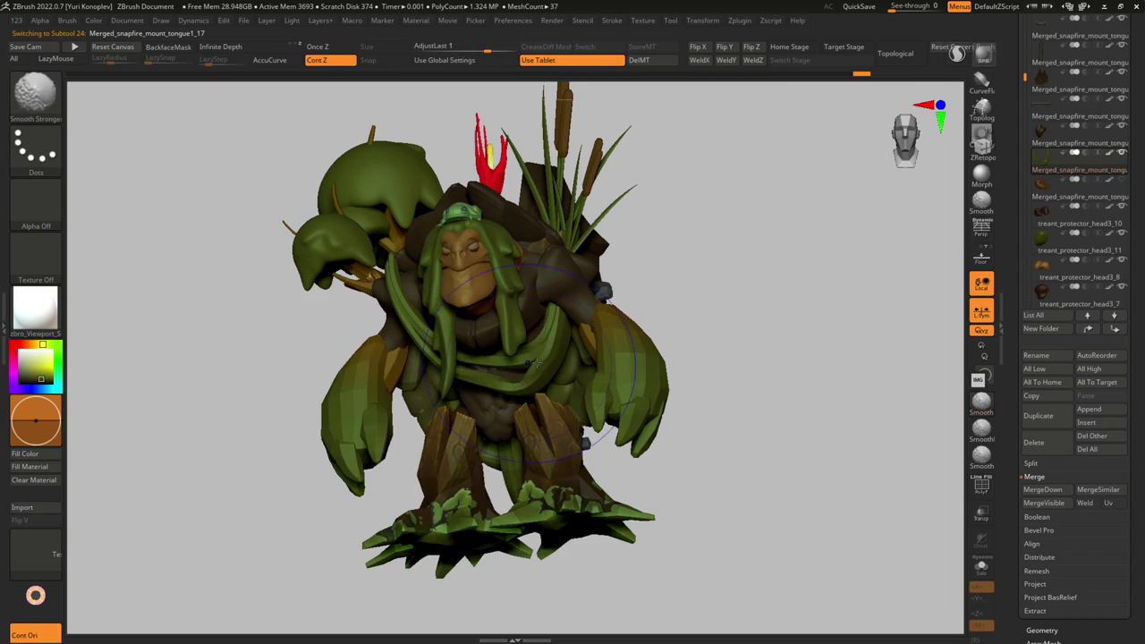
pyautogui.hotkey('ctrl', 'z')
pyautogui.hotkey('ctrl', 'z')
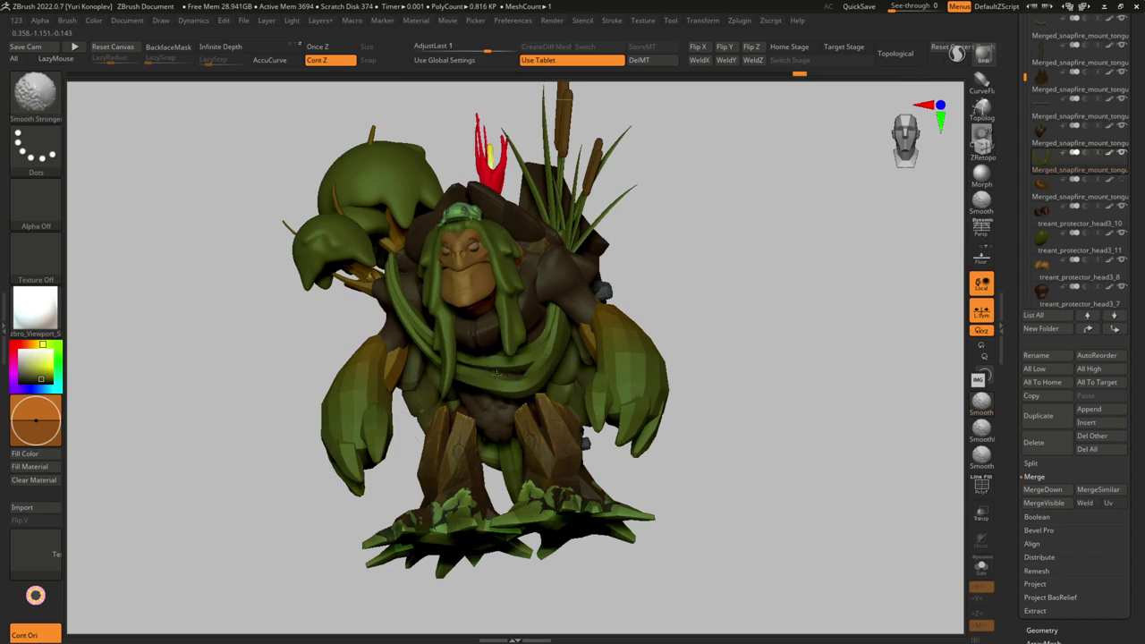
pyautogui.hotkey('ctrl', 'z')
pyautogui.hotkey('ctrl', 'z')
pyautogui.hotkey('ctrl', 'z')
pyautogui.hotkey('ctrl', 'z')
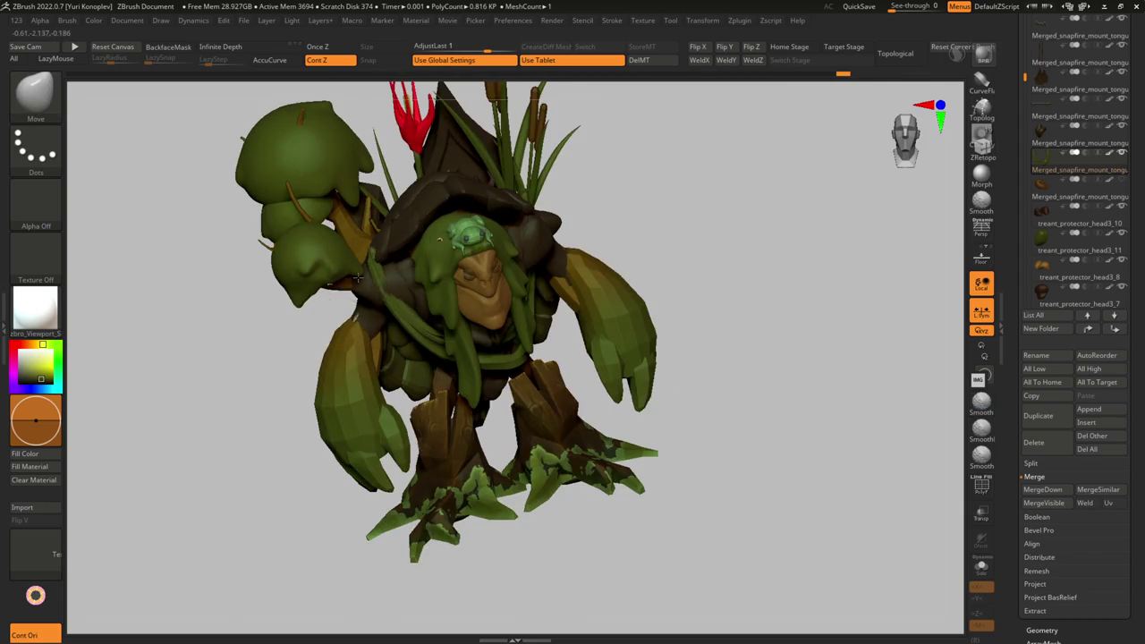
pyautogui.hotkey('ctrl', 'z')
pyautogui.hotkey('ctrl', 'z')
pyautogui.hotkey('ctrl', 'z')
# - Inspect the Treant from above, below and behind, ending centred and facing front
pyautogui.hotkey('ctrl', 'z')
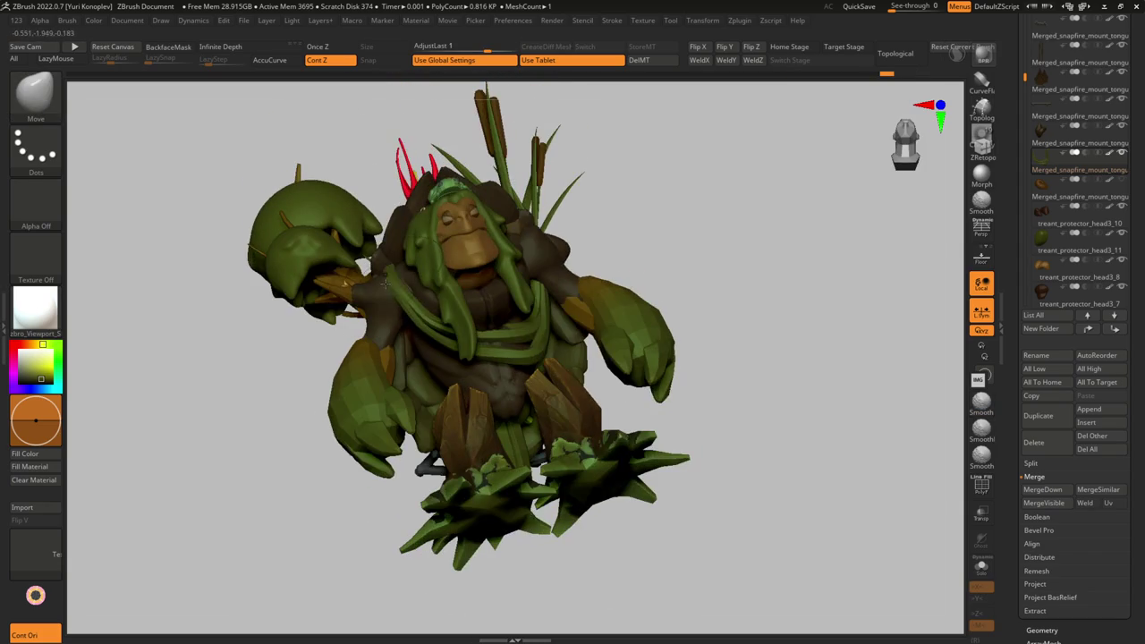
pyautogui.hotkey('ctrl', 'z')
pyautogui.hotkey('ctrl', 'z')
pyautogui.press('s')
pyautogui.hotkey('ctrl', 'z')
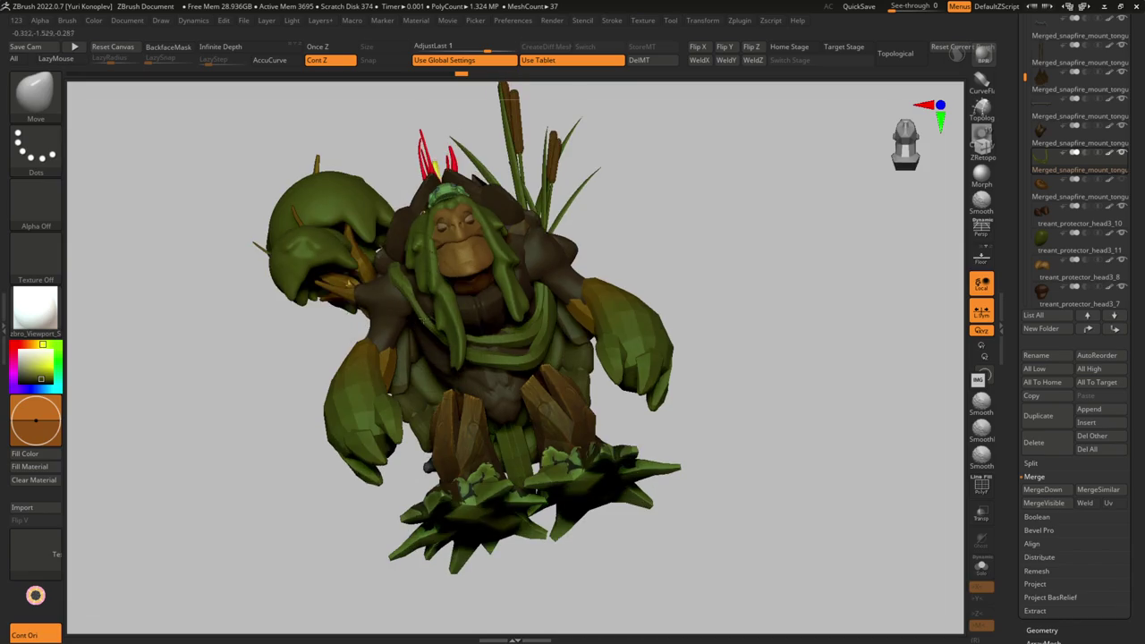
pyautogui.hotkey('ctrl', 'z')
pyautogui.hotkey('ctrl', 'z')
pyautogui.hotkey('ctrl', 'z')
pyautogui.hotkey('ctrl', 'z')
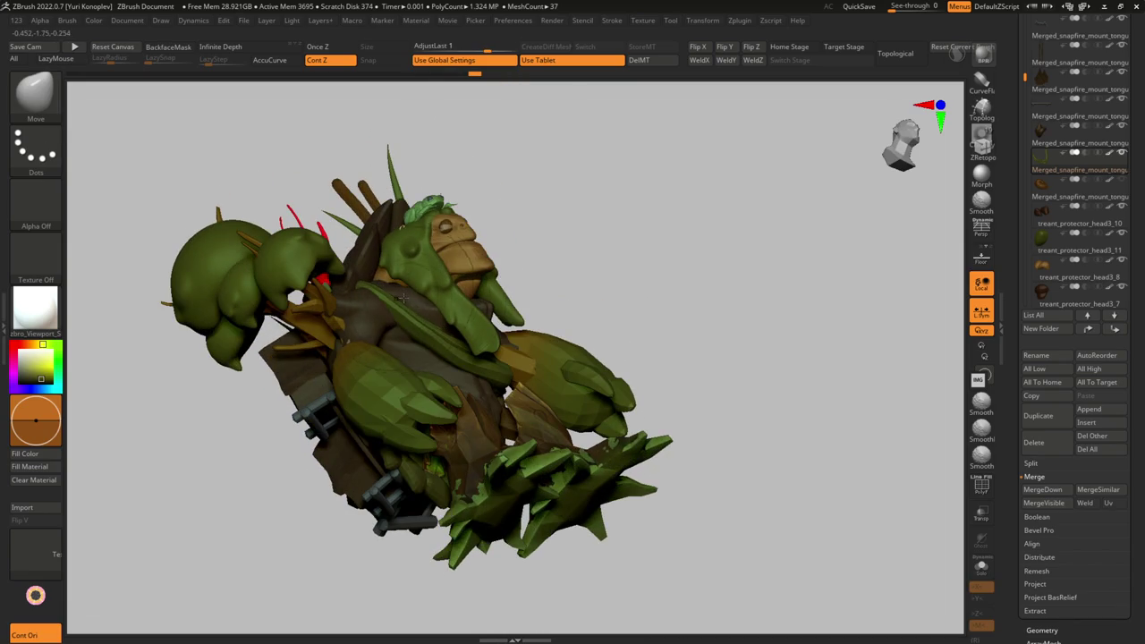
pyautogui.hotkey('ctrl', 'z')
pyautogui.hotkey('ctrl', 'z')
pyautogui.hotkey('ctrl', 'z')
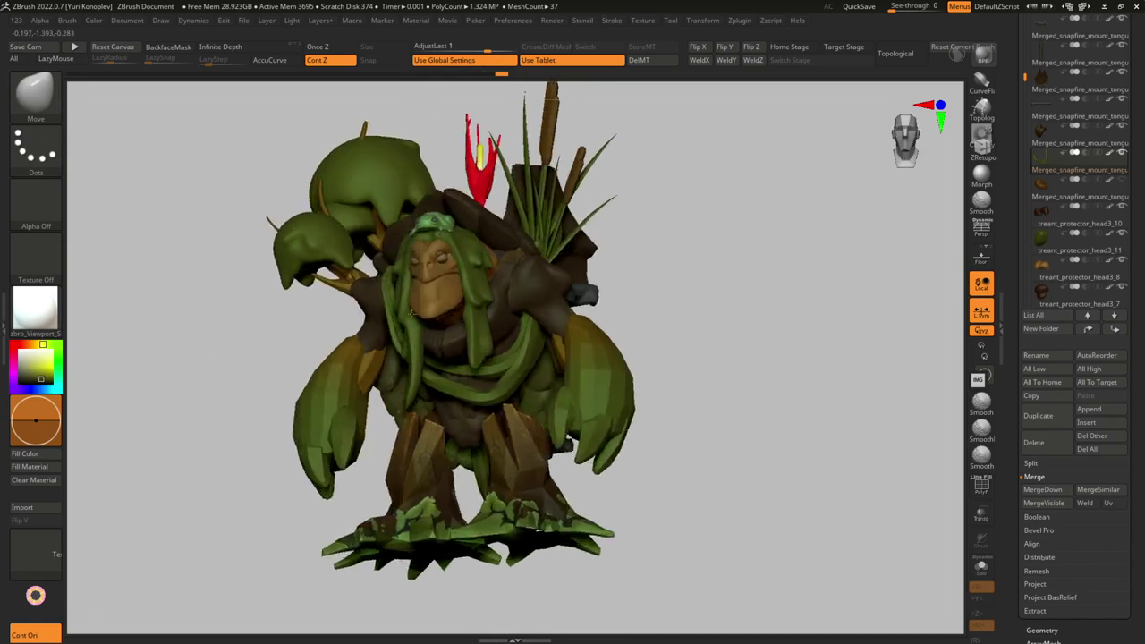
pyautogui.hotkey('ctrl', 'z')
pyautogui.hotkey('ctrl', 'z')
pyautogui.hotkey('ctrl', 'z')
pyautogui.hotkey('ctrl', 'z')
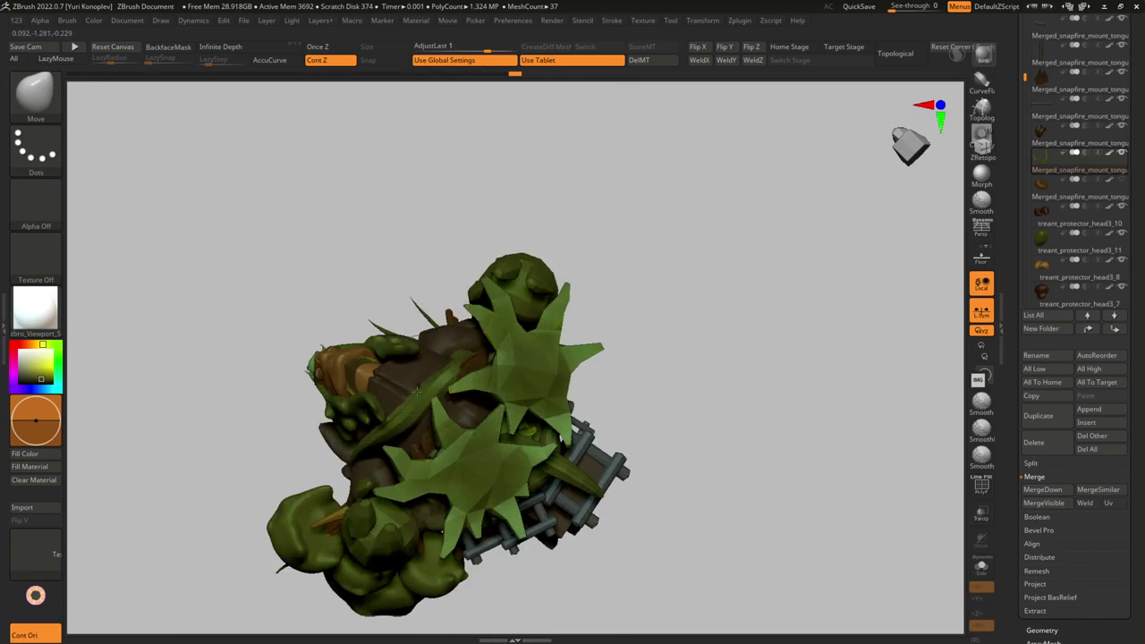
pyautogui.hotkey('ctrl', 'z')
pyautogui.hotkey('ctrl', 'z')
pyautogui.hotkey('ctrl', 'z')
pyautogui.hotkey('ctrl', 'z')
pyautogui.hotkey('ctrl', 'z')
pyautogui.hotkey('ctrl', 'z')
pyautogui.hotkey('ctrl', 'z')
pyautogui.hotkey('ctrl', 'z')
pyautogui.hotkey('ctrl', 'z')
pyautogui.hotkey('ctrl', 'z')
pyautogui.hotkey('ctrl', 'z')
pyautogui.hotkey('ctrl', 'z')
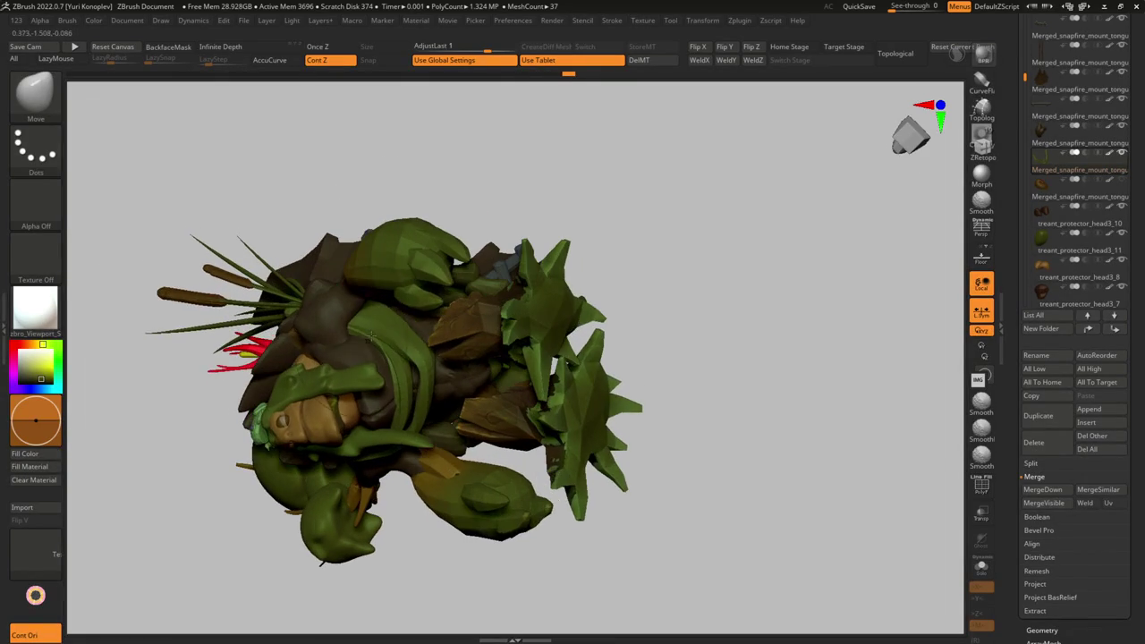
pyautogui.hotkey('ctrl', 'z')
pyautogui.hotkey('ctrl', 'z')
pyautogui.hotkey('ctrl', 'z')
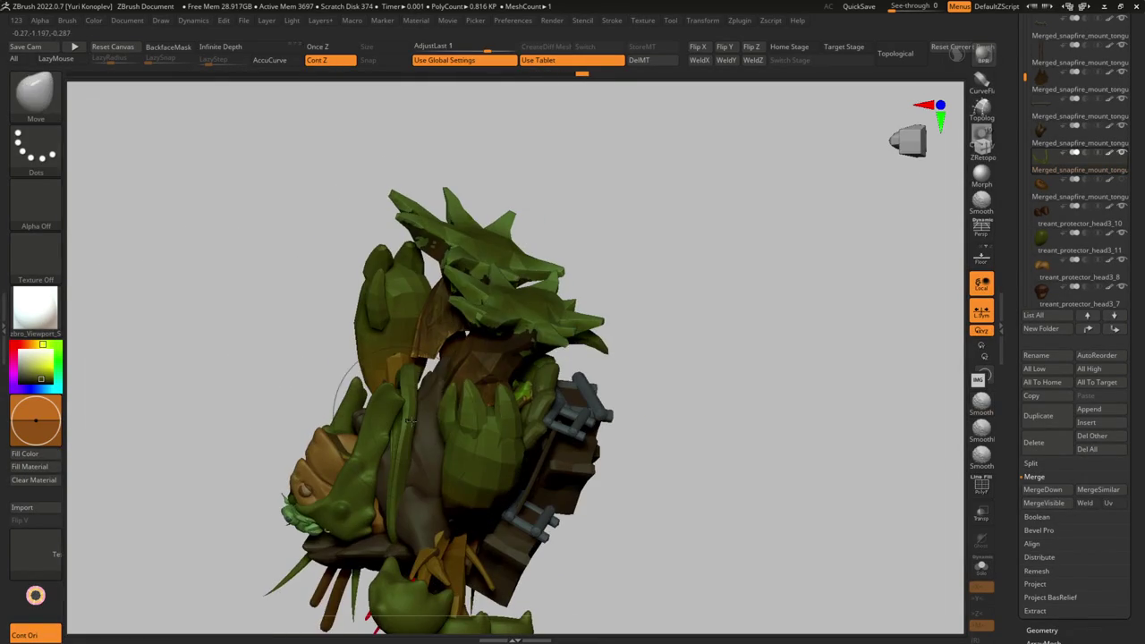
pyautogui.hotkey('ctrl', 'z')
pyautogui.hotkey('ctrl', 'z')
pyautogui.hotkey('ctrl', 'z')
pyautogui.hotkey('ctrl', 'z')
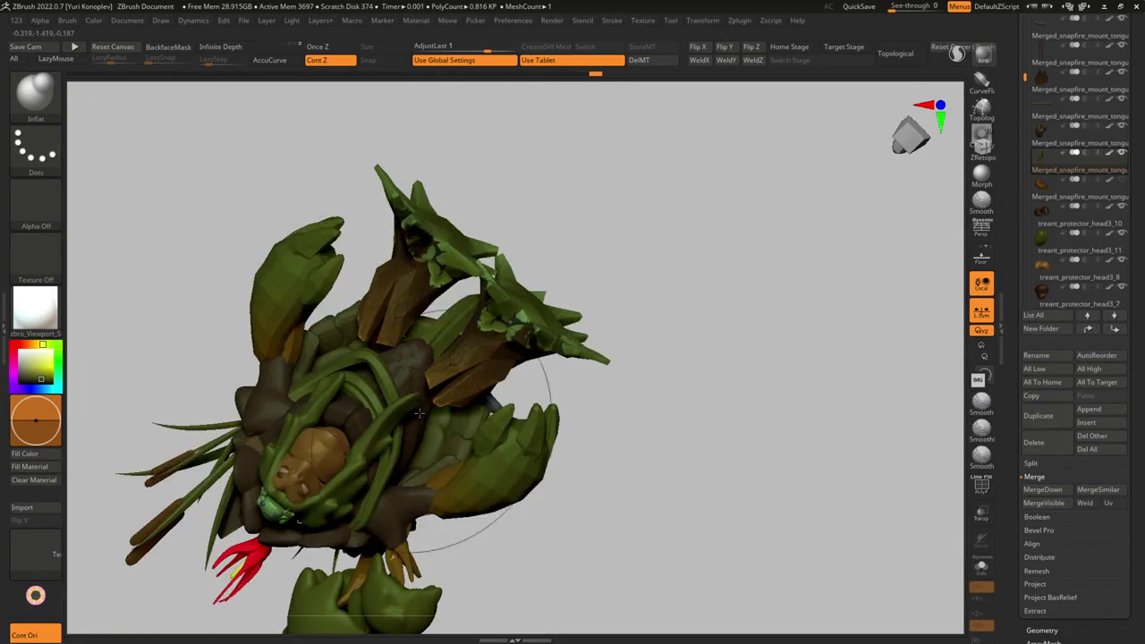
pyautogui.hotkey('ctrl', 'z')
pyautogui.hotkey('ctrl', 'z')
pyautogui.hotkey('ctrl', 'z')
pyautogui.hotkey('ctrl', 'z')
pyautogui.hotkey('ctrl', 'z')
pyautogui.hotkey('ctrl', 'z')
pyautogui.hotkey('ctrl', 'z')
pyautogui.hotkey('ctrl', 'z')
pyautogui.hotkey('ctrl', 'z')
pyautogui.hotkey('ctrl', 'z')
pyautogui.hotkey('ctrl', 'z')
pyautogui.hotkey('ctrl', 'z')
pyautogui.hotkey('ctrl', 'z')
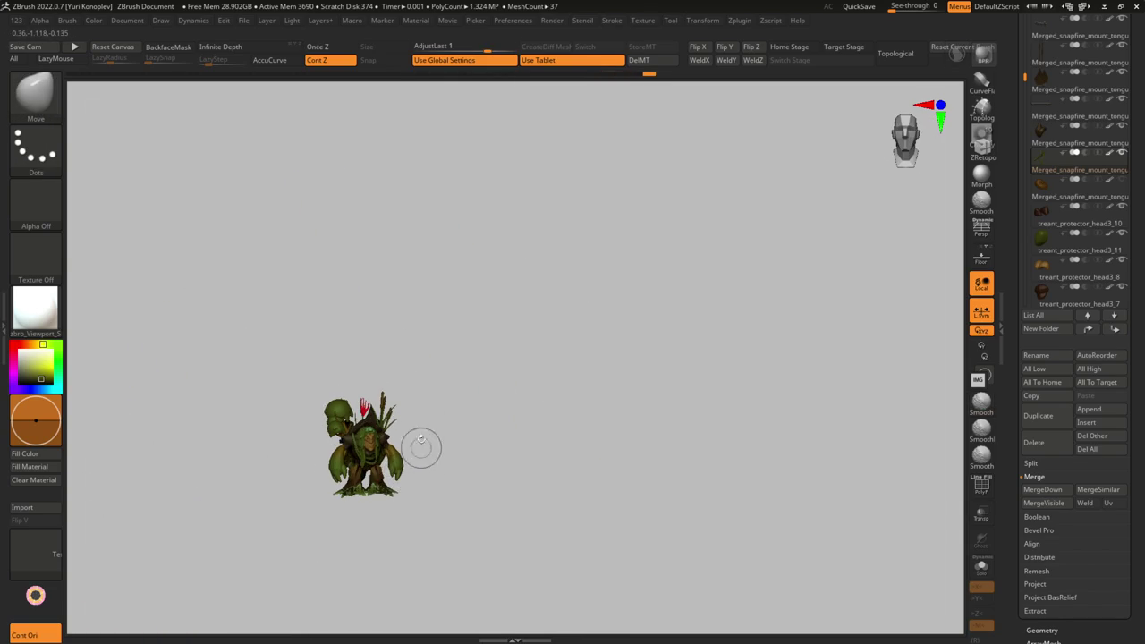
pyautogui.hotkey('ctrl', 'z')
pyautogui.hotkey('ctrl', 'z')
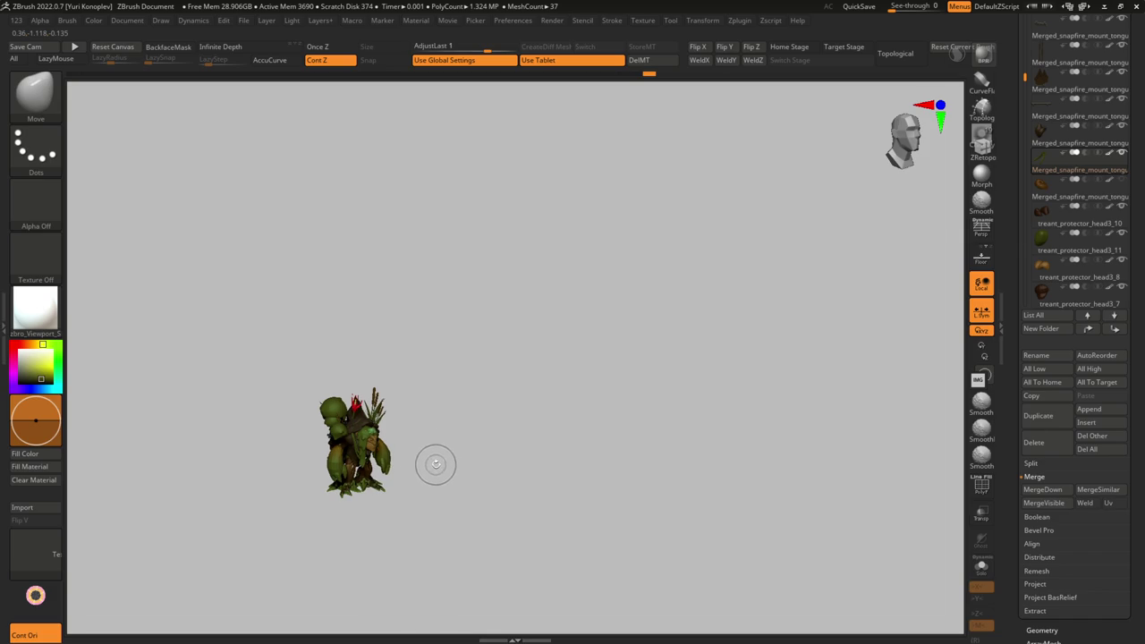
pyautogui.hotkey('ctrl', 'z')
pyautogui.hotkey('ctrl', 'z')
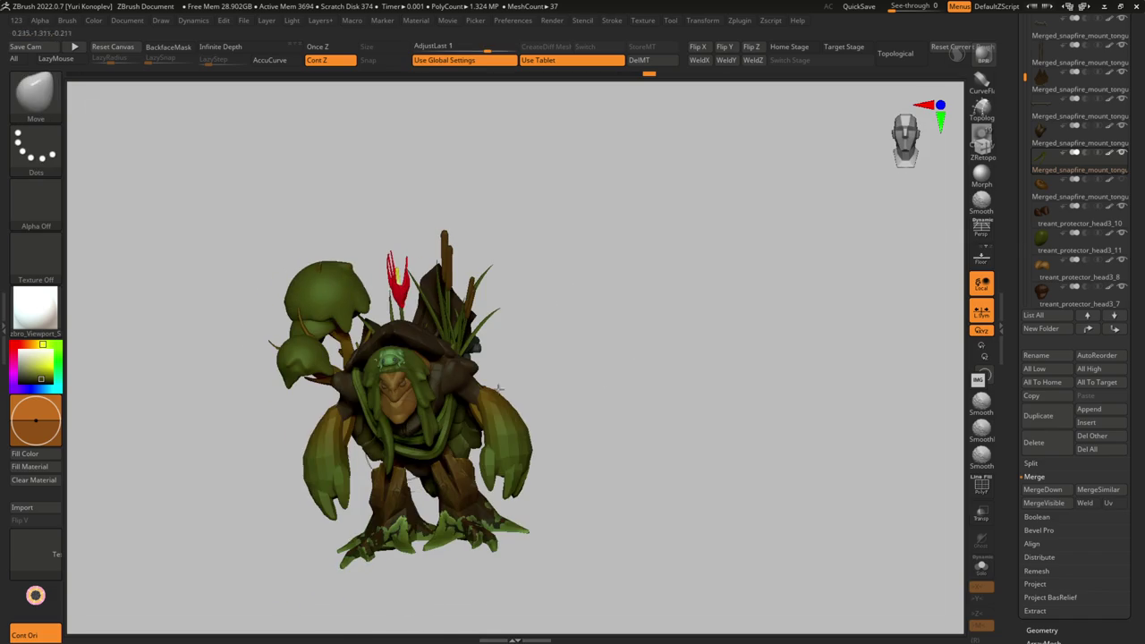
# - Zoom in and save the Treant tool
pyautogui.scroll(2, 1109, 42)
pyautogui.scroll(3, 1131, 128)
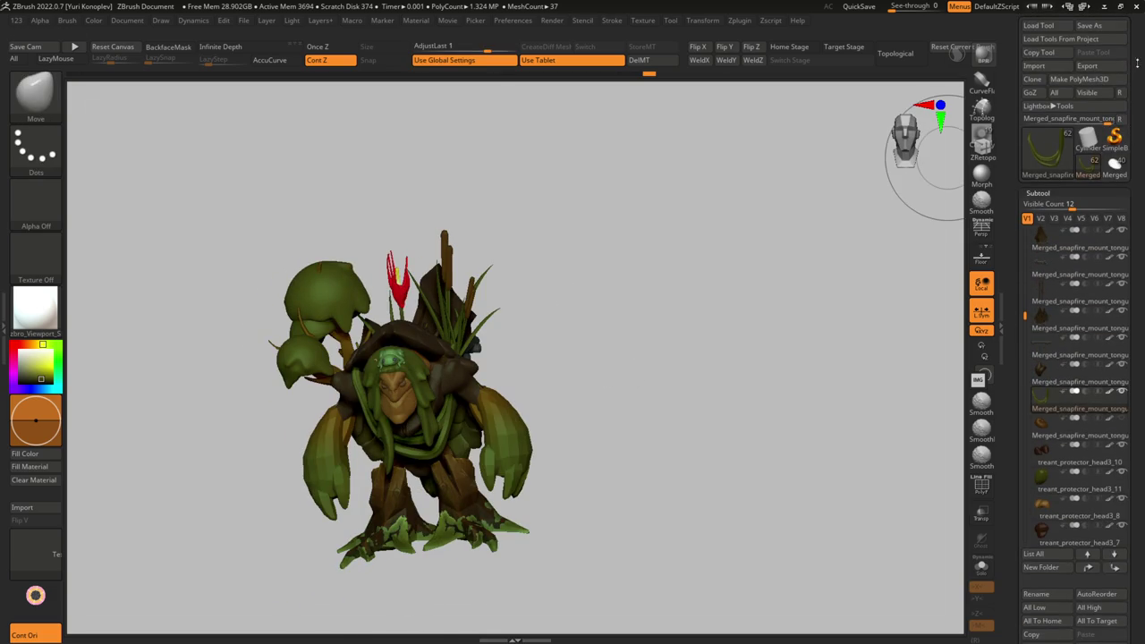
pyautogui.scroll(1, 1135, 55)
pyautogui.click(1097, 43)
pyautogui.press('Return')
# - Tilt the red flower subtool slightly to the right with the Transpose line
pyautogui.keyDown('alt'); pyautogui.click(404, 290); pyautogui.keyUp('alt')
pyautogui.hotkey('ctrl', 'shift', 's')
pyautogui.hotkey('ctrl', 'shift', 's')
pyautogui.press('w')
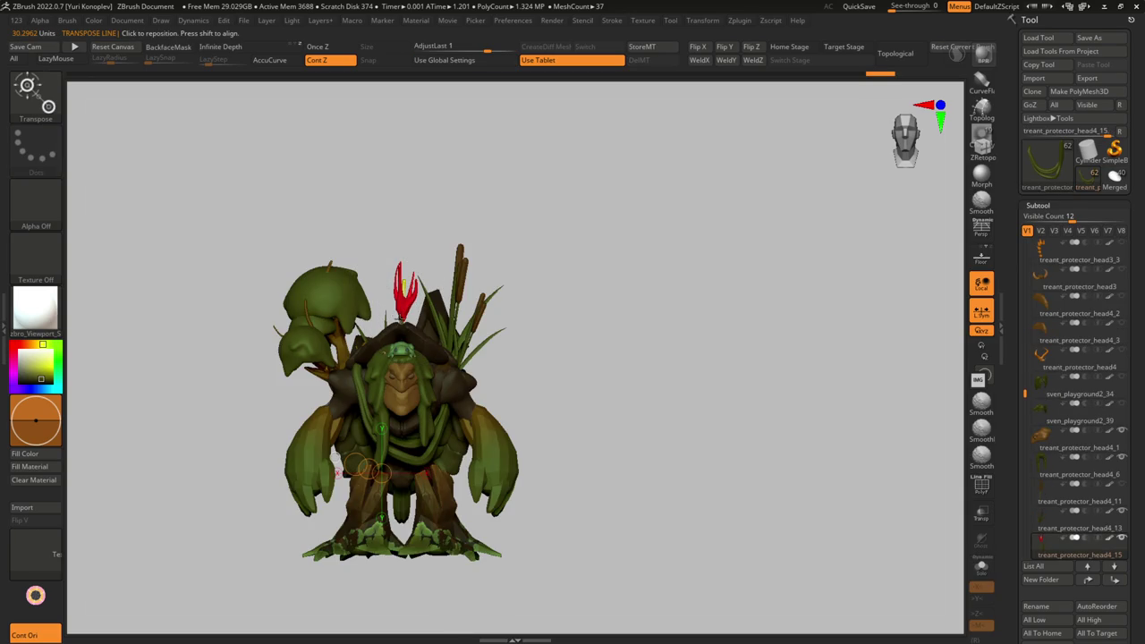
pyautogui.hotkey('ctrl', 'shift', 's')
pyautogui.hotkey('ctrl', 'shift', 's')
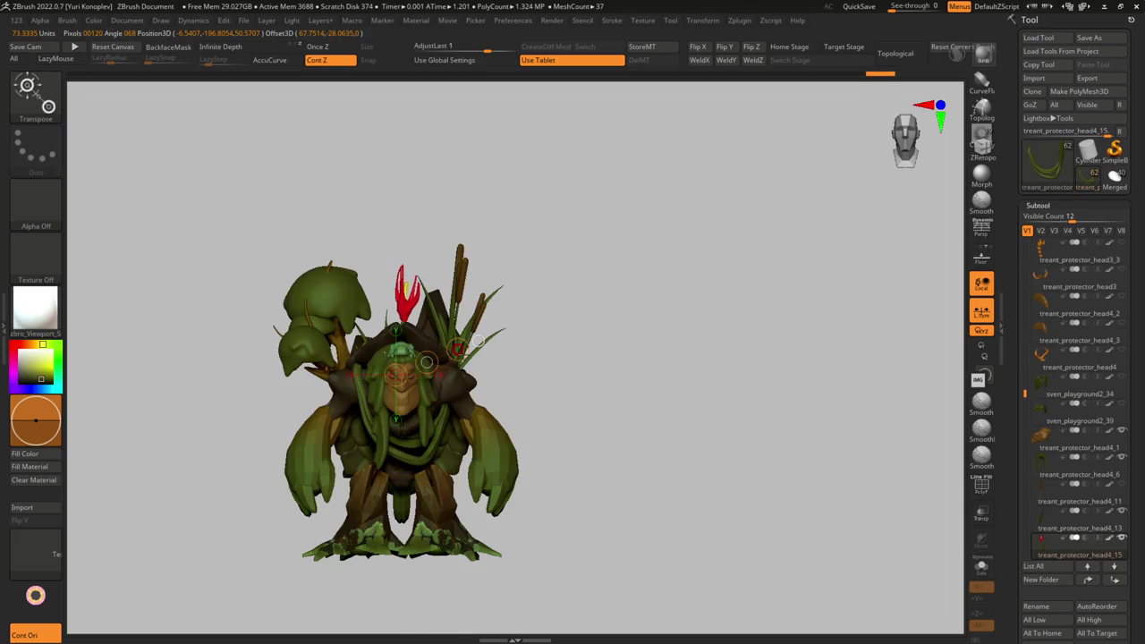
pyautogui.moveTo(478, 340); pyautogui.dragTo(473, 361)
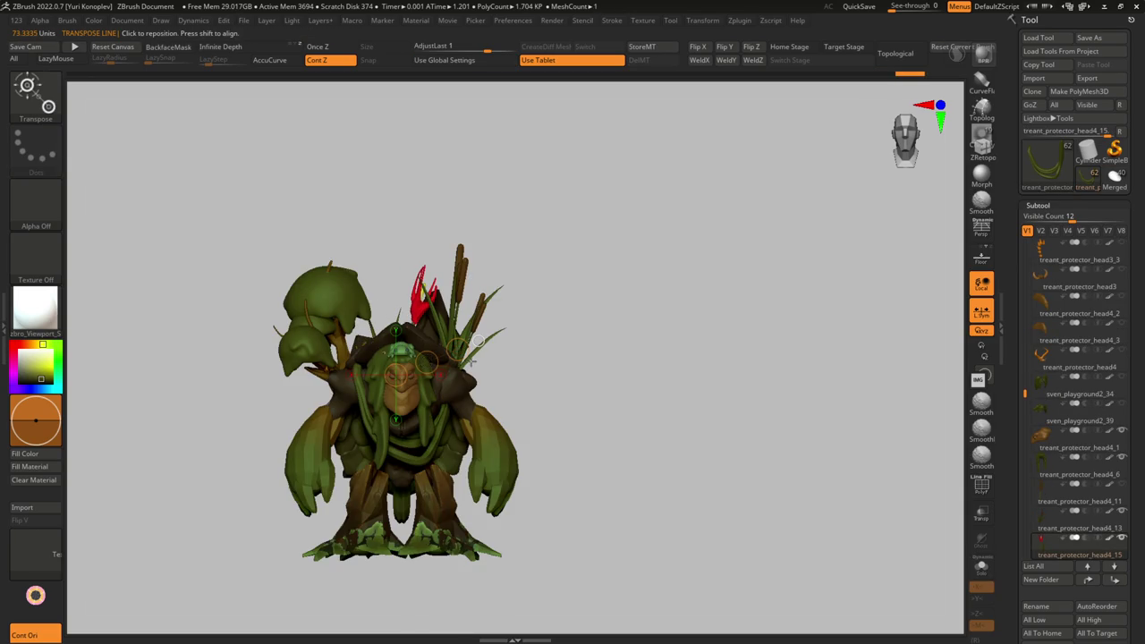
pyautogui.keyDown('alt'); pyautogui.click(402, 353); pyautogui.keyUp('alt')
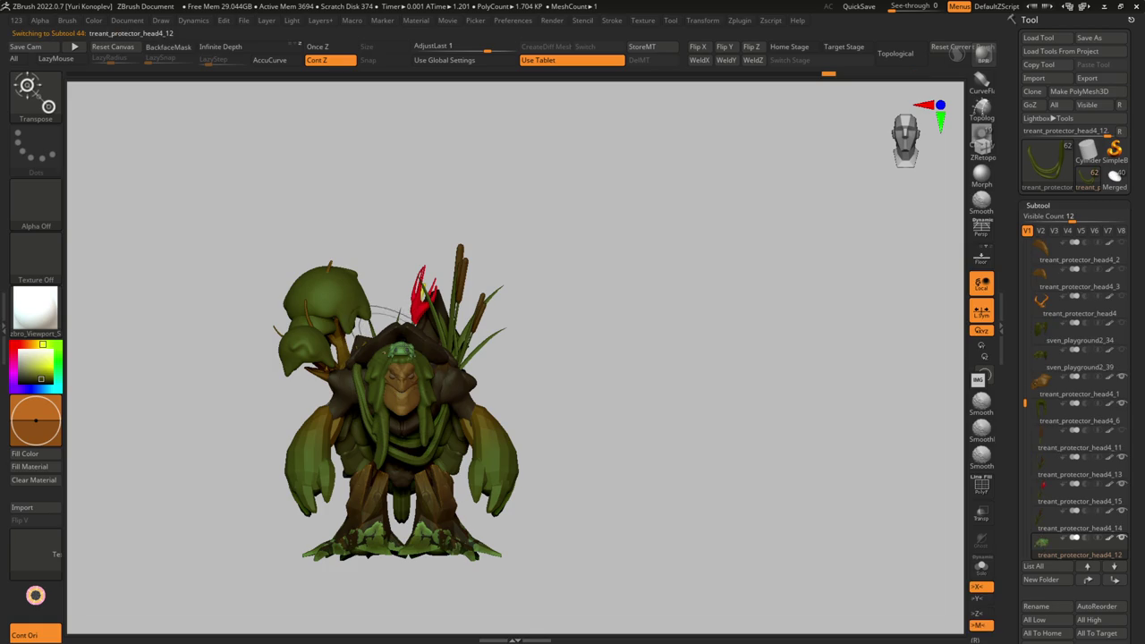
pyautogui.moveTo(680, 447); pyautogui.dragTo(424, 352)
# - Zoom out and orbit the character back to a large front view
pyautogui.moveTo(428, 408)
pyautogui.mouseDown()
pyautogui.moveTo(335, 447)
pyautogui.moveTo(375, 468)
pyautogui.moveTo(350, 471)
pyautogui.moveTo(348, 409)
pyautogui.mouseUp()
pyautogui.press('ctrl')
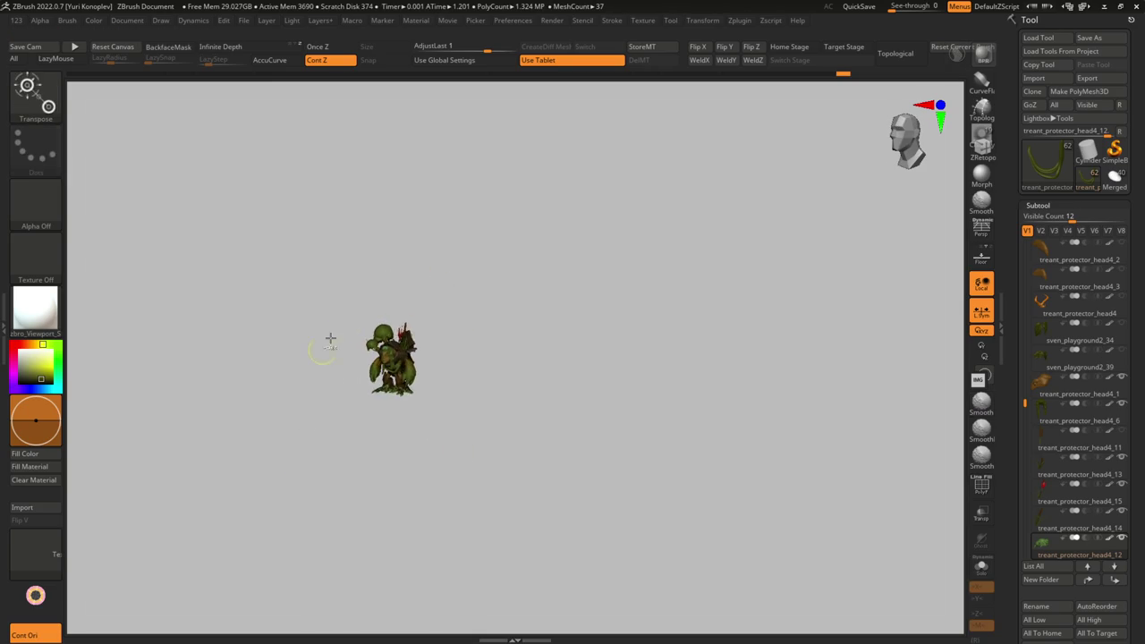
pyautogui.keyDown('ctrl'); pyautogui.moveTo(308, 404); pyautogui.dragTo(307, 358, button='right'); pyautogui.keyUp('ctrl')
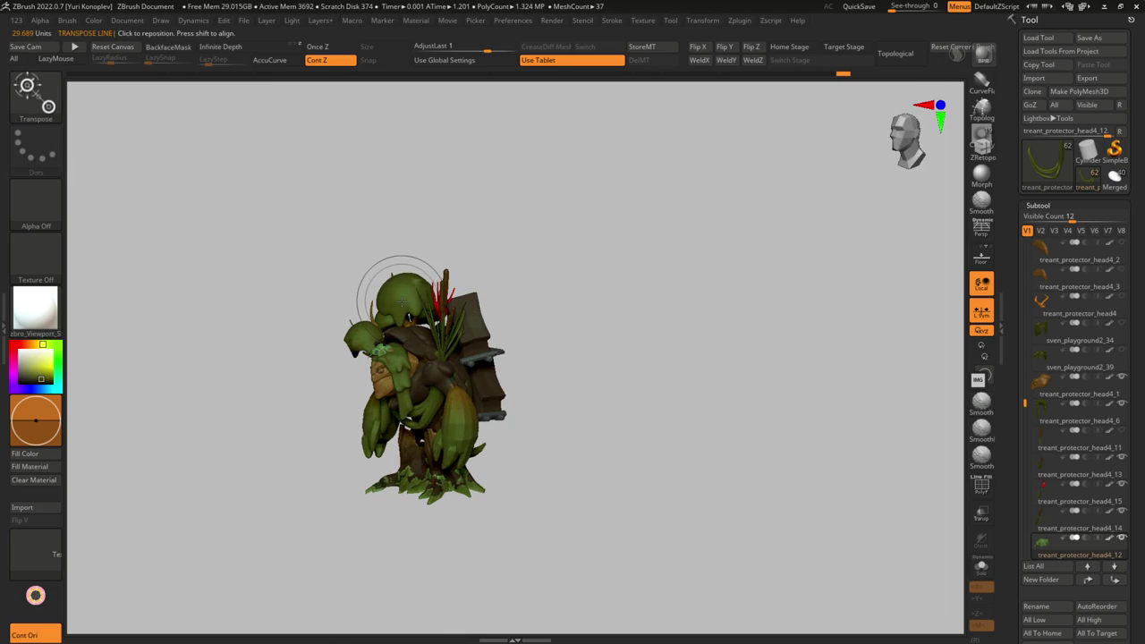
pyautogui.moveTo(340, 376)
pyautogui.mouseDown()
pyautogui.moveTo(348, 352)
pyautogui.moveTo(447, 445)
pyautogui.moveTo(497, 444)
pyautogui.mouseUp()
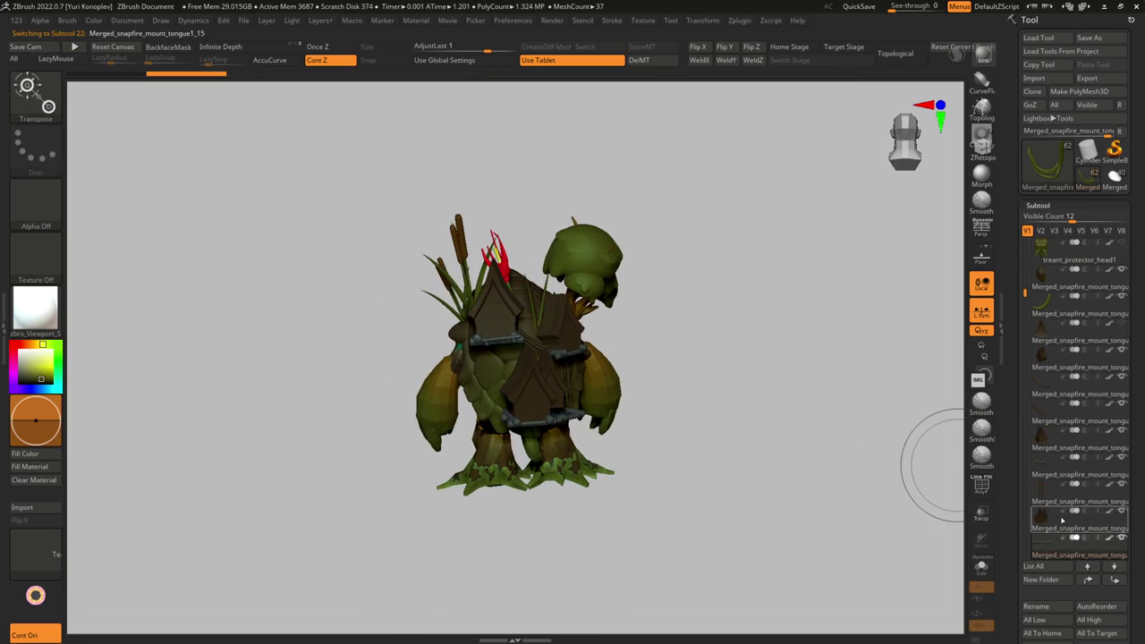
# - Isolate and frame the body part, then hide the green body subtool
pyautogui.press('w')
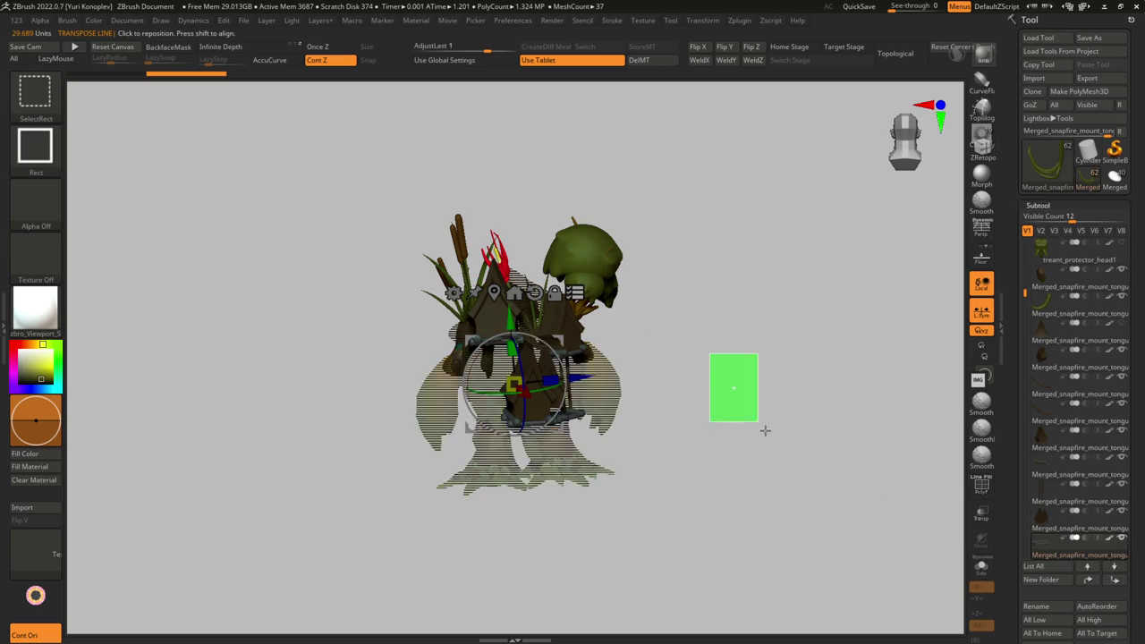
pyautogui.keyDown('ctrl'); pyautogui.keyDown('shift'); pyautogui.moveTo(710, 353); pyautogui.dragTo(761, 429); pyautogui.keyUp('shift'); pyautogui.keyUp('ctrl')
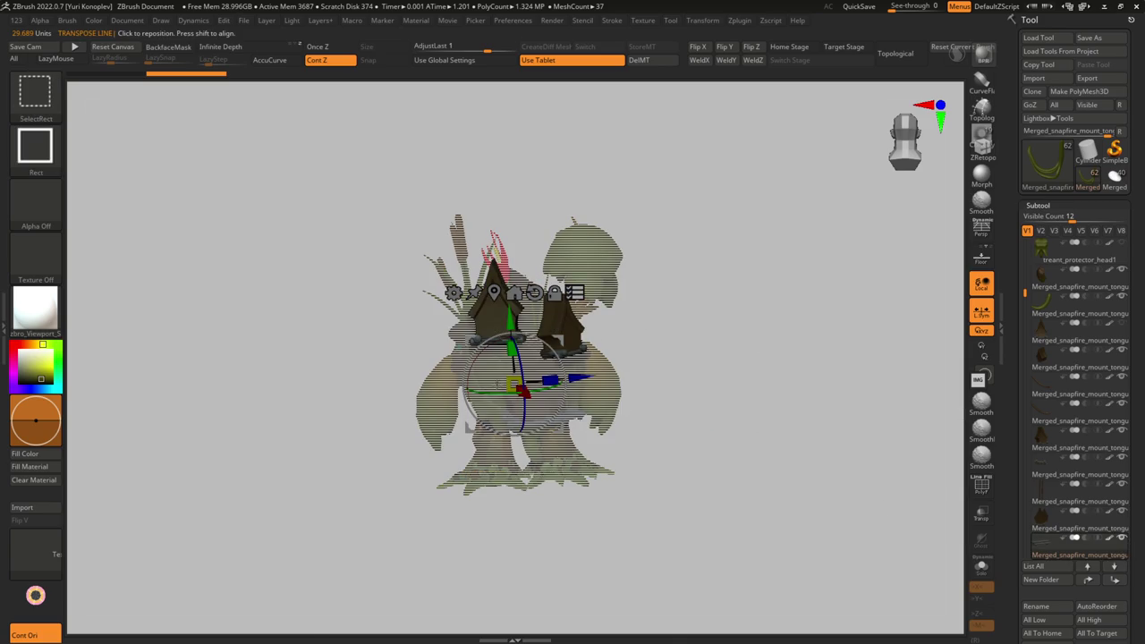
pyautogui.keyDown('ctrl'); pyautogui.keyDown('shift'); pyautogui.click(519, 376); pyautogui.keyUp('shift'); pyautogui.keyUp('ctrl')
pyautogui.press('f')
pyautogui.moveTo(546, 415); pyautogui.dragTo(650, 538)
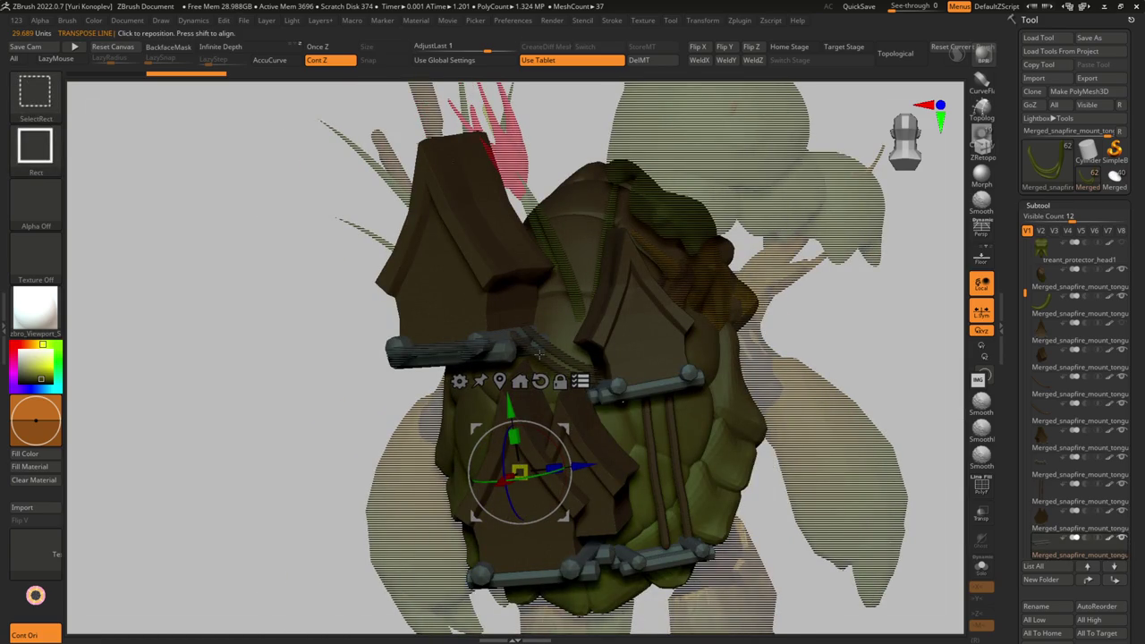
pyautogui.keyDown('ctrl'); pyautogui.keyDown('alt'); pyautogui.keyDown('shift'); pyautogui.click(687, 435); pyautogui.keyUp('shift'); pyautogui.keyUp('alt'); pyautogui.keyUp('ctrl')
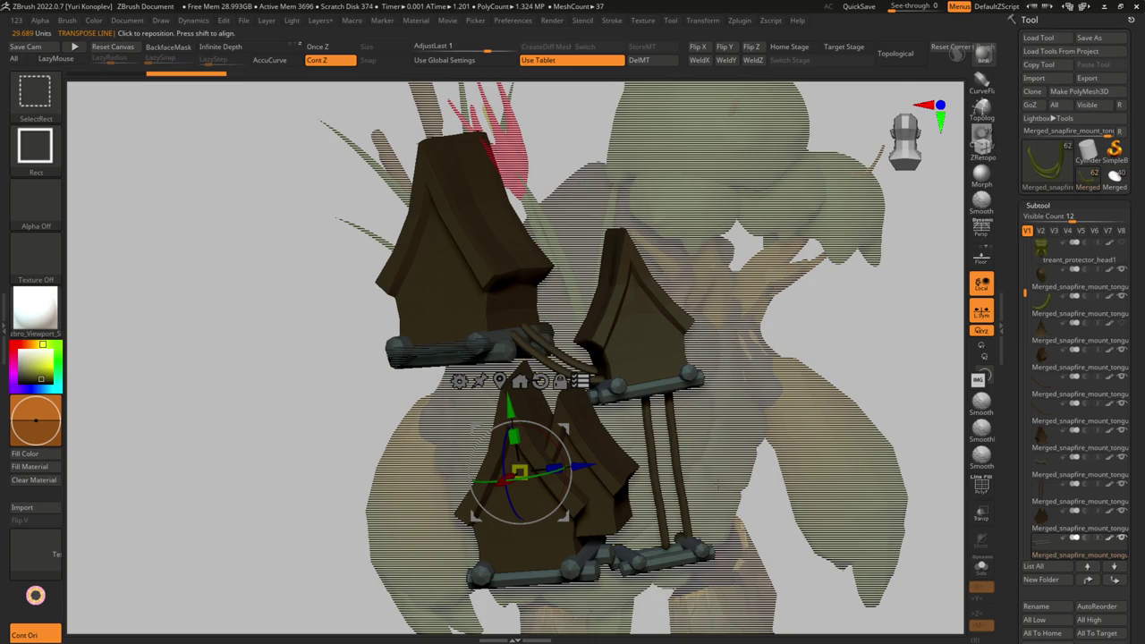
# - Create a new subtool folder named 'domiki' and select the tongue subtool
pyautogui.click(1051, 580)
pyautogui.click(905, 608)
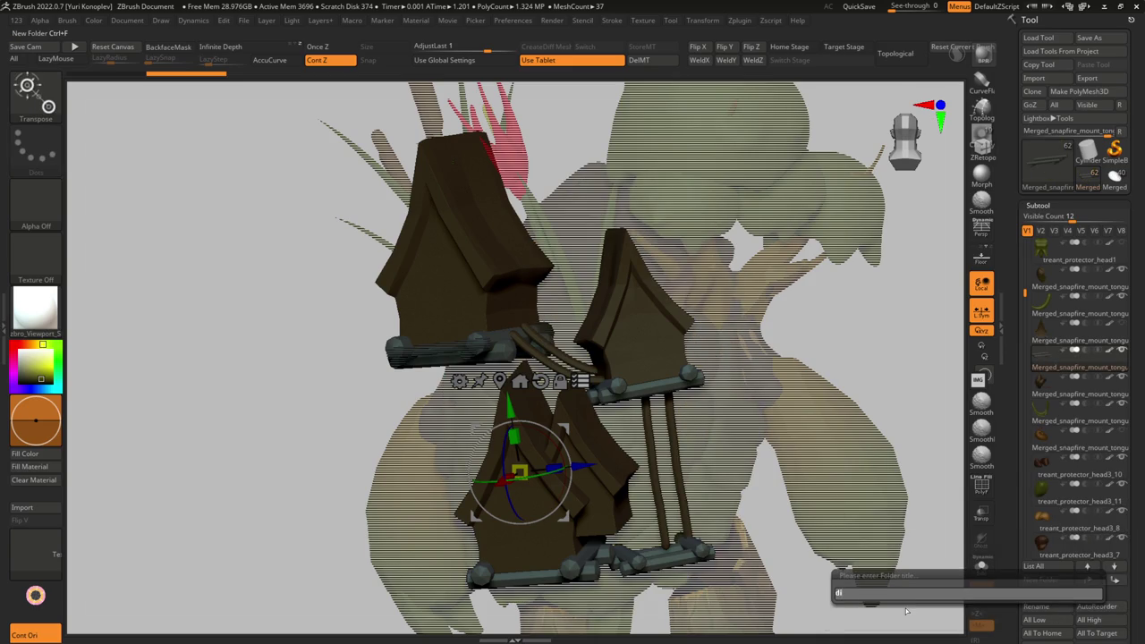
pyautogui.write('domik')
pyautogui.press('Return')
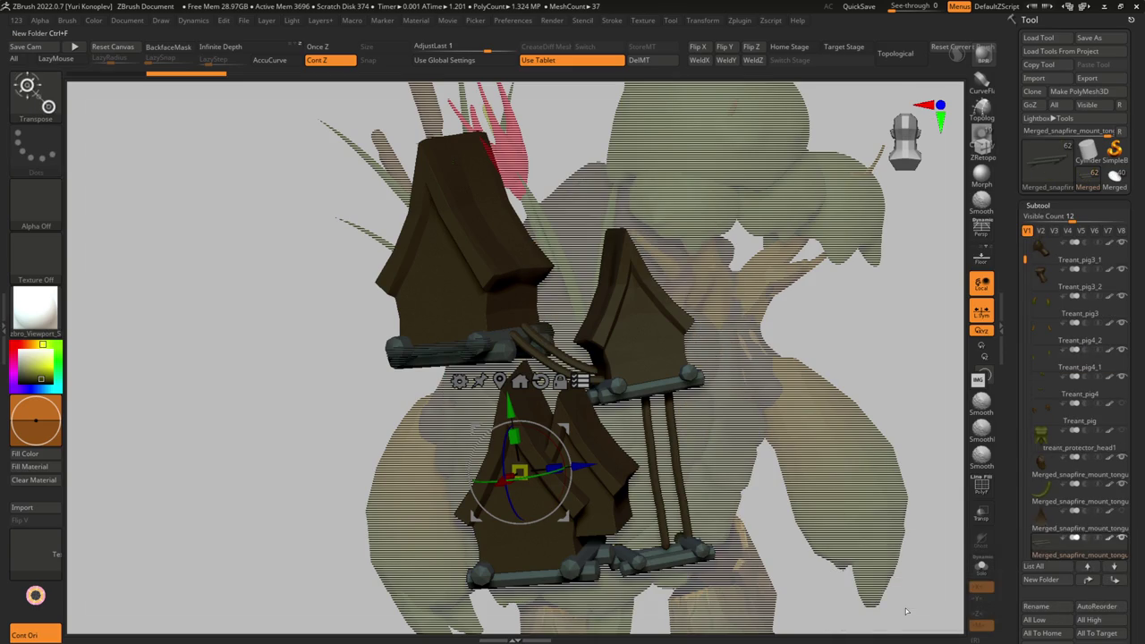
pyautogui.scroll(-6, 1043, 500)
pyautogui.click(1043, 501)
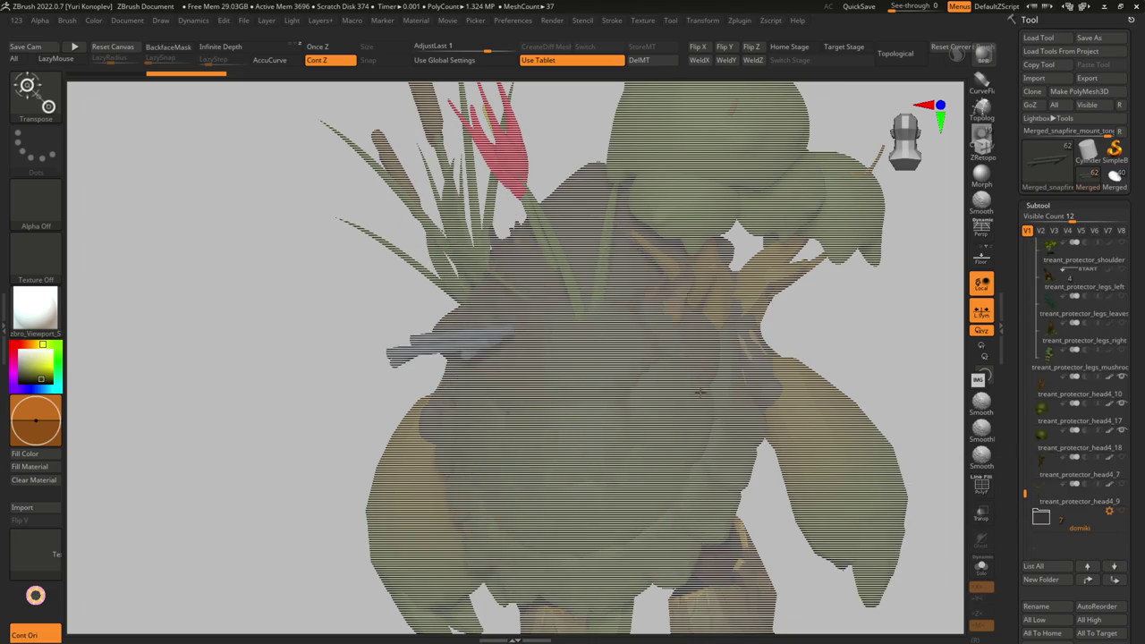
# - Leave gizmo mode, frame the whole model and reselect the tongue subtool
pyautogui.press('q')
pyautogui.press('f')
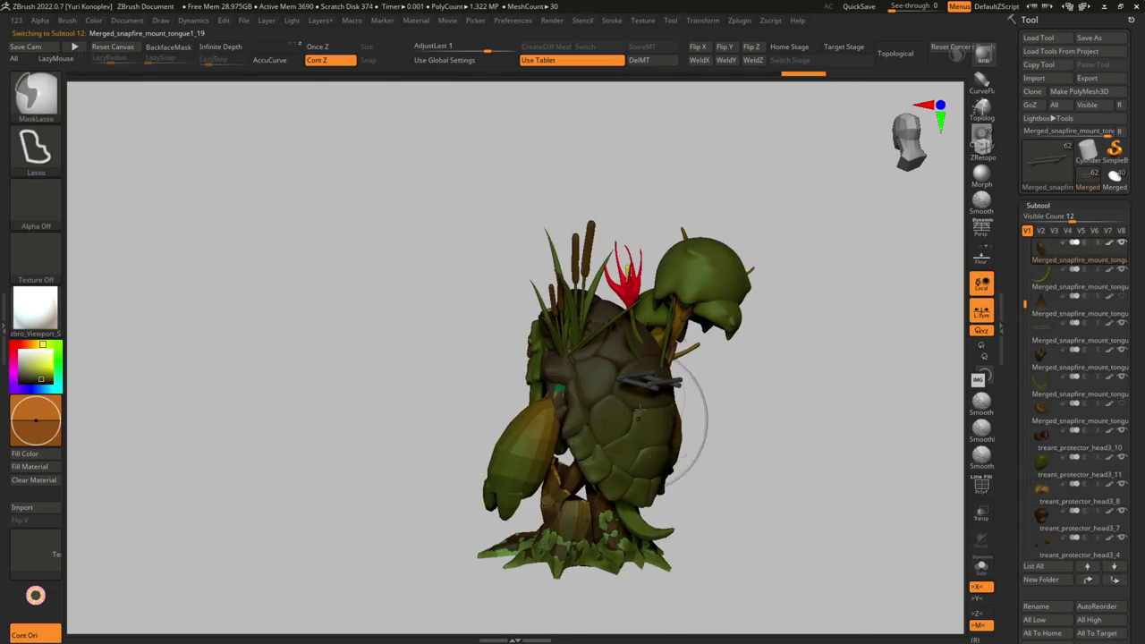
pyautogui.click(1116, 555)
pyautogui.scroll(-5, 1116, 555)
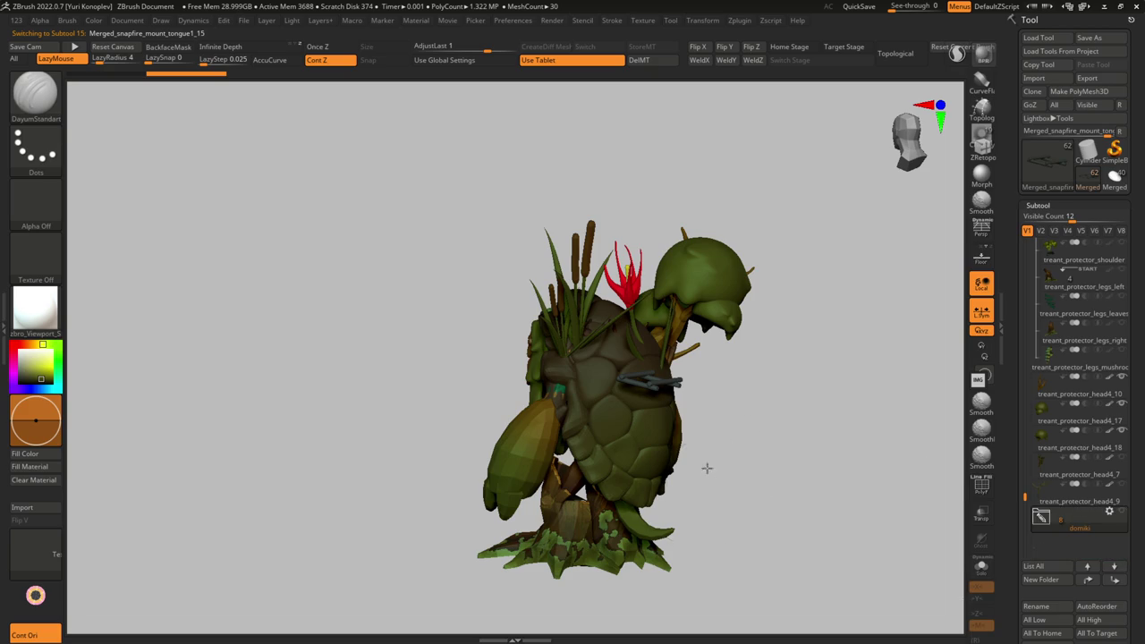
pyautogui.hotkey('ctrl', 'z')
pyautogui.hotkey('ctrl', 'z')
pyautogui.hotkey('ctrl', 'z')
# - Orbit round to the turtle's back and make the domiki folder visible
pyautogui.moveTo(570, 403); pyautogui.dragTo(659, 439)
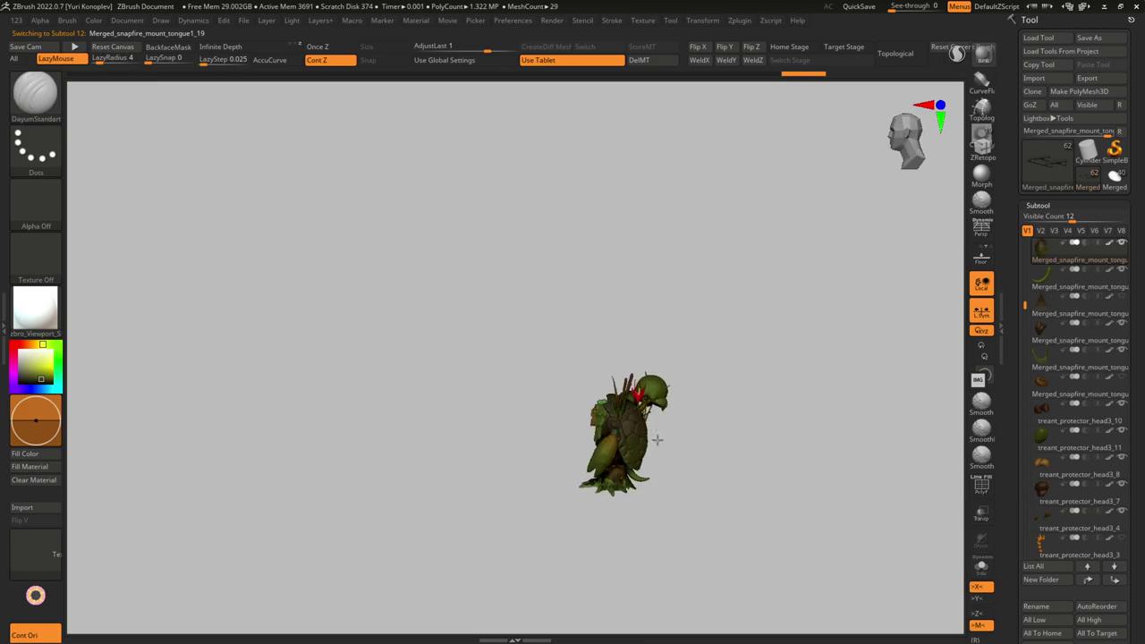
pyautogui.hotkey('ctrl', 'z')
pyautogui.moveTo(710, 482)
pyautogui.mouseDown()
pyautogui.moveTo(638, 435)
pyautogui.moveTo(665, 498)
pyautogui.moveTo(572, 375)
pyautogui.moveTo(603, 418)
pyautogui.mouseUp()
pyautogui.hotkey('ctrl', 'z')
pyautogui.moveTo(1078, 446)
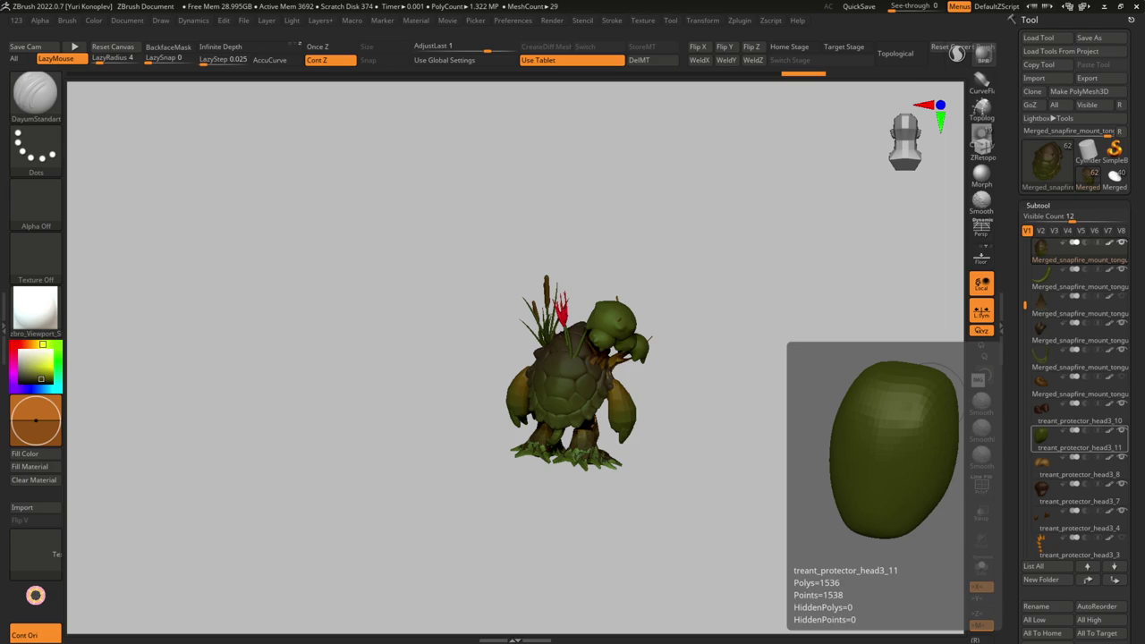
pyautogui.moveTo(722, 247); pyautogui.dragTo(1012, 83)
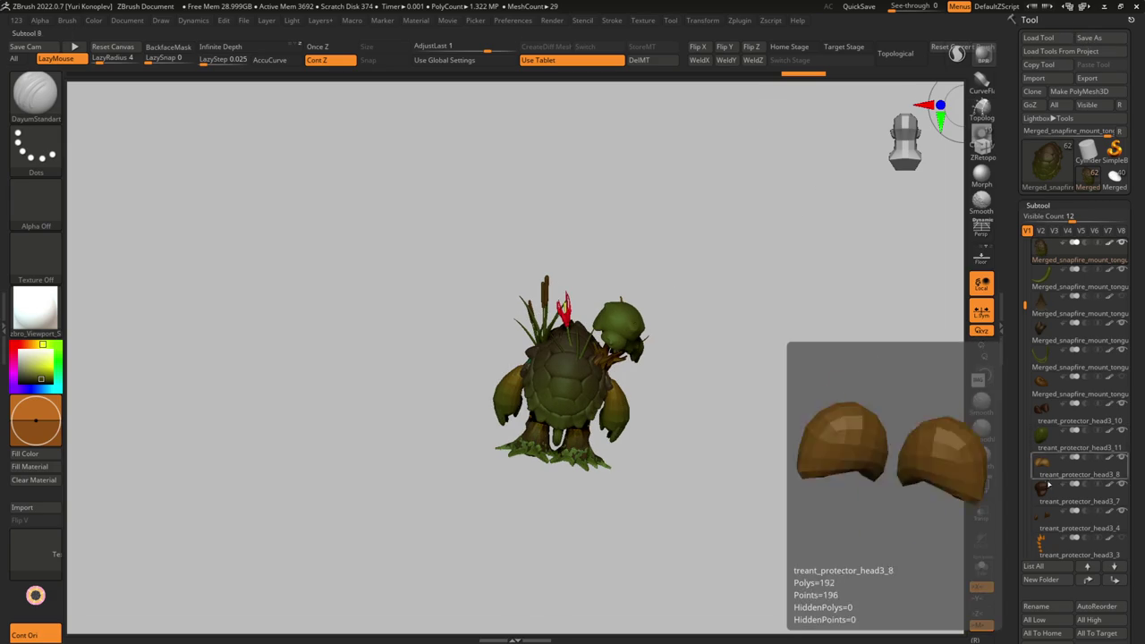
pyautogui.moveTo(1022, 536); pyautogui.dragTo(1023, 494)
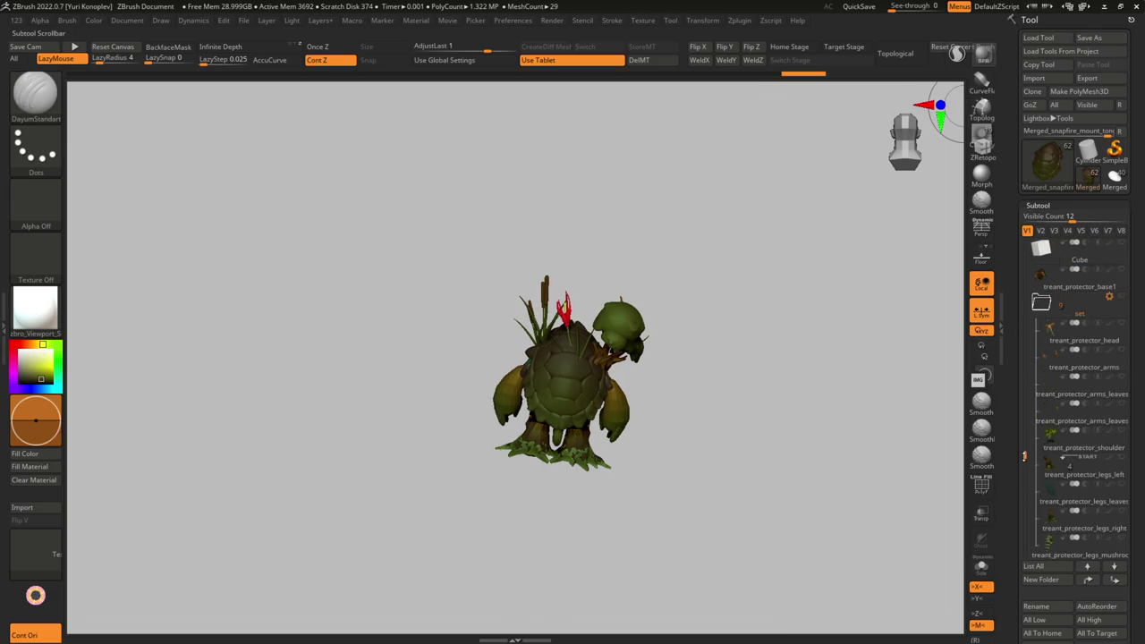
pyautogui.click(1121, 512)
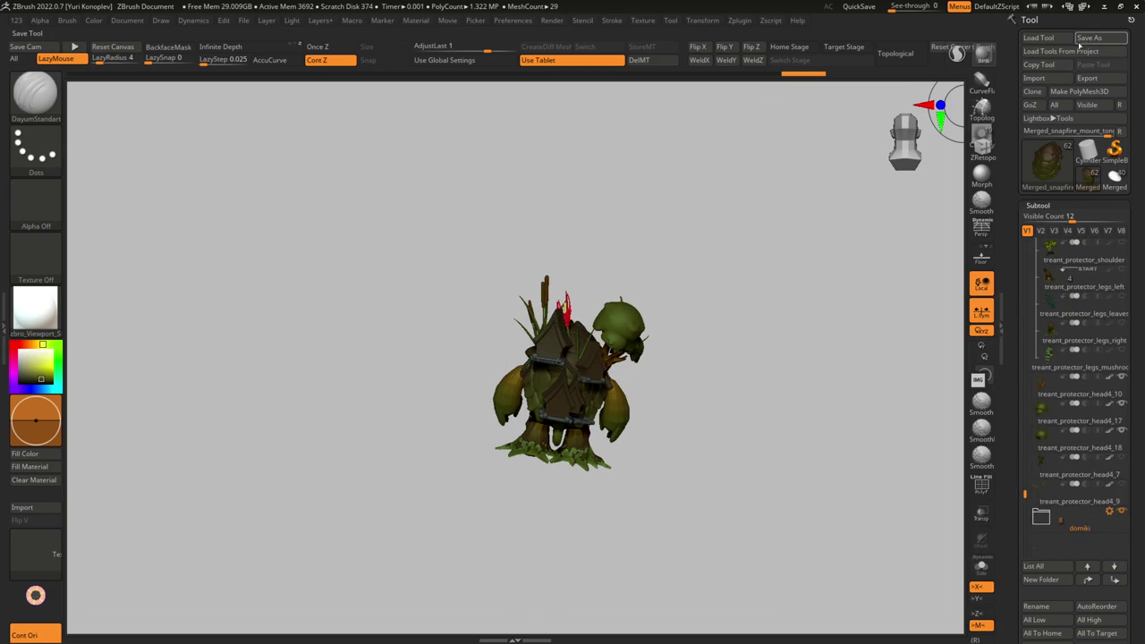
# - Save the treant as 'treant turtle.ztl' in the snapfire folder, then orbit to a side view
pyautogui.click(1089, 38)
pyautogui.click(588, 460)
pyautogui.write('treant turt')
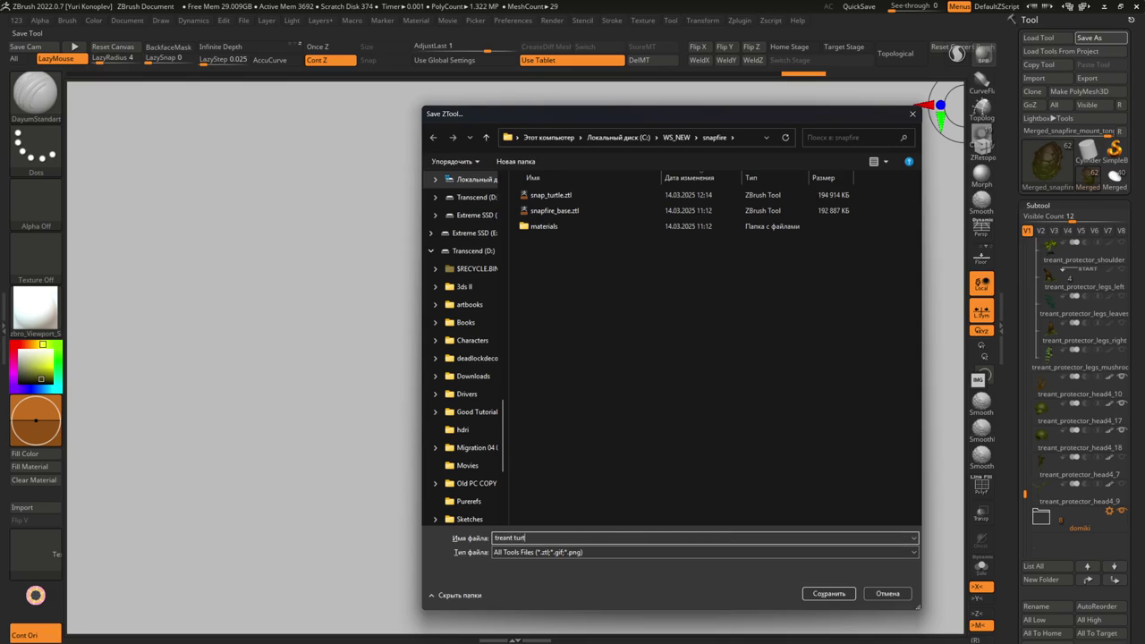
pyautogui.press('Return')
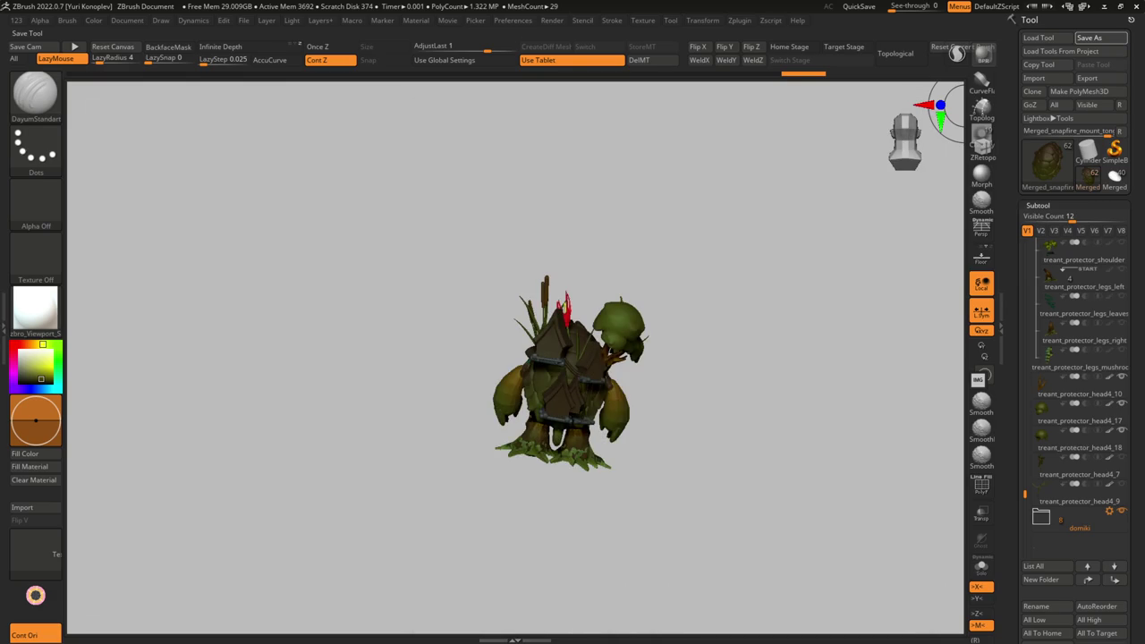
pyautogui.moveTo(384, 396)
pyautogui.mouseDown()
pyautogui.moveTo(652, 396)
pyautogui.moveTo(634, 372)
pyautogui.moveTo(925, 204)
pyautogui.mouseUp()
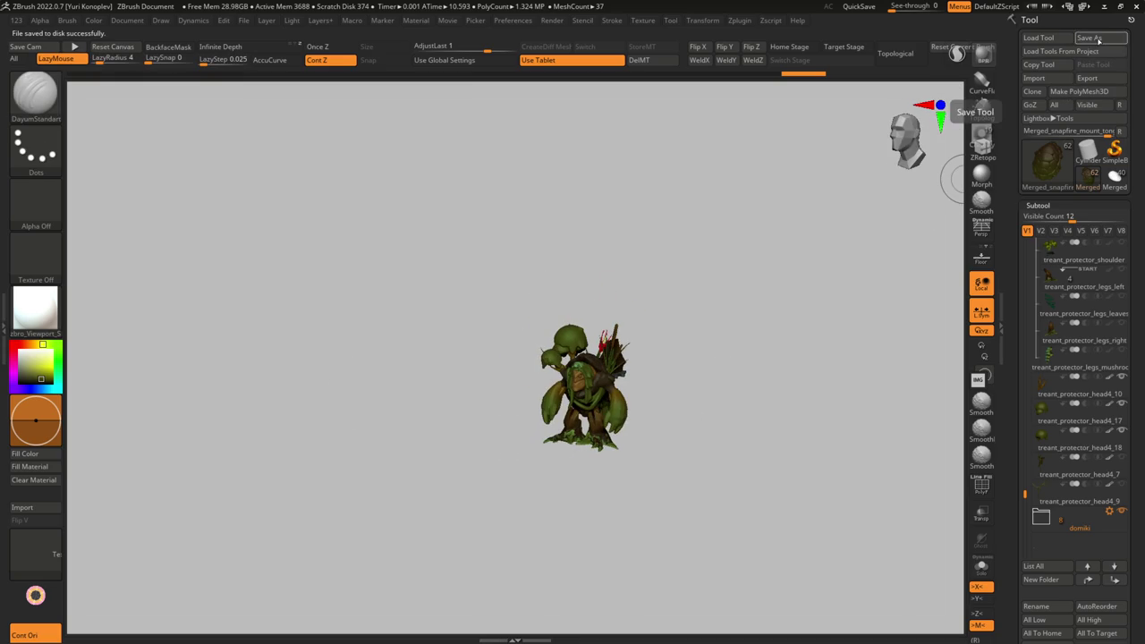
pyautogui.click(1088, 37)
pyautogui.press('Escape')
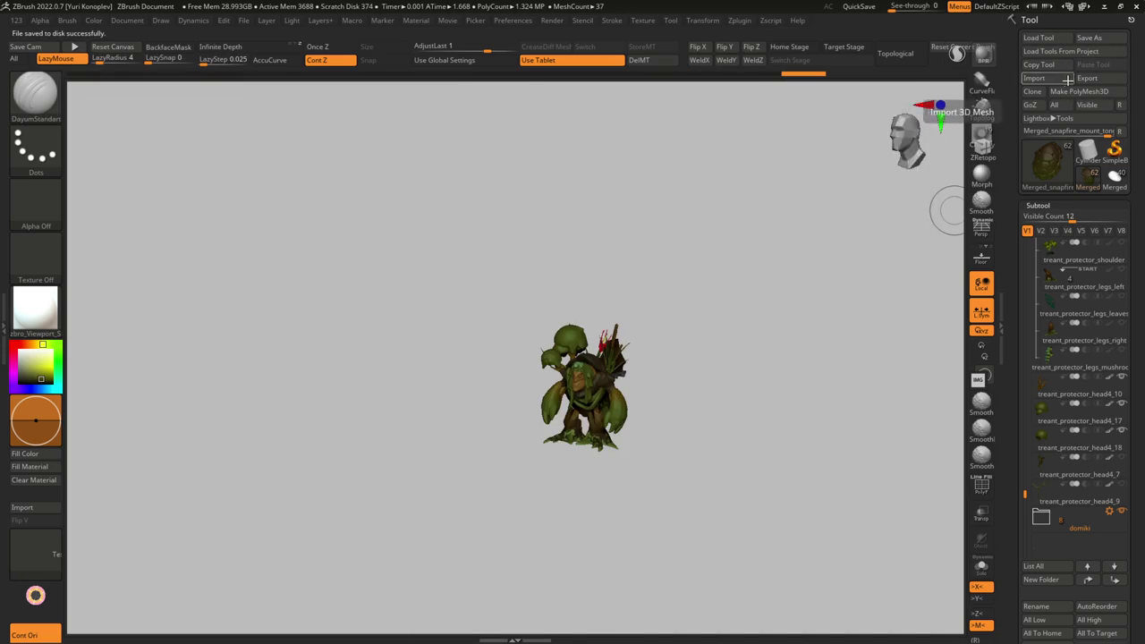
# - Load GYRO_ZEPELIN2.ztl from the gyro folder and zoom in on the airship
pyautogui.click(662, 253)
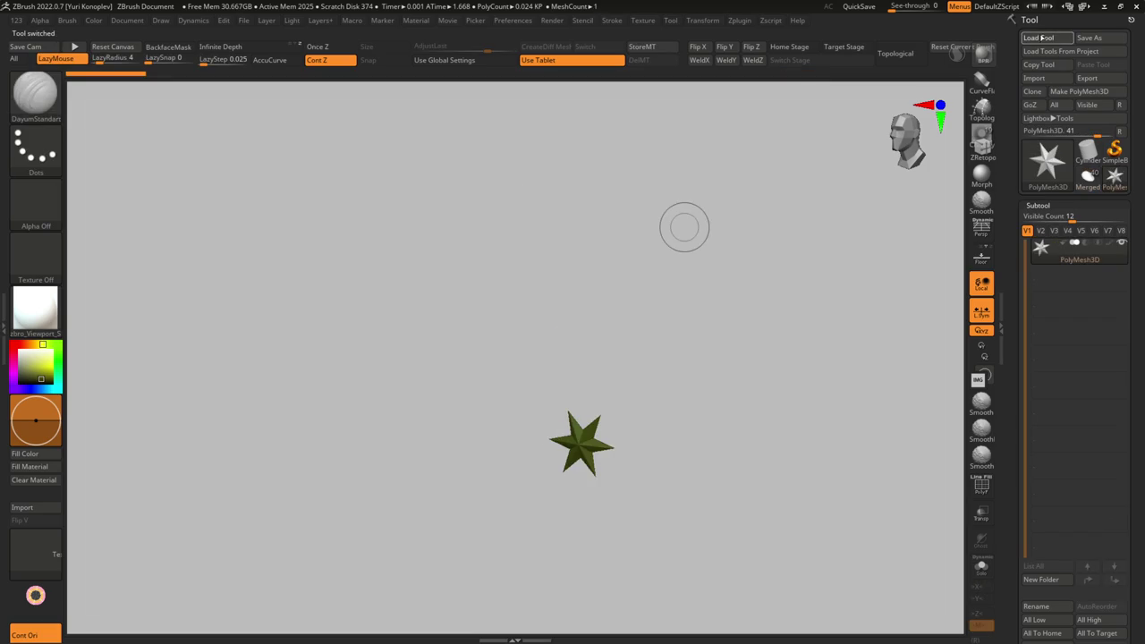
pyautogui.click(1038, 37)
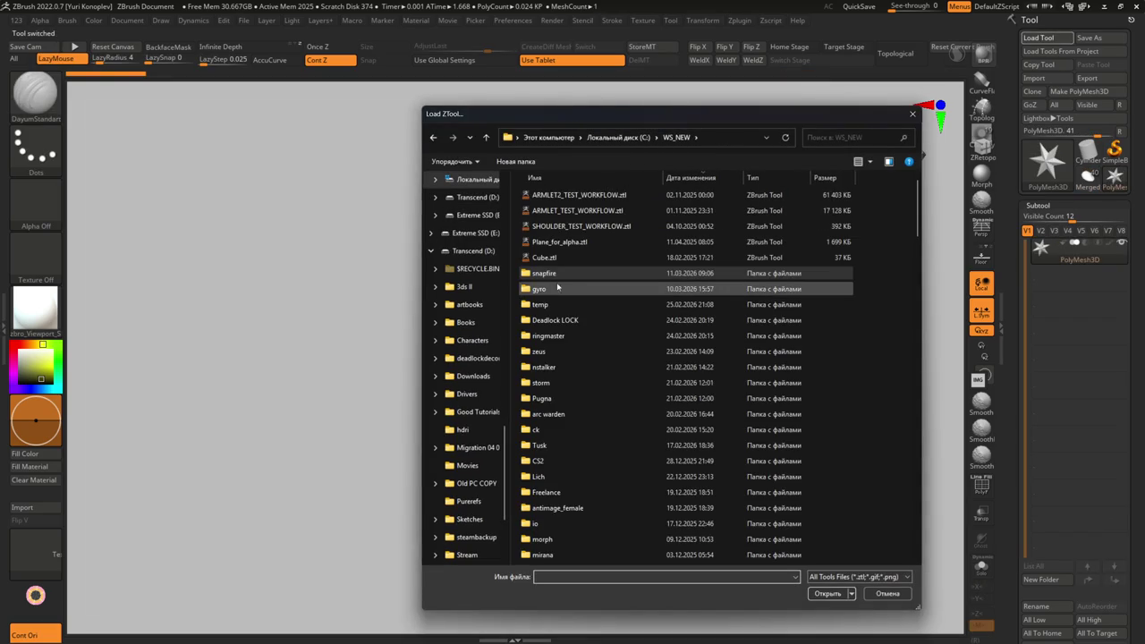
pyautogui.doubleClick(549, 287)
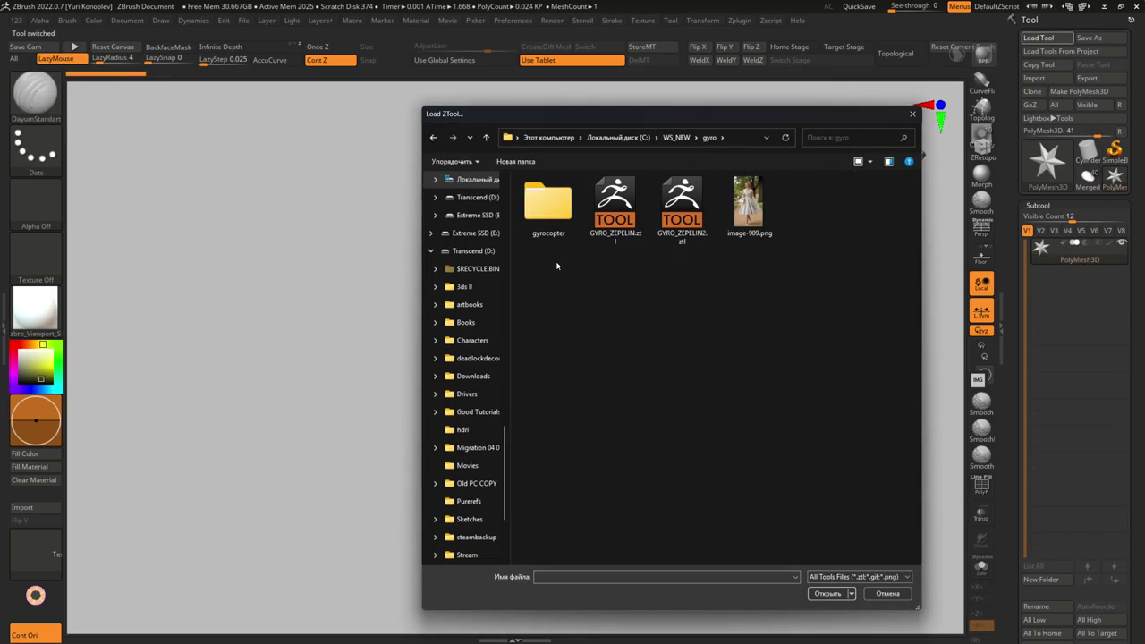
pyautogui.doubleClick(682, 213)
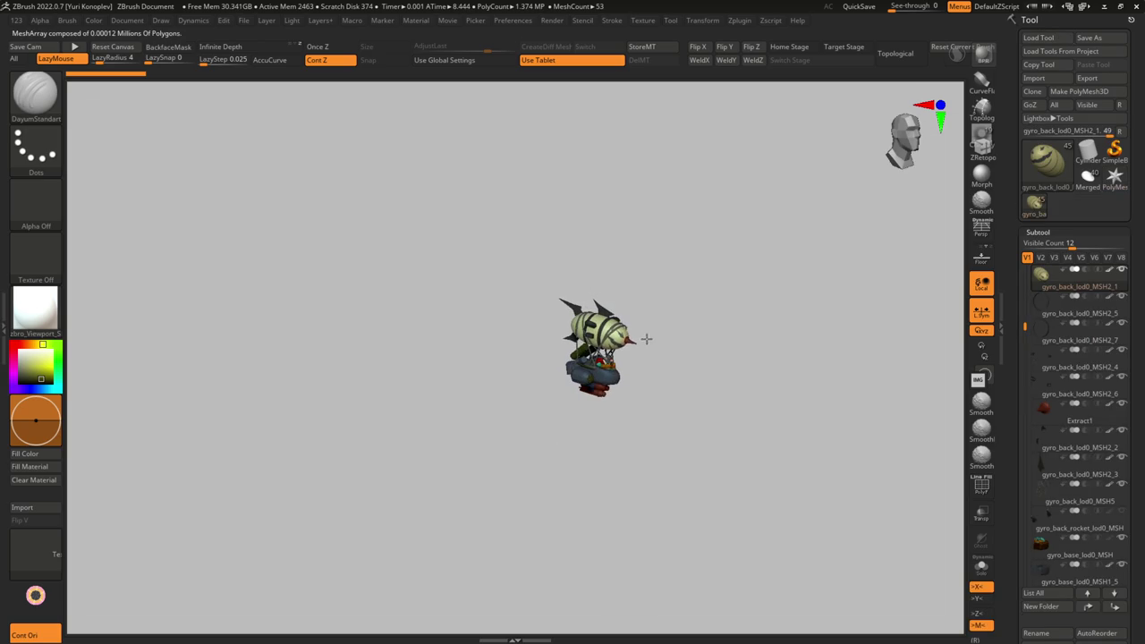
pyautogui.moveTo(599, 359)
pyautogui.keyDown('alt'); pyautogui.mouseDown(button='right')
pyautogui.moveTo(613, 434)
pyautogui.moveTo(559, 475)
pyautogui.moveTo(501, 371)
pyautogui.moveTo(614, 384)
pyautogui.moveTo(593, 358)
pyautogui.moveTo(605, 359)
pyautogui.moveTo(543, 373)
pyautogui.moveTo(626, 322)
pyautogui.mouseUp(button='right'); pyautogui.keyUp('alt')
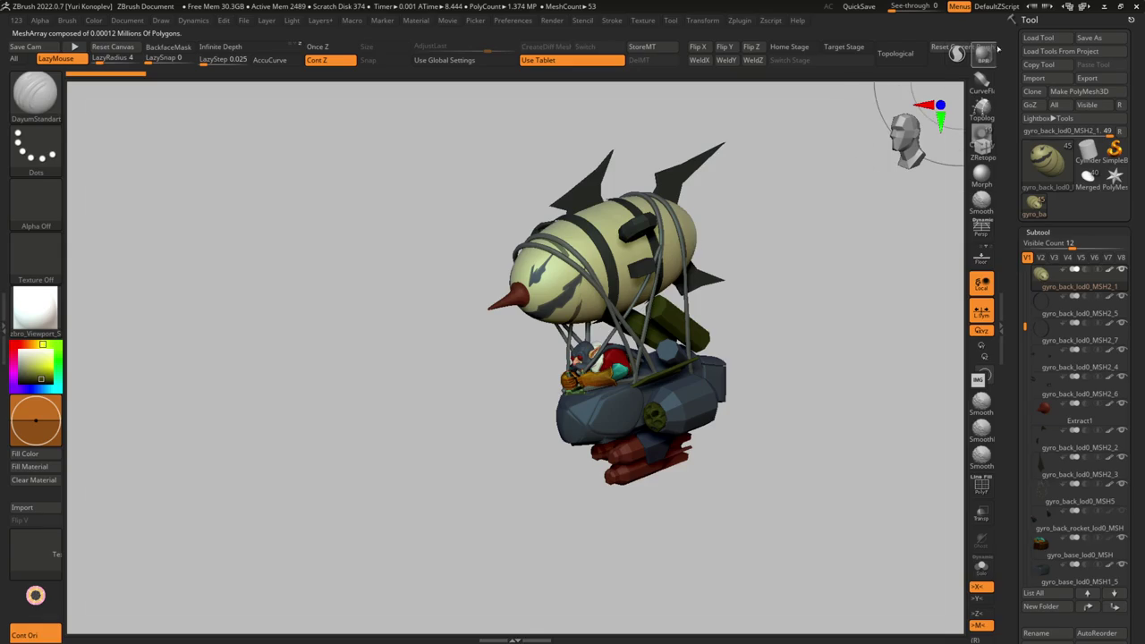
pyautogui.click(1038, 38)
# - Browse to the mina vampirebat folder under WS_NEW > Deadlock LOCK
pyautogui.click(759, 213)
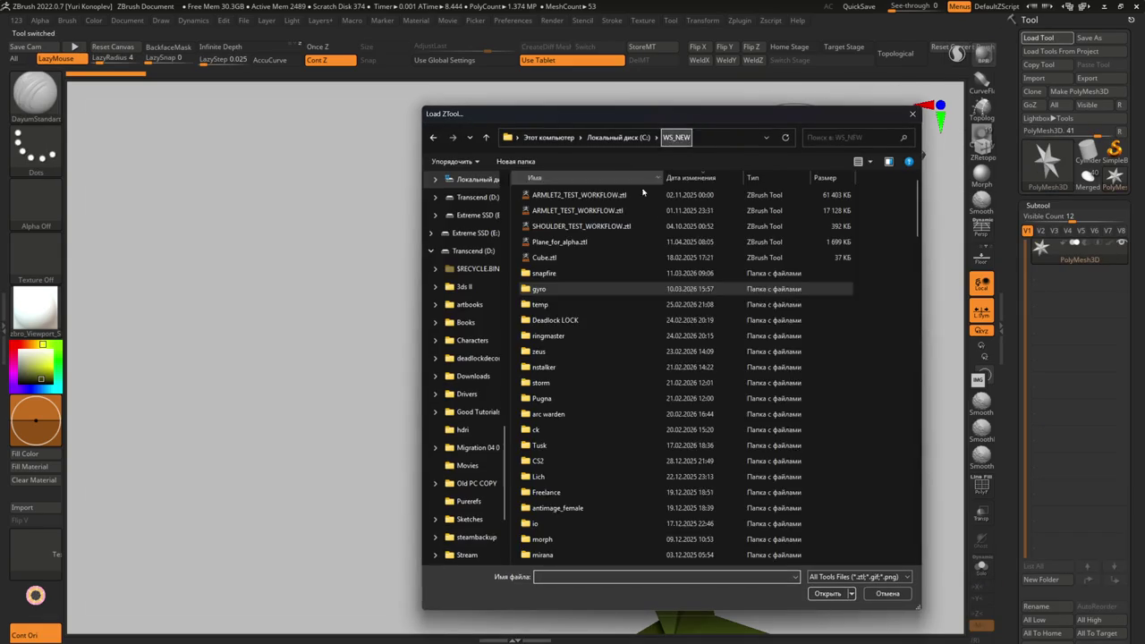
pyautogui.click(675, 139)
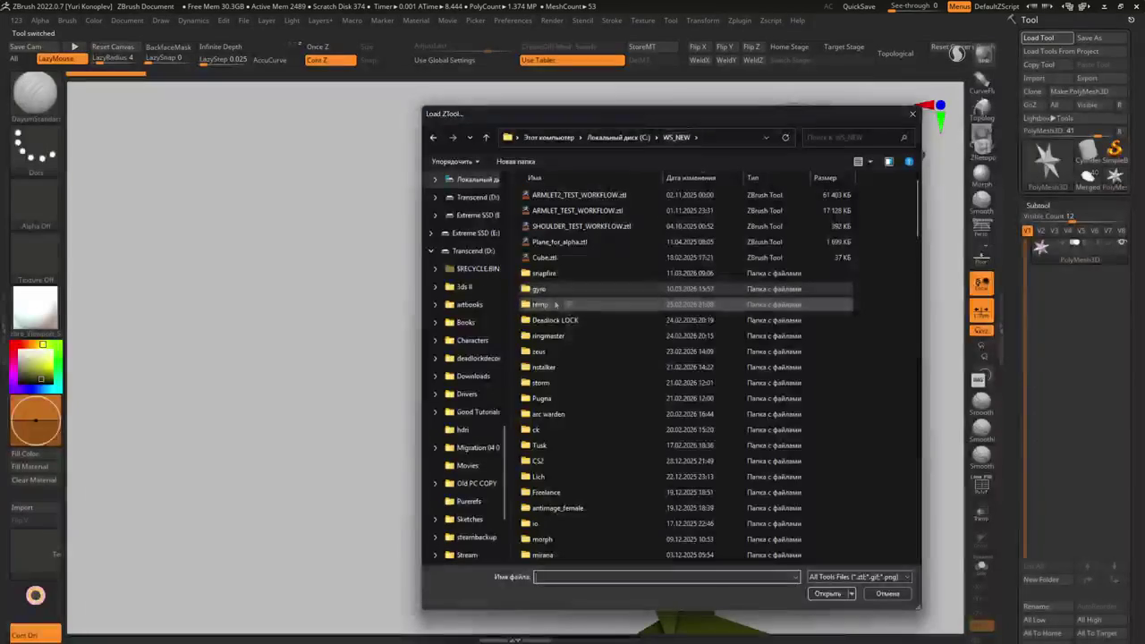
pyautogui.doubleClick(549, 321)
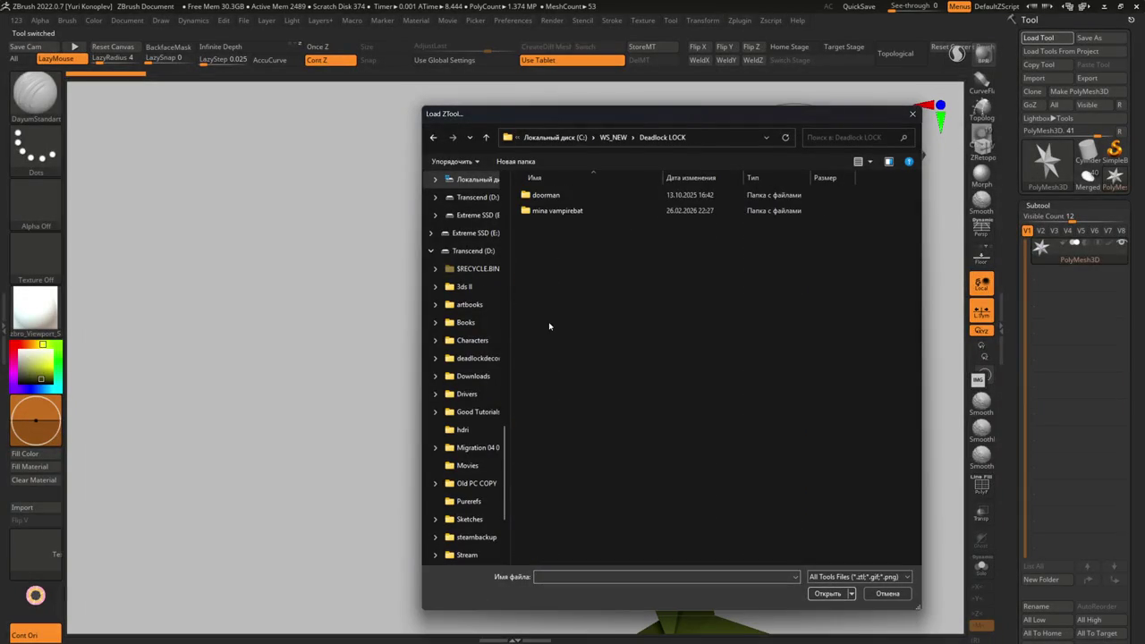
pyautogui.doubleClick(562, 211)
pyautogui.scroll(-3, 566, 211)
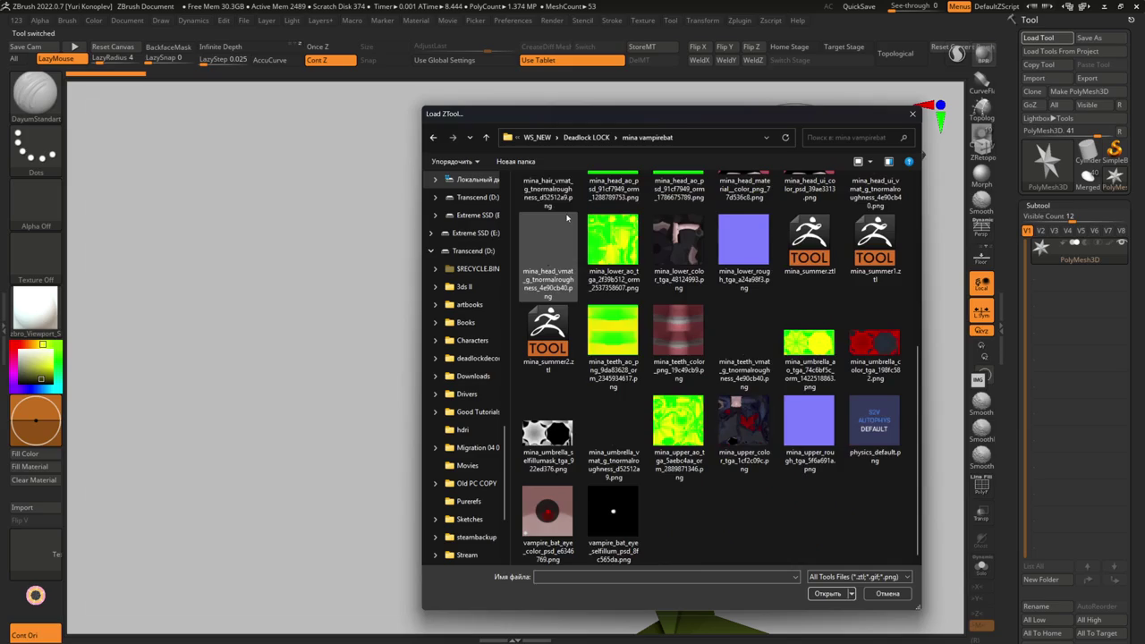
pyautogui.scroll(3, 546, 212)
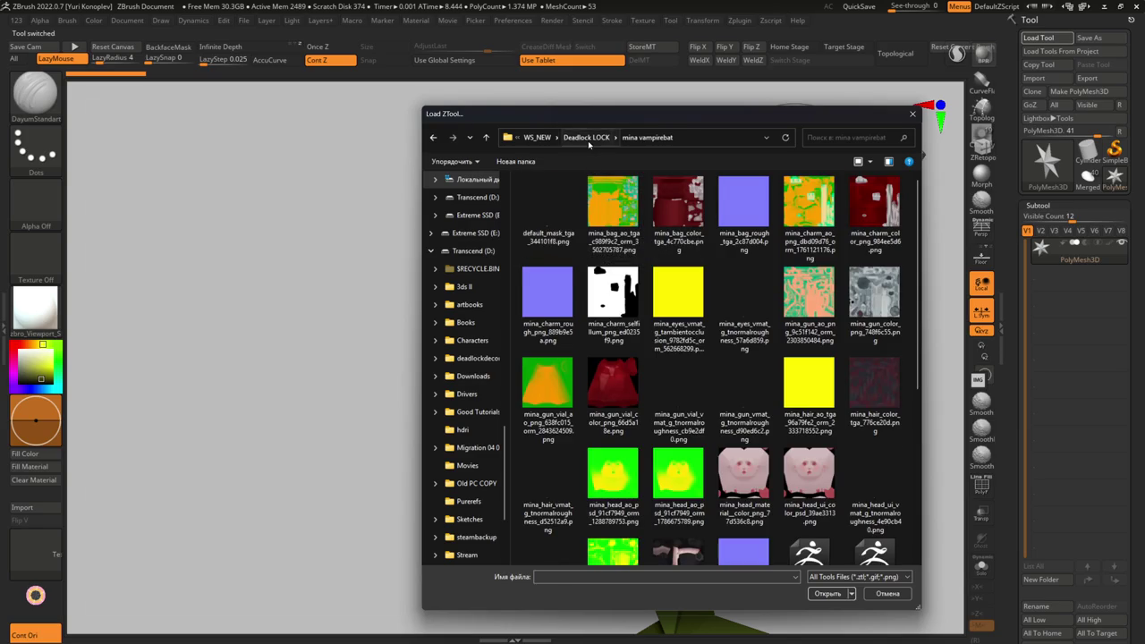
pyautogui.click(588, 139)
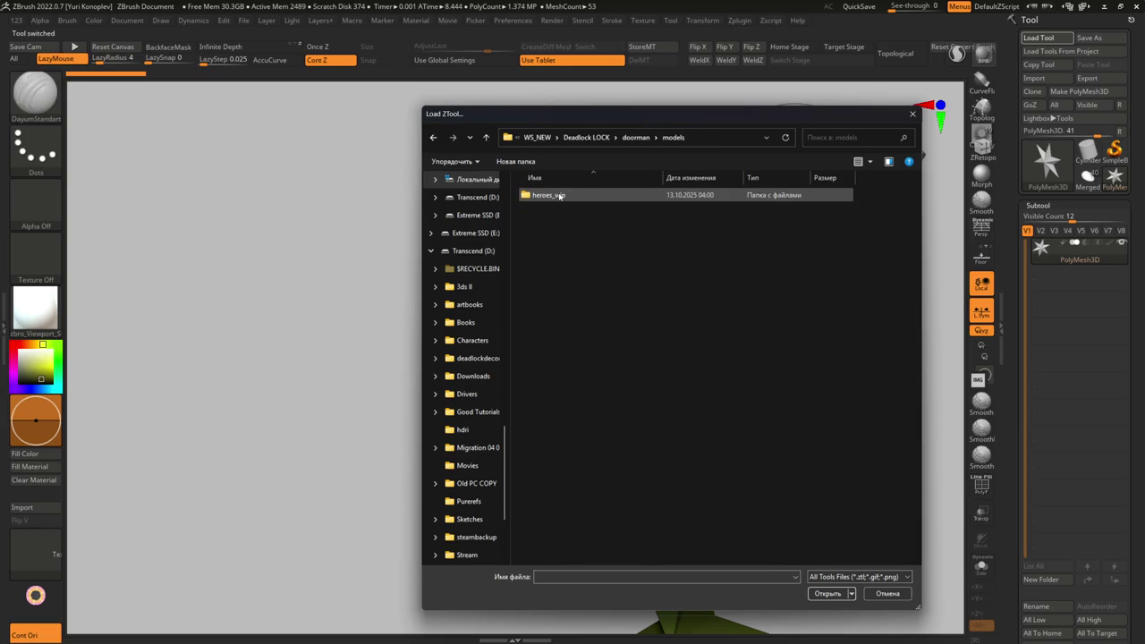
pyautogui.doubleClick(552, 212)
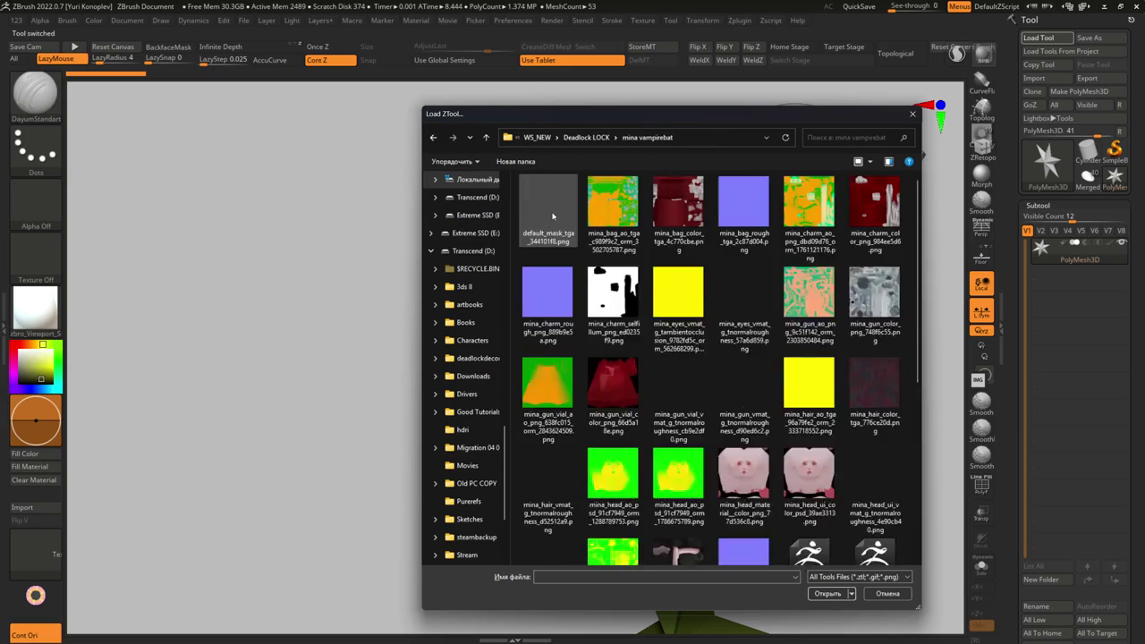
pyautogui.scroll(-3, 552, 214)
# - Filter to ZTL files, load mina_summer2, then frame and orbit the vampire
pyautogui.rightClick(716, 507)
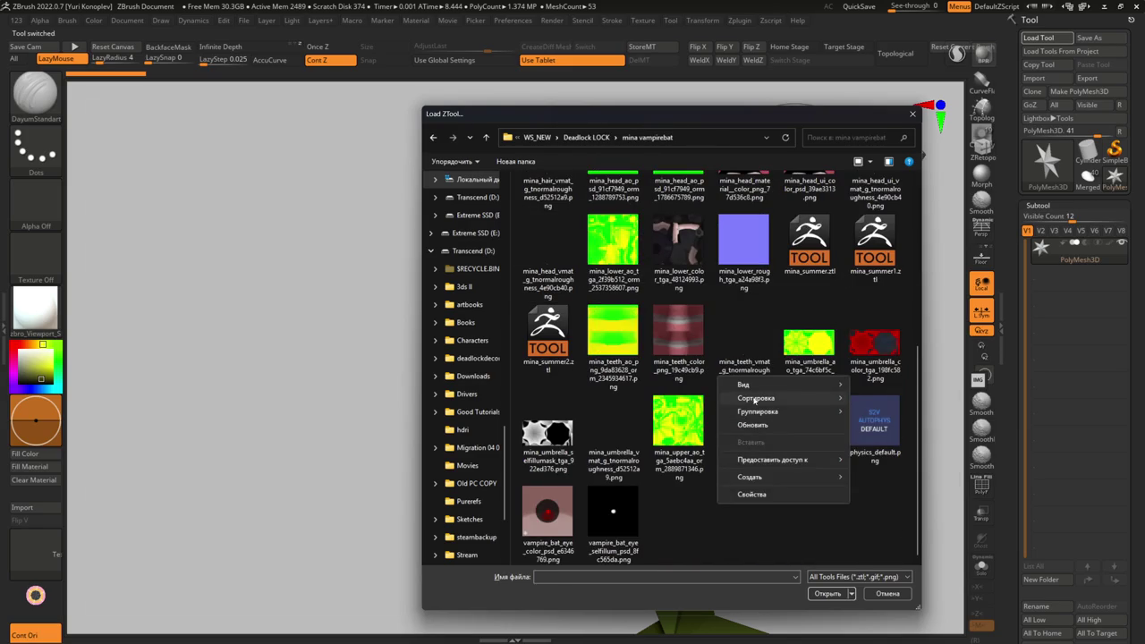
pyautogui.click(827, 565)
pyautogui.click(828, 595)
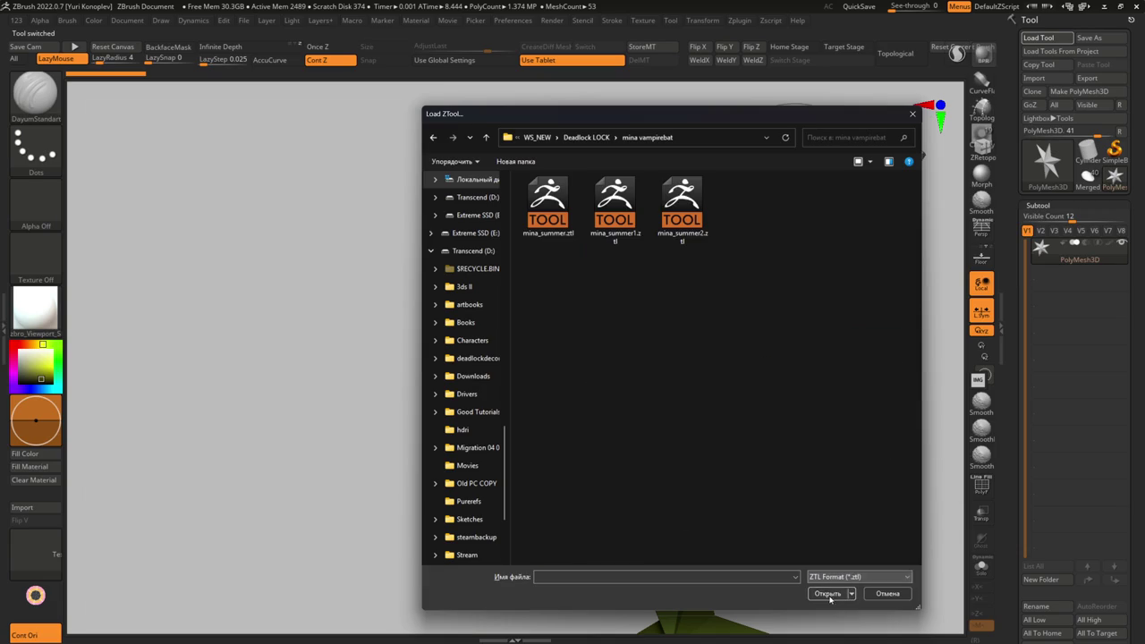
pyautogui.doubleClick(665, 243)
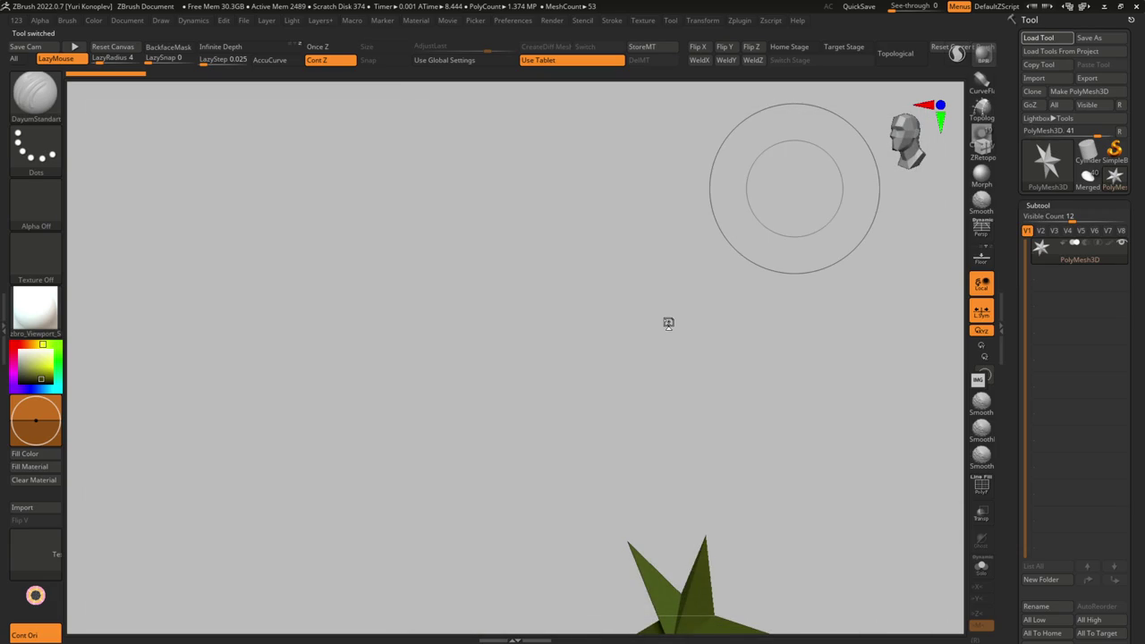
pyautogui.moveTo(562, 398)
pyautogui.mouseDown(button='right')
pyautogui.moveTo(605, 172)
pyautogui.moveTo(596, 293)
pyautogui.mouseUp(button='right')
pyautogui.press('f')
pyautogui.moveTo(569, 363)
pyautogui.mouseDown(button='right')
pyautogui.moveTo(626, 268)
pyautogui.moveTo(634, 223)
pyautogui.moveTo(607, 416)
pyautogui.moveTo(585, 430)
pyautogui.moveTo(612, 429)
pyautogui.mouseUp(button='right')
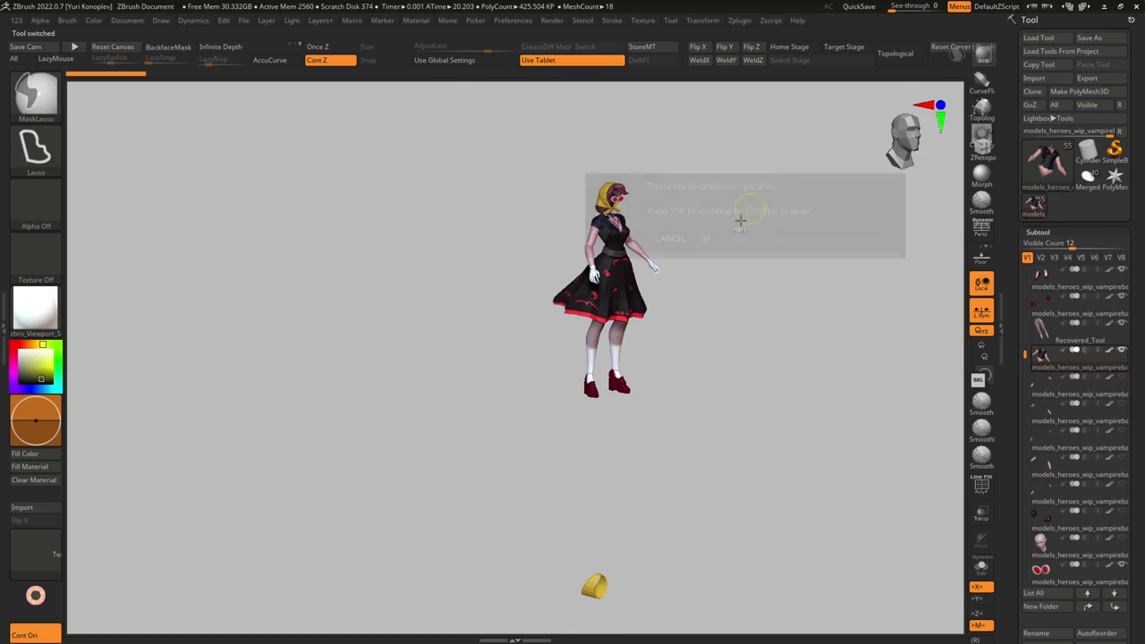
# - Clear the vampire and load the newest robot devil file from the ringmaster folder
pyautogui.click(706, 238)
pyautogui.click(1039, 37)
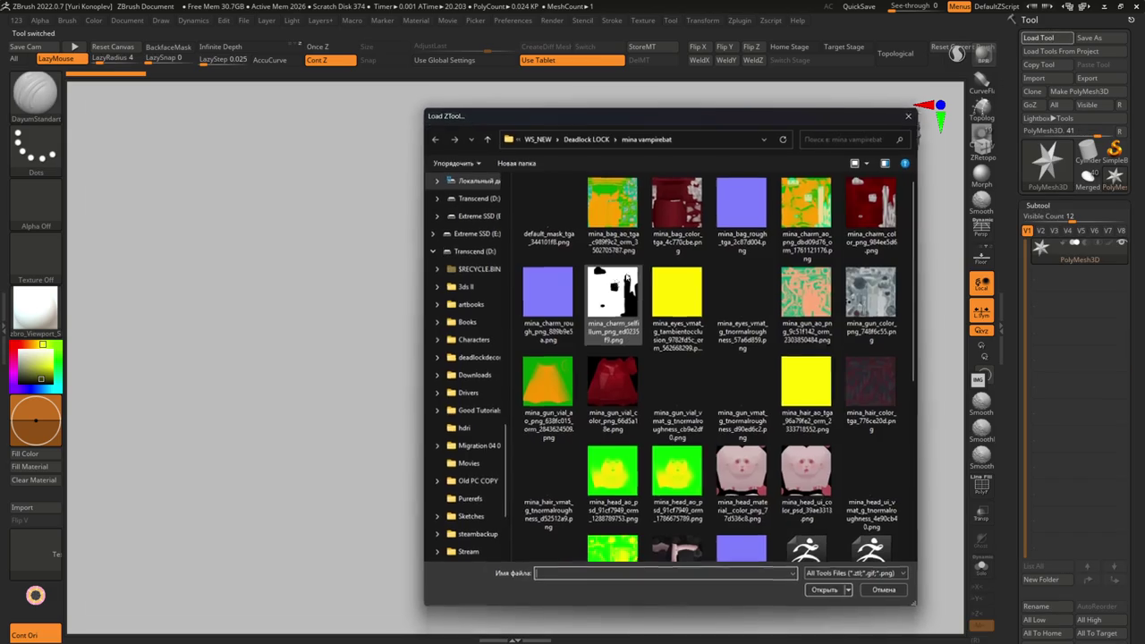
pyautogui.click(593, 136)
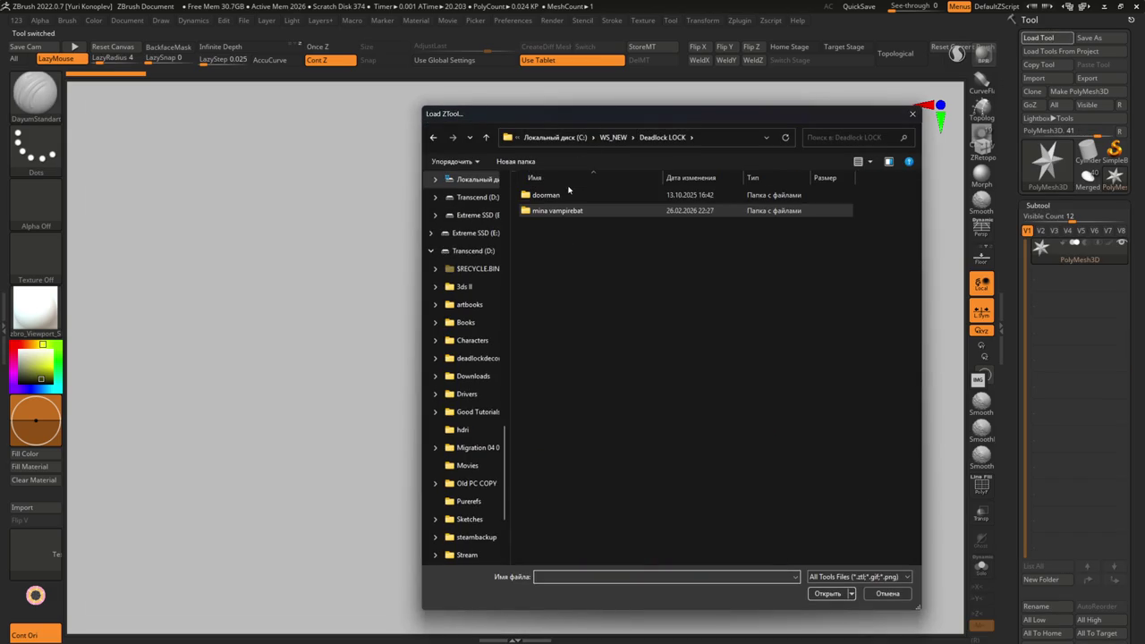
pyautogui.doubleClick(567, 193)
pyautogui.click(614, 137)
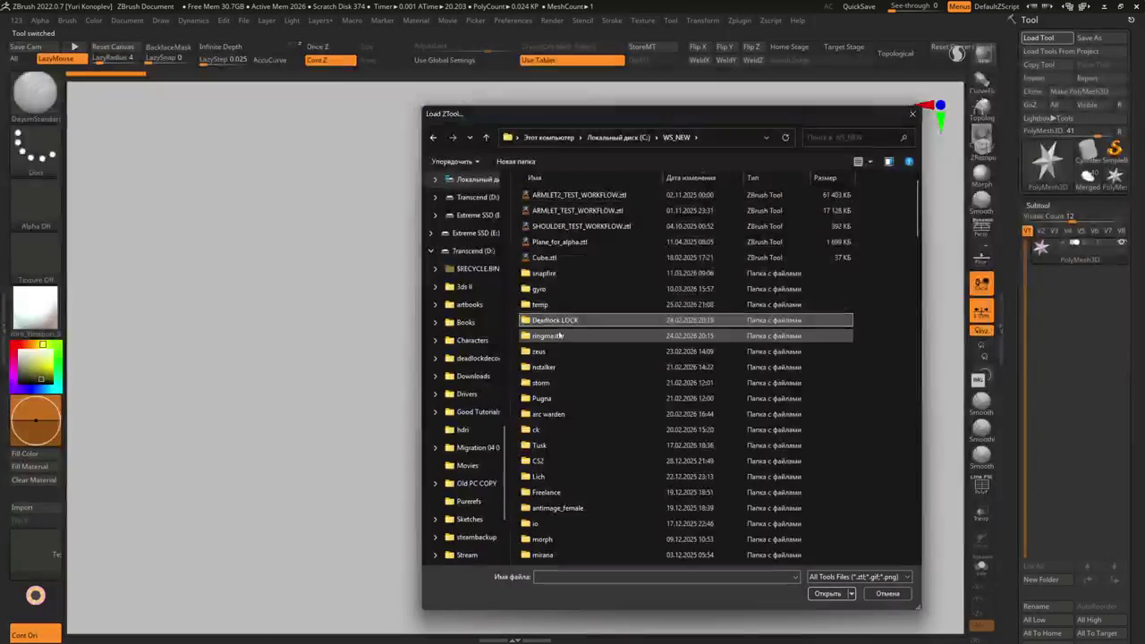
pyautogui.doubleClick(555, 332)
pyautogui.click(702, 178)
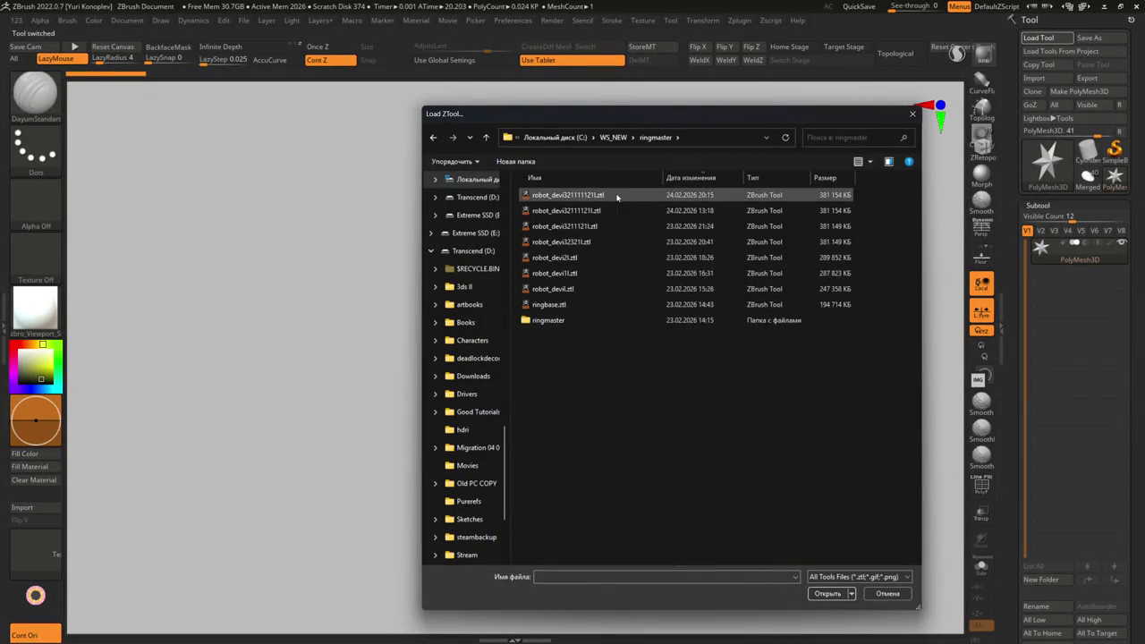
pyautogui.doubleClick(607, 195)
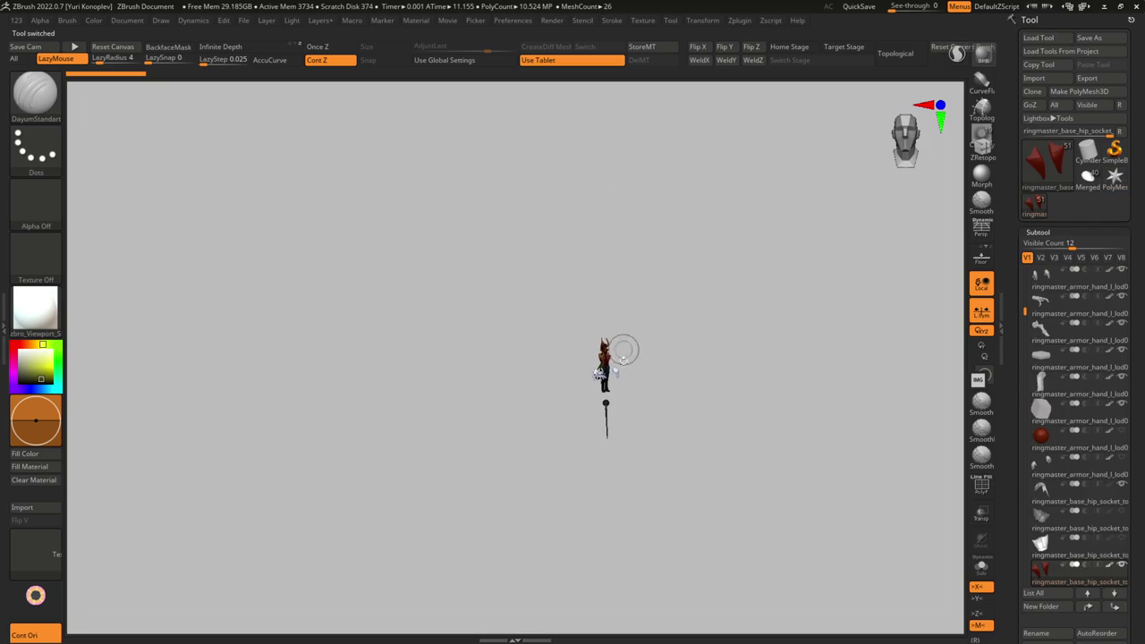
# - Frame and orbit the ringmaster, then clear it and browse to WS_NEW in Load Tool
pyautogui.press('f')
pyautogui.moveTo(603, 363)
pyautogui.mouseDown(button='right')
pyautogui.moveTo(596, 404)
pyautogui.moveTo(595, 313)
pyautogui.moveTo(628, 331)
pyautogui.moveTo(528, 438)
pyautogui.mouseUp(button='right')
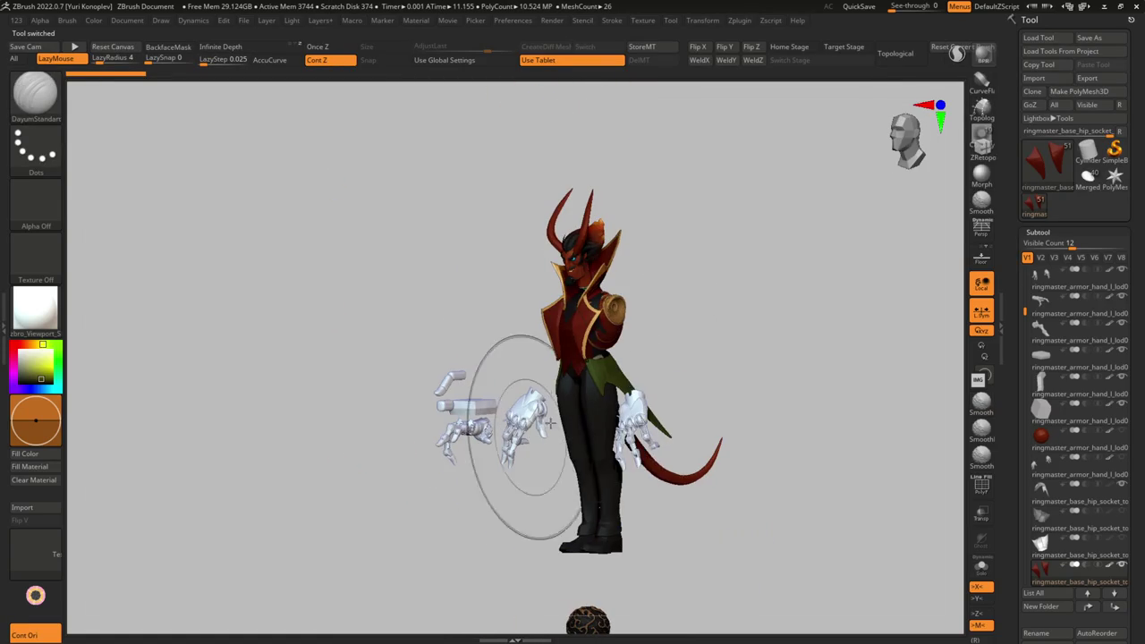
pyautogui.click(743, 238)
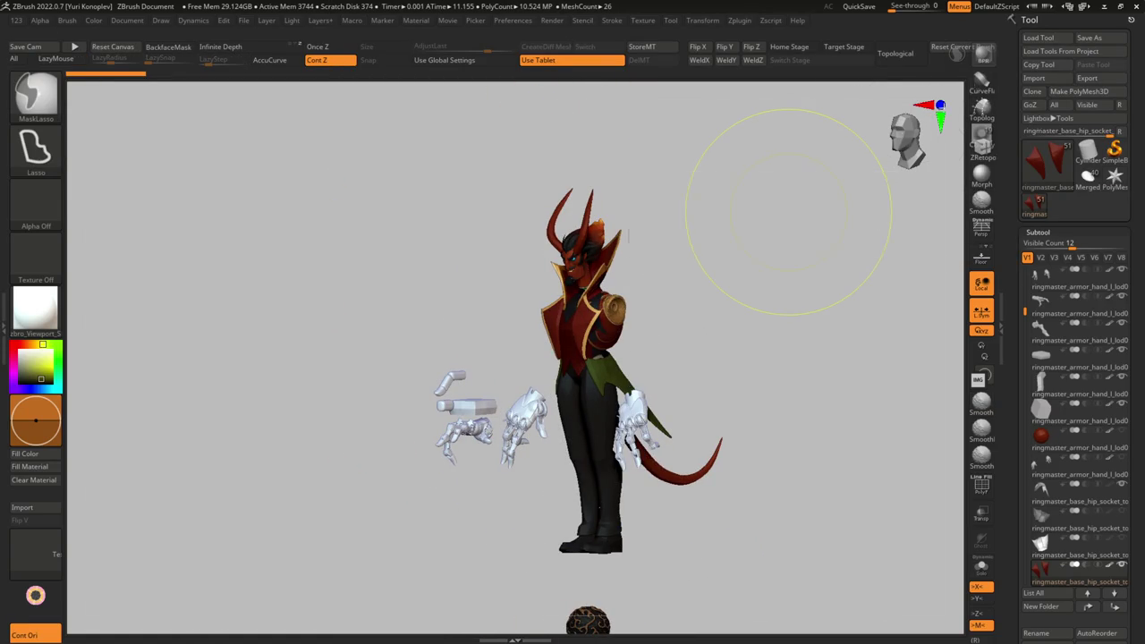
pyautogui.click(1027, 39)
pyautogui.click(640, 138)
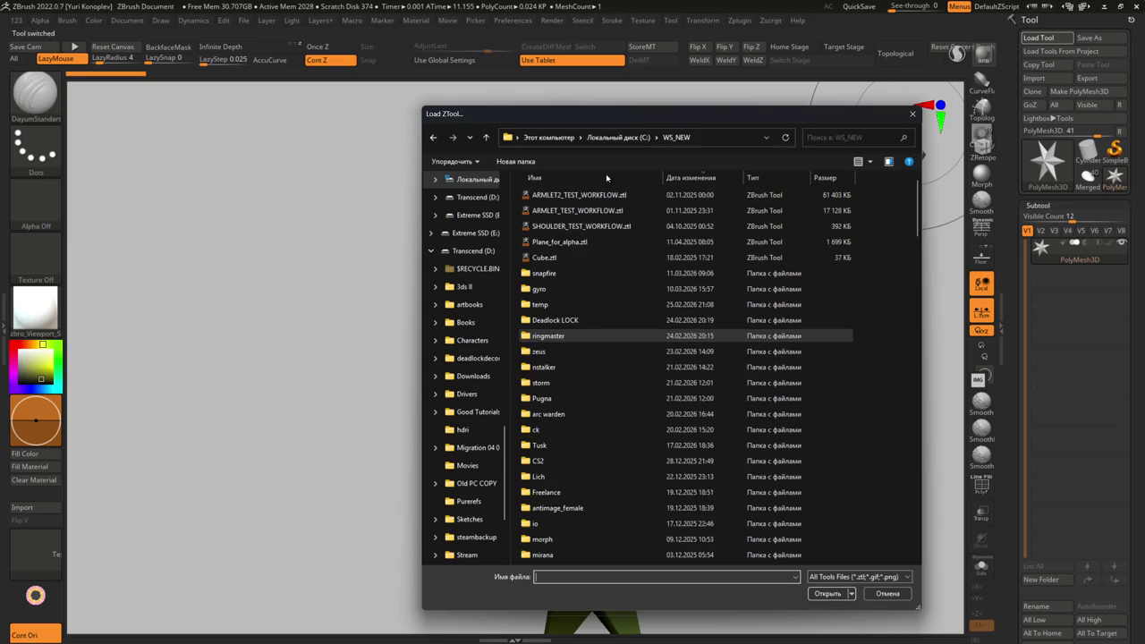
# - Load the newest .ztl from the WS_NEW storm folder
pyautogui.doubleClick(545, 352)
pyautogui.press('BackSpace')
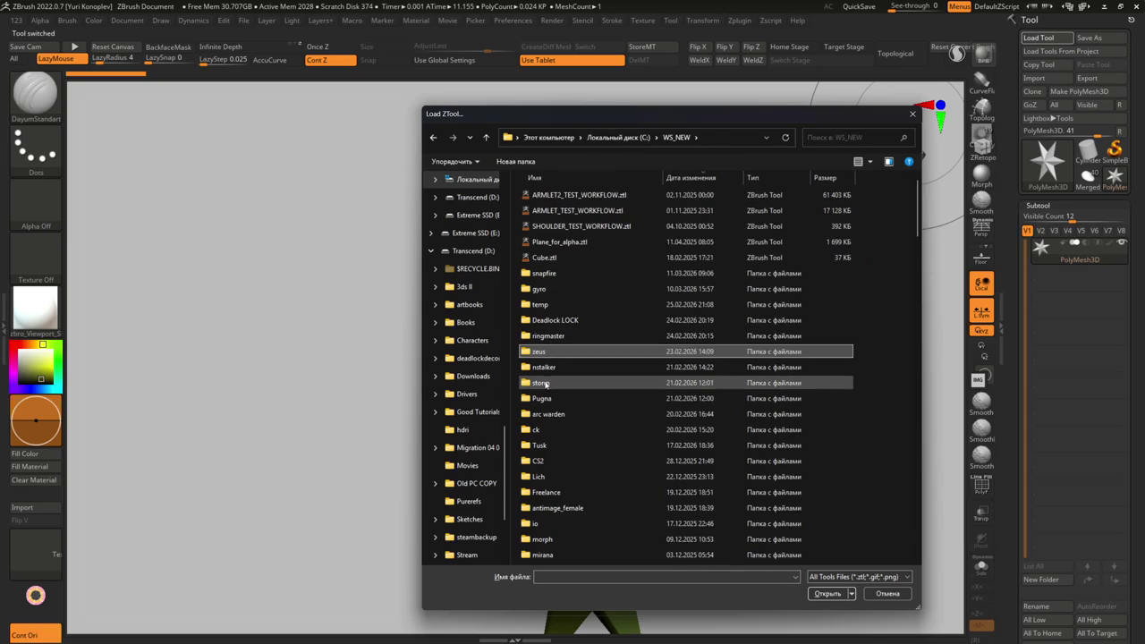
pyautogui.doubleClick(543, 383)
pyautogui.doubleClick(590, 197)
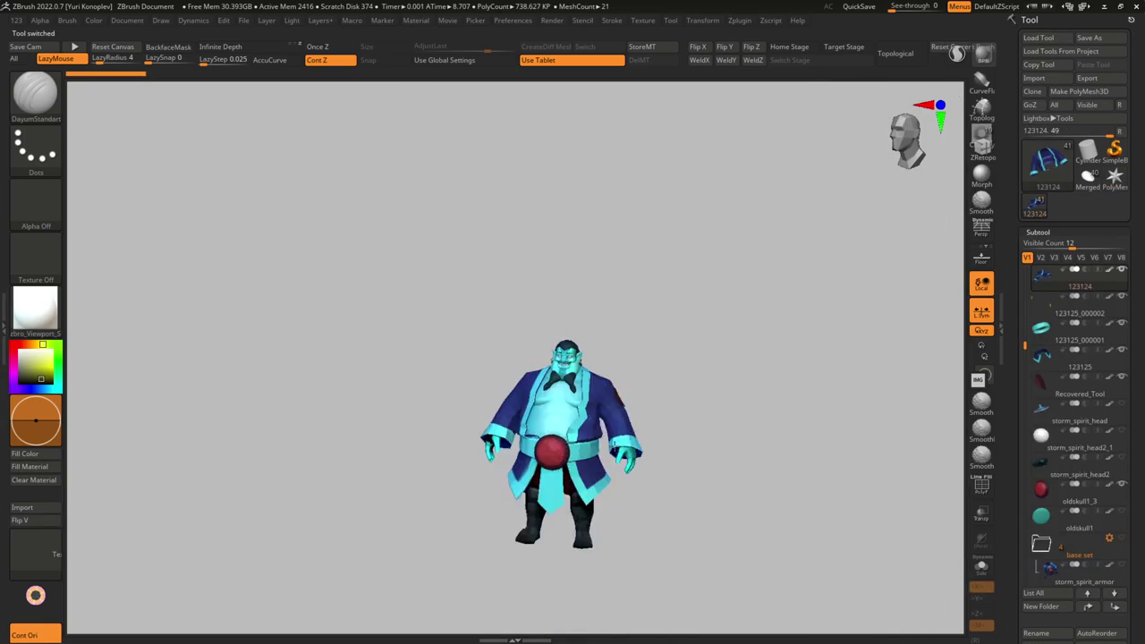
# - Zoom and orbit the storm character to inspect its side and back
pyautogui.scroll(5, 565, 326)
pyautogui.scroll(-3, 567, 333)
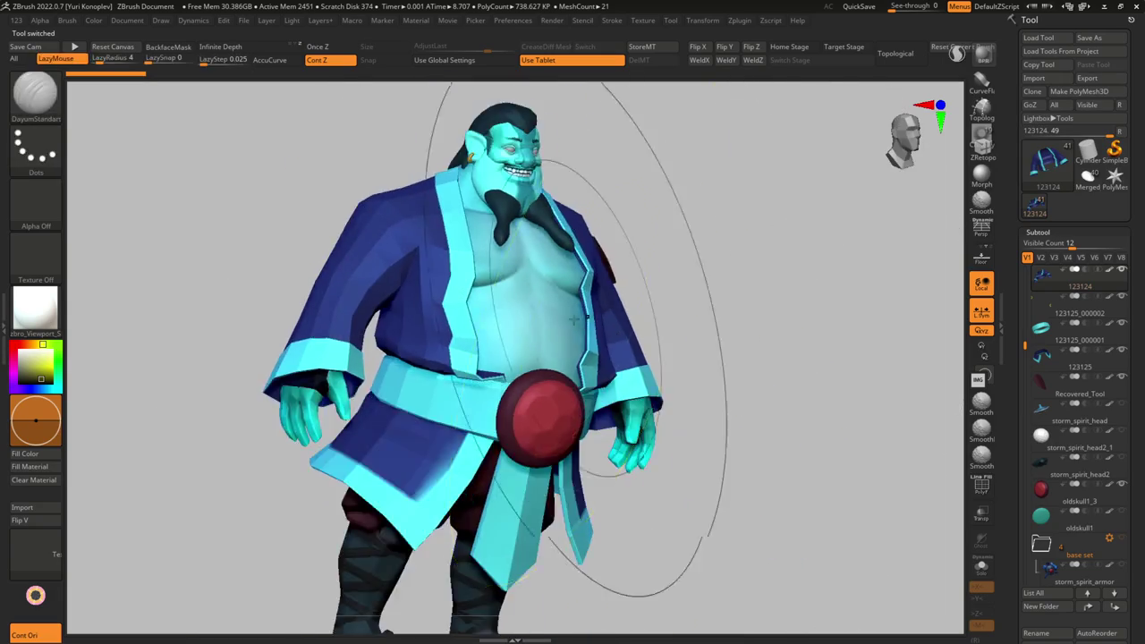
pyautogui.scroll(-5, 555, 331)
pyautogui.moveTo(537, 327)
pyautogui.mouseDown()
pyautogui.moveTo(495, 301)
pyautogui.moveTo(513, 287)
pyautogui.moveTo(560, 335)
pyautogui.moveTo(537, 351)
pyautogui.moveTo(555, 384)
pyautogui.moveTo(881, 385)
pyautogui.mouseUp()
pyautogui.scroll(5, 537, 350)
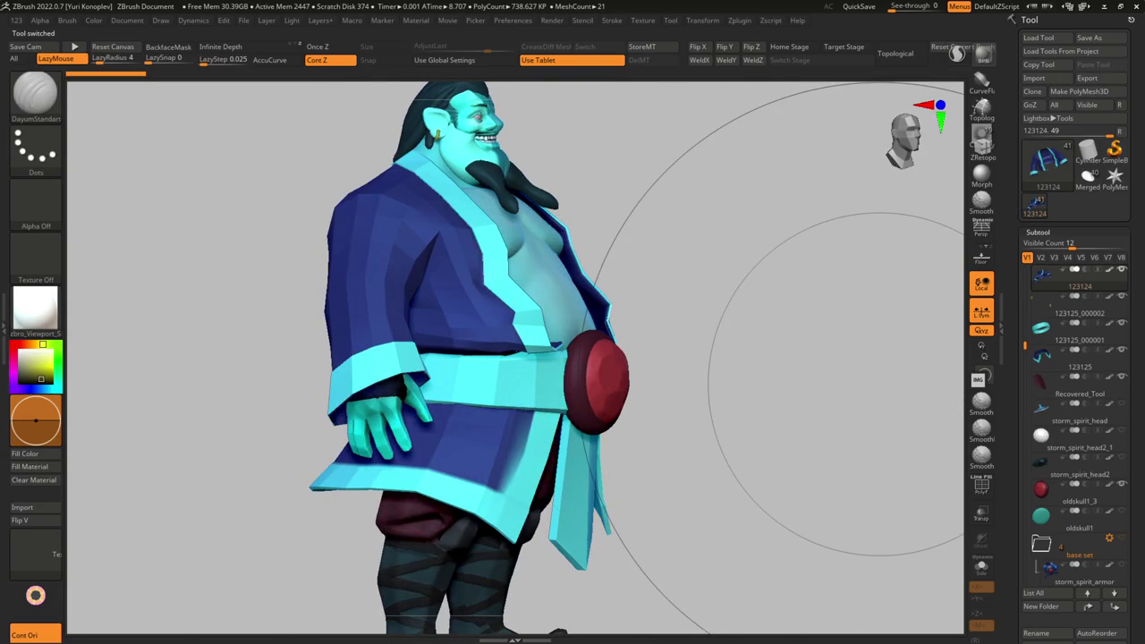
pyautogui.moveTo(881, 385)
pyautogui.mouseDown()
pyautogui.moveTo(638, 332)
pyautogui.moveTo(511, 281)
pyautogui.moveTo(585, 296)
pyautogui.moveTo(501, 301)
pyautogui.moveTo(886, 385)
pyautogui.mouseUp()
pyautogui.scroll(-5, 639, 332)
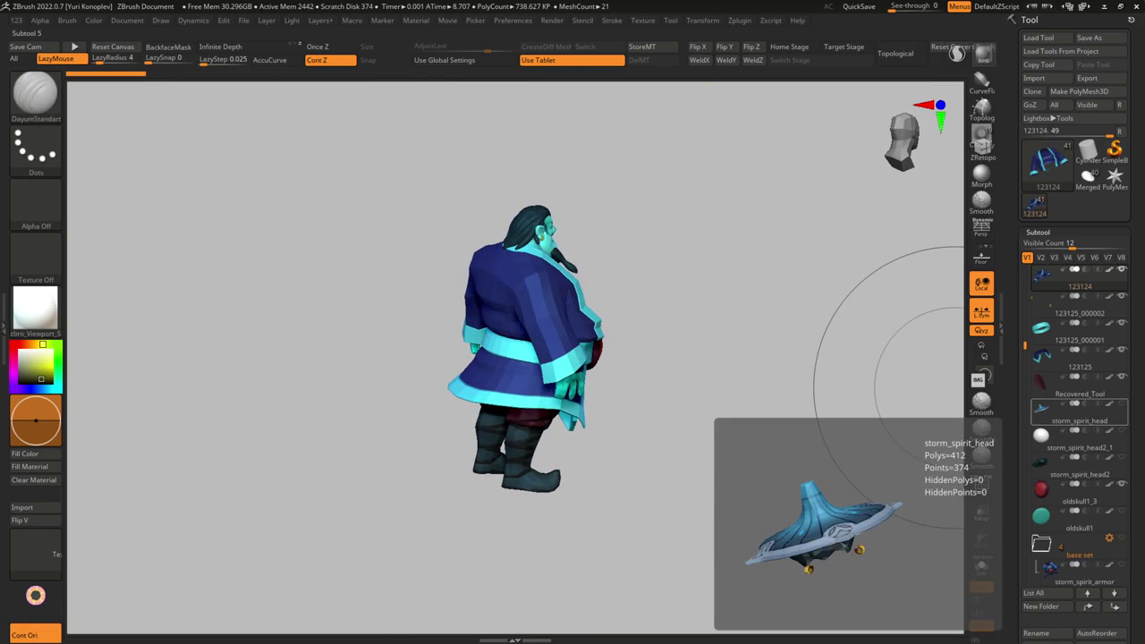
pyautogui.click(1051, 39)
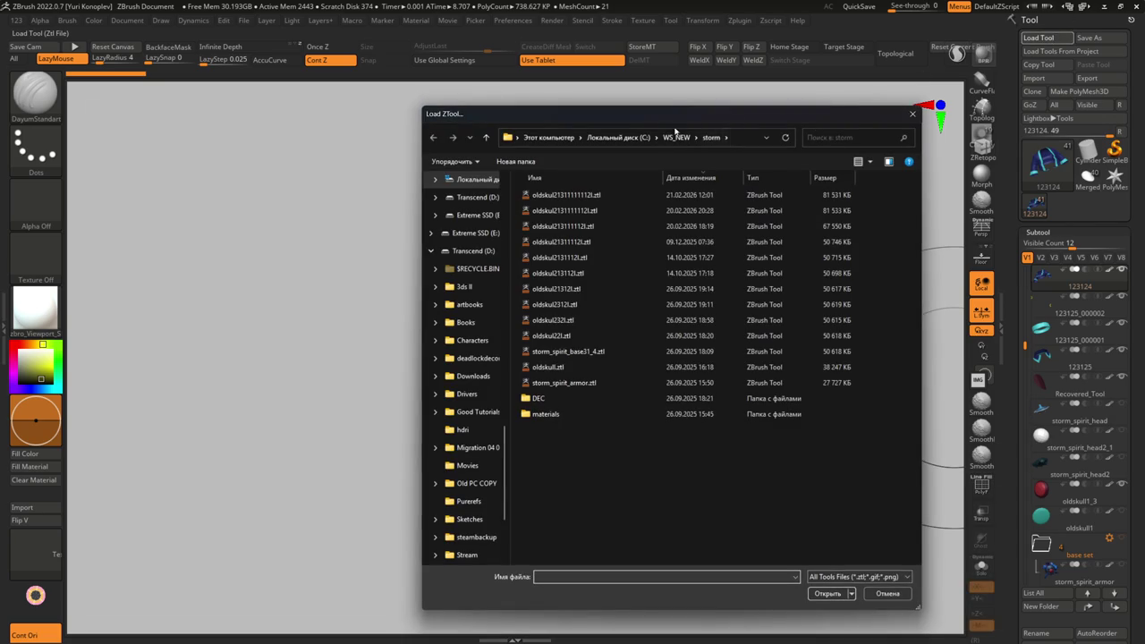
# - Load a Pugna tool, solo the pugna_base1_1 head and give it Gold material
pyautogui.click(677, 137)
pyautogui.doubleClick(546, 397)
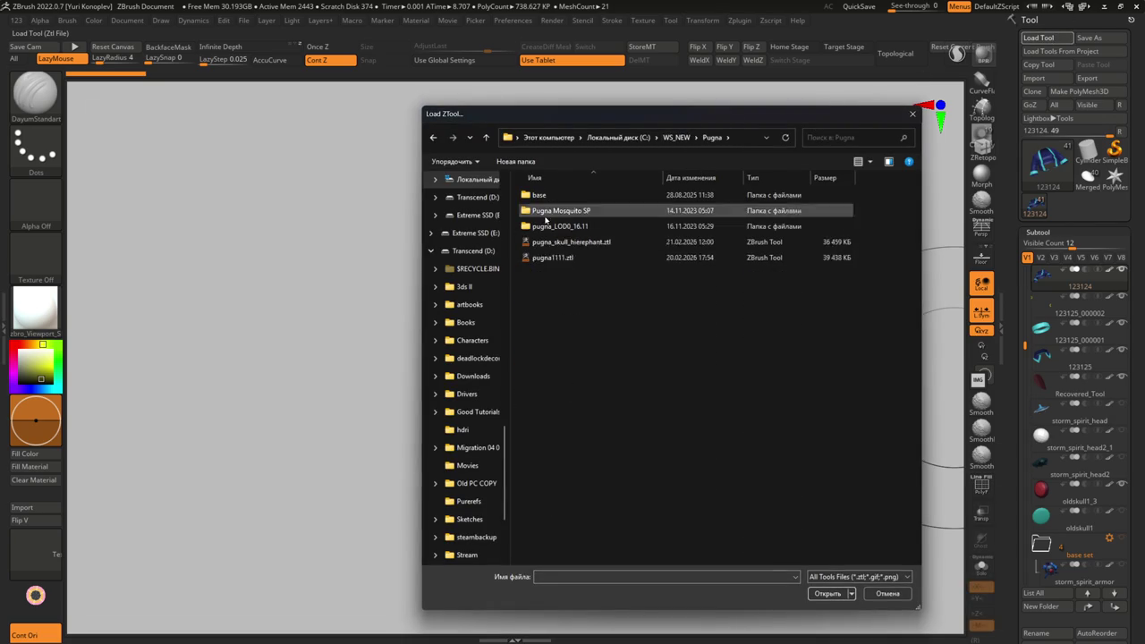
pyautogui.doubleClick(555, 242)
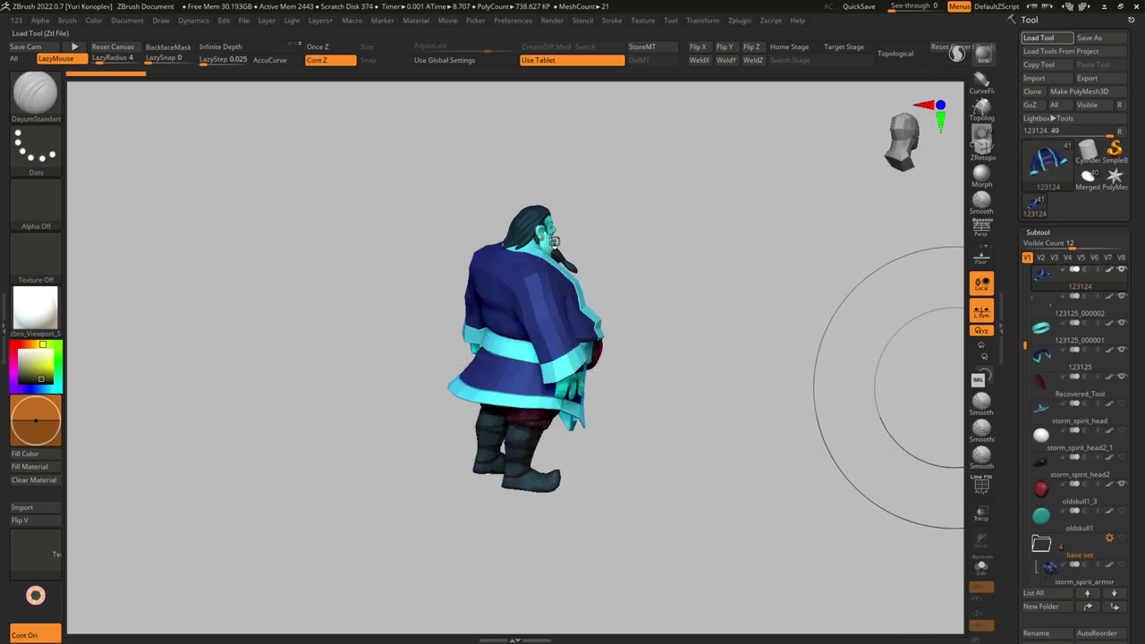
pyautogui.moveTo(556, 243)
pyautogui.mouseDown()
pyautogui.moveTo(561, 360)
pyautogui.moveTo(555, 278)
pyautogui.moveTo(42, 320)
pyautogui.mouseUp()
pyautogui.keyDown('alt'); pyautogui.click(555, 277); pyautogui.keyUp('alt')
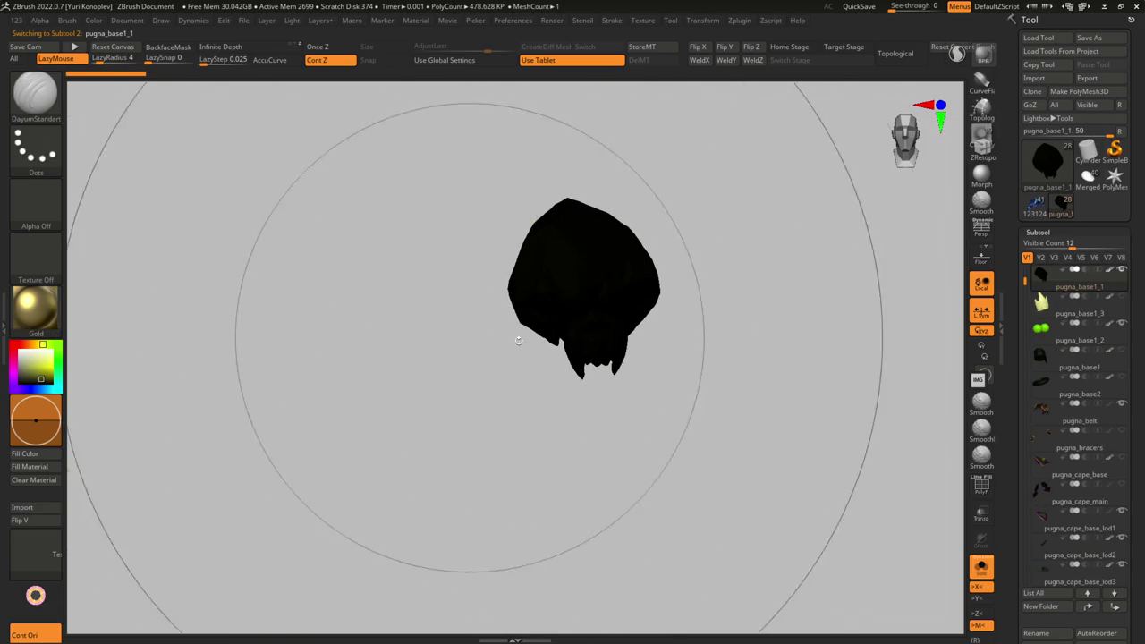
pyautogui.moveTo(530, 269); pyautogui.dragTo(24, 356)
pyautogui.click(981, 566)
pyautogui.moveTo(536, 224)
pyautogui.keyDown('alt'); pyautogui.mouseDown()
pyautogui.moveTo(459, 291)
pyautogui.moveTo(640, 175)
pyautogui.mouseUp(); pyautogui.keyUp('alt')
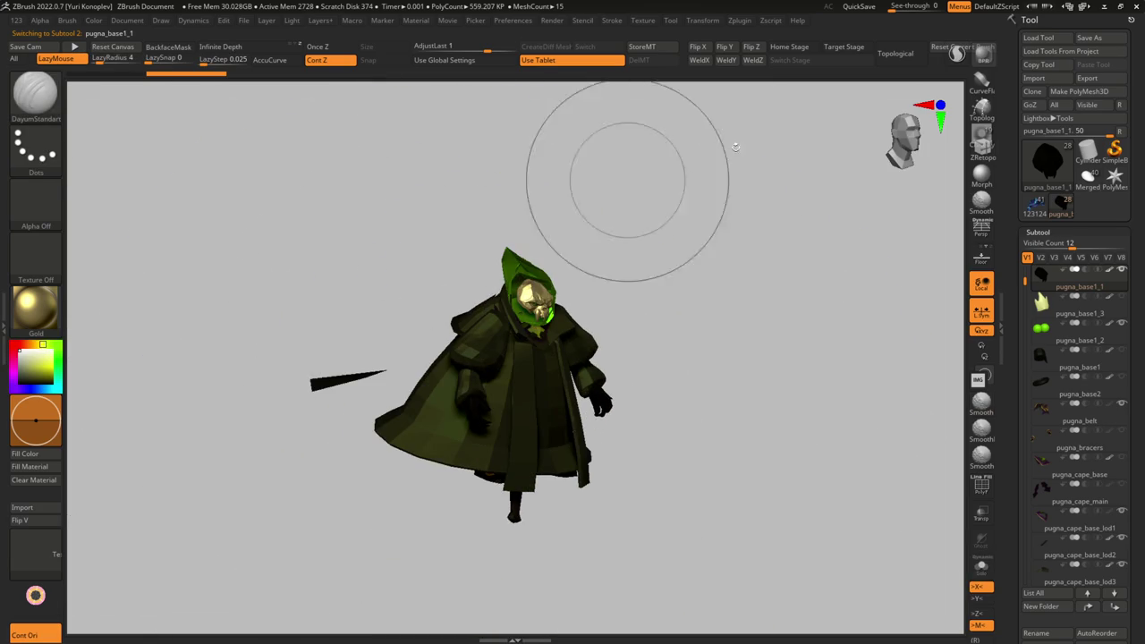
# - Load tusk_icebourne4.ztl from the WS_NEW Tusk folder
pyautogui.click(1028, 39)
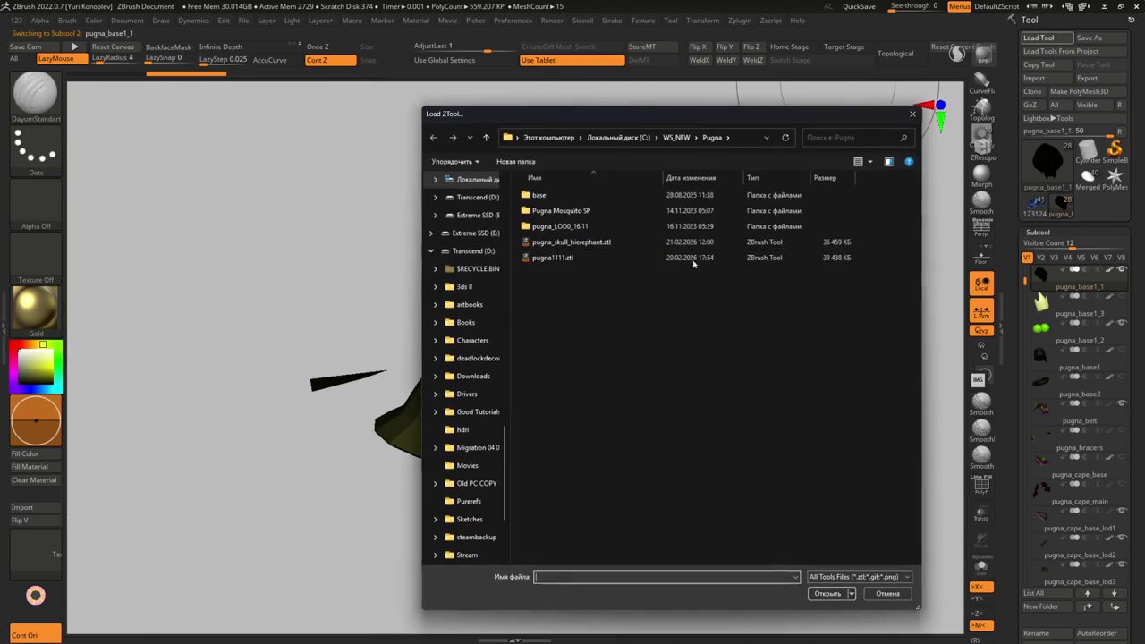
pyautogui.click(675, 137)
pyautogui.doubleClick(550, 413)
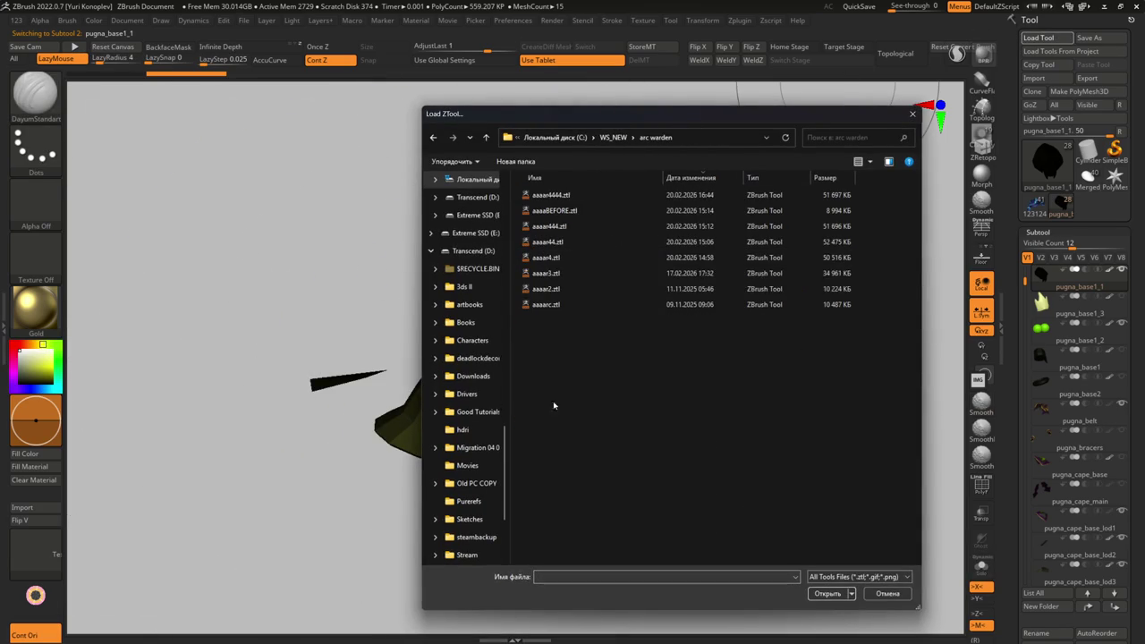
pyautogui.click(614, 137)
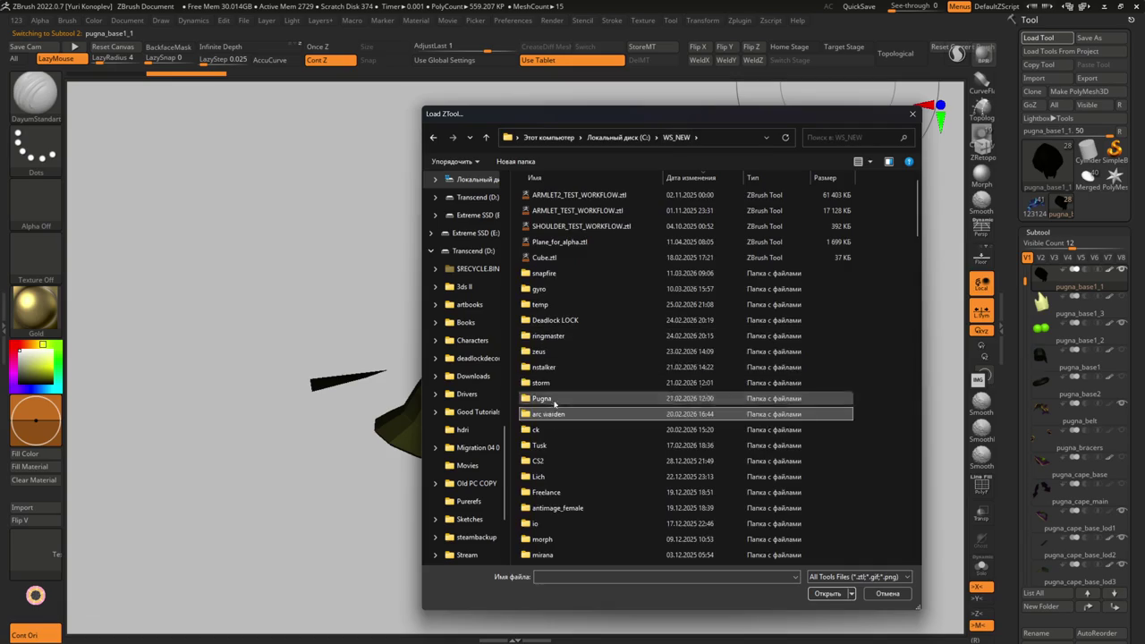
pyautogui.doubleClick(546, 432)
pyautogui.click(434, 138)
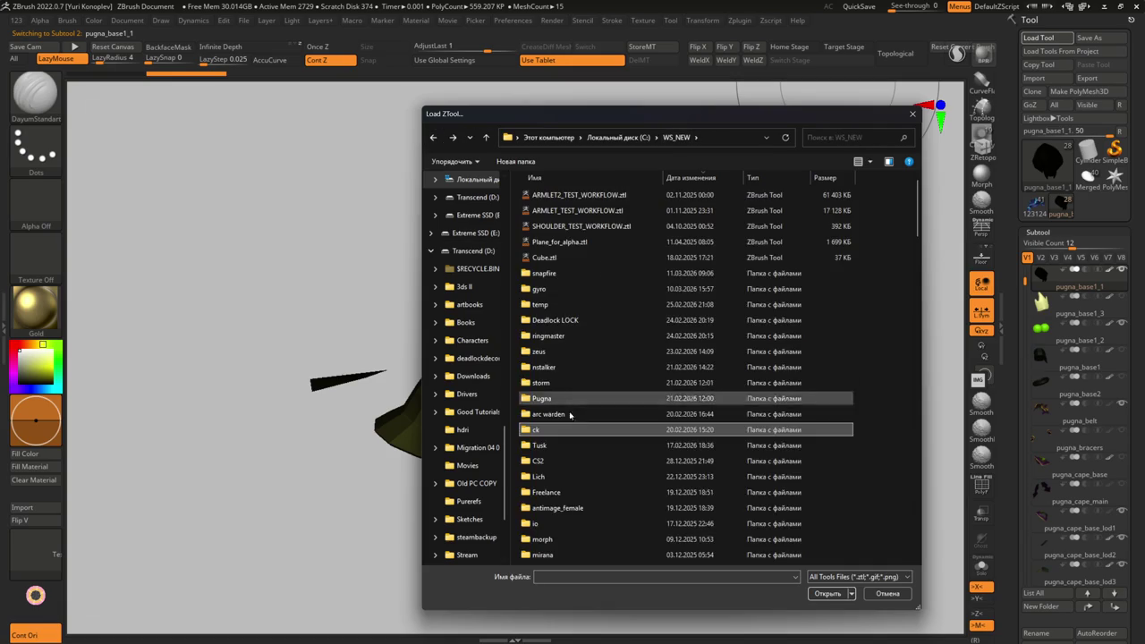
pyautogui.doubleClick(559, 441)
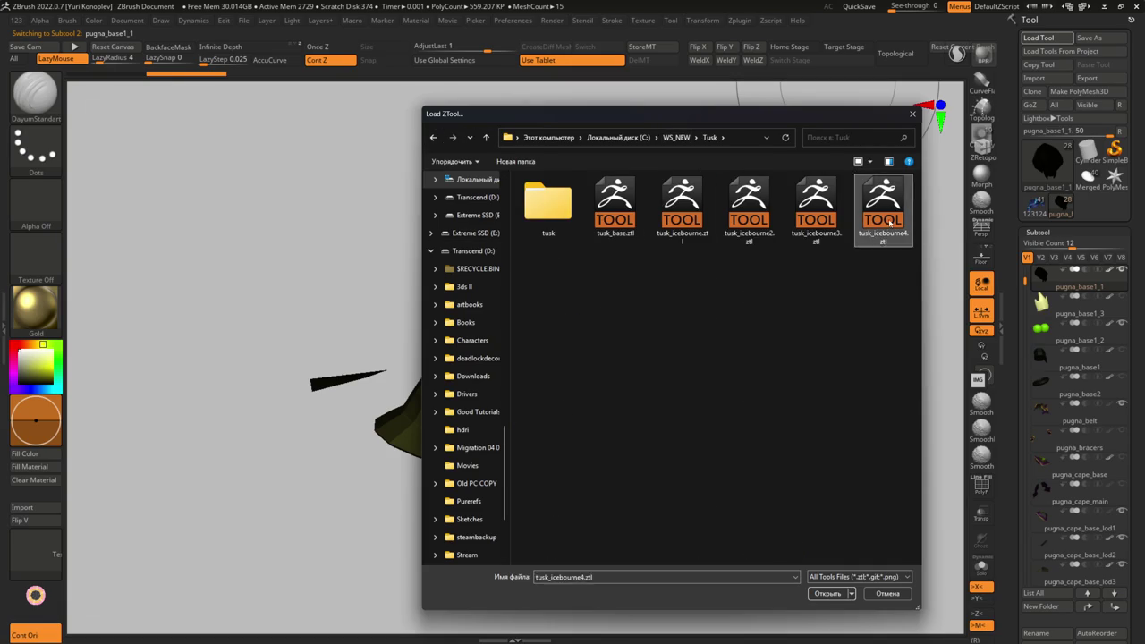
pyautogui.doubleClick(885, 214)
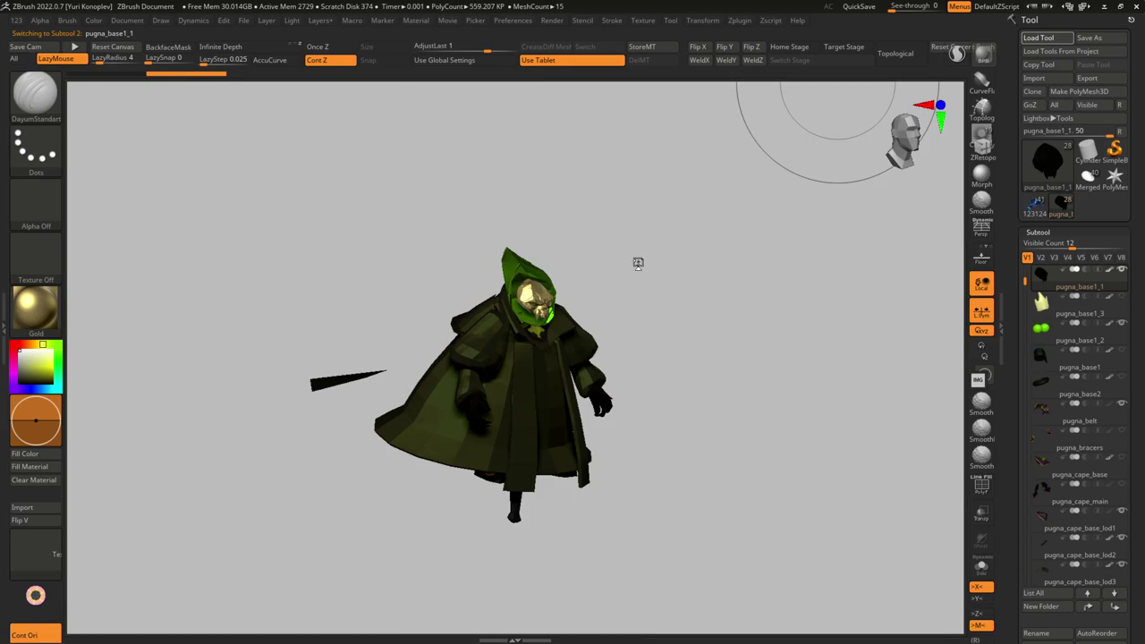
pyautogui.click(36, 309)
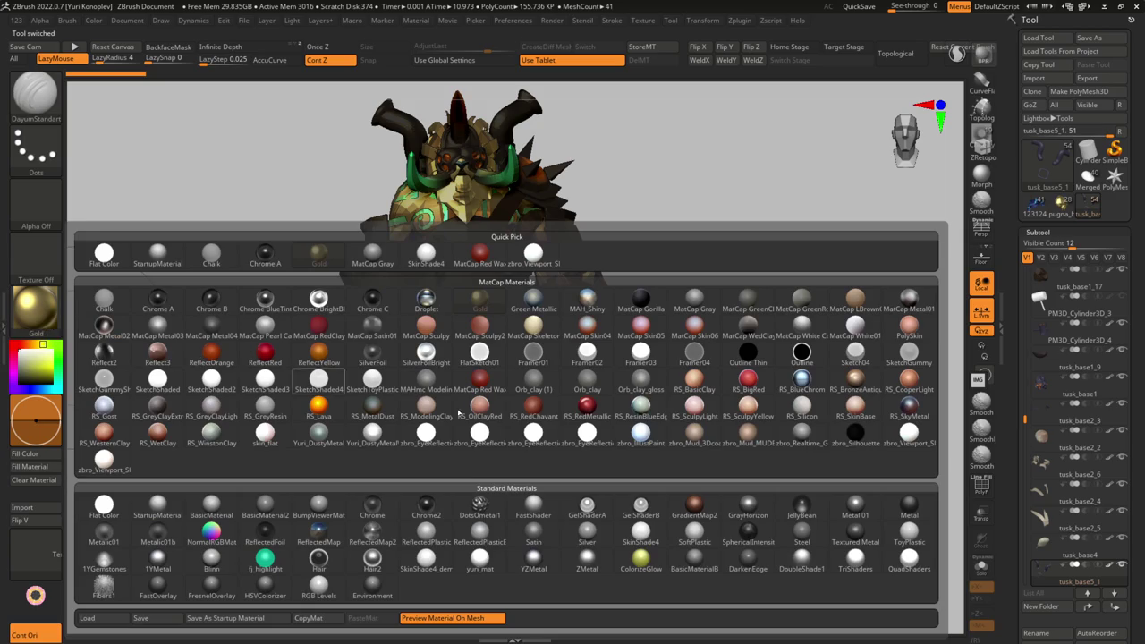
# - Give the Tusk the white material, turn it sideways, and peek into the Lich and Freelance folders
pyautogui.click(909, 436)
pyautogui.moveTo(818, 383)
pyautogui.mouseDown()
pyautogui.moveTo(587, 341)
pyautogui.moveTo(459, 343)
pyautogui.moveTo(425, 440)
pyautogui.moveTo(492, 427)
pyautogui.mouseUp()
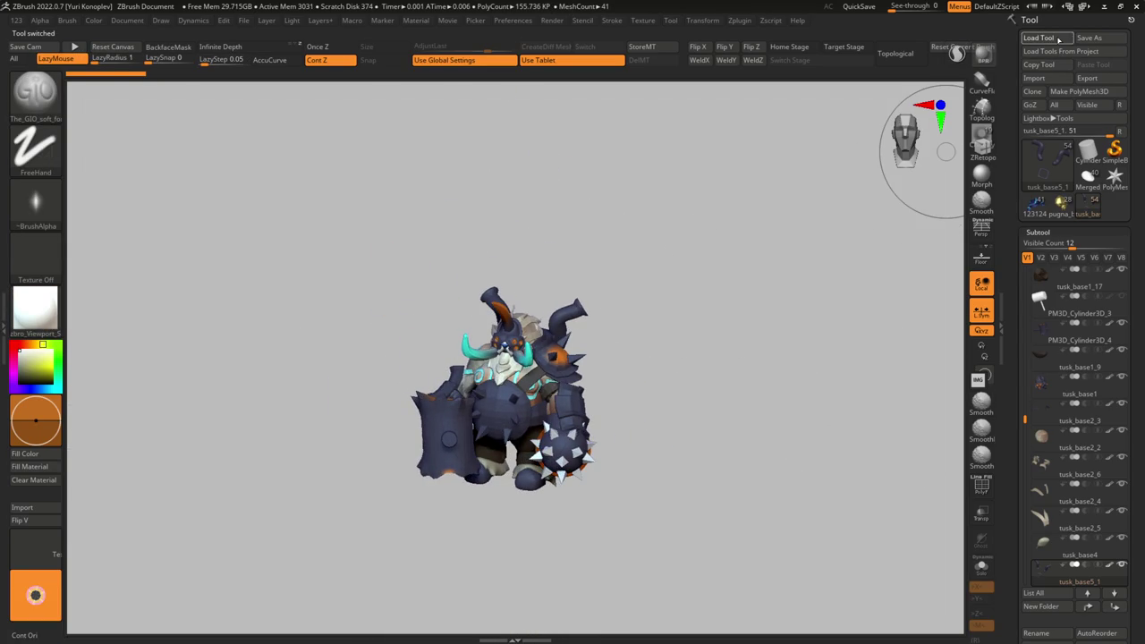
pyautogui.click(1059, 39)
pyautogui.click(676, 136)
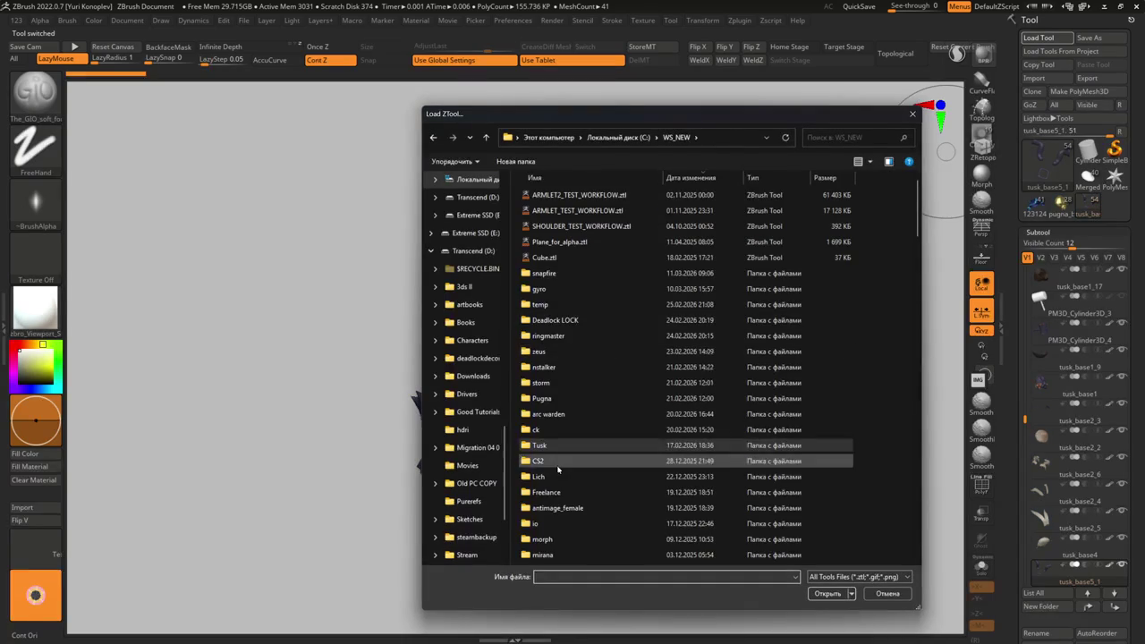
pyautogui.doubleClick(544, 476)
pyautogui.click(433, 137)
pyautogui.doubleClick(547, 491)
pyautogui.click(433, 137)
# - Browse the morph project's test and back_mat_update folders
pyautogui.scroll(-2, 555, 331)
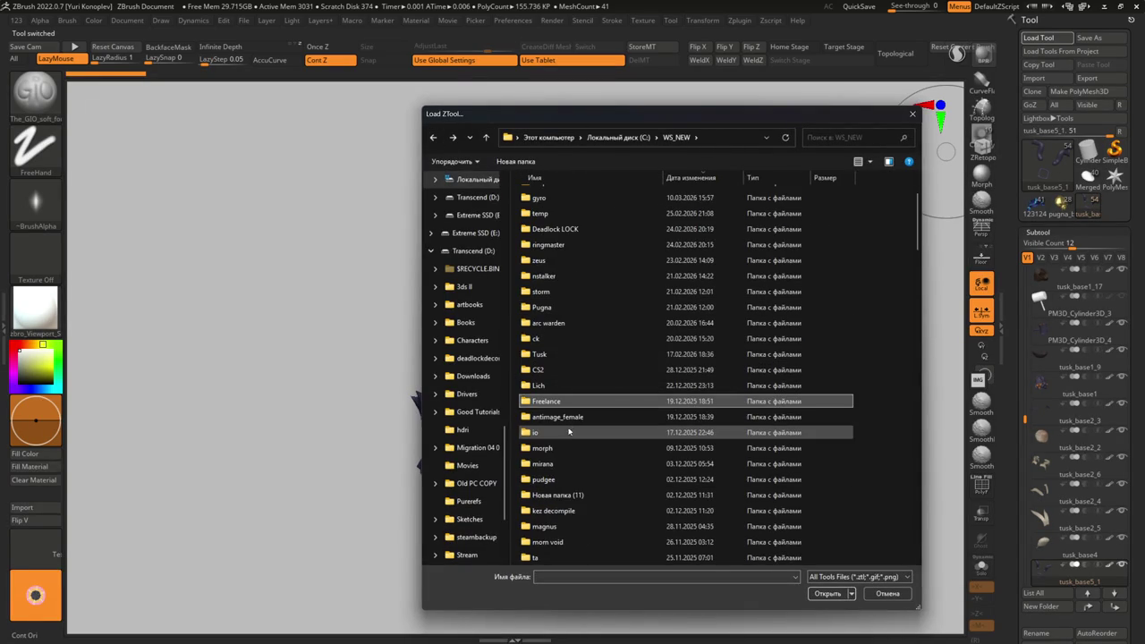
pyautogui.doubleClick(564, 448)
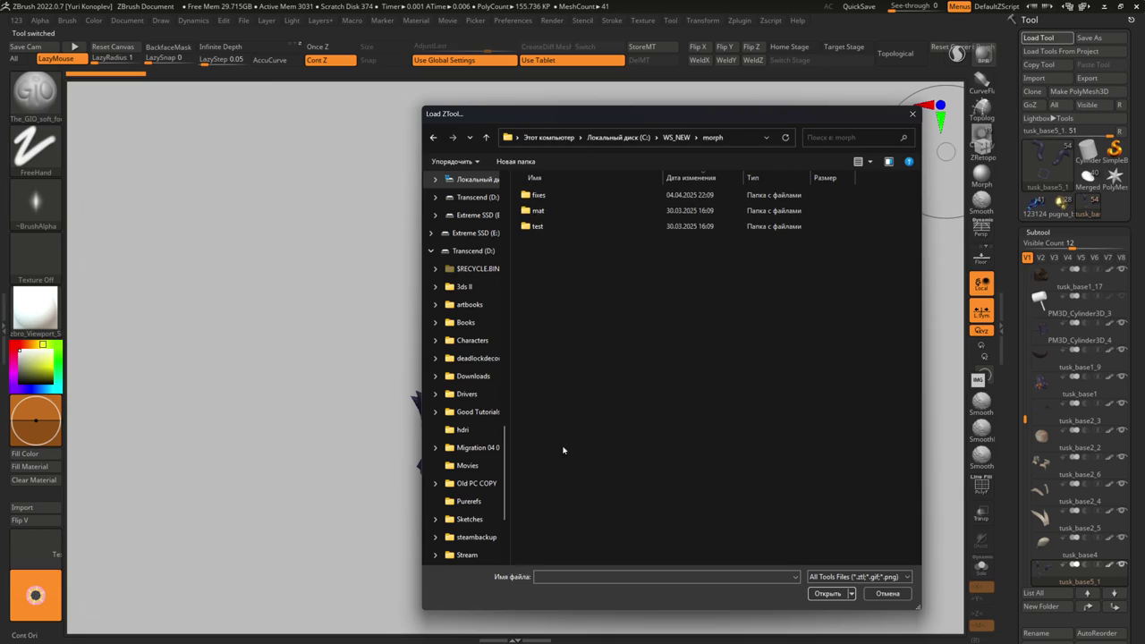
pyautogui.doubleClick(553, 226)
pyautogui.press('BackSpace')
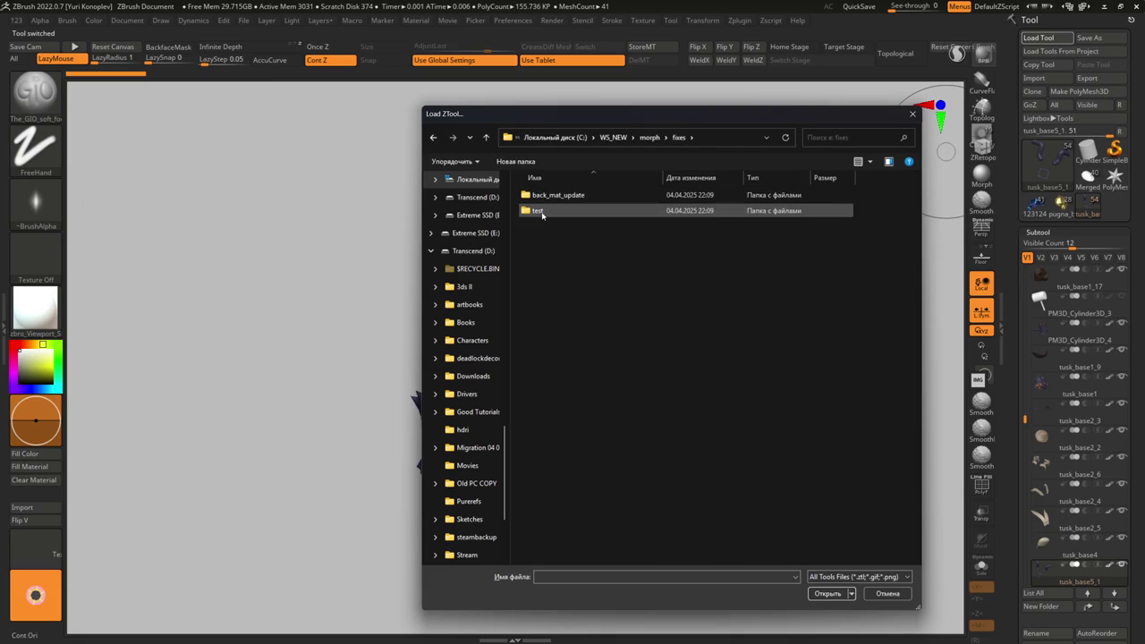
pyautogui.press('Up')
pyautogui.press('Return')
pyautogui.press('BackSpace')
# - Check the test and mat folders, then load dark_potm1-BRIGHTCAT.ztl from the mirana folder
pyautogui.press('BackSpace')
pyautogui.doubleClick(540, 230)
pyautogui.press('BackSpace')
pyautogui.doubleClick(542, 212)
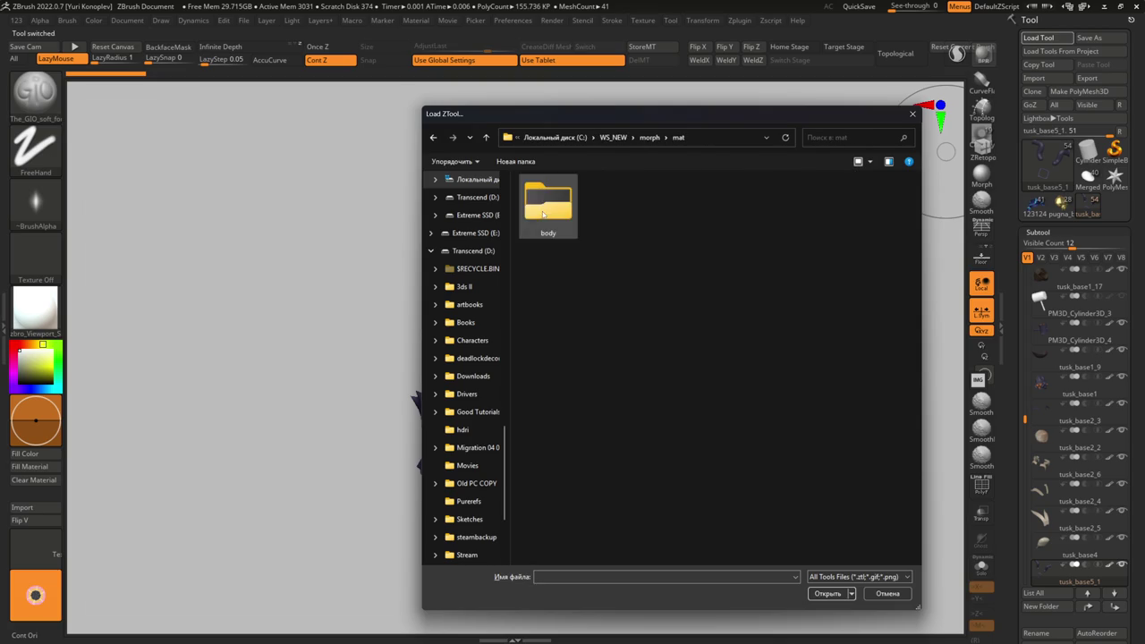
pyautogui.press('BackSpace')
pyautogui.press('BackSpace')
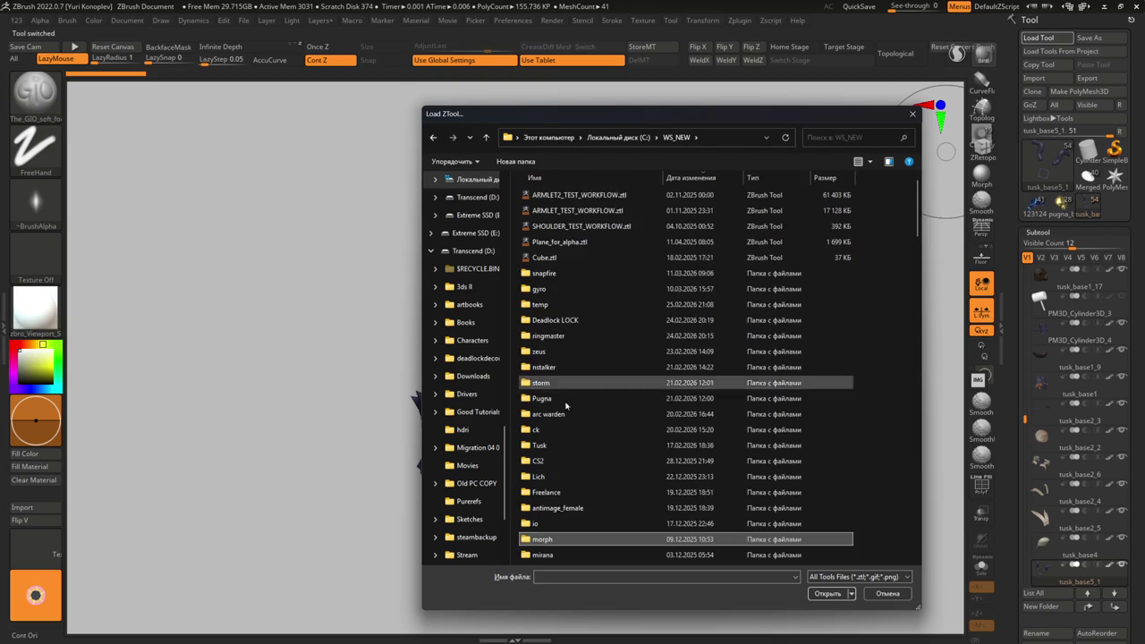
pyautogui.scroll(-2, 558, 466)
pyautogui.doubleClick(543, 464)
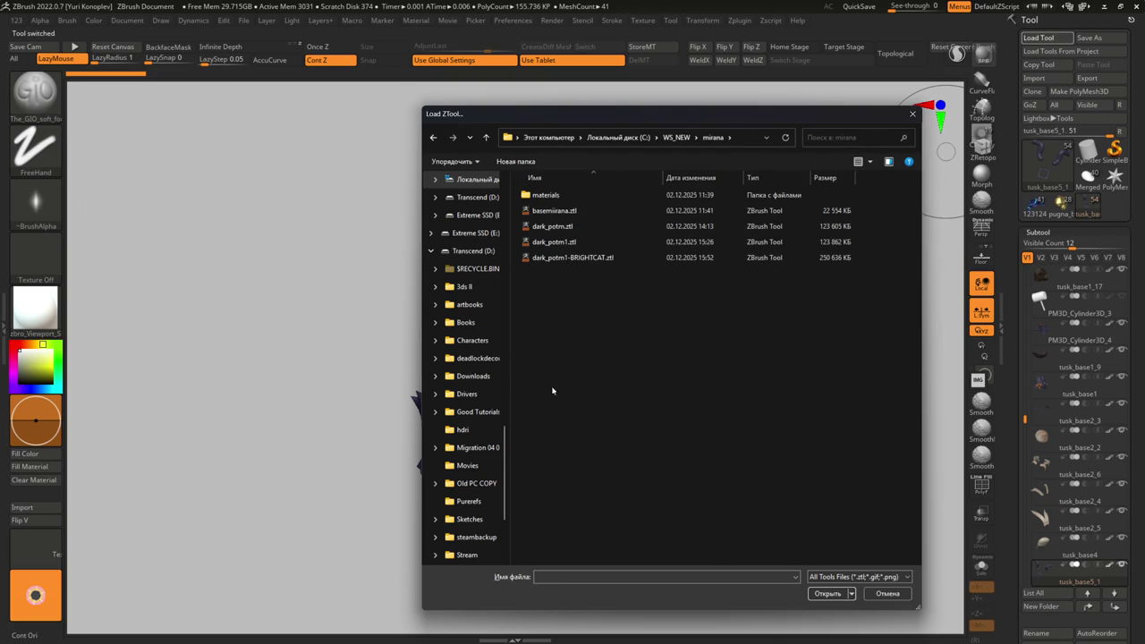
pyautogui.doubleClick(586, 194)
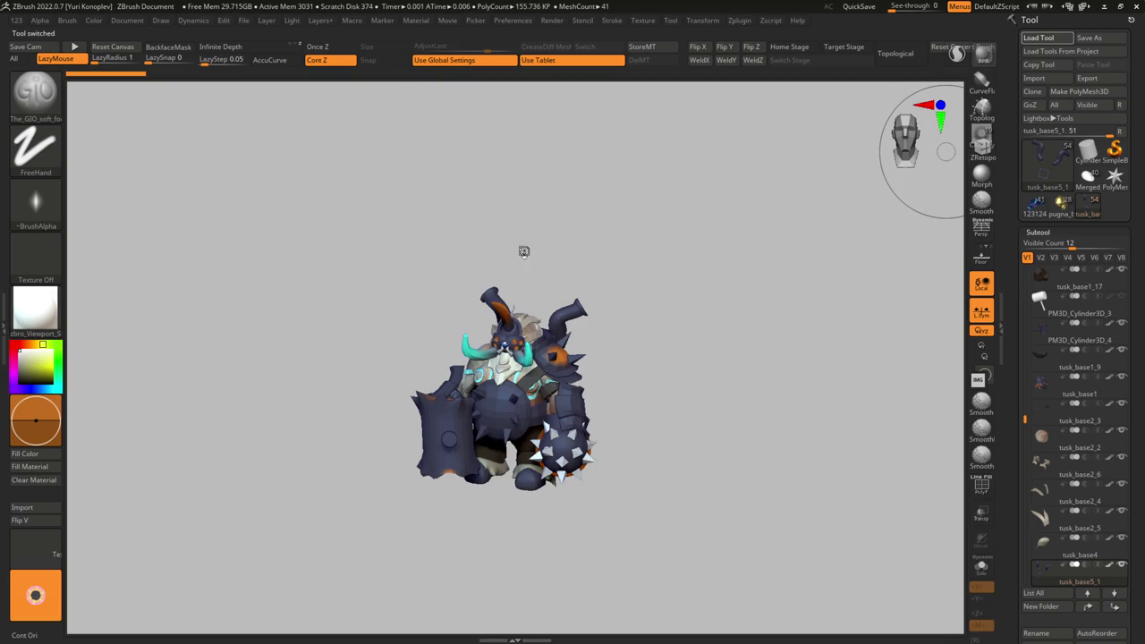
# - Orbit the Mirana cat rider through three-quarter, side and rear views
pyautogui.moveTo(502, 342)
pyautogui.mouseDown()
pyautogui.moveTo(486, 384)
pyautogui.moveTo(536, 394)
pyautogui.mouseUp()
pyautogui.scroll(3, 587, 409)
pyautogui.moveTo(525, 432); pyautogui.dragTo(514, 407)
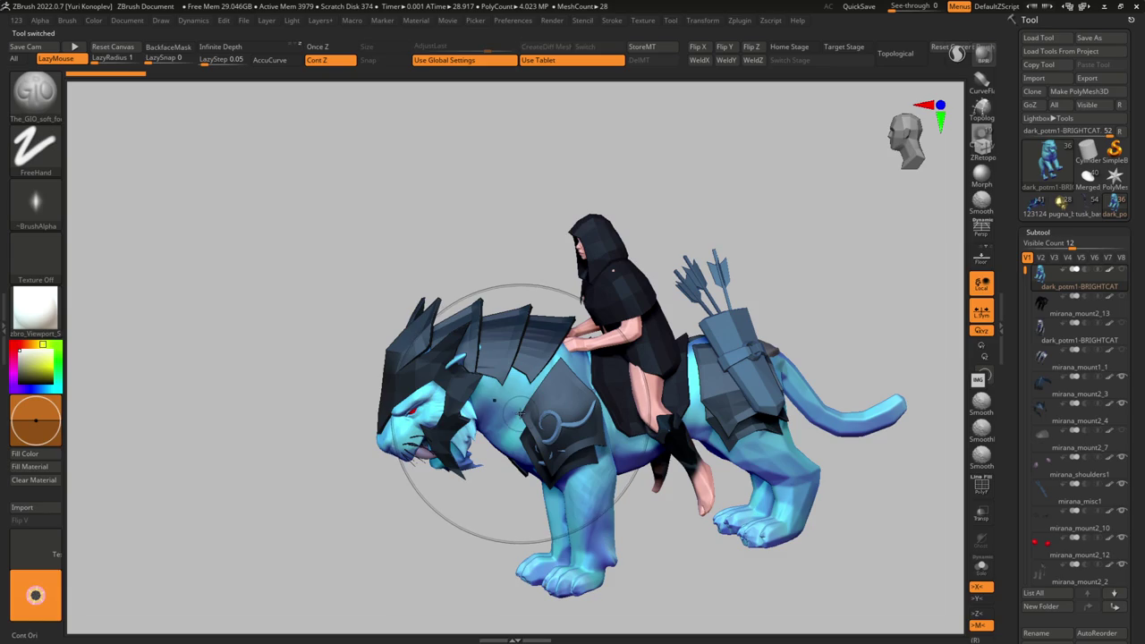
pyautogui.moveTo(1064, 361)
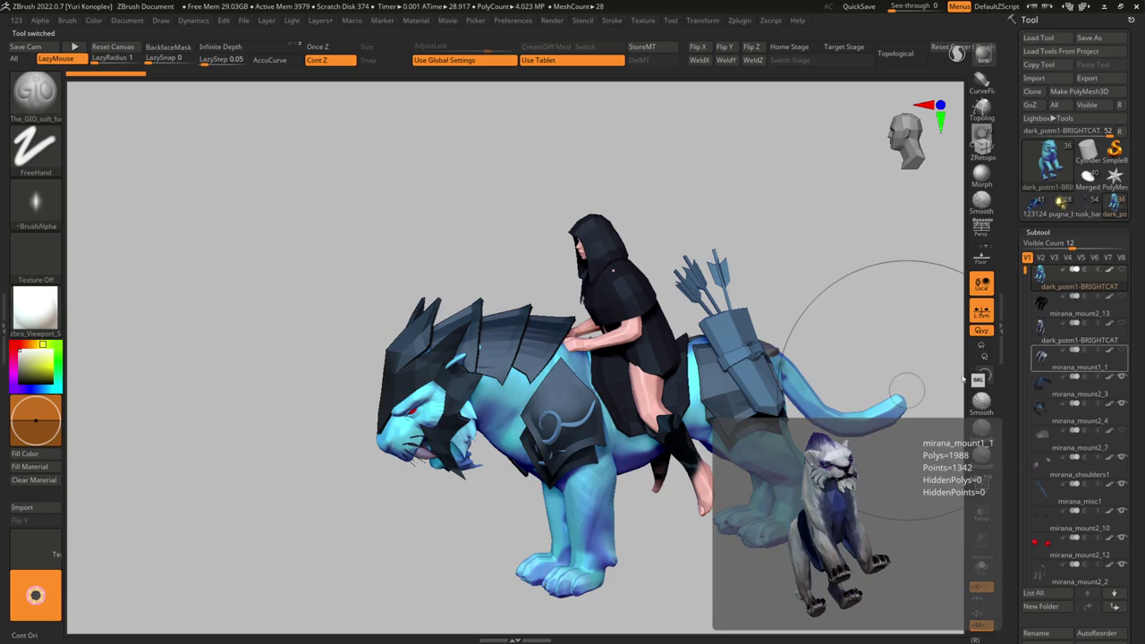
pyautogui.moveTo(644, 338)
pyautogui.mouseDown()
pyautogui.moveTo(521, 374)
pyautogui.moveTo(685, 407)
pyautogui.moveTo(580, 396)
pyautogui.moveTo(527, 267)
pyautogui.moveTo(935, 179)
pyautogui.mouseUp()
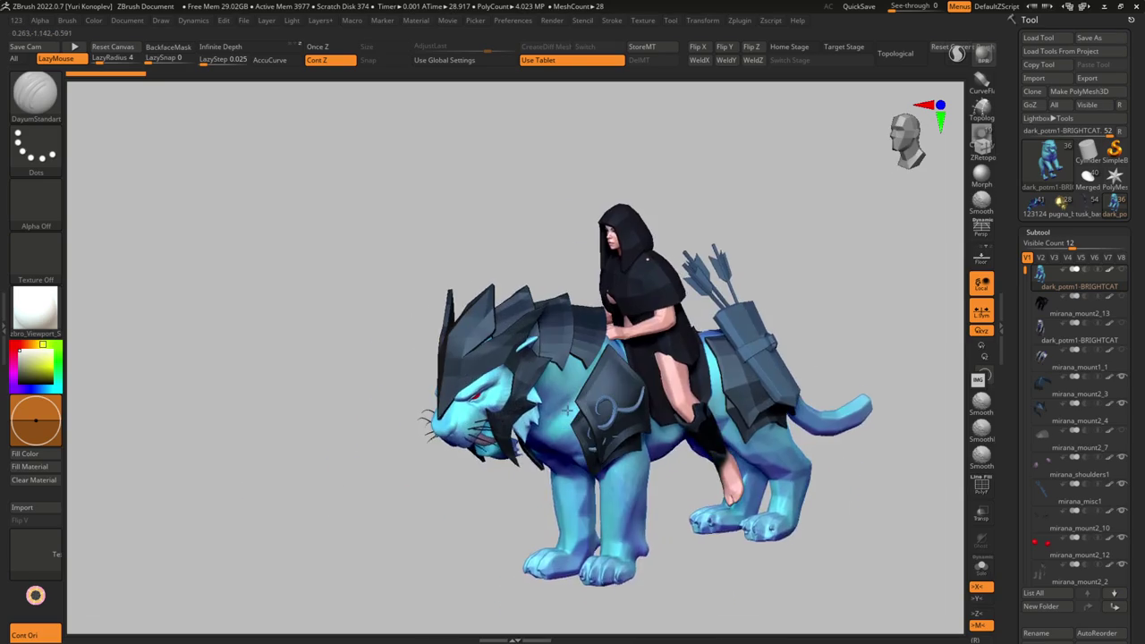
# - Peek into the pudgee folder in the loader, then close it without loading
pyautogui.click(1042, 38)
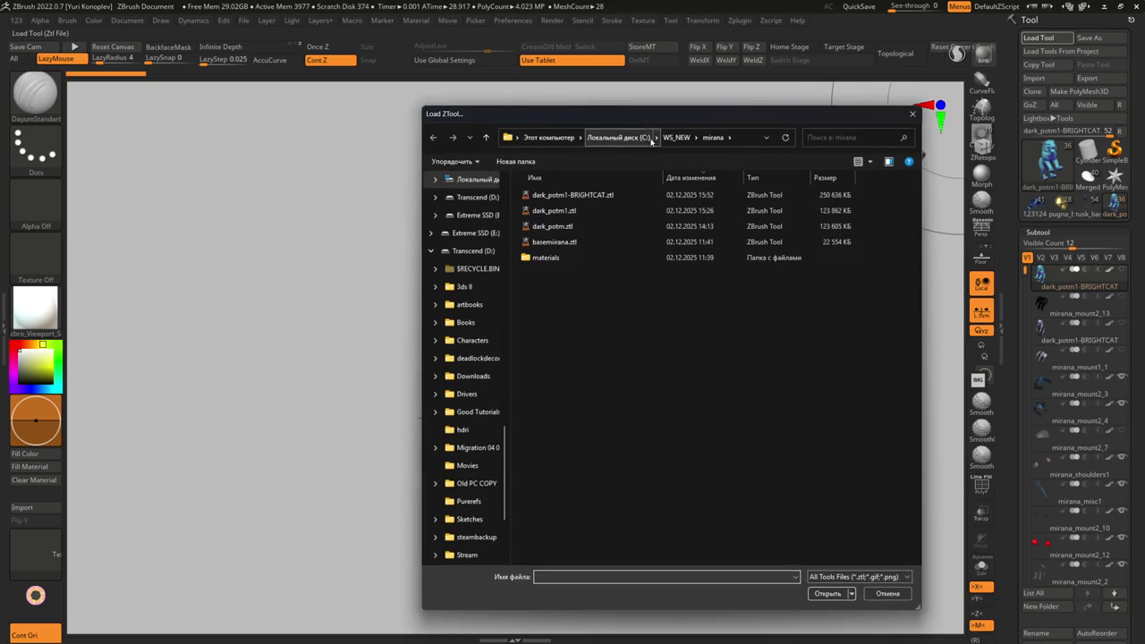
pyautogui.scroll(-1, 569, 496)
pyautogui.doubleClick(543, 557)
pyautogui.click(433, 137)
pyautogui.scroll(-3, 558, 451)
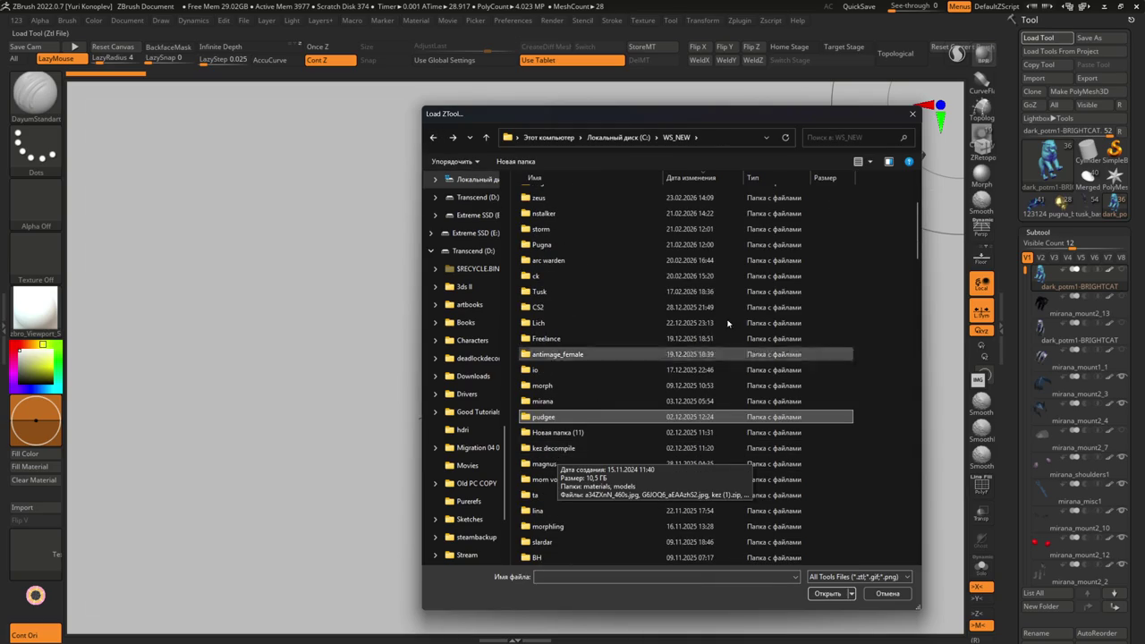
pyautogui.click(912, 114)
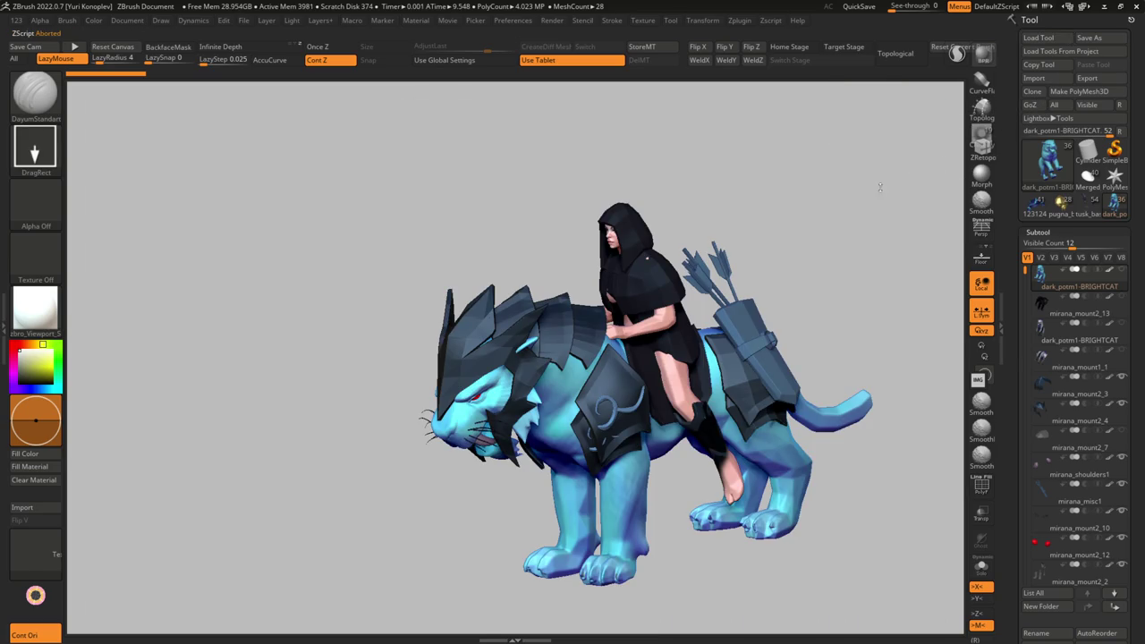
# - Dismiss the save and load dialogs, switch to the mirana_base tool, and reopen the loader
pyautogui.click(1099, 37)
pyautogui.press('Escape')
pyautogui.click(1055, 37)
pyautogui.press('Escape')
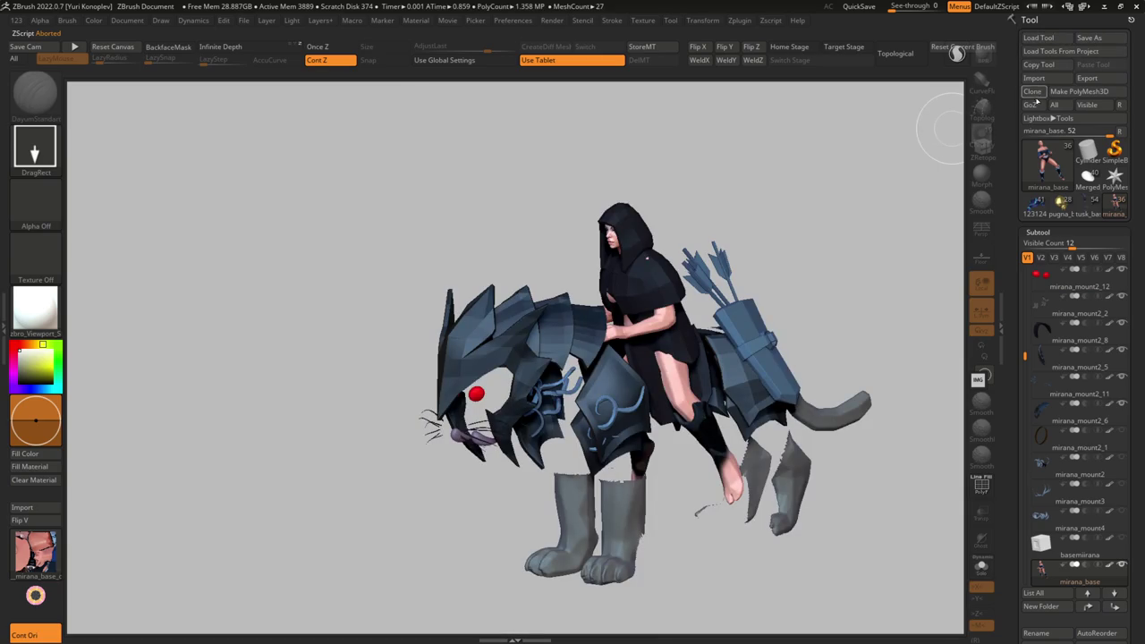
pyautogui.click(1034, 105)
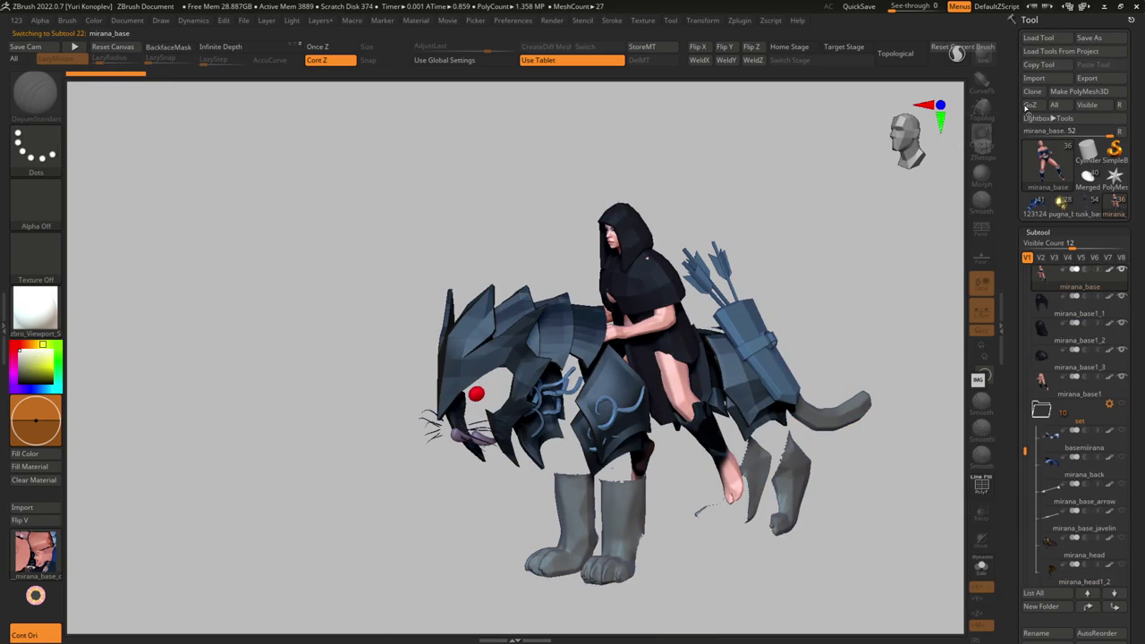
pyautogui.click(1058, 39)
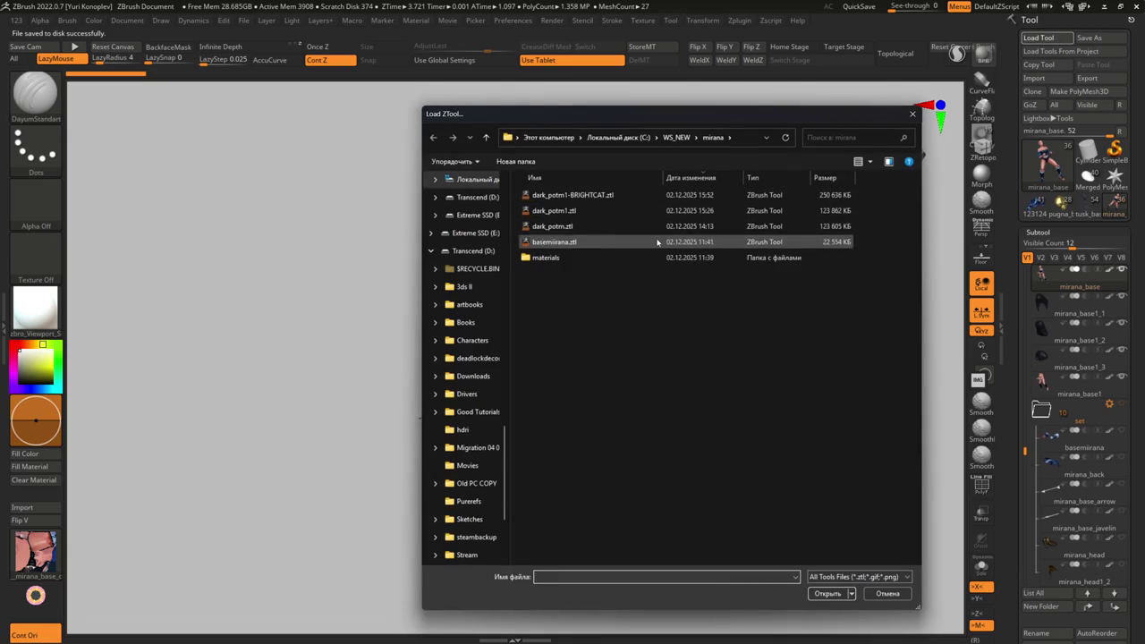
# - Dismiss the file list and the save dialog without changes
pyautogui.press('Escape')
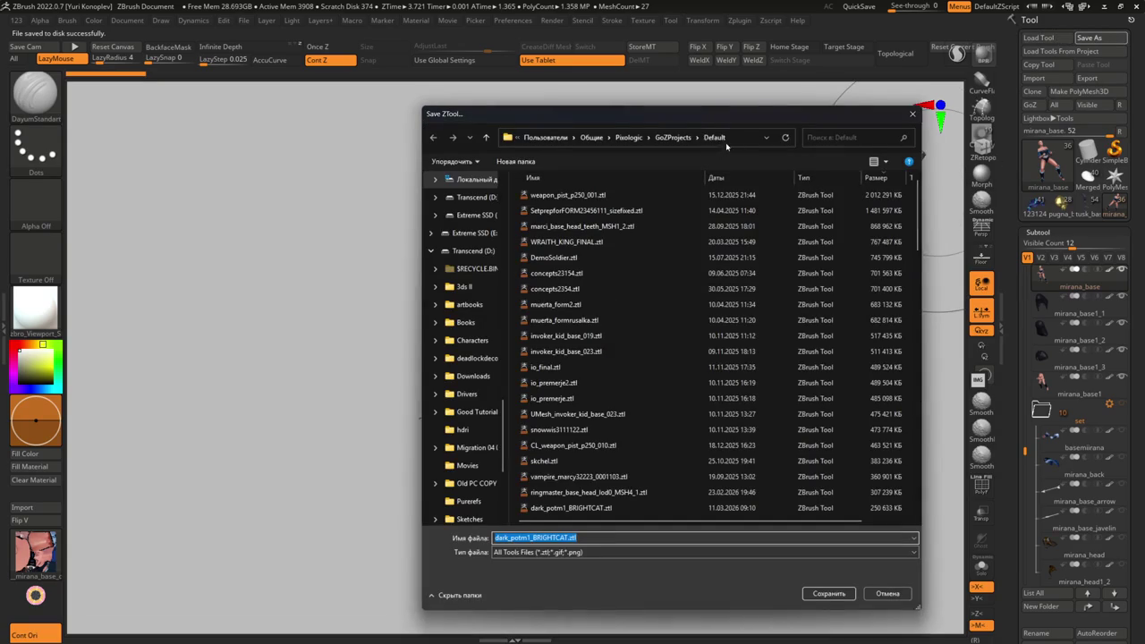
pyautogui.click(724, 137)
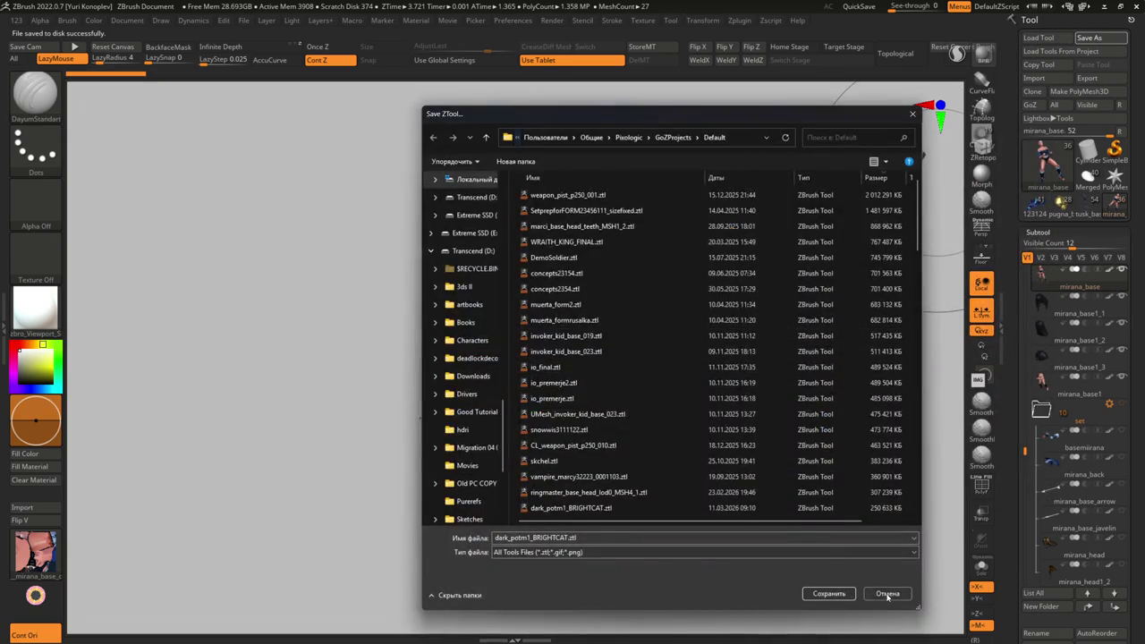
pyautogui.click(888, 593)
# - Load scarpletka_scalepostfixed.ztl from GoZProjects\Default, sorted newest first
pyautogui.click(1047, 38)
pyautogui.click(745, 139)
pyautogui.press('Return')
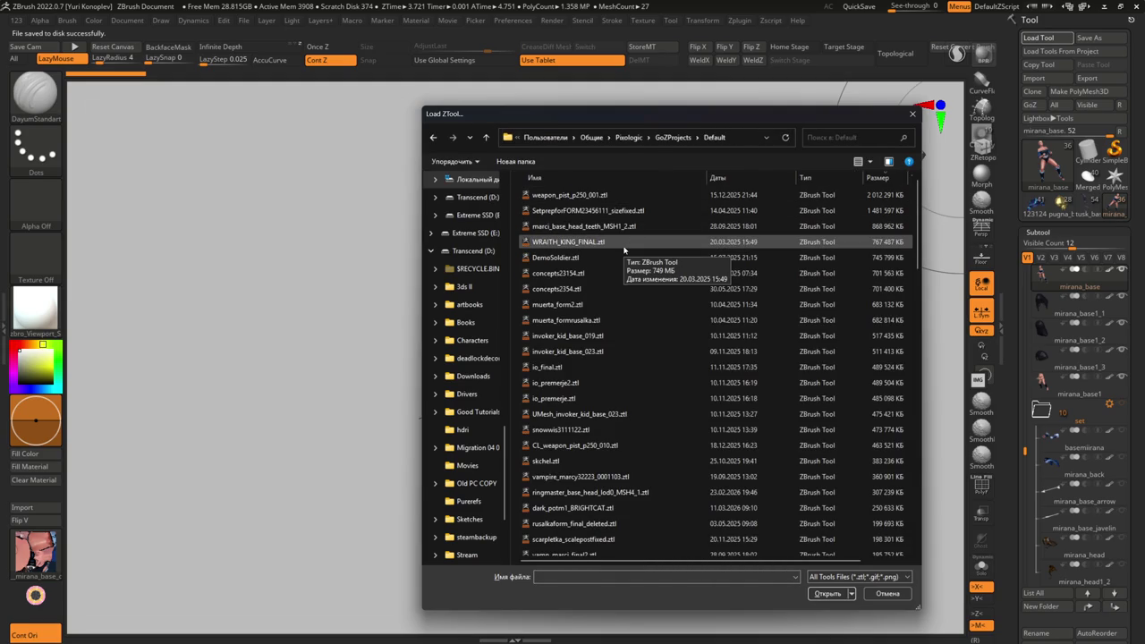
pyautogui.click(720, 177)
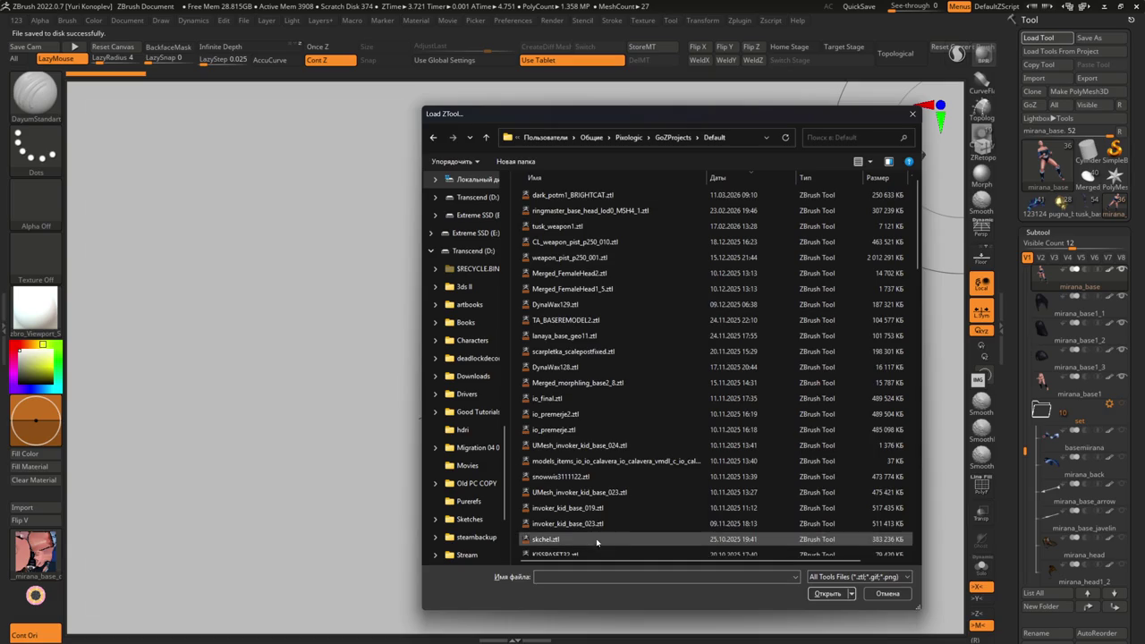
pyautogui.scroll(-1, 599, 534)
pyautogui.scroll(1, 598, 532)
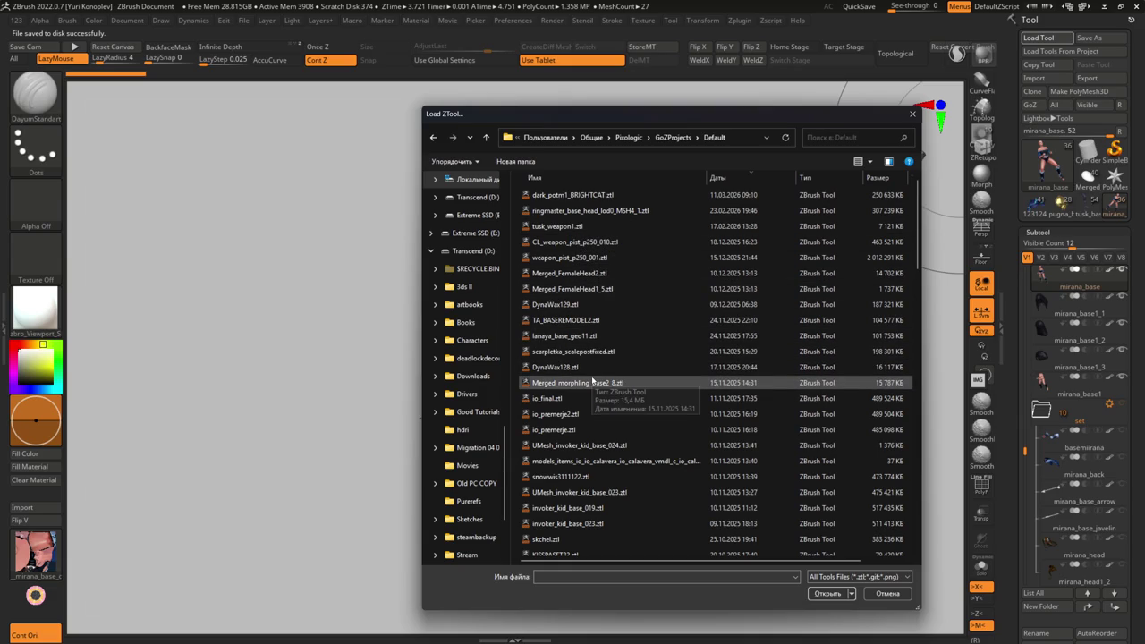
pyautogui.doubleClick(591, 353)
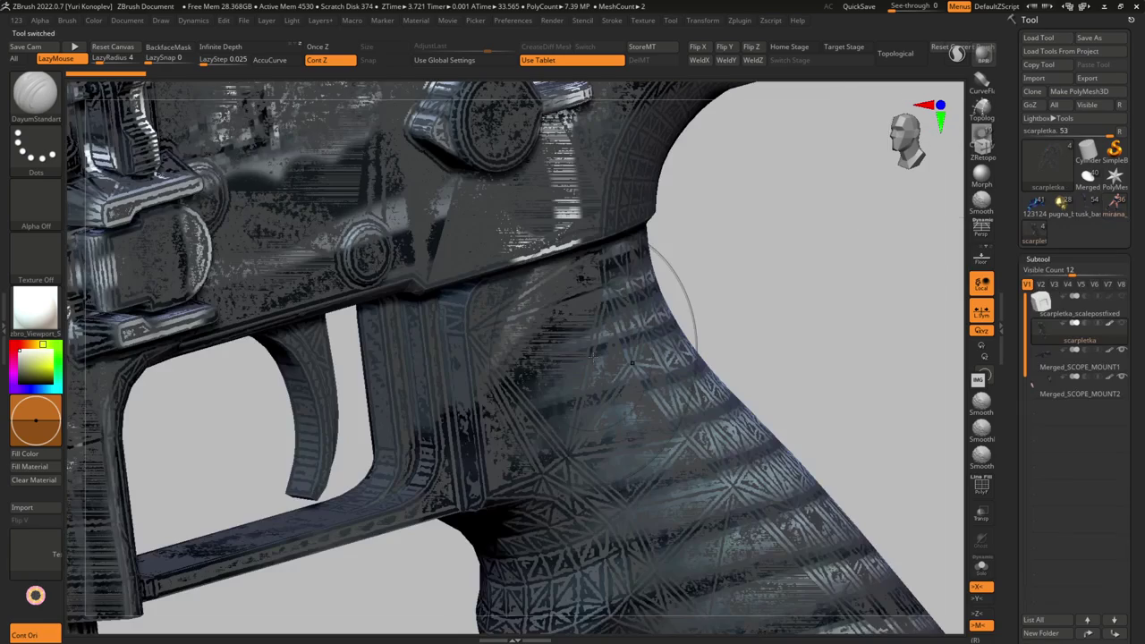
# - Frame the Scar rifle, turn it round, and select Merged_SCOPE_MOUNT1 then scarpletka subtools
pyautogui.press('f')
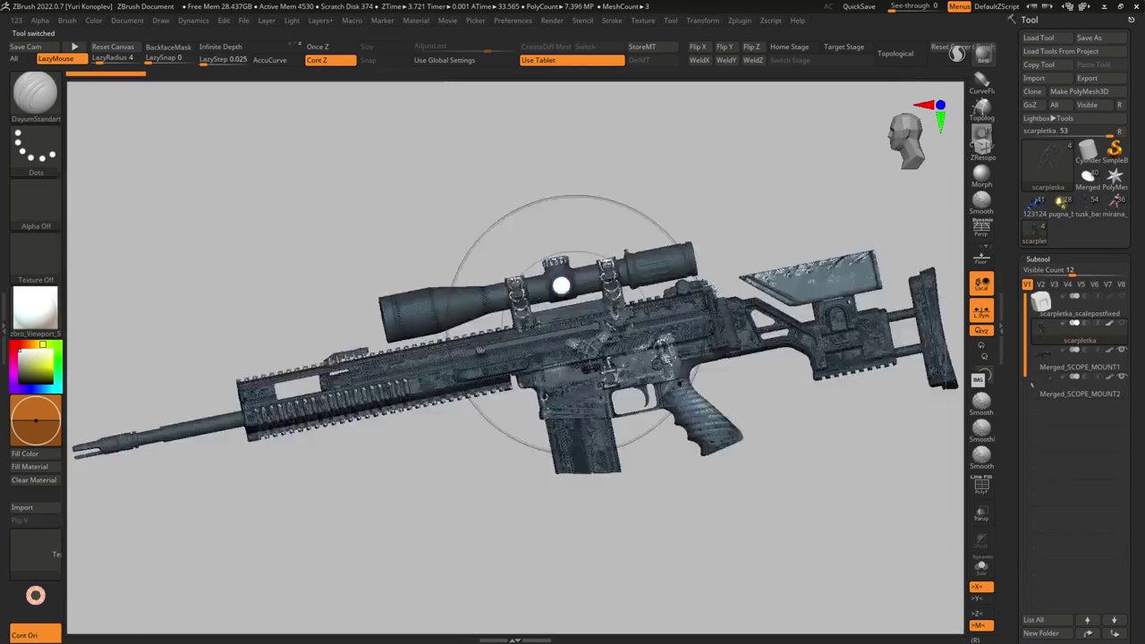
pyautogui.moveTo(447, 555); pyautogui.dragTo(716, 555)
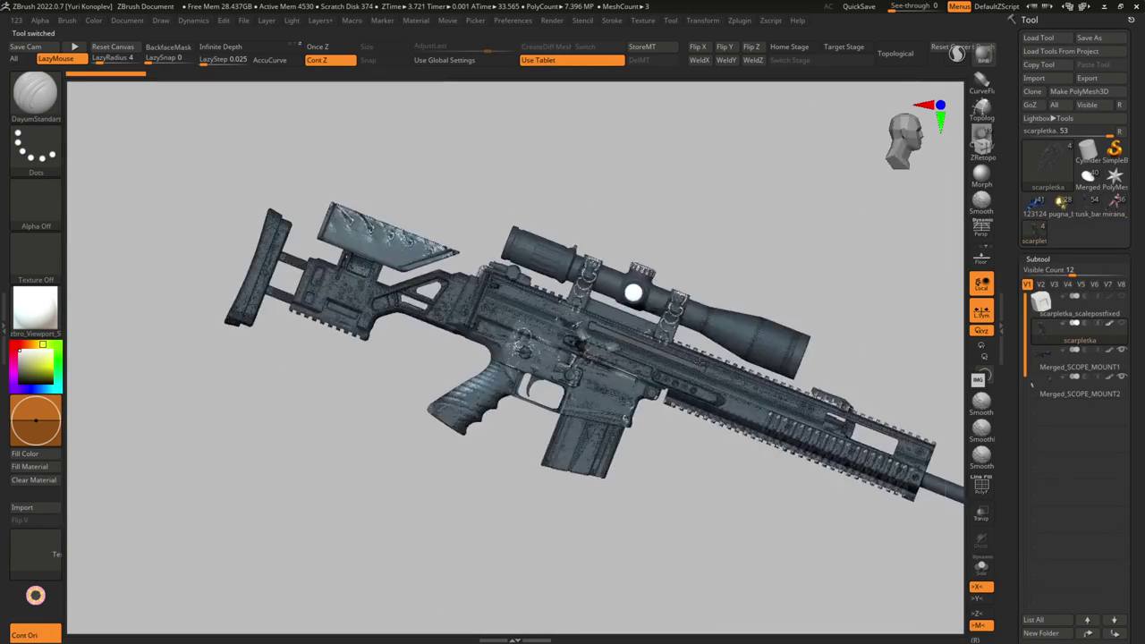
pyautogui.click(1043, 357)
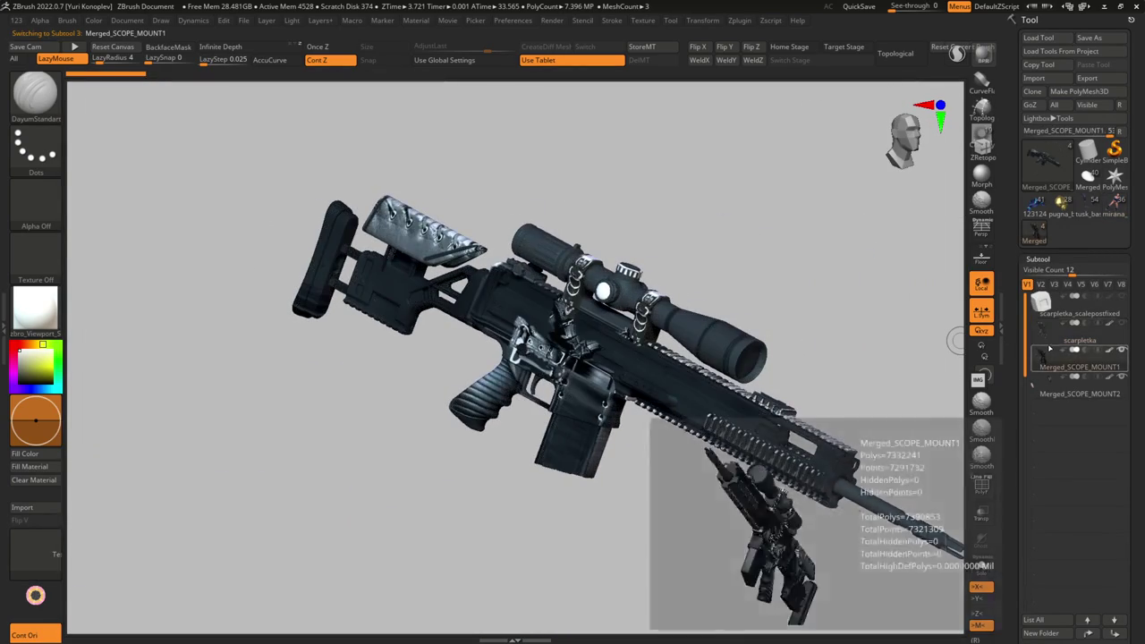
pyautogui.click(1043, 331)
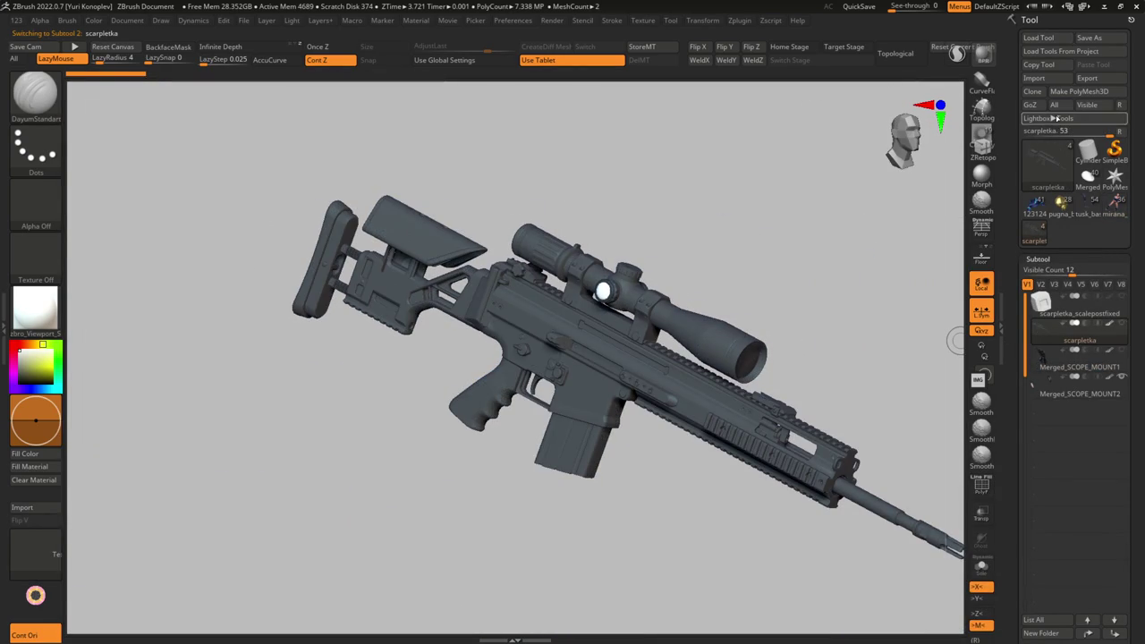
pyautogui.click(1065, 40)
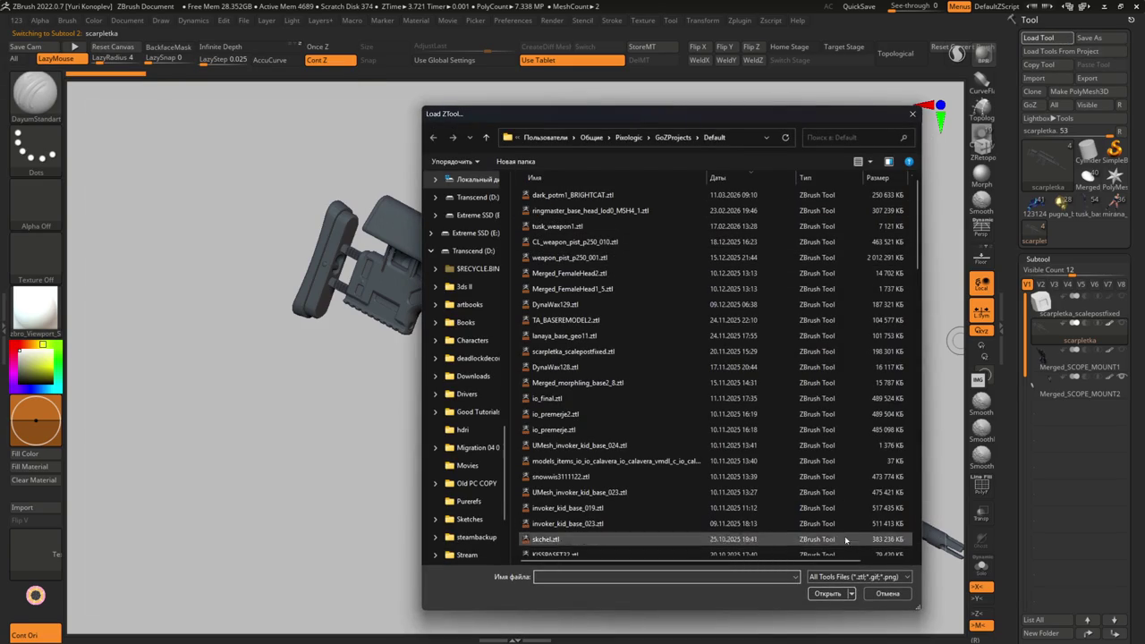
# - Reopen the tool loader and go to the WS_NEW folder
pyautogui.click(888, 593)
pyautogui.click(1039, 37)
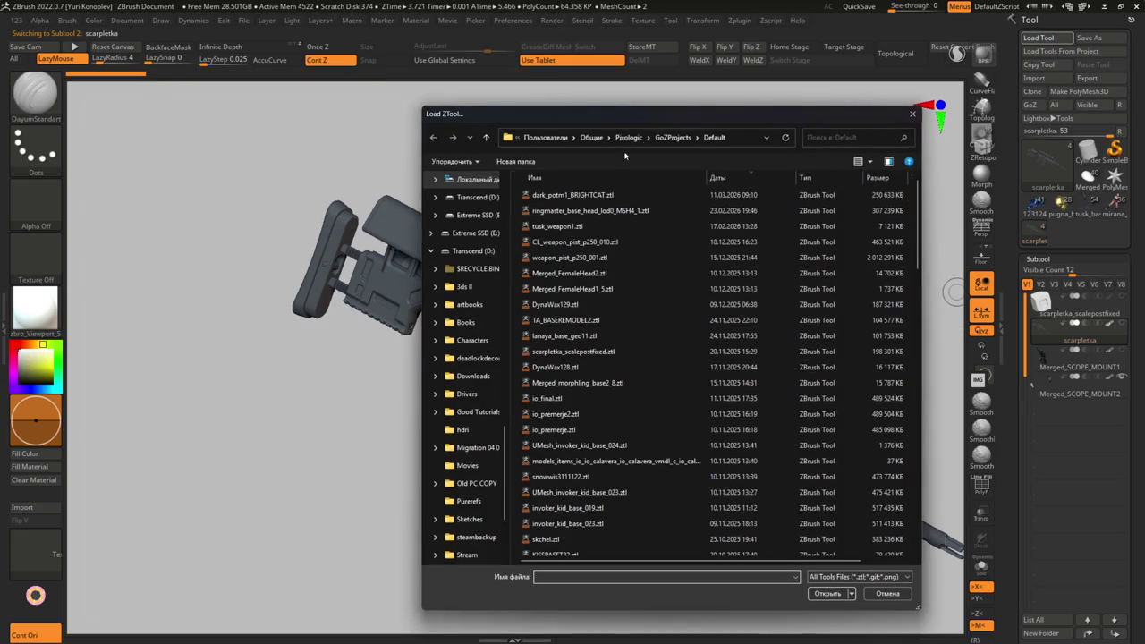
pyautogui.scroll(6, 487, 235)
pyautogui.scroll(3, 487, 236)
pyautogui.scroll(3, 479, 243)
pyautogui.click(473, 239)
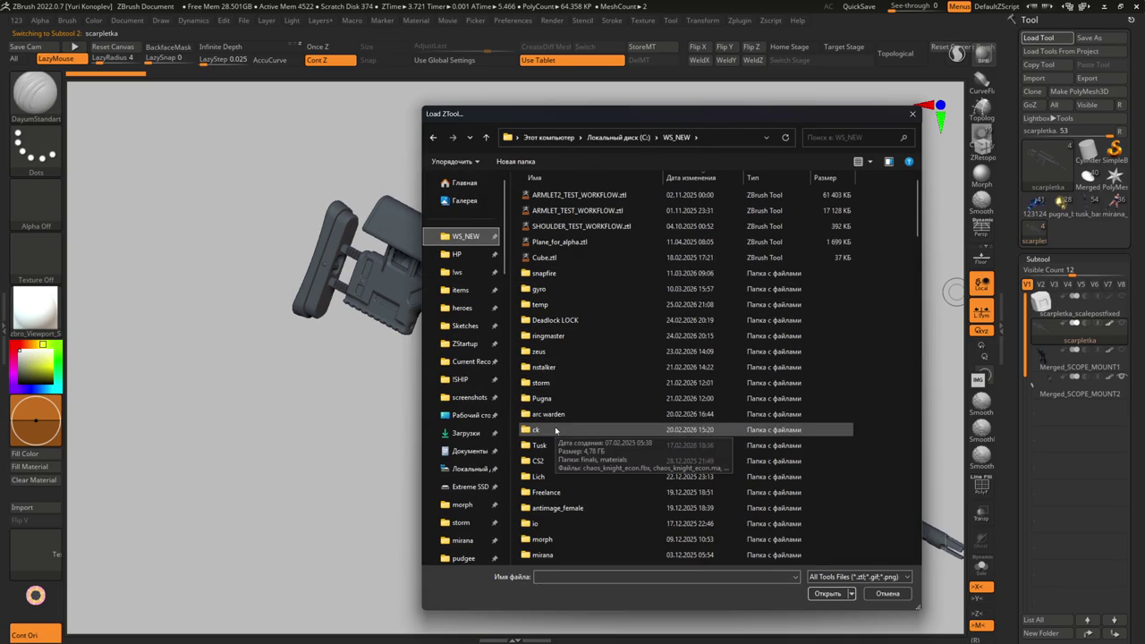
# - Scroll down through the WS_NEW project folders, briefly right-clicking the troll folder
pyautogui.scroll(-2, 562, 434)
pyautogui.scroll(-1, 567, 436)
pyautogui.scroll(-1, 568, 436)
pyautogui.scroll(-1, 569, 438)
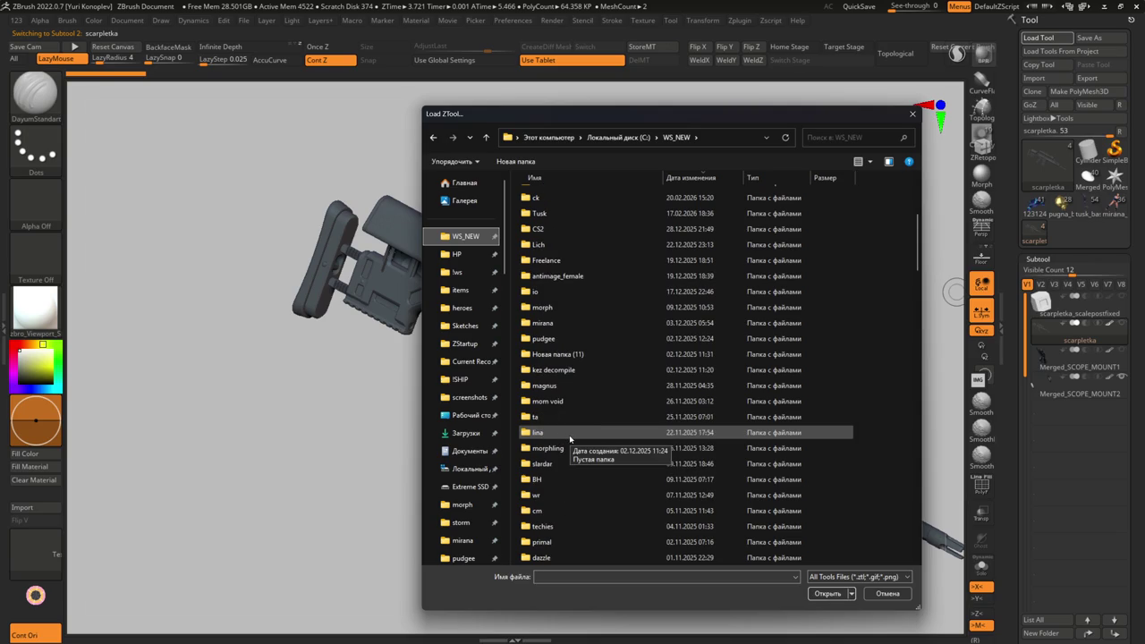
pyautogui.scroll(-2, 570, 437)
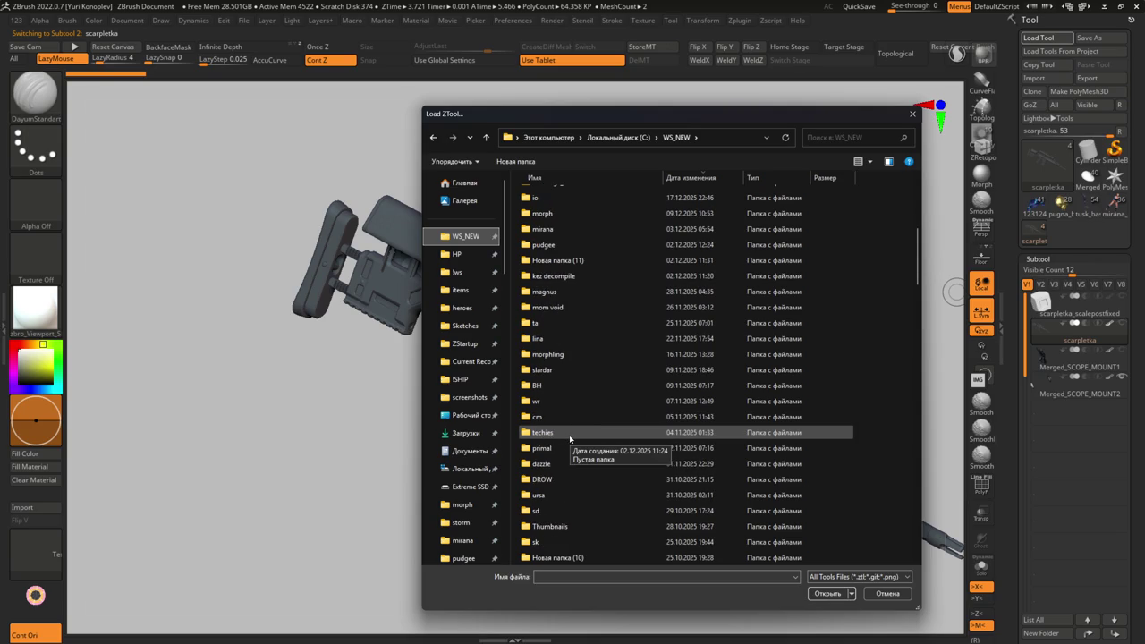
pyautogui.scroll(-2, 570, 437)
pyautogui.scroll(-2, 570, 438)
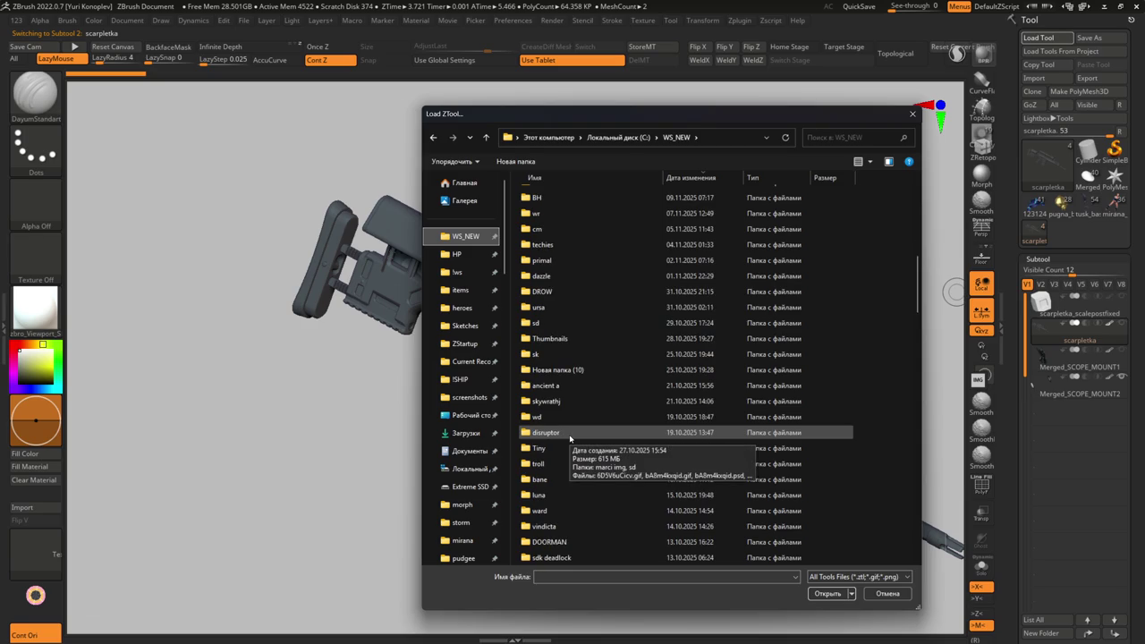
pyautogui.scroll(-1, 570, 438)
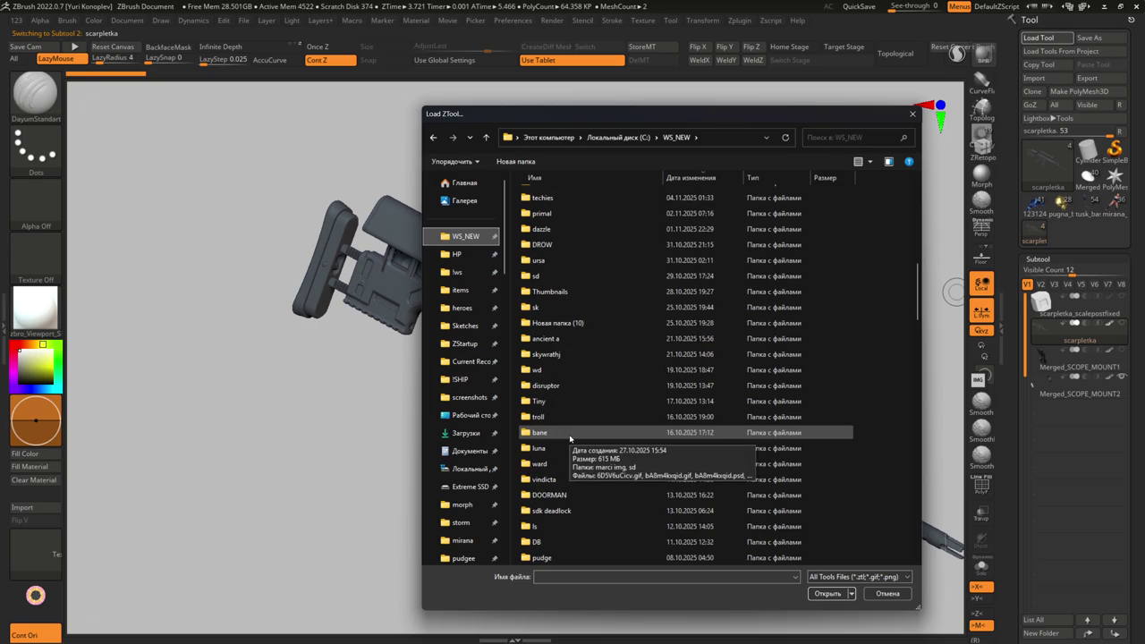
pyautogui.rightClick(547, 422)
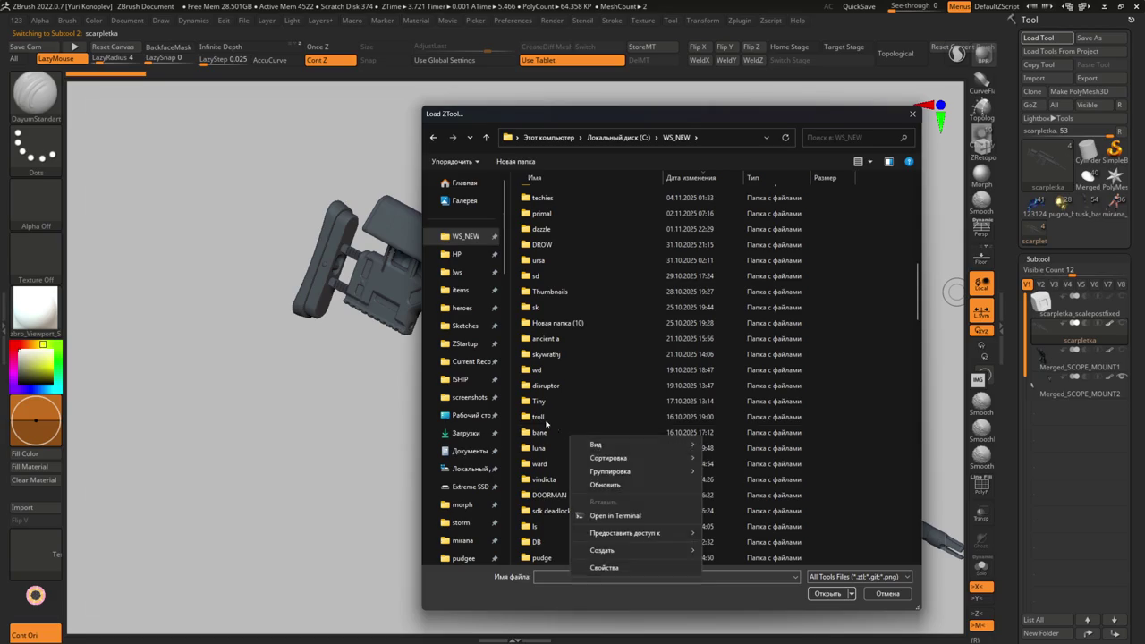
pyautogui.press('Escape')
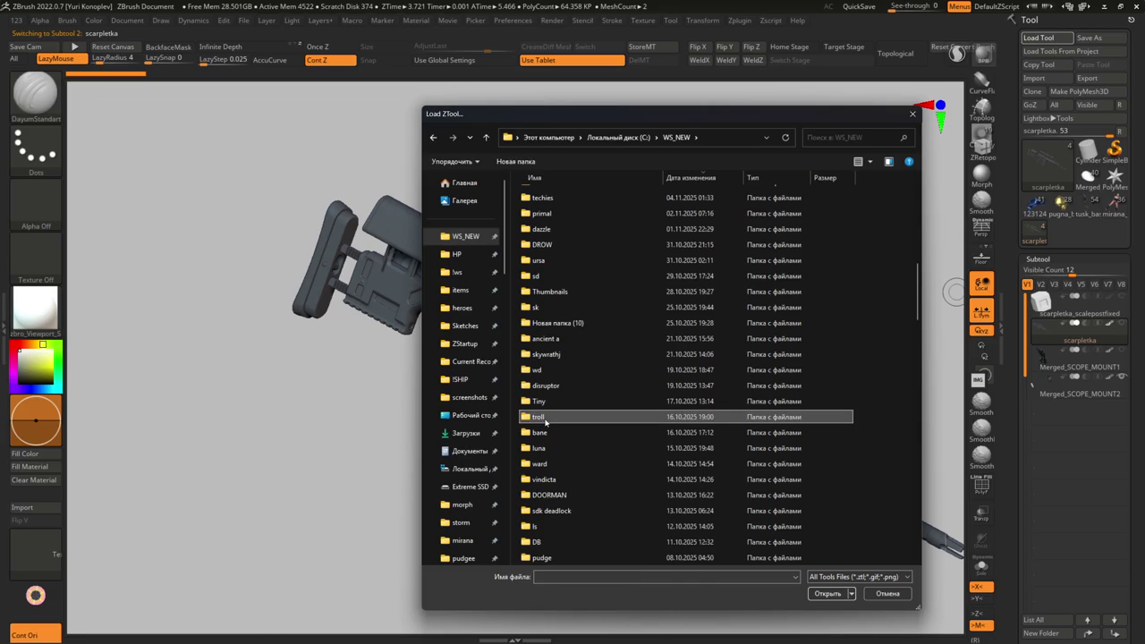
# - Scroll back up, open the nstalker folder, and load baaaaase.ztl
pyautogui.scroll(3, 546, 420)
pyautogui.scroll(2, 546, 421)
pyautogui.scroll(1, 544, 422)
pyautogui.scroll(1, 545, 422)
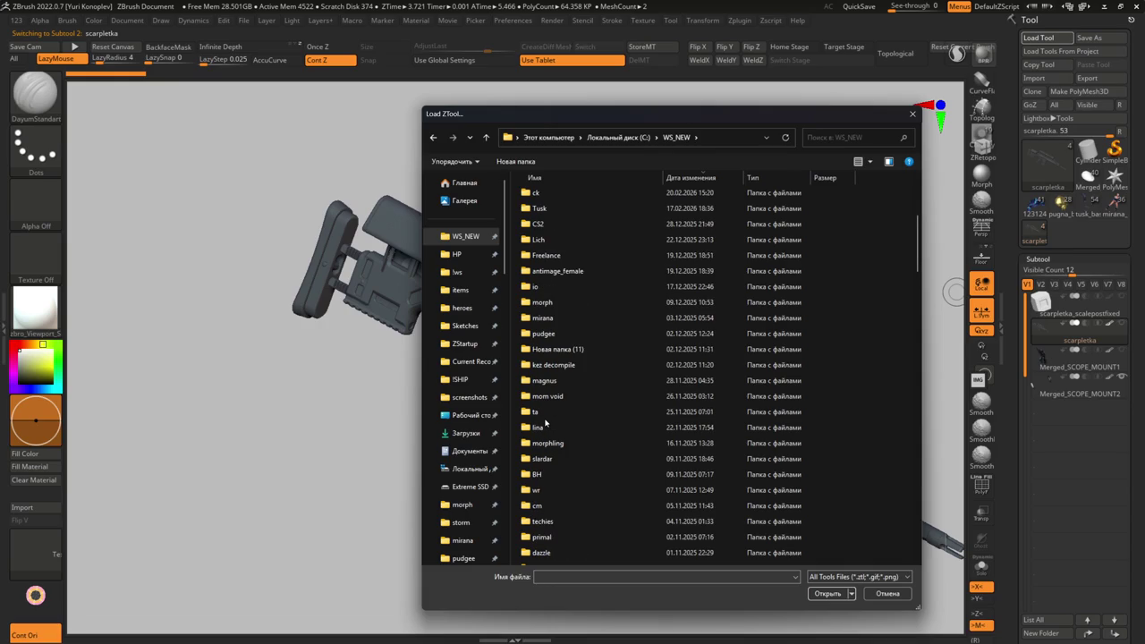
pyautogui.scroll(2, 545, 423)
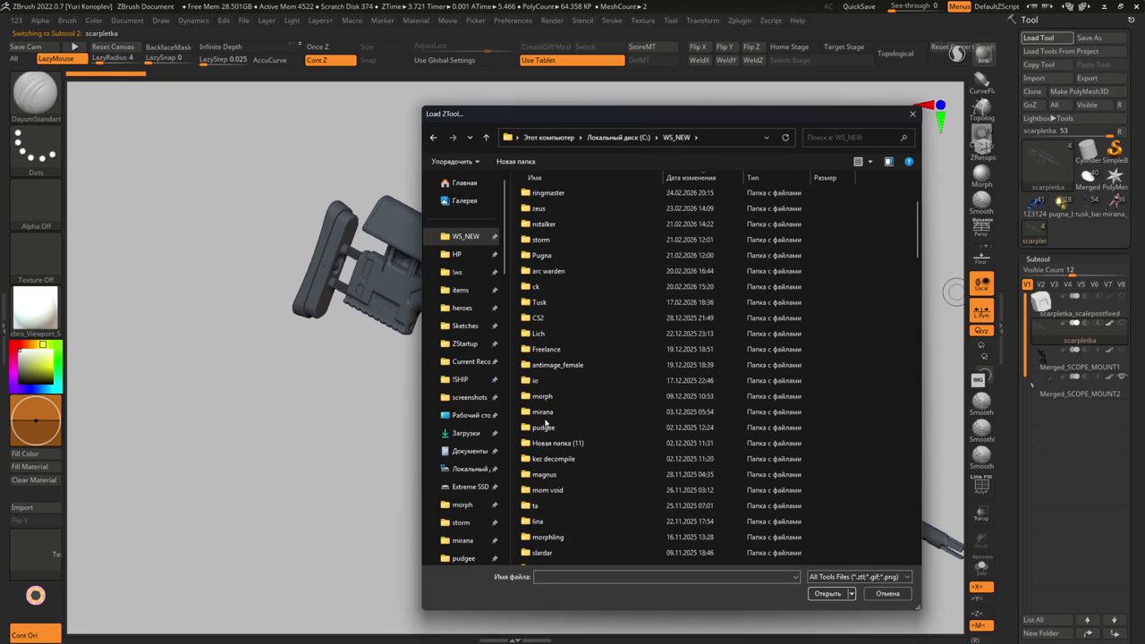
pyautogui.scroll(1, 545, 423)
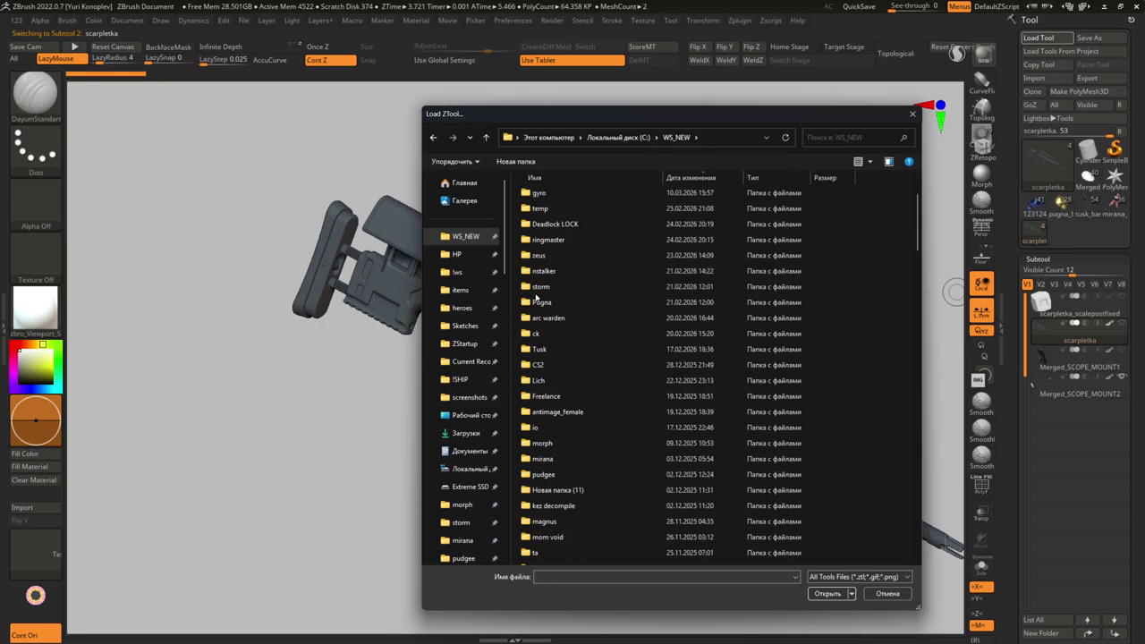
pyautogui.doubleClick(543, 271)
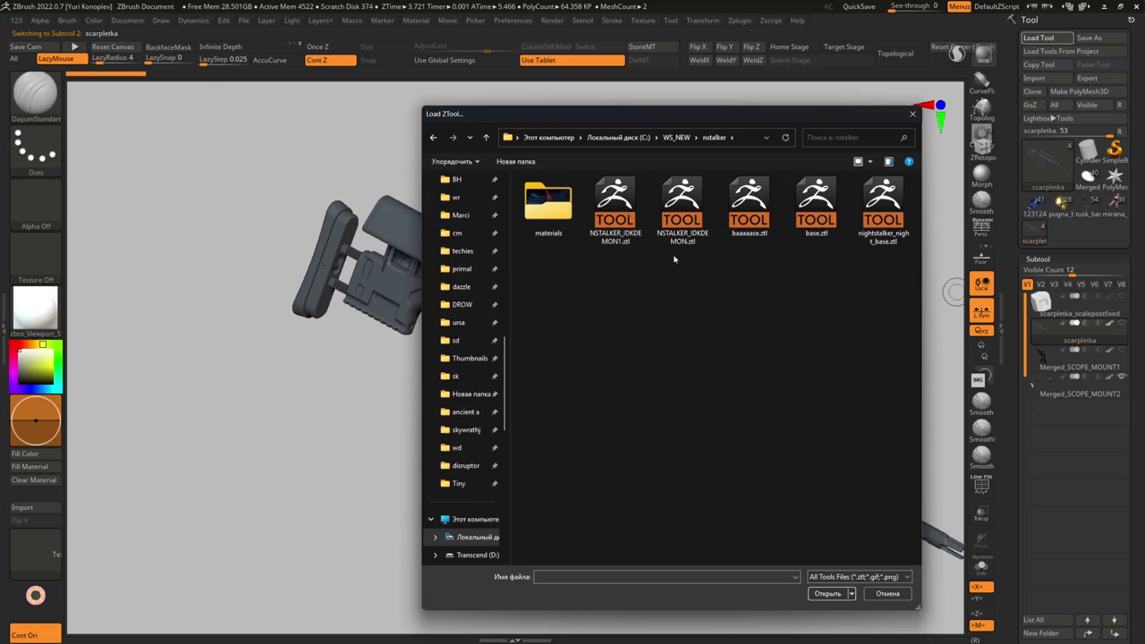
pyautogui.rightClick(684, 280)
pyautogui.press('Escape')
pyautogui.press('Escape')
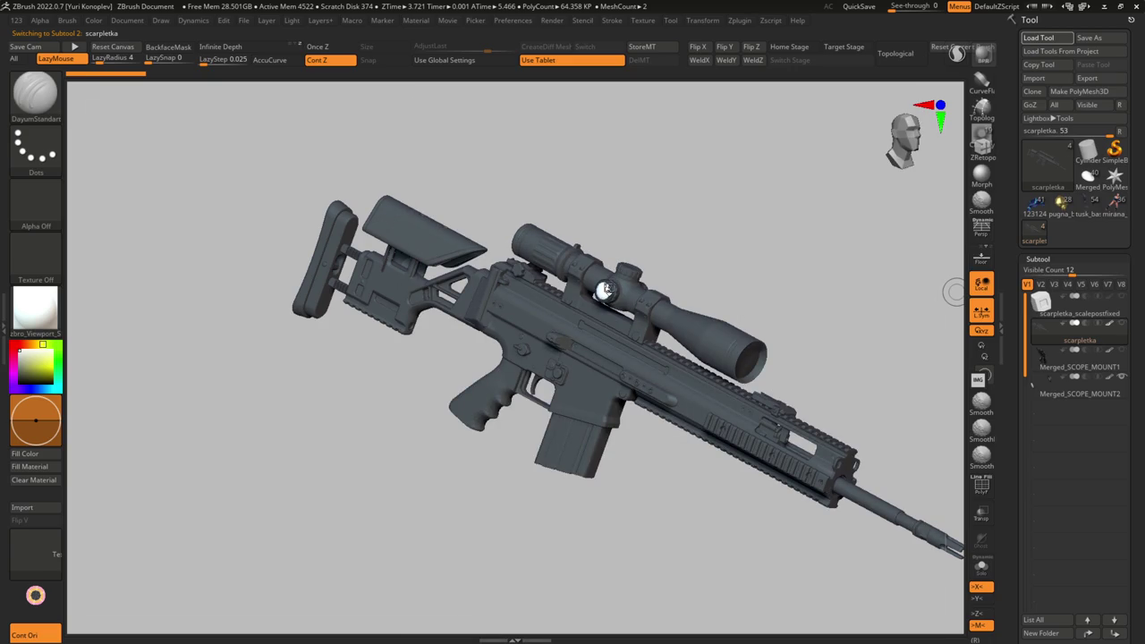
# - Frame the Night Stalker with F and orbit it to inspect the whole demon
pyautogui.press('f')
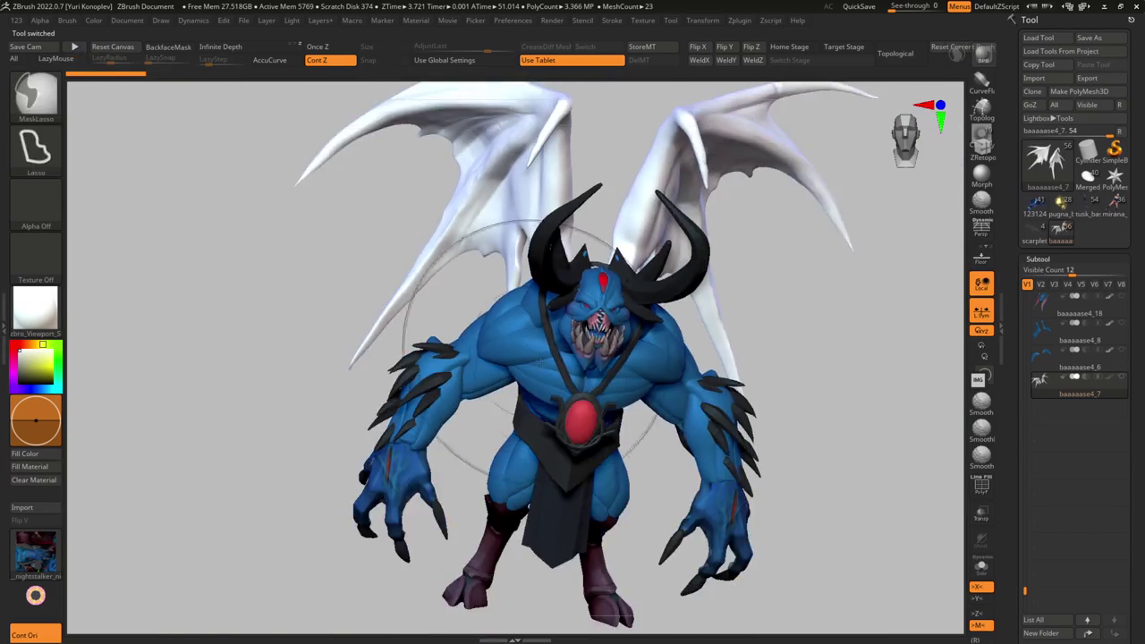
pyautogui.moveTo(532, 344)
pyautogui.keyDown('ctrl'); pyautogui.mouseDown(button='right')
pyautogui.moveTo(537, 376)
pyautogui.moveTo(626, 362)
pyautogui.moveTo(549, 358)
pyautogui.moveTo(697, 361)
pyautogui.moveTo(544, 377)
pyautogui.moveTo(528, 349)
pyautogui.moveTo(572, 295)
pyautogui.moveTo(573, 338)
pyautogui.mouseUp(button='right'); pyautogui.keyUp('ctrl')
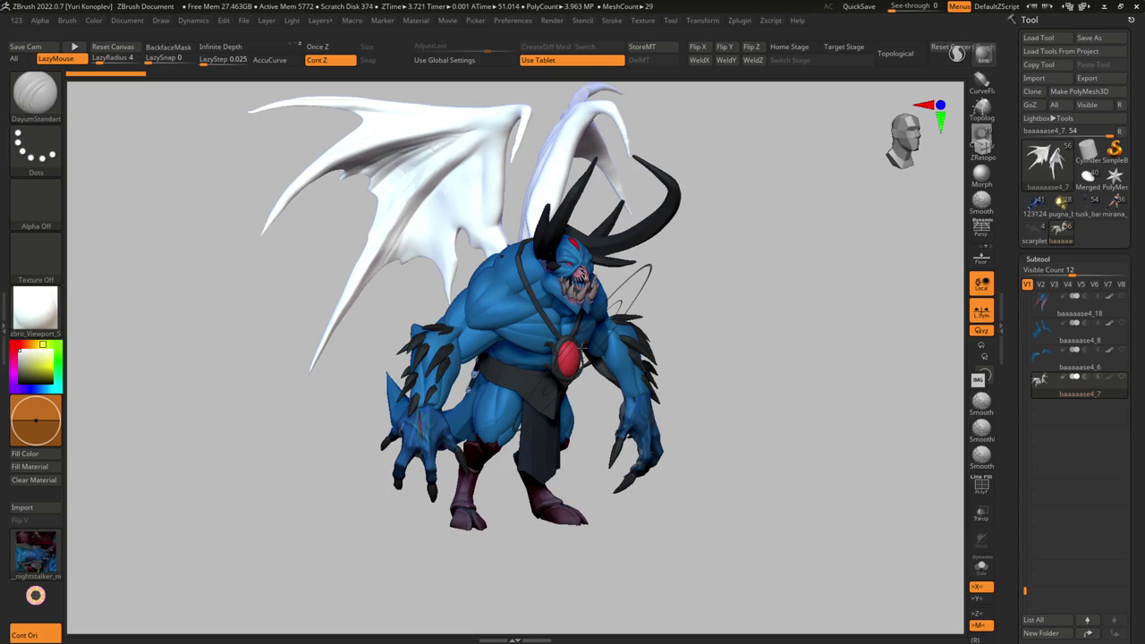
pyautogui.click(1038, 37)
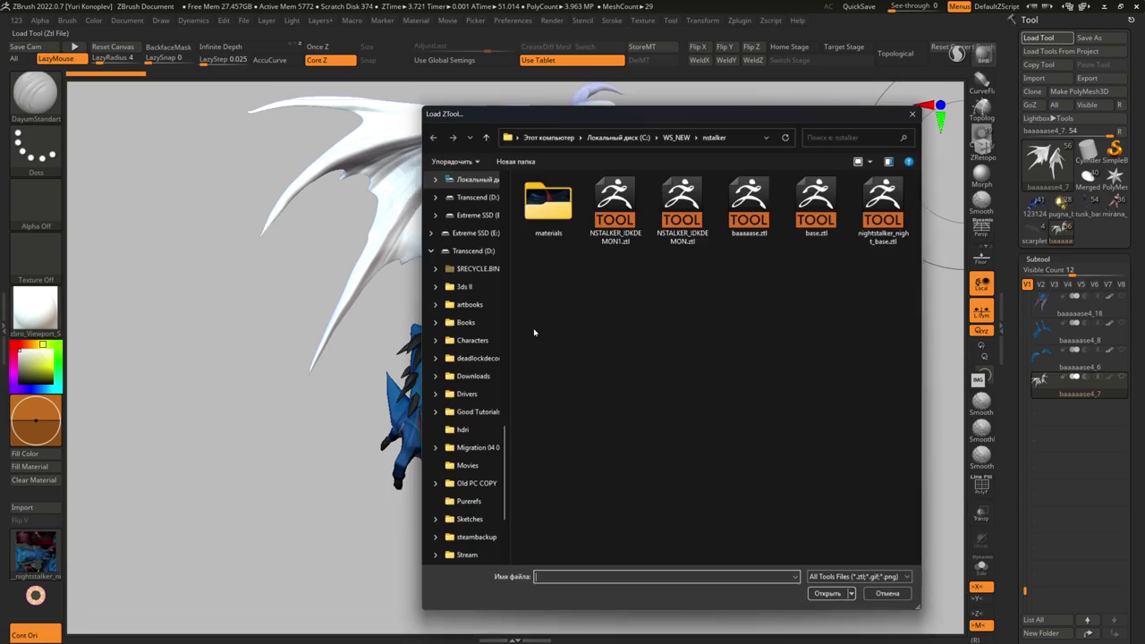
# - Browse the snapfire and treant folders under WS_NEW
pyautogui.click(687, 139)
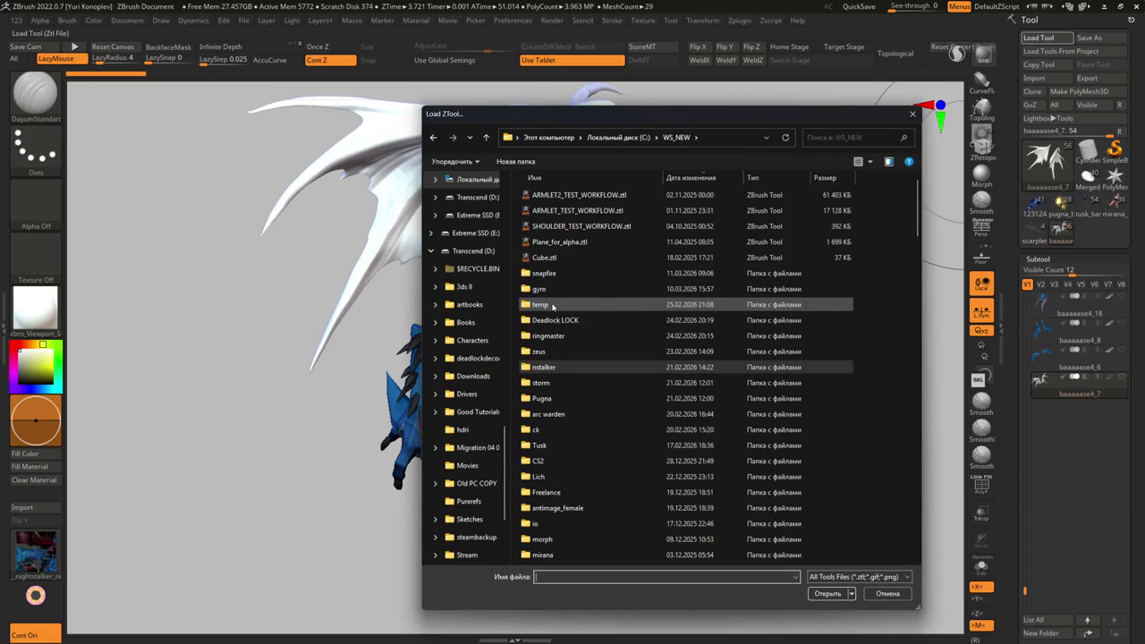
pyautogui.doubleClick(553, 273)
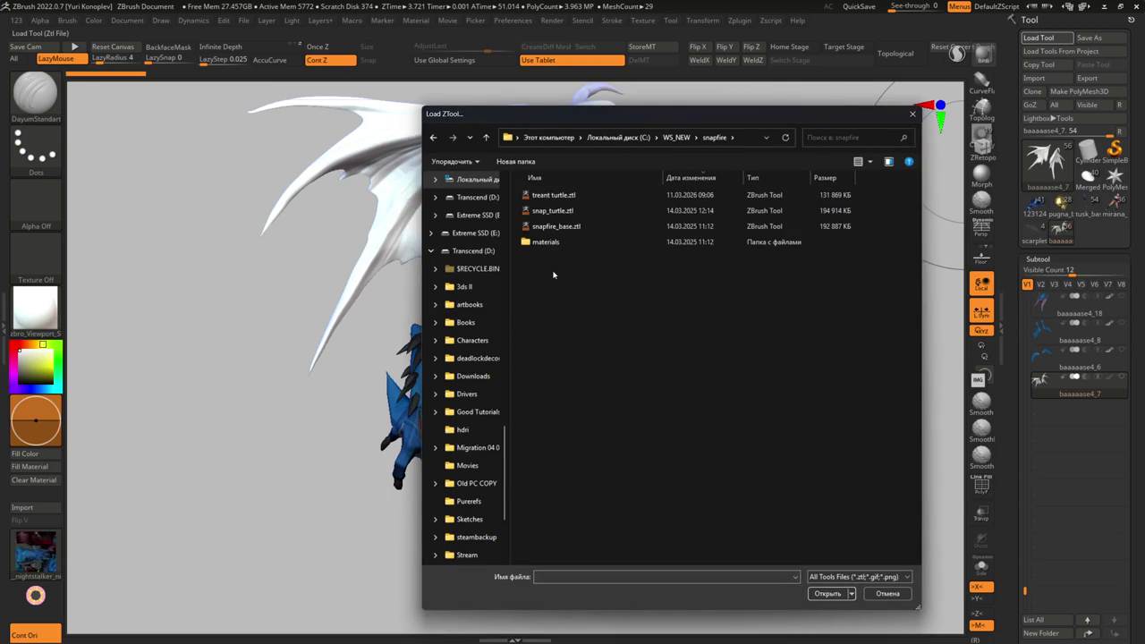
pyautogui.click(559, 198)
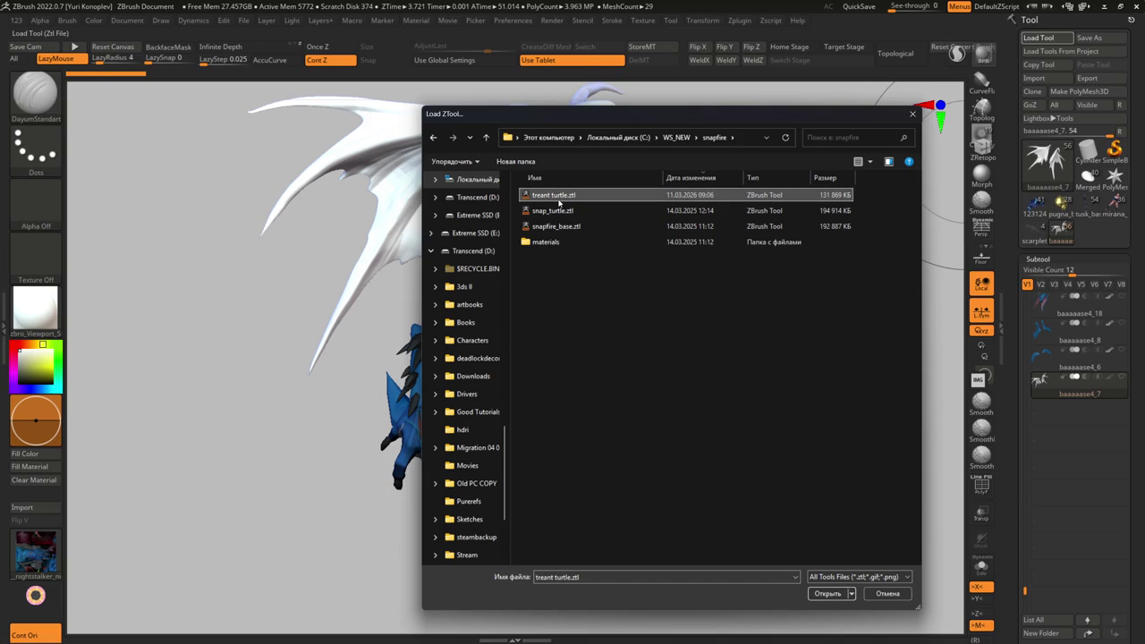
pyautogui.press('BackSpace')
pyautogui.scroll(-10, 537, 206)
pyautogui.scroll(-5, 534, 193)
pyautogui.doubleClick(535, 194)
pyautogui.click(545, 257)
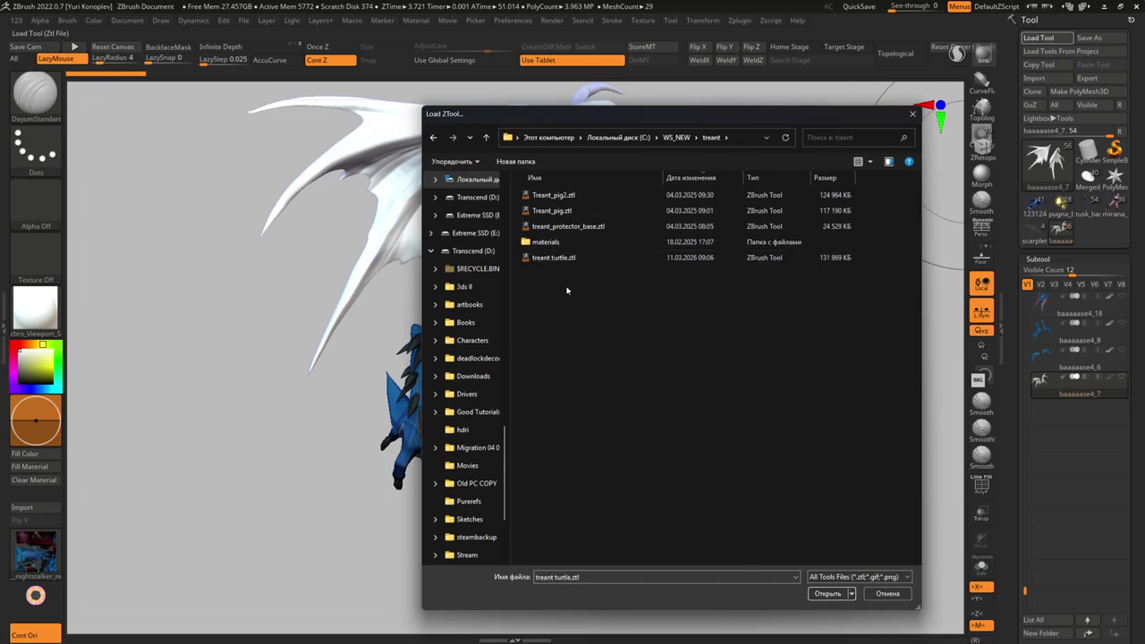
pyautogui.press('BackSpace')
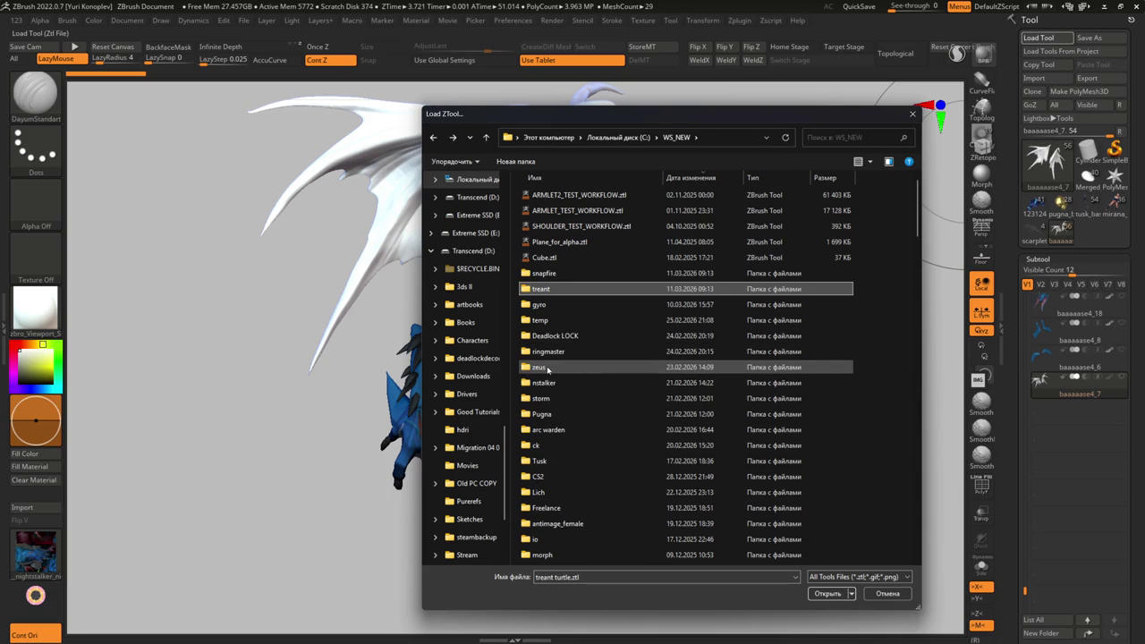
# - Open the storm folder and load the newest Storm Spirit .ztl
pyautogui.doubleClick(552, 398)
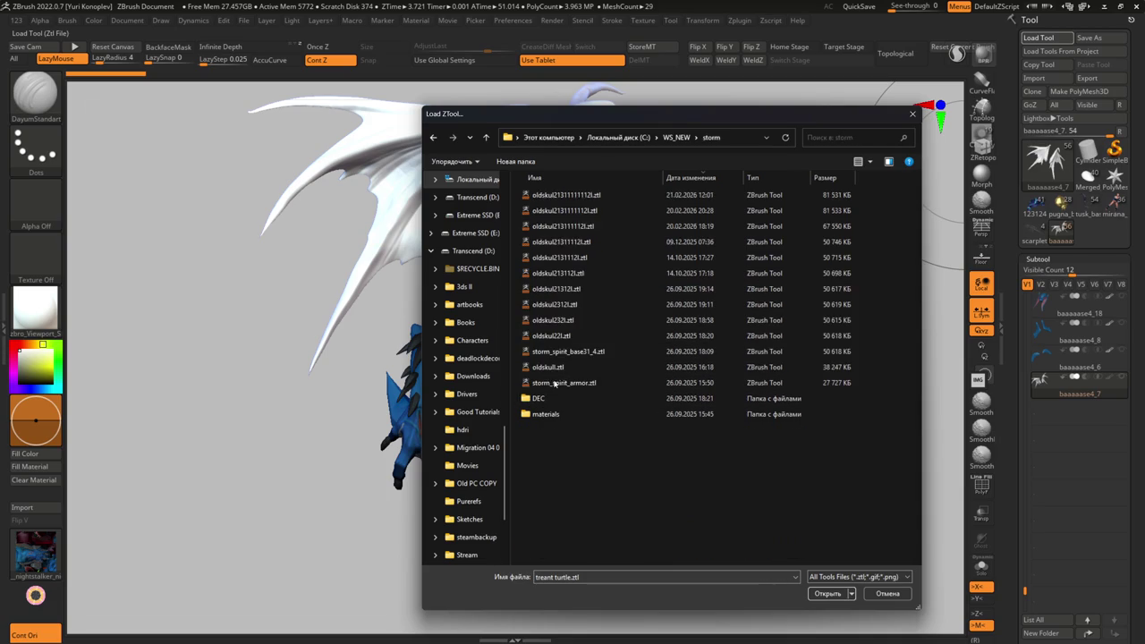
pyautogui.doubleClick(574, 195)
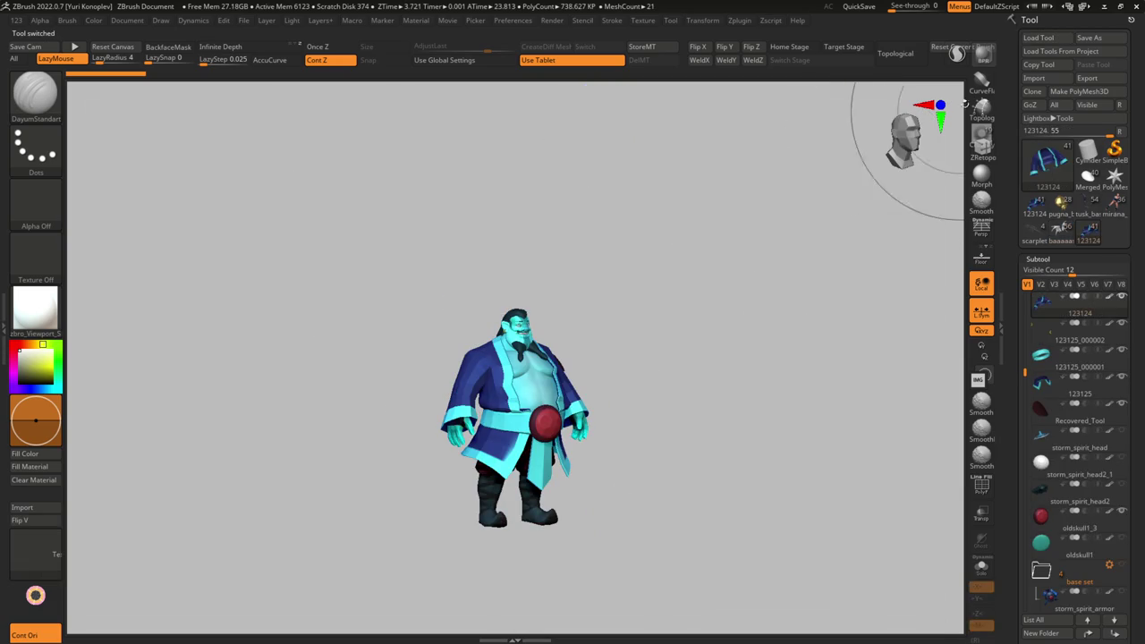
pyautogui.click(1038, 38)
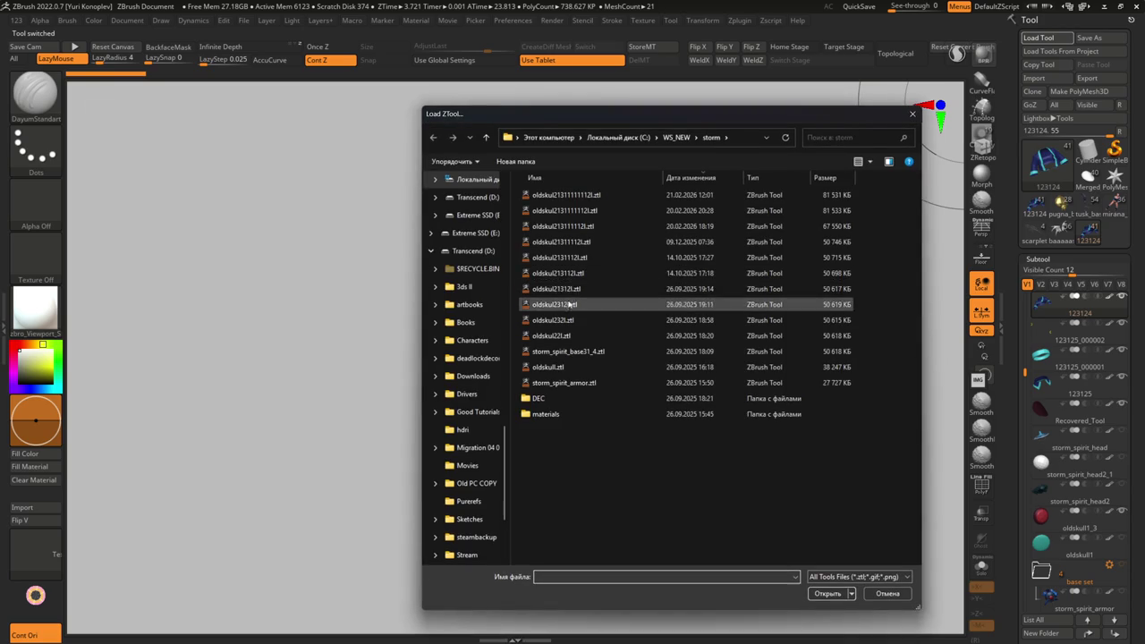
pyautogui.moveTo(562, 227)
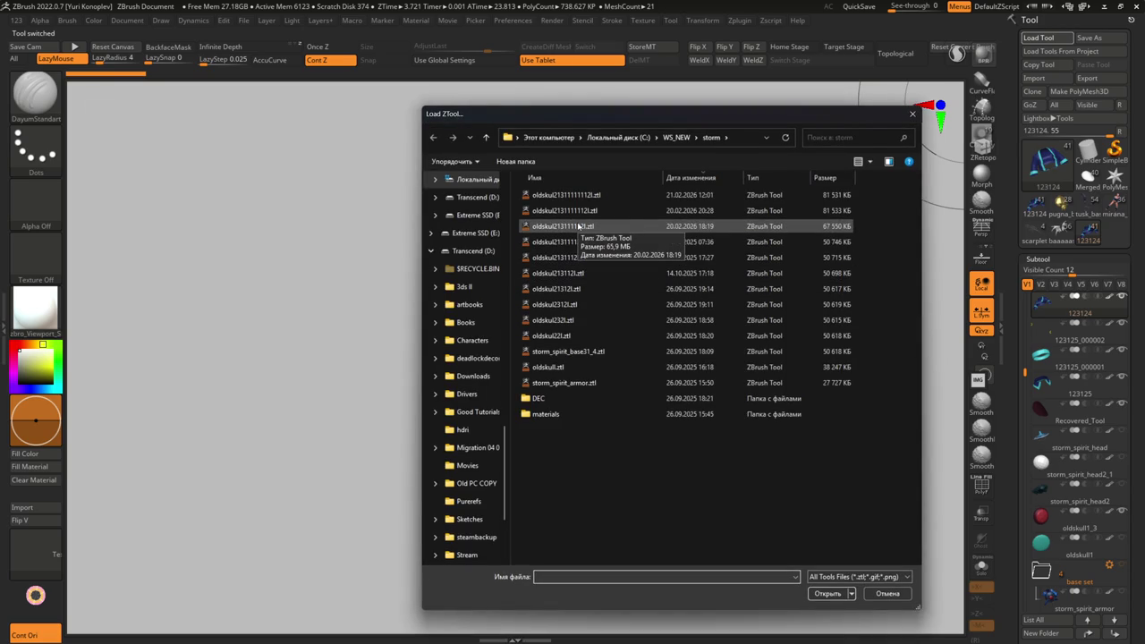
# - Load another Storm Spirit save, turn it to the front, and frame the torso
pyautogui.doubleClick(573, 211)
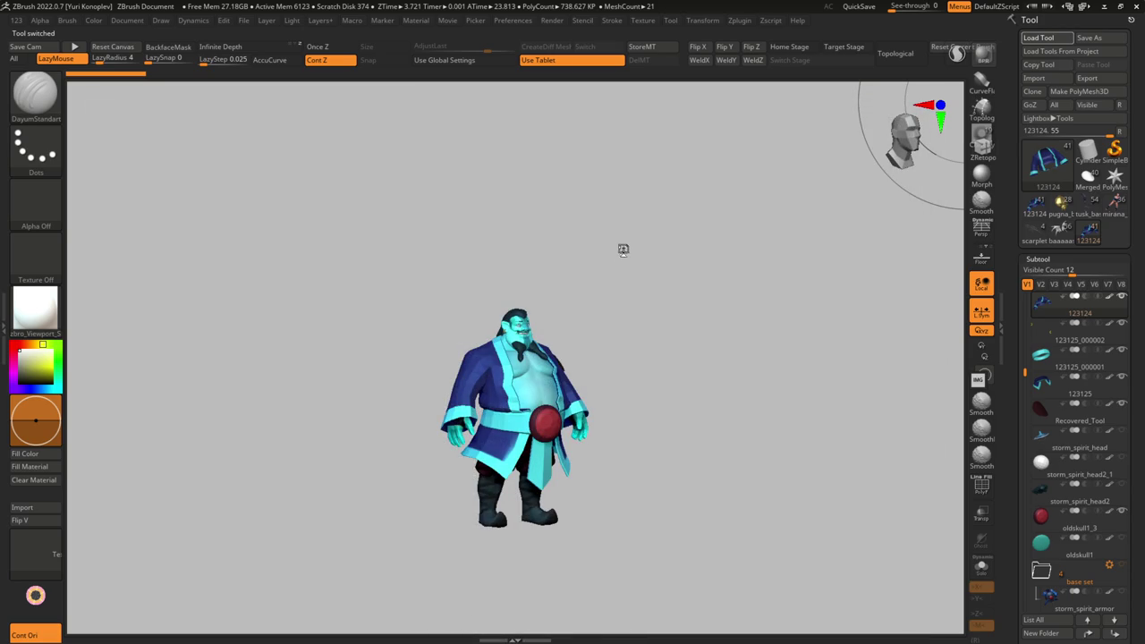
pyautogui.moveTo(608, 248)
pyautogui.mouseDown()
pyautogui.moveTo(567, 281)
pyautogui.moveTo(577, 282)
pyautogui.mouseUp()
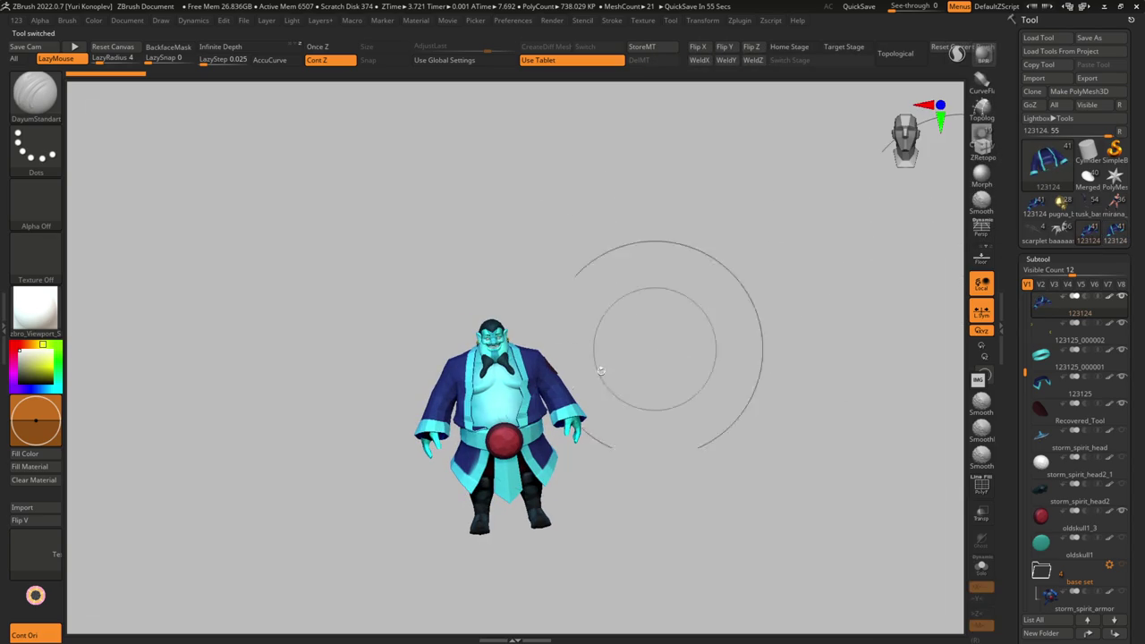
pyautogui.moveTo(653, 348); pyautogui.dragTo(466, 336)
pyautogui.press('f')
pyautogui.hotkey('shift', 'f')
# - Solo the collar piece, then restore the full character and view its front and back
pyautogui.hotkey('shift', 'f')
pyautogui.moveTo(536, 375)
pyautogui.mouseDown(button='right')
pyautogui.moveTo(498, 405)
pyautogui.moveTo(475, 345)
pyautogui.moveTo(541, 304)
pyautogui.mouseUp(button='right')
pyautogui.press('Down')
pyautogui.press('Down')
pyautogui.press('Down')
pyautogui.hotkey('shift', 'f')
pyautogui.moveTo(564, 515)
pyautogui.mouseDown(button='right')
pyautogui.moveTo(757, 532)
pyautogui.moveTo(736, 434)
pyautogui.moveTo(740, 499)
pyautogui.mouseUp(button='right')
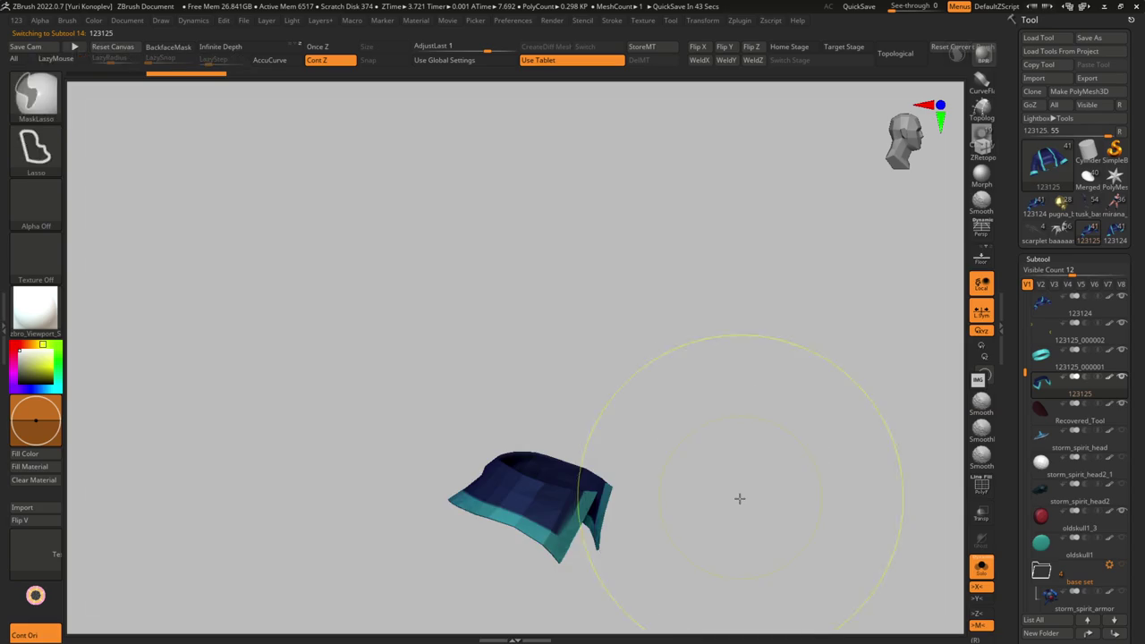
pyautogui.hotkey('ctrl', 'shift', 's')
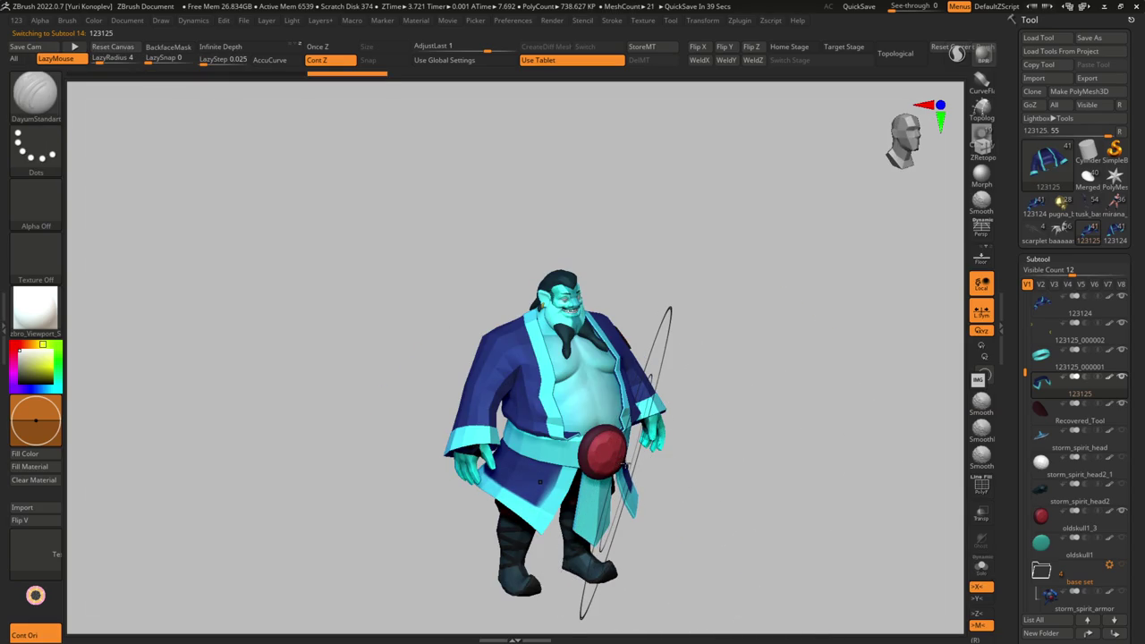
pyautogui.moveTo(540, 481); pyautogui.dragTo(592, 456, button='right')
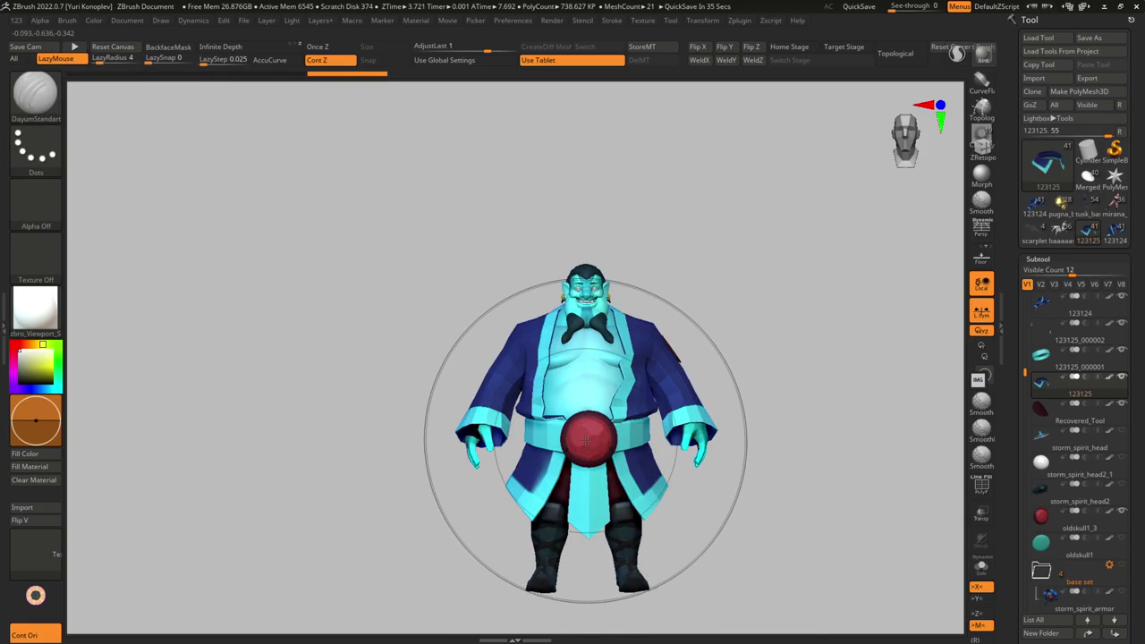
pyautogui.moveTo(589, 439); pyautogui.dragTo(686, 448, button='right')
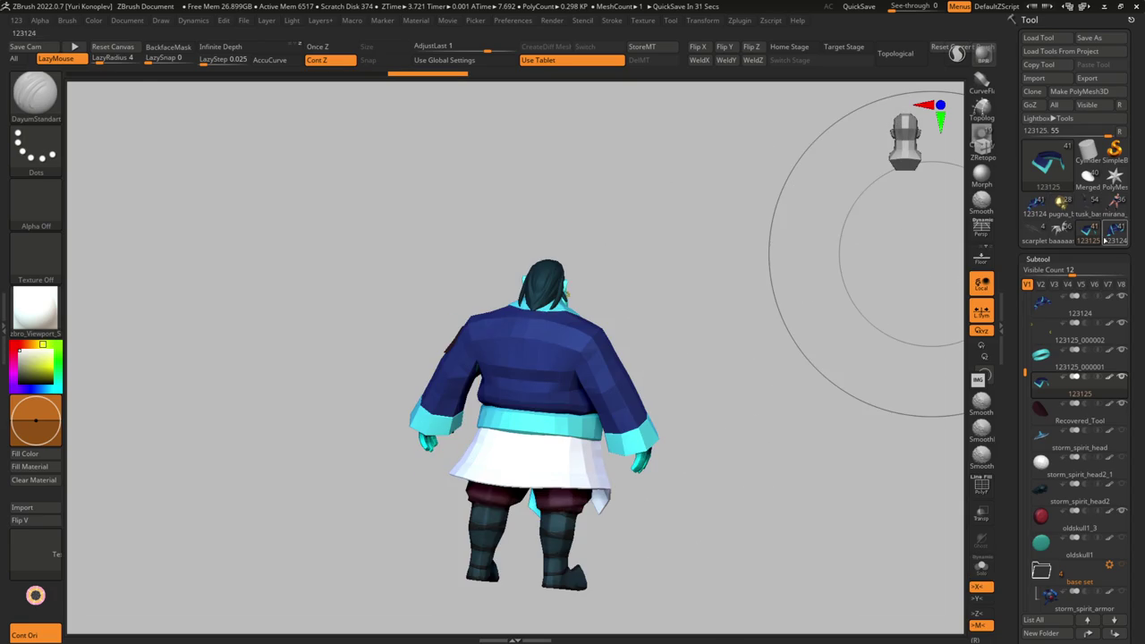
# - Toggle between 123124 and 123125, then switch the active tool to mirana_base
pyautogui.click(1085, 230)
pyautogui.click(1084, 229)
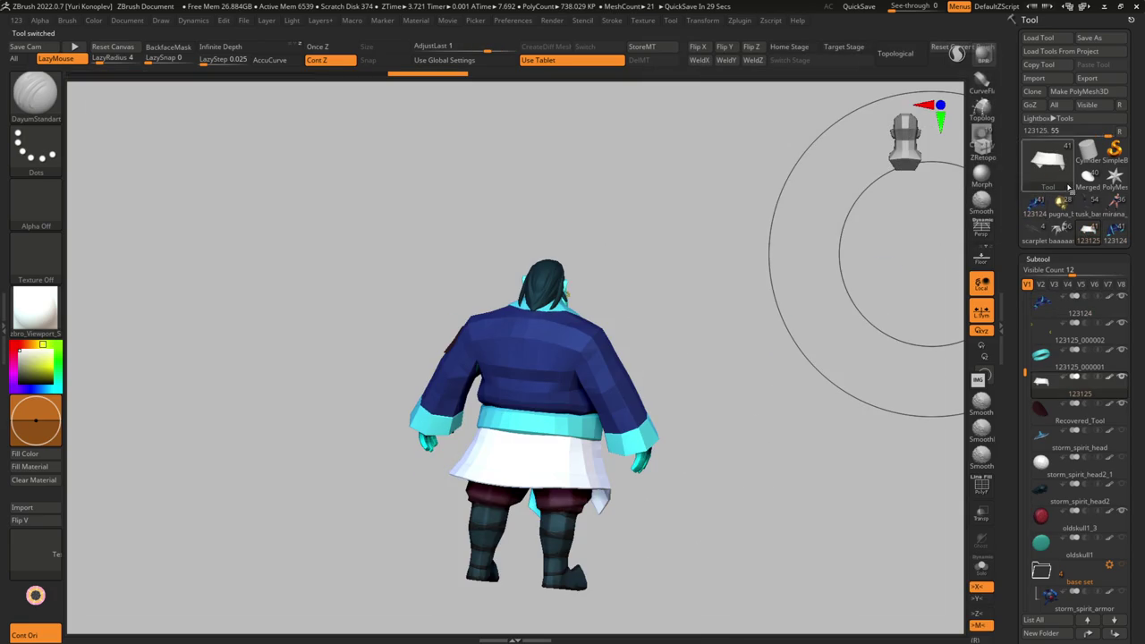
pyautogui.press('F1')
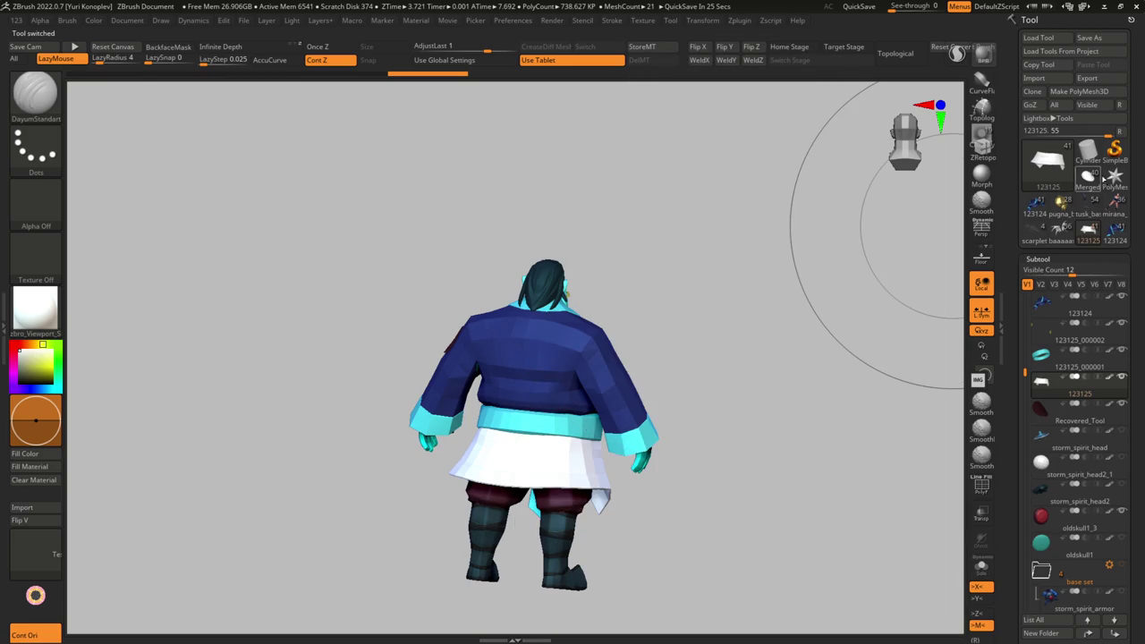
pyautogui.click(1114, 208)
pyautogui.click(646, 339)
pyautogui.hotkey('ctrl', 'shift', 'Right')
# - Cycle through the loaded tools, including Night Stalker, the 123124 ogre and pugna
pyautogui.press('Return')
pyautogui.hotkey('ctrl', 'shift', 'Right')
pyautogui.press('Return')
pyautogui.hotkey('ctrl', 'shift', 'Right')
pyautogui.hotkey('ctrl', 'shift', 'Right')
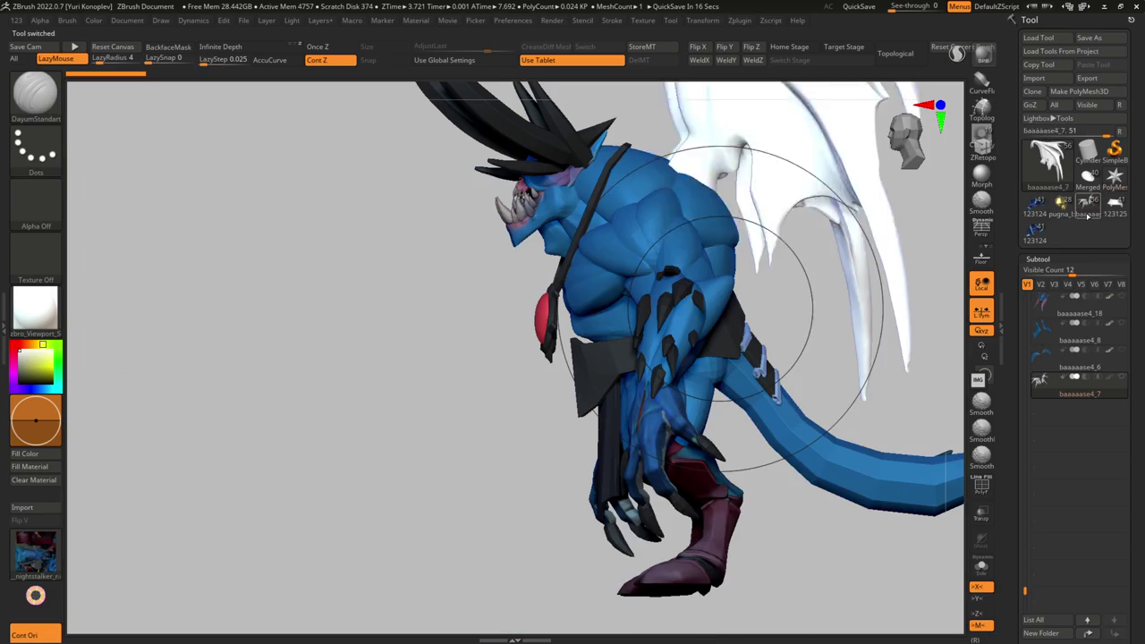
pyautogui.hotkey('ctrl', 'shift', 'Right')
pyautogui.press('Return')
pyautogui.hotkey('ctrl', 'shift', 'Right')
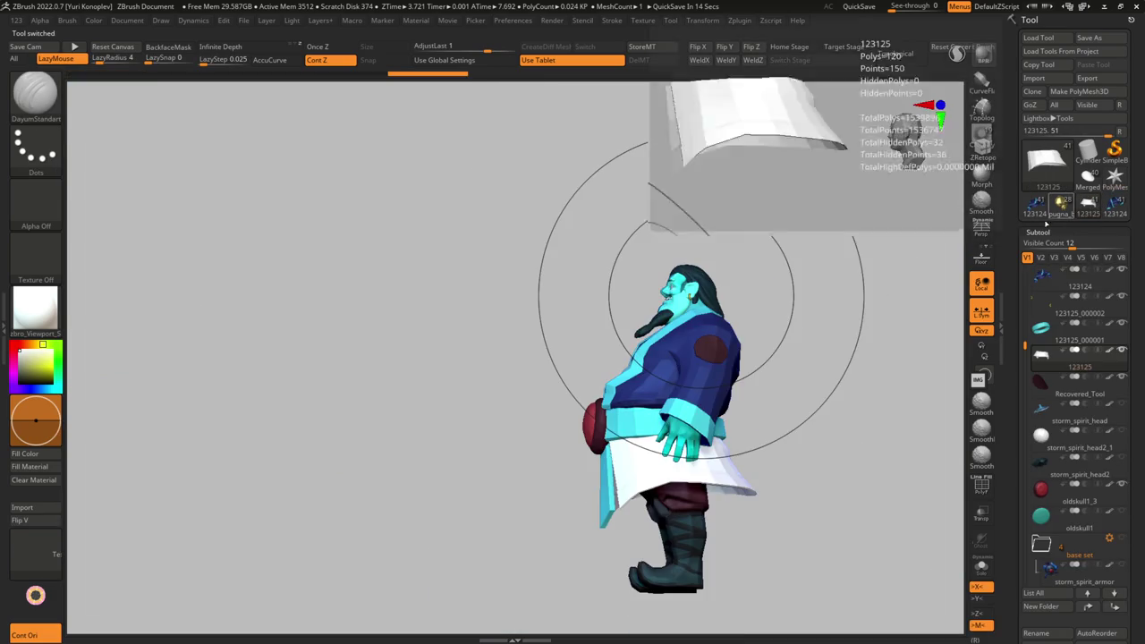
pyautogui.hotkey('ctrl', 'shift', 'Right')
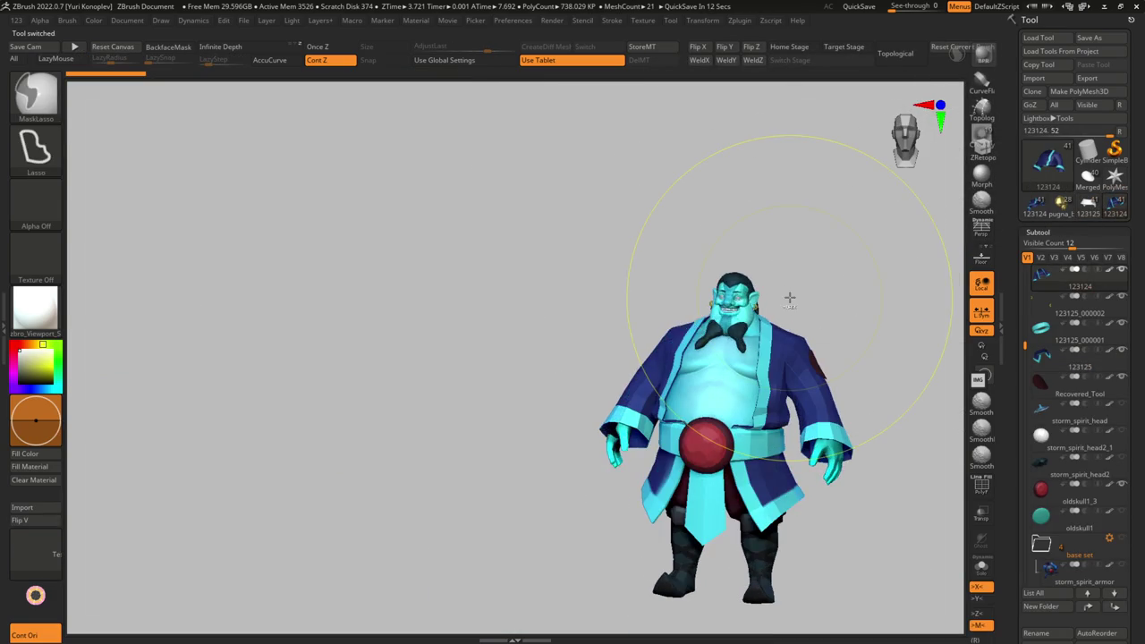
pyautogui.hotkey('ctrl', 'shift', 'Right')
pyautogui.press('Return')
pyautogui.hotkey('ctrl', 'shift', 'Right')
pyautogui.hotkey('ctrl', 'shift', 'Right')
pyautogui.press('Return')
pyautogui.hotkey('ctrl', 'shift', 'Right')
pyautogui.hotkey('ctrl', 'shift', 'Right')
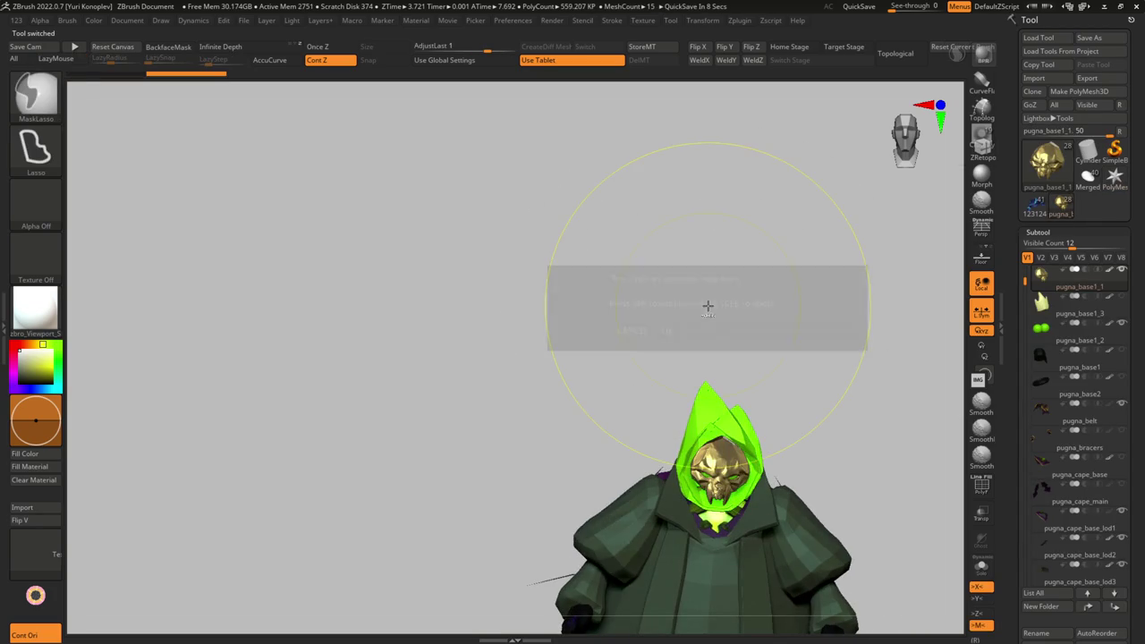
pyautogui.press('Return')
# - Make the blue ogre active and rotate it, then cycle on to the PolyMesh3D star
pyautogui.click(1035, 206)
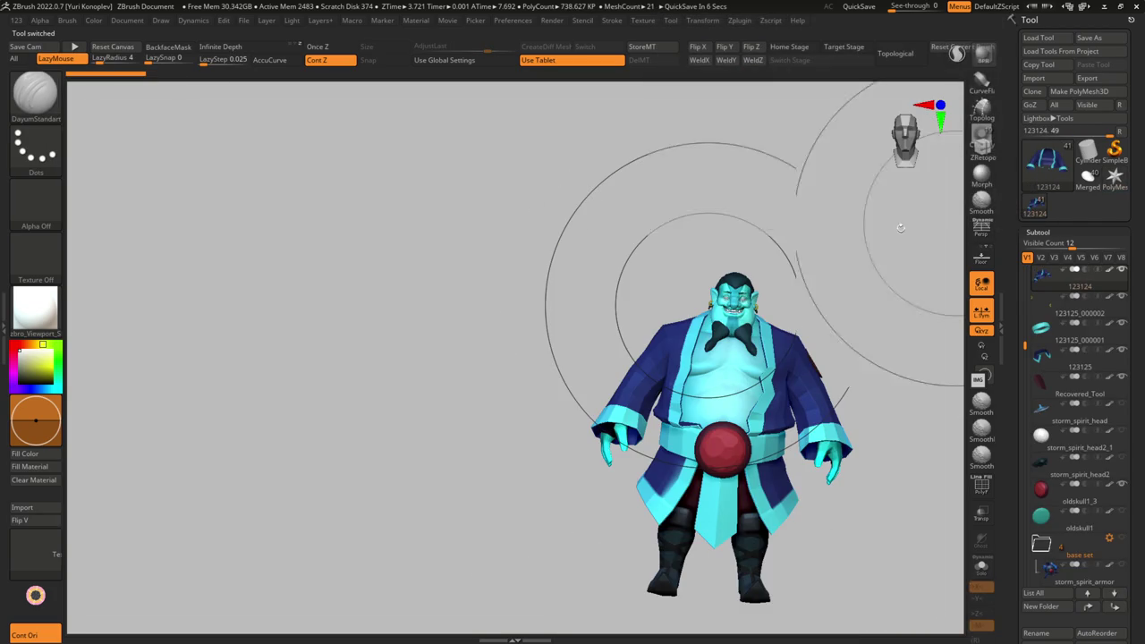
pyautogui.moveTo(501, 268); pyautogui.dragTo(608, 276)
pyautogui.hotkey('ctrl', 'shift', 'Right')
pyautogui.press('Return')
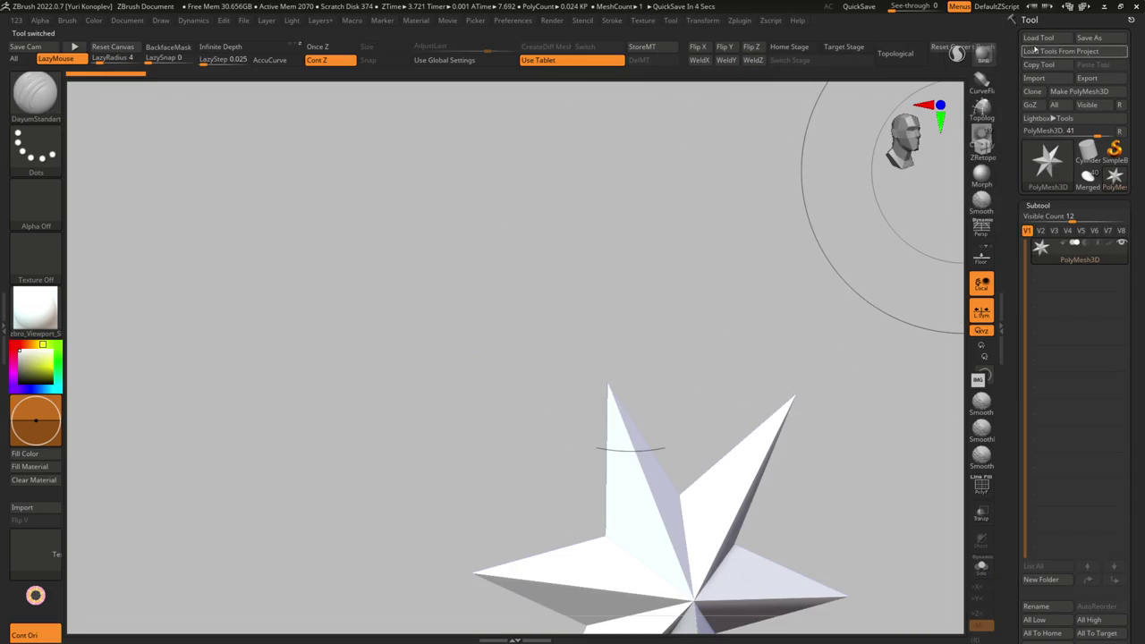
pyautogui.click(1038, 38)
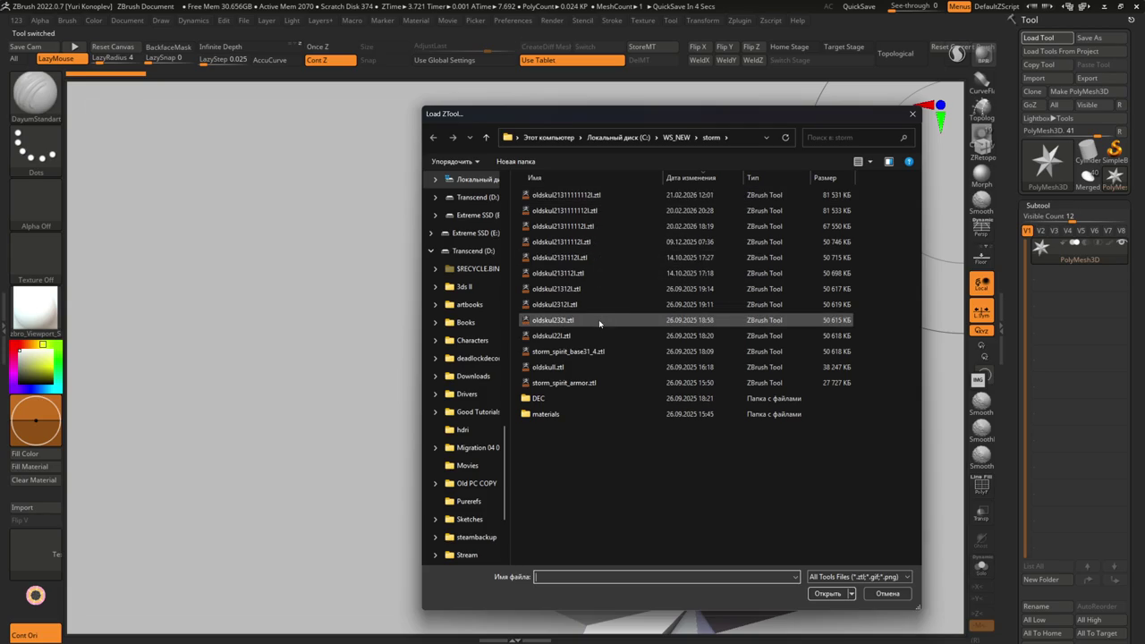
# - Load a storm-folder tool, skip the auto-save, and inspect its parts via subtool thumbnails
pyautogui.doubleClick(591, 197)
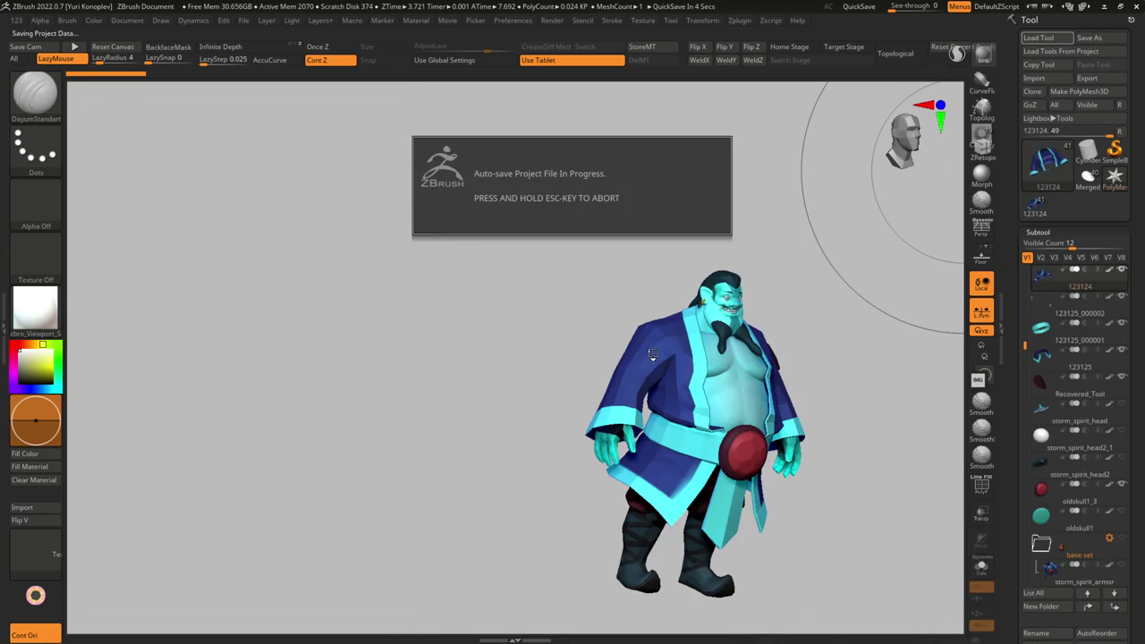
pyautogui.press('Escape')
pyautogui.moveTo(647, 351)
pyautogui.keyDown('shift'); pyautogui.mouseDown()
pyautogui.moveTo(656, 369)
pyautogui.moveTo(740, 379)
pyautogui.mouseUp(); pyautogui.keyUp('shift')
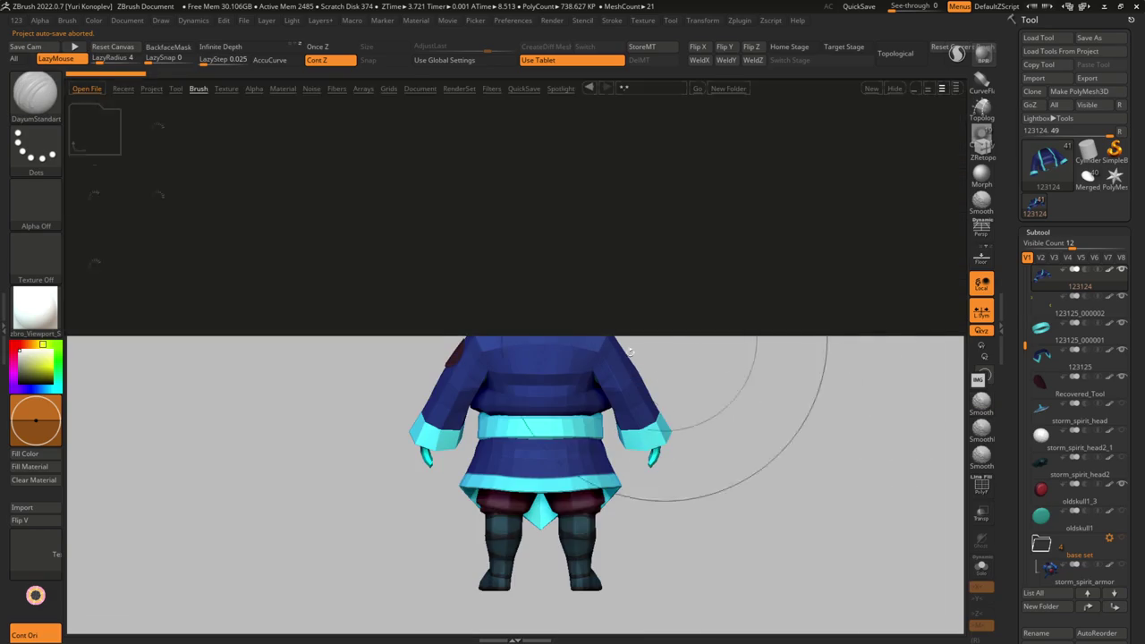
pyautogui.press('n')
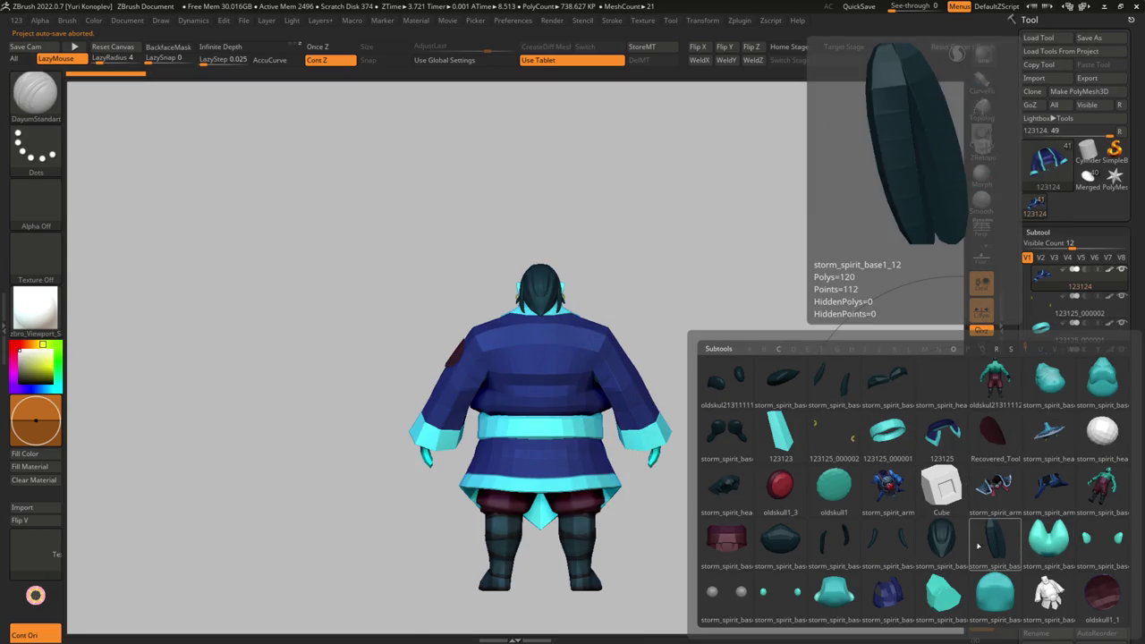
pyautogui.click(711, 384)
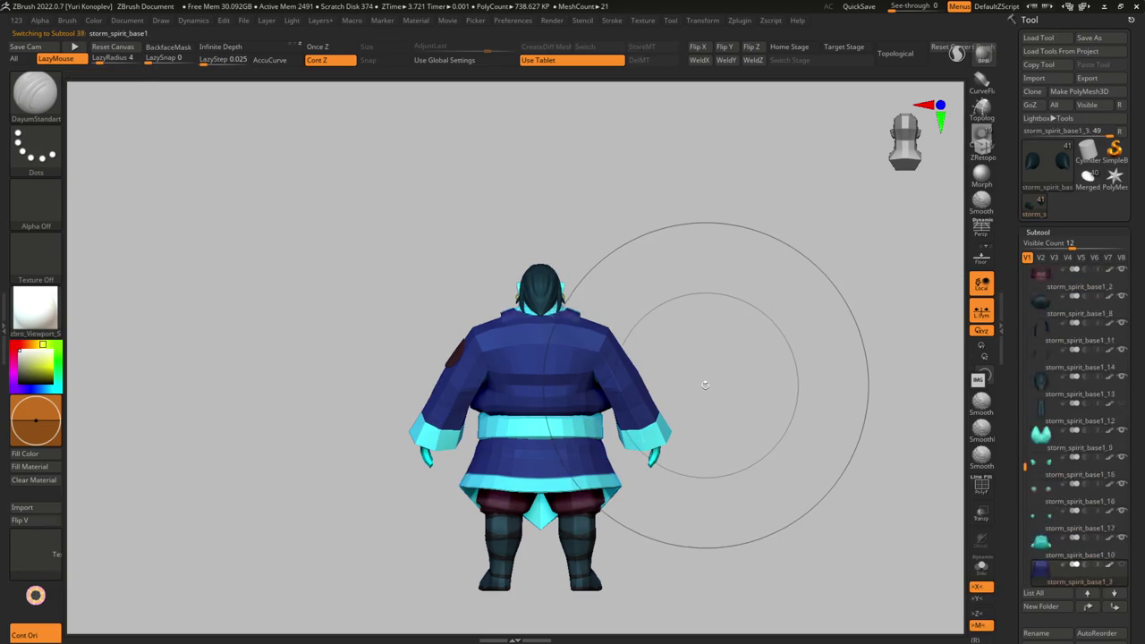
pyautogui.moveTo(703, 382); pyautogui.dragTo(722, 409)
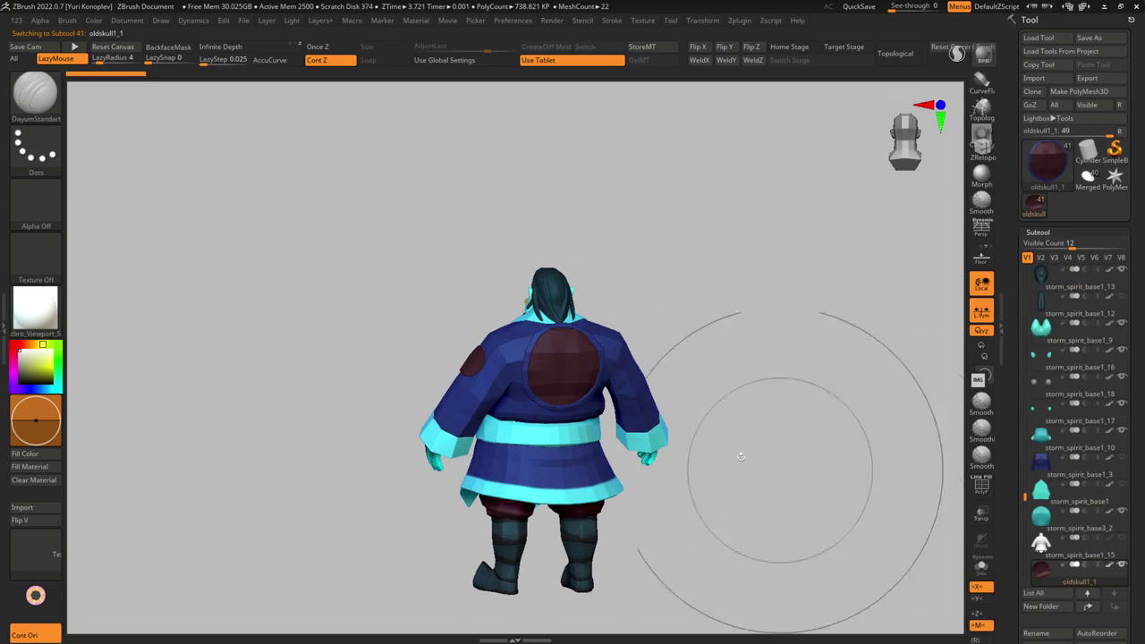
pyautogui.moveTo(743, 483); pyautogui.dragTo(723, 414)
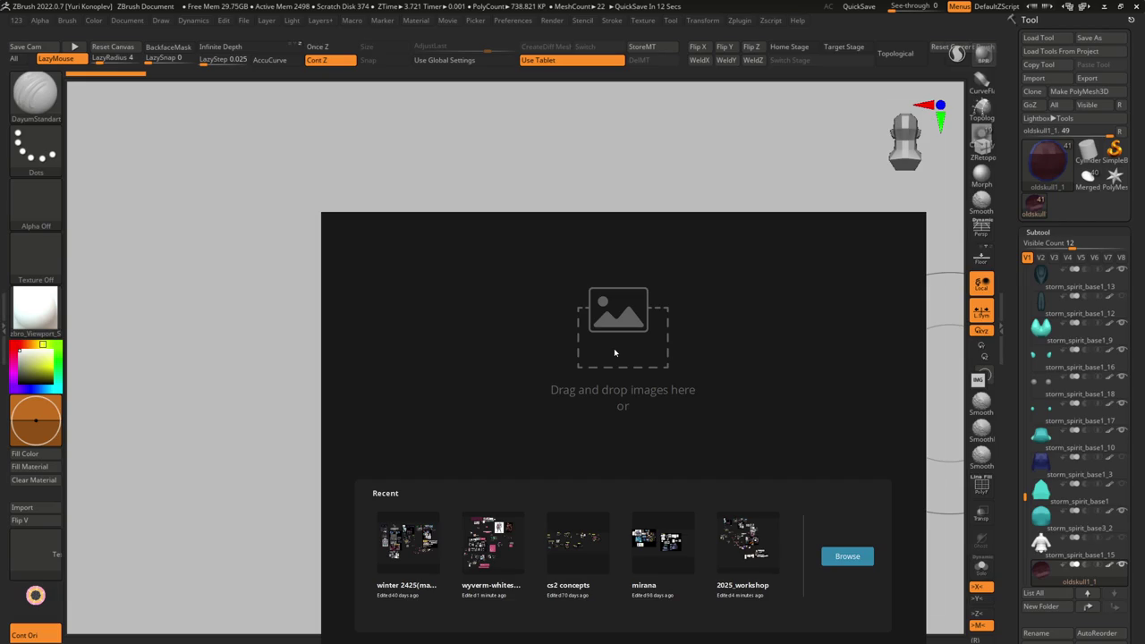
# - Zoom around the board to inspect the Storm Spirit image and the in-game grass screenshots
pyautogui.scroll(-3, 705, 367)
pyautogui.scroll(5, 824, 393)
pyautogui.scroll(2, 824, 393)
pyautogui.click(842, 456)
pyautogui.scroll(2, 842, 455)
pyautogui.scroll(-2, 616, 405)
pyautogui.keyDown('ctrl'); pyautogui.scroll(2, 615, 406); pyautogui.keyUp('ctrl')
pyautogui.scroll(-1, 615, 405)
pyautogui.click(541, 324)
pyautogui.keyDown('ctrl'); pyautogui.scroll(3, 778, 333); pyautogui.keyUp('ctrl')
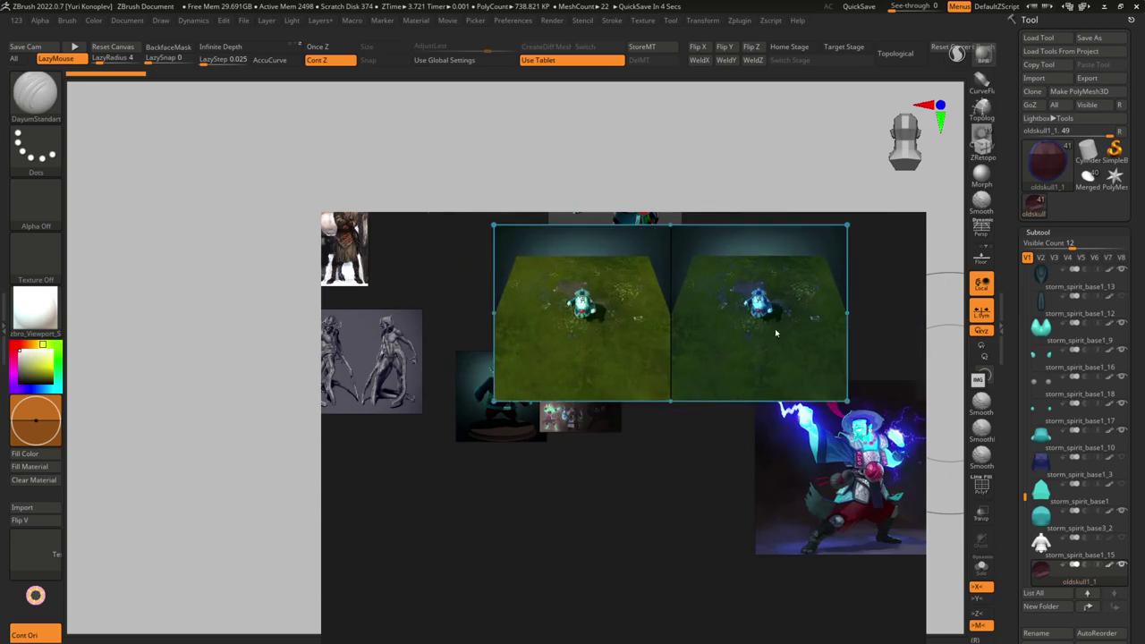
# - Pack the board's images into a tight layout and inspect the Storm Spirit render, collage and dark figure
pyautogui.hotkey('ctrl', 'p')
pyautogui.click(492, 274)
pyautogui.keyDown('ctrl'); pyautogui.scroll(2, 492, 274); pyautogui.keyUp('ctrl')
pyautogui.keyDown('ctrl'); pyautogui.scroll(1, 492, 275); pyautogui.keyUp('ctrl')
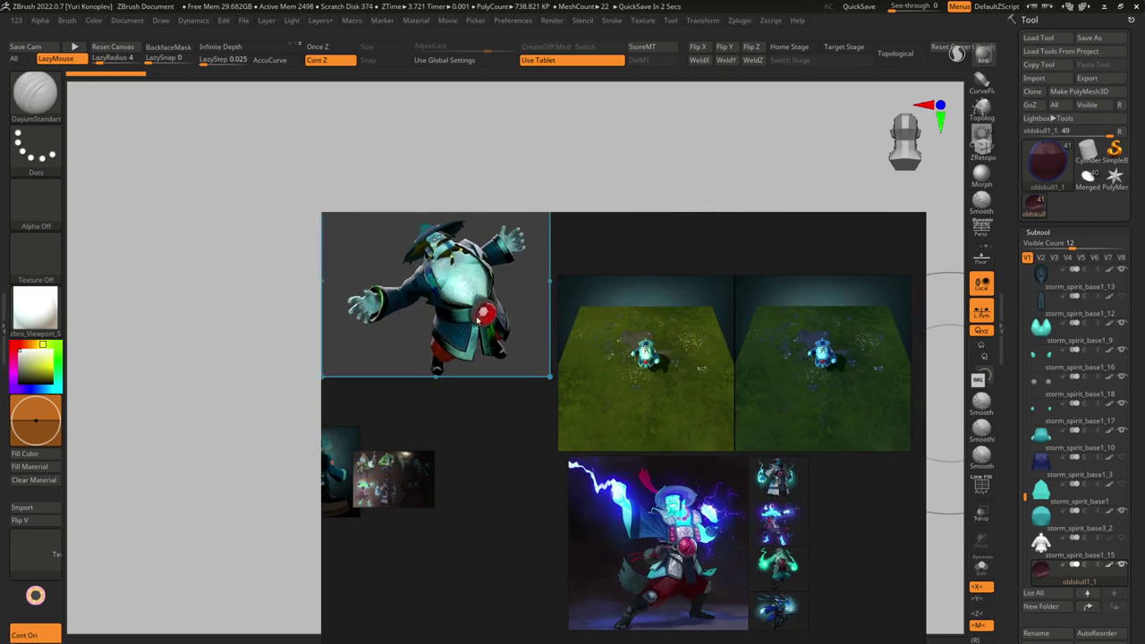
pyautogui.keyDown('ctrl'); pyautogui.scroll(1, 480, 317); pyautogui.keyUp('ctrl')
pyautogui.click(564, 407)
pyautogui.keyDown('ctrl'); pyautogui.scroll(2, 563, 407); pyautogui.keyUp('ctrl')
pyautogui.keyDown('ctrl'); pyautogui.scroll(1, 564, 407); pyautogui.keyUp('ctrl')
pyautogui.click(461, 420)
# - Zoom and pan across the board to view the purple creature references
pyautogui.keyDown('ctrl'); pyautogui.scroll(2, 460, 420); pyautogui.keyUp('ctrl')
pyautogui.scroll(-3, 461, 465)
pyautogui.scroll(1, 699, 593)
pyautogui.scroll(1, 699, 593)
pyautogui.scroll(1, 698, 593)
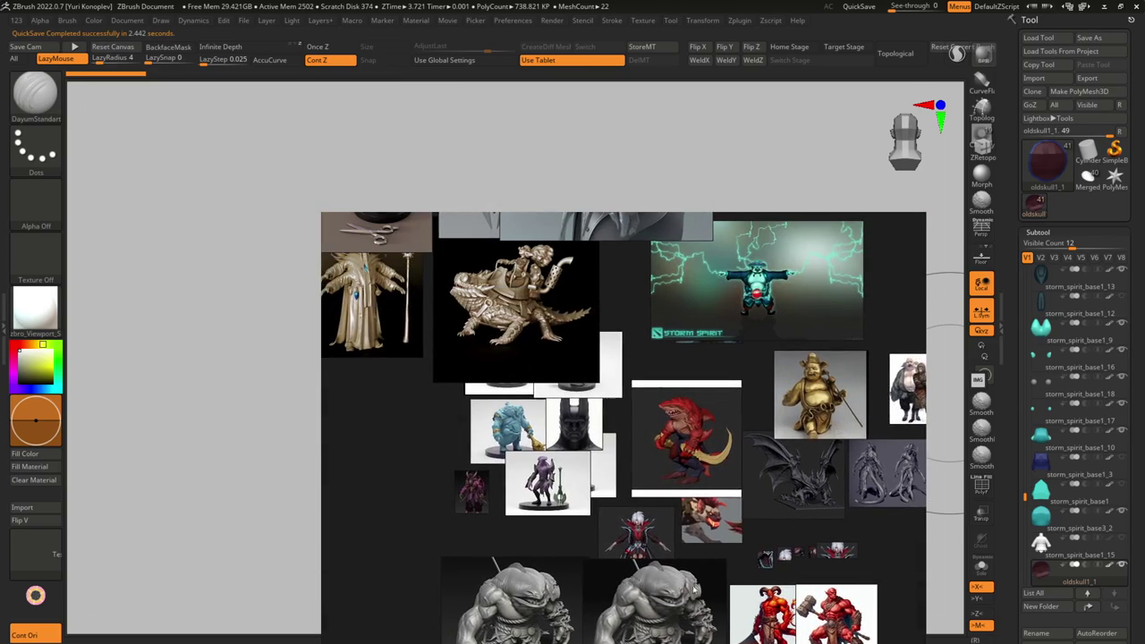
pyautogui.scroll(1, 699, 593)
pyautogui.scroll(1, 680, 536)
pyautogui.scroll(1, 660, 481)
pyautogui.moveTo(660, 481)
pyautogui.mouseDown(button='middle')
pyautogui.moveTo(536, 453)
pyautogui.moveTo(254, 479)
pyautogui.mouseUp(button='middle')
pyautogui.scroll(-1, 499, 442)
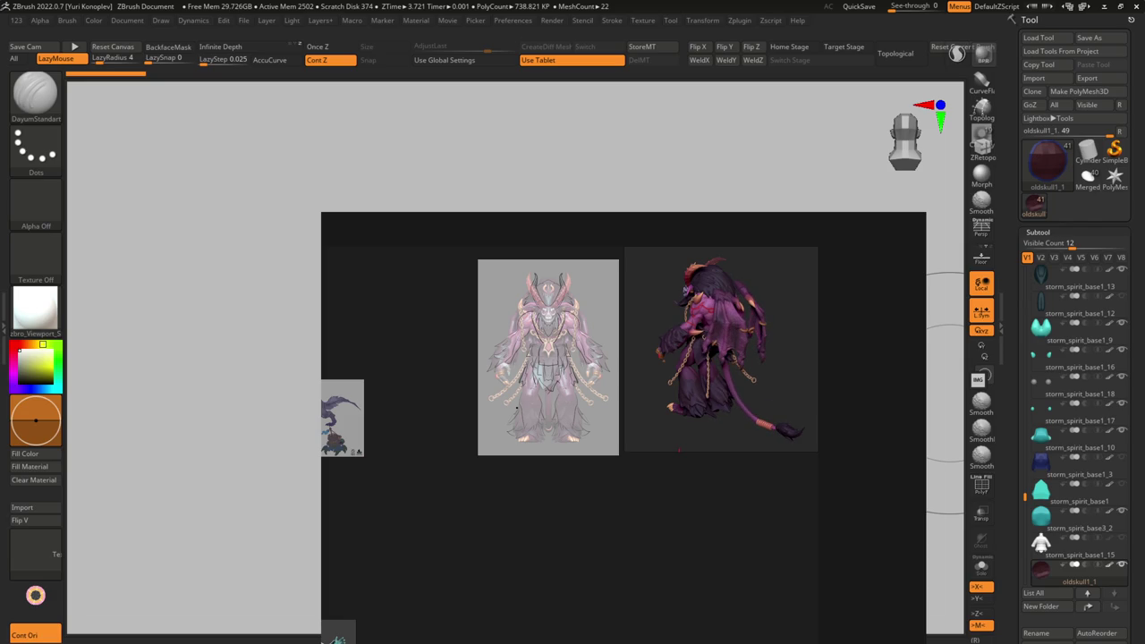
pyautogui.scroll(-5, 594, 309)
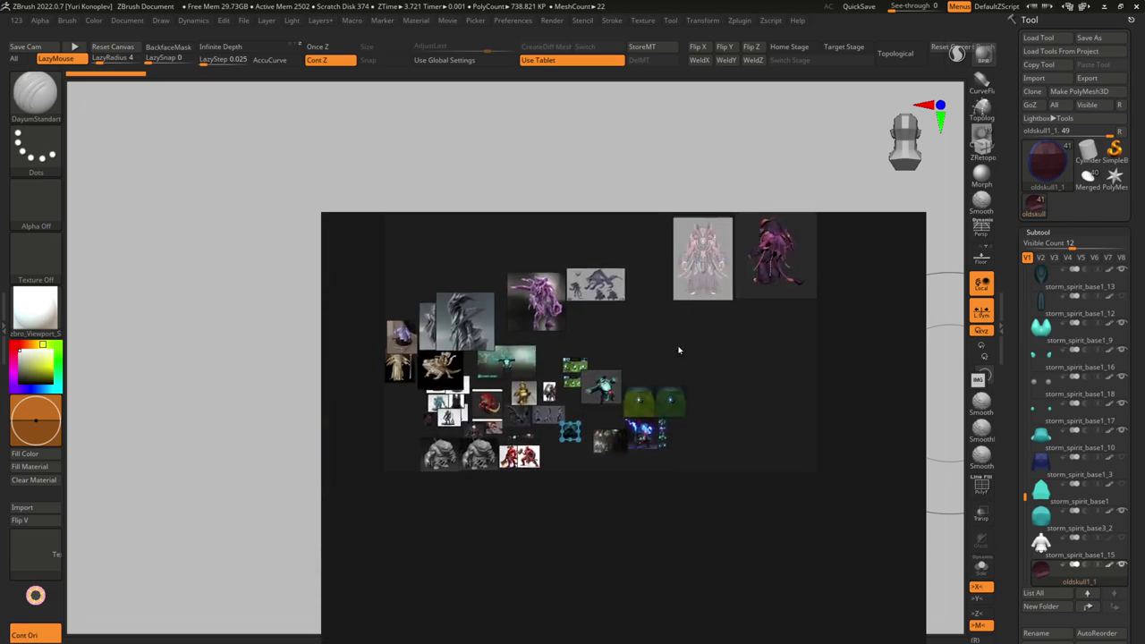
pyautogui.scroll(5, 703, 332)
pyautogui.scroll(-1, 611, 436)
pyautogui.scroll(3, 591, 447)
pyautogui.scroll(3, 626, 412)
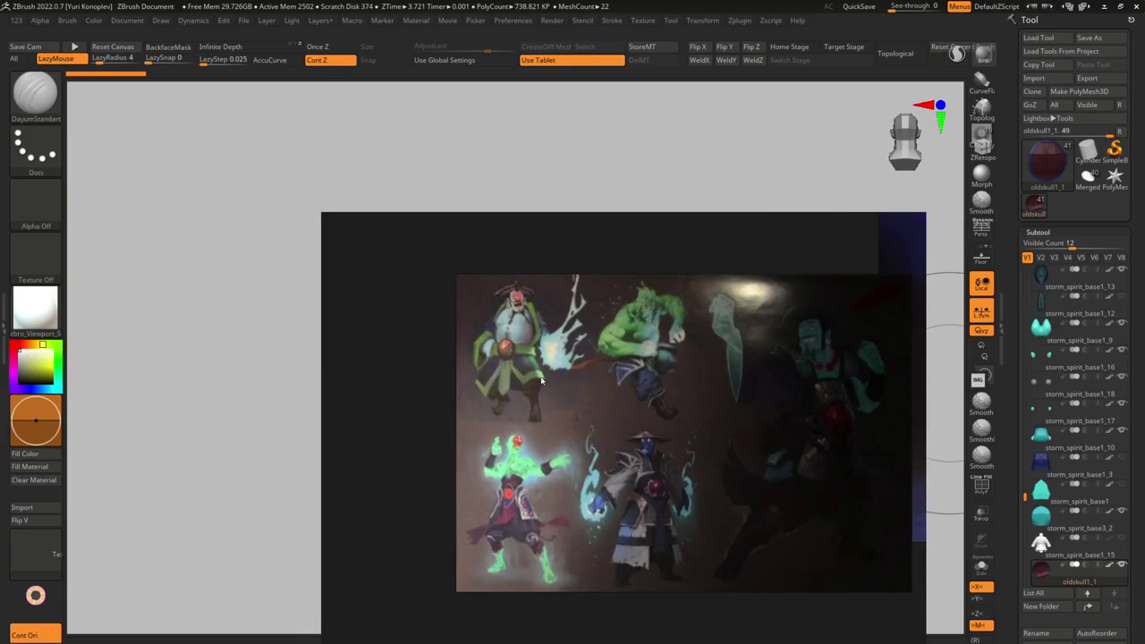
pyautogui.scroll(3, 541, 382)
pyautogui.scroll(-2, 649, 480)
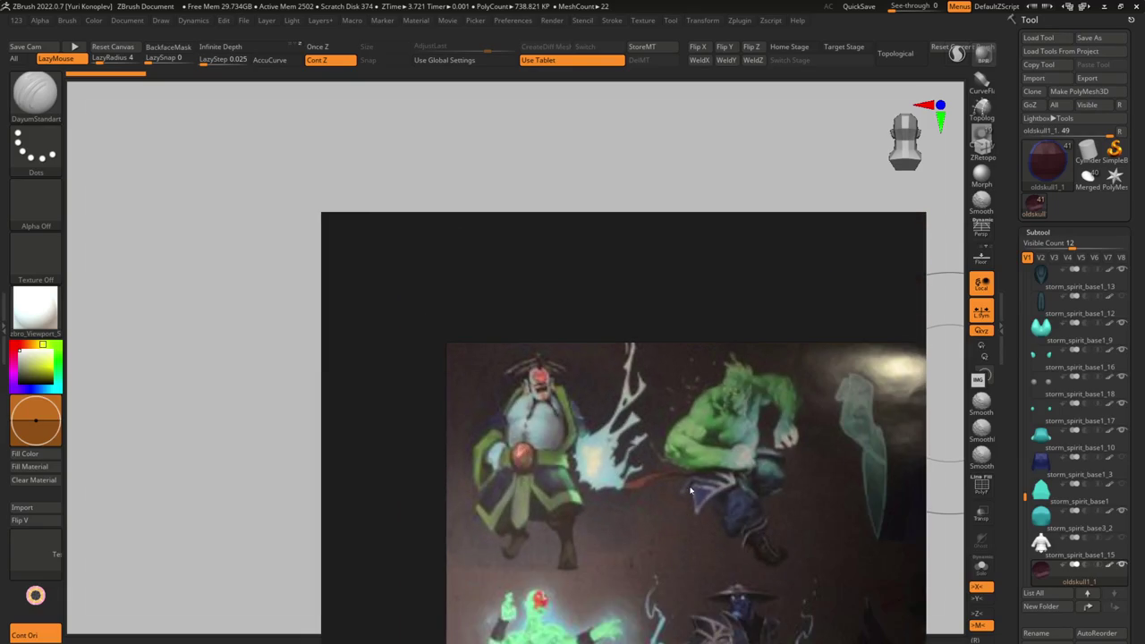
pyautogui.scroll(-2, 648, 480)
pyautogui.scroll(2, 546, 442)
pyautogui.scroll(-3, 565, 497)
pyautogui.scroll(3, 570, 595)
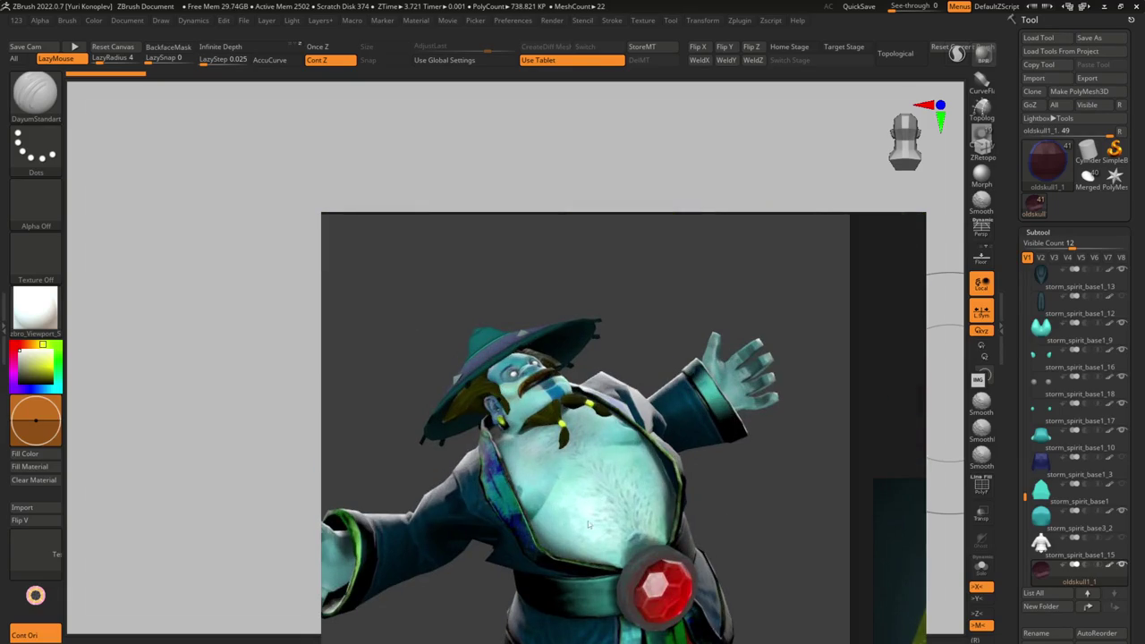
pyautogui.moveTo(580, 626); pyautogui.dragTo(581, 403, button='middle')
pyautogui.scroll(-2, 580, 419)
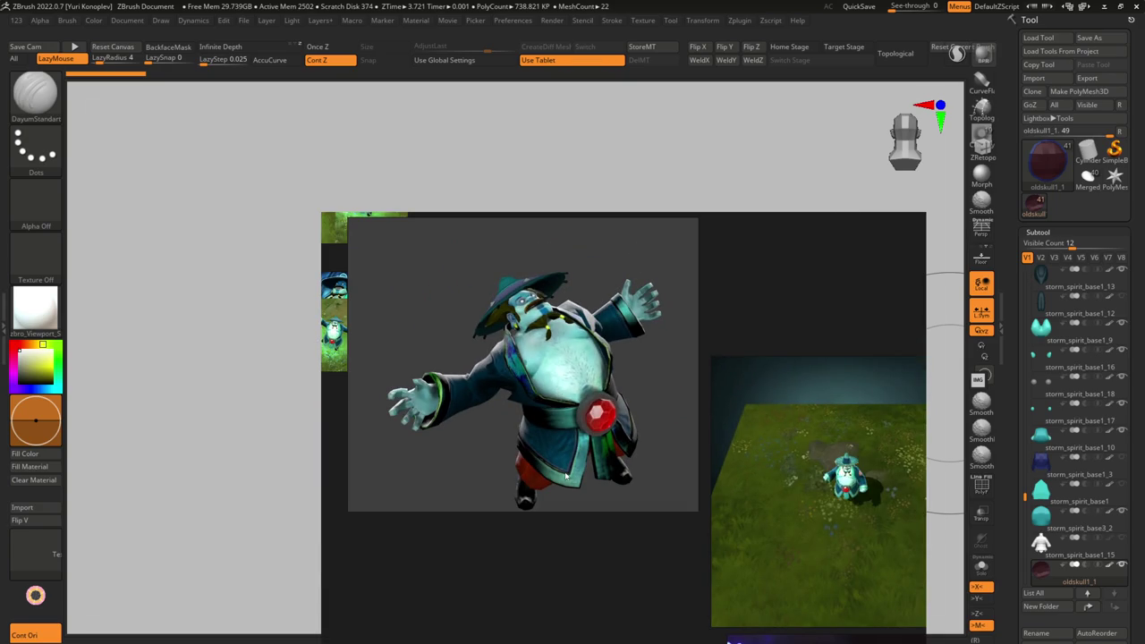
pyautogui.scroll(3, 565, 476)
pyautogui.scroll(1, 573, 448)
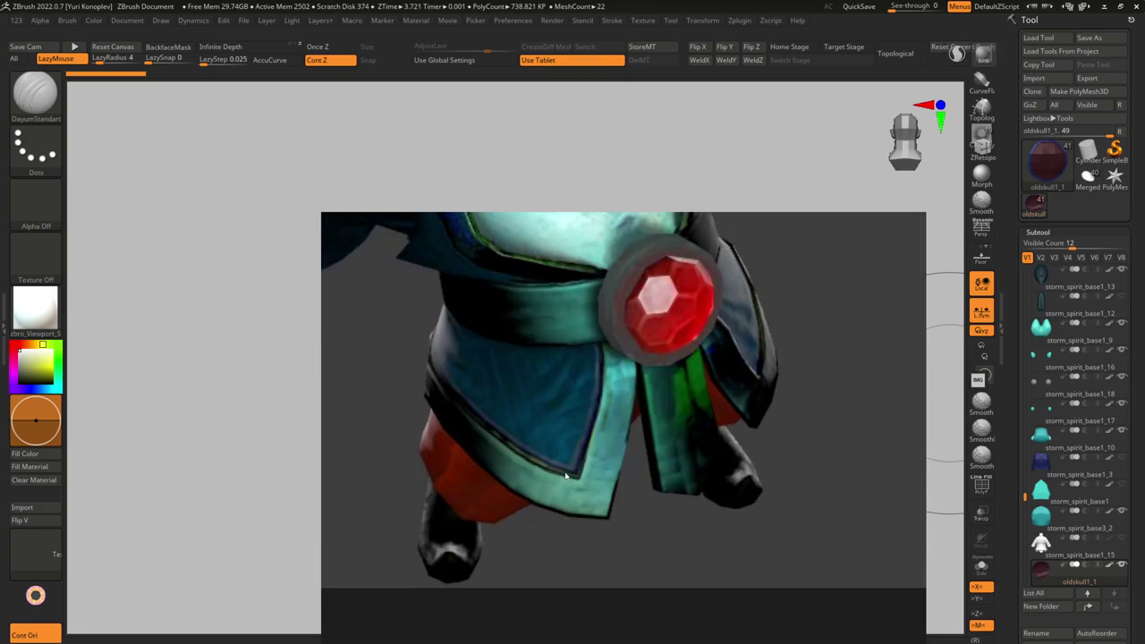
pyautogui.scroll(-2, 590, 448)
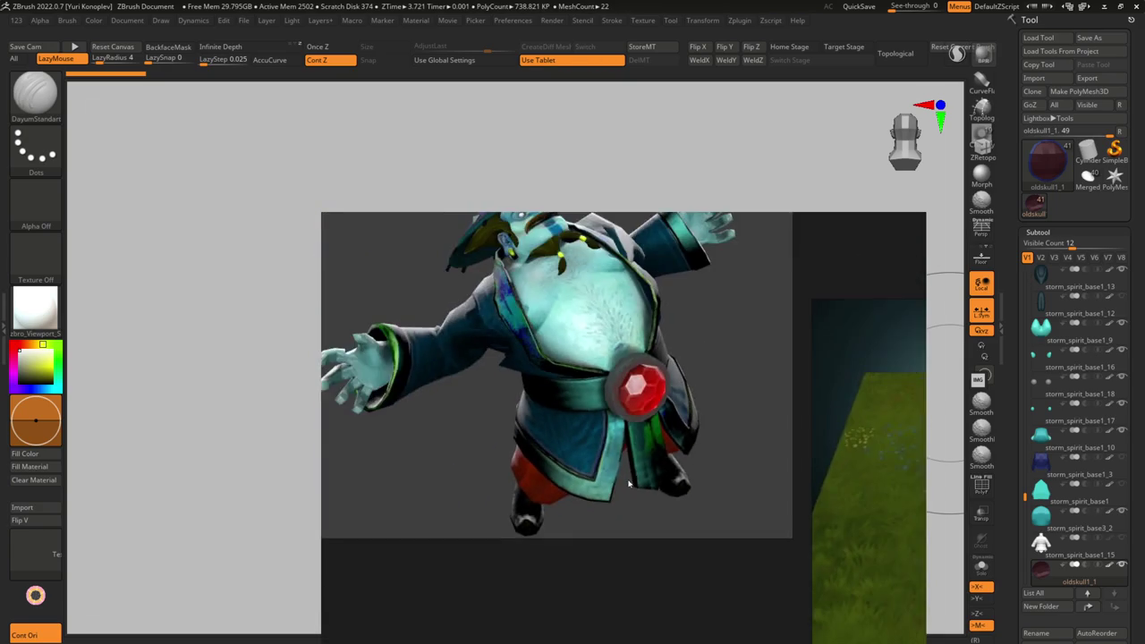
pyautogui.scroll(-1, 599, 451)
pyautogui.scroll(-1, 603, 453)
pyautogui.moveTo(604, 453); pyautogui.dragTo(475, 414, button='middle')
pyautogui.scroll(2, 685, 435)
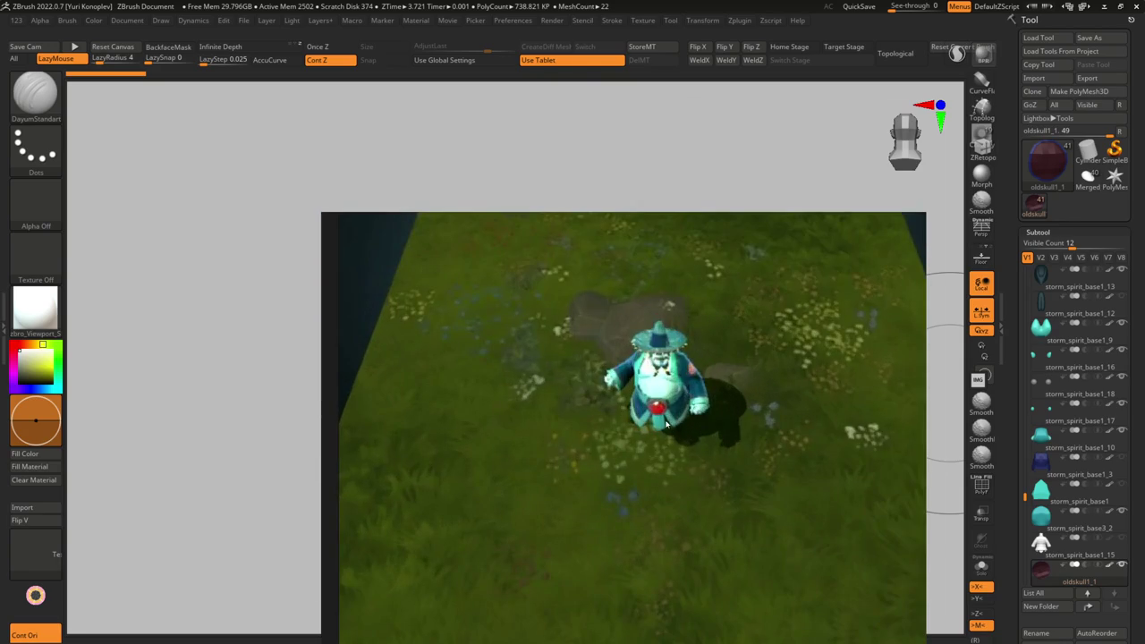
pyautogui.moveTo(685, 434); pyautogui.dragTo(574, 430, button='middle')
pyautogui.scroll(-2, 575, 429)
pyautogui.moveTo(751, 421)
pyautogui.mouseDown(button='middle')
pyautogui.moveTo(521, 417)
pyautogui.moveTo(592, 291)
pyautogui.mouseUp(button='middle')
pyautogui.scroll(-2, 521, 417)
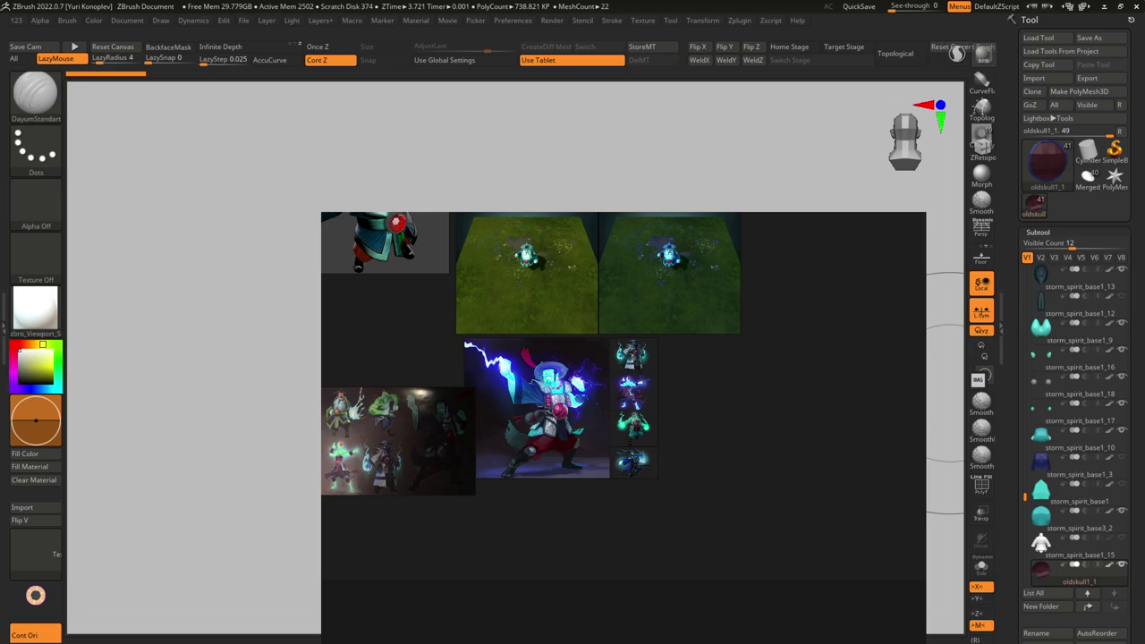
# - Hide the reference overlay, then orbit and zoom around the character, making the face the active subtool
pyautogui.hotkey('alt', 'Tab')
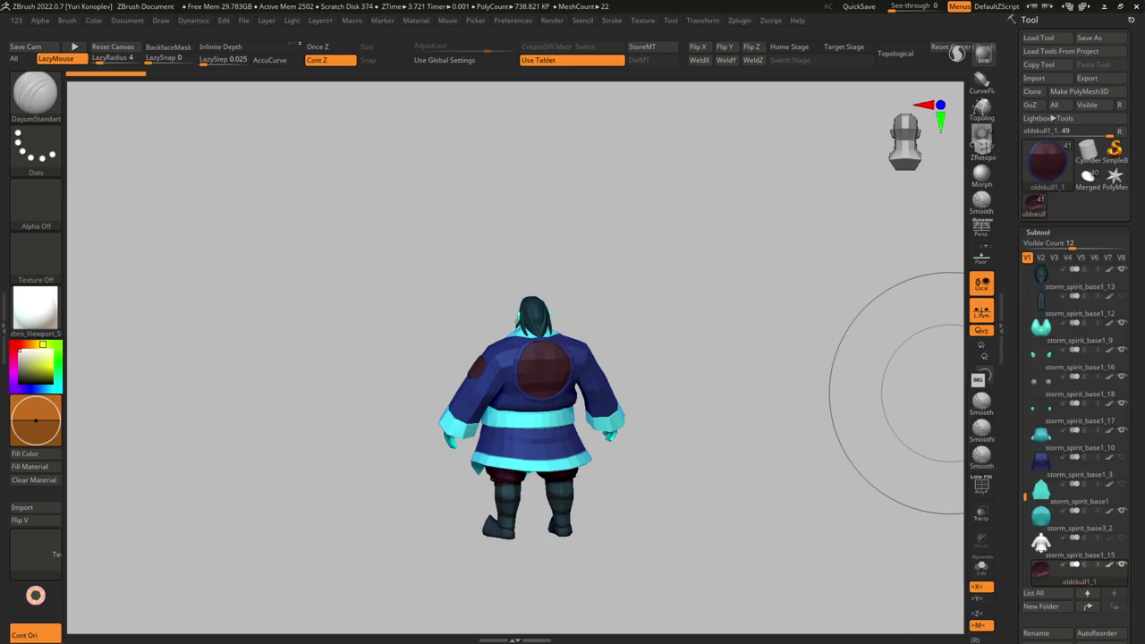
pyautogui.moveTo(730, 396); pyautogui.dragTo(868, 345)
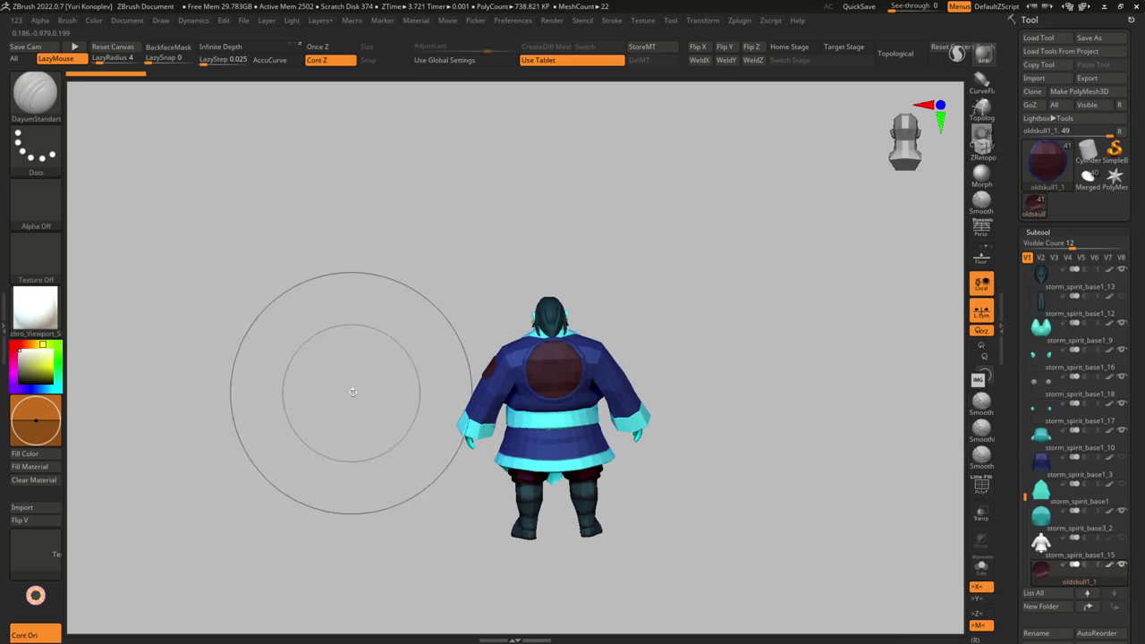
pyautogui.moveTo(349, 391); pyautogui.dragTo(961, 382)
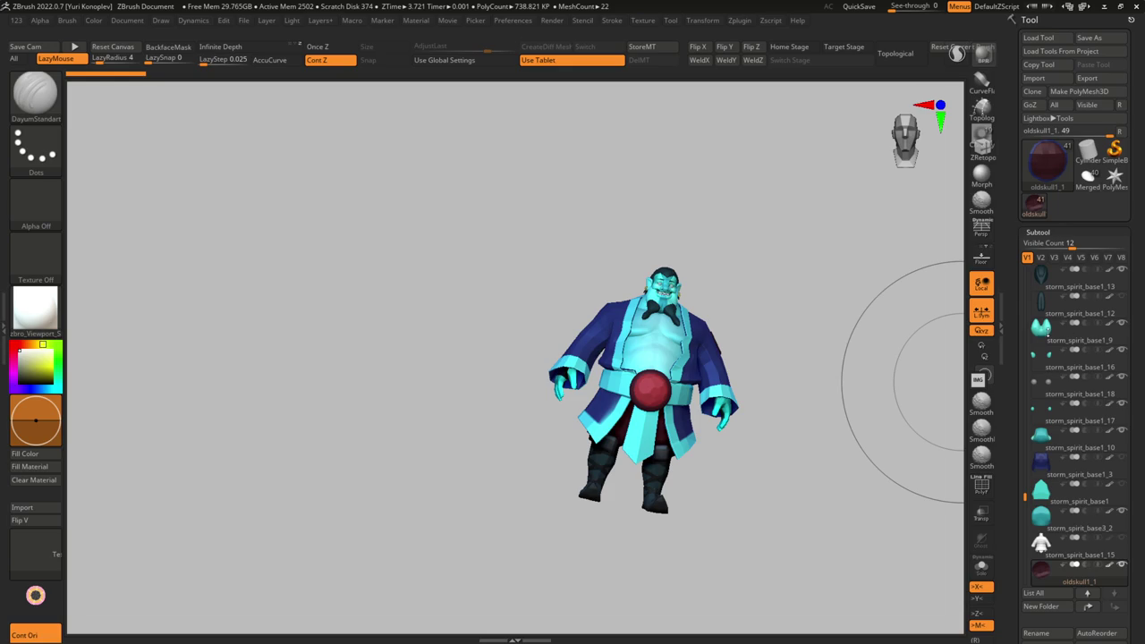
pyautogui.moveTo(613, 242)
pyautogui.keyDown('alt'); pyautogui.mouseDown()
pyautogui.moveTo(687, 420)
pyautogui.moveTo(624, 376)
pyautogui.mouseUp(); pyautogui.keyUp('alt')
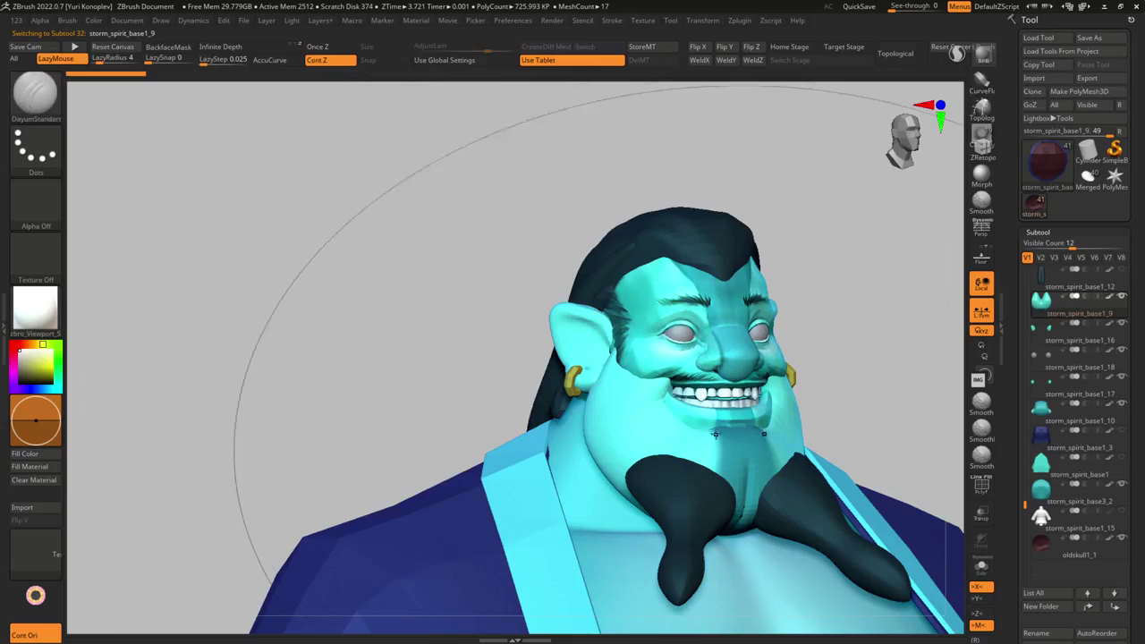
pyautogui.keyDown('alt'); pyautogui.click(624, 376); pyautogui.keyUp('alt')
pyautogui.moveTo(624, 376)
pyautogui.mouseDown(button='right')
pyautogui.moveTo(634, 383)
pyautogui.moveTo(601, 293)
pyautogui.mouseUp(button='right')
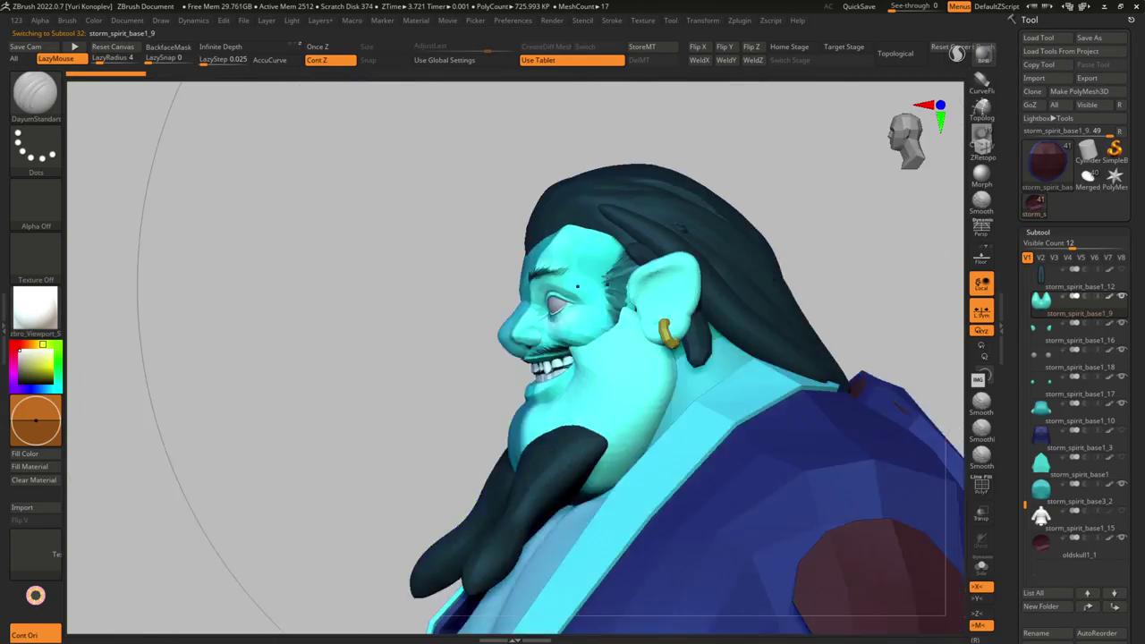
# - Set the Brush palette's MultiMesh insert mesh to 12sphere
pyautogui.press('n')
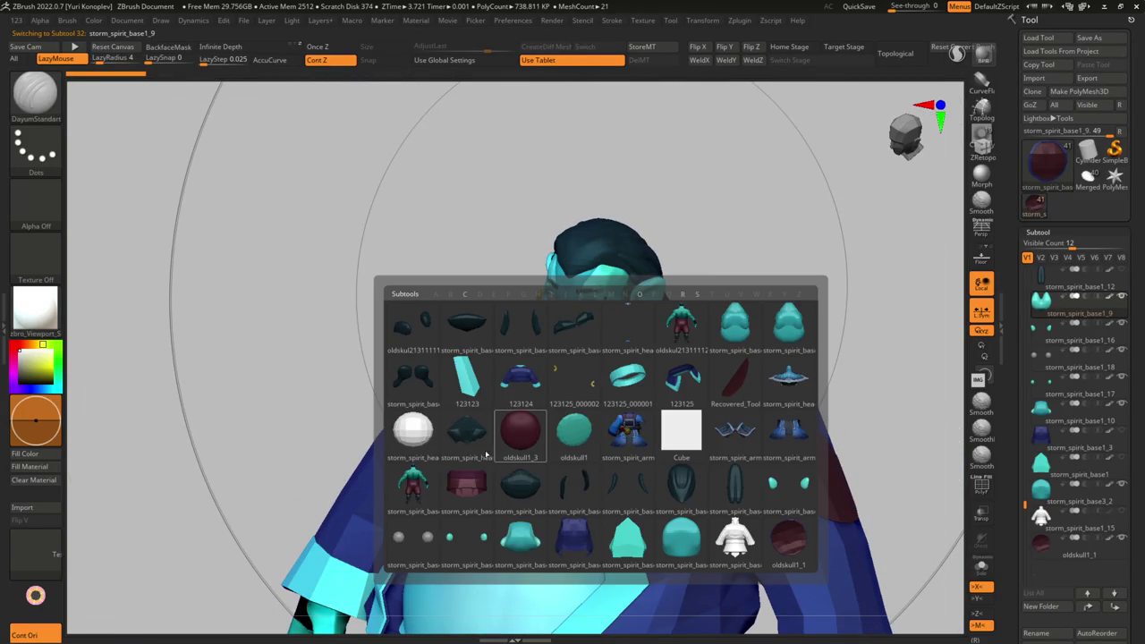
pyautogui.click(608, 239)
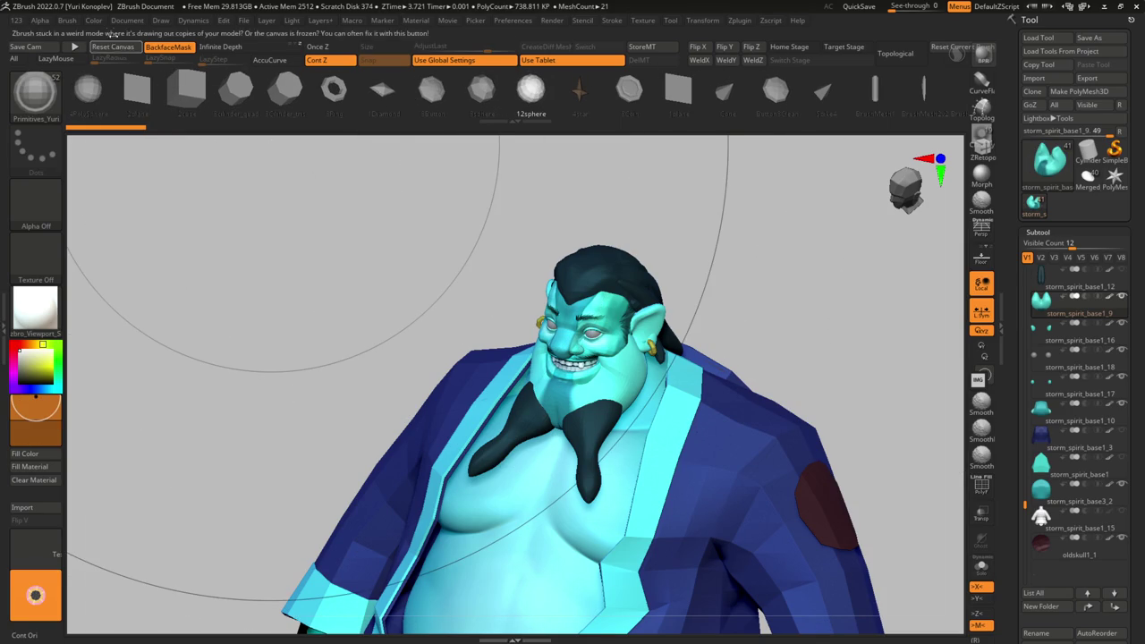
pyautogui.click(79, 20)
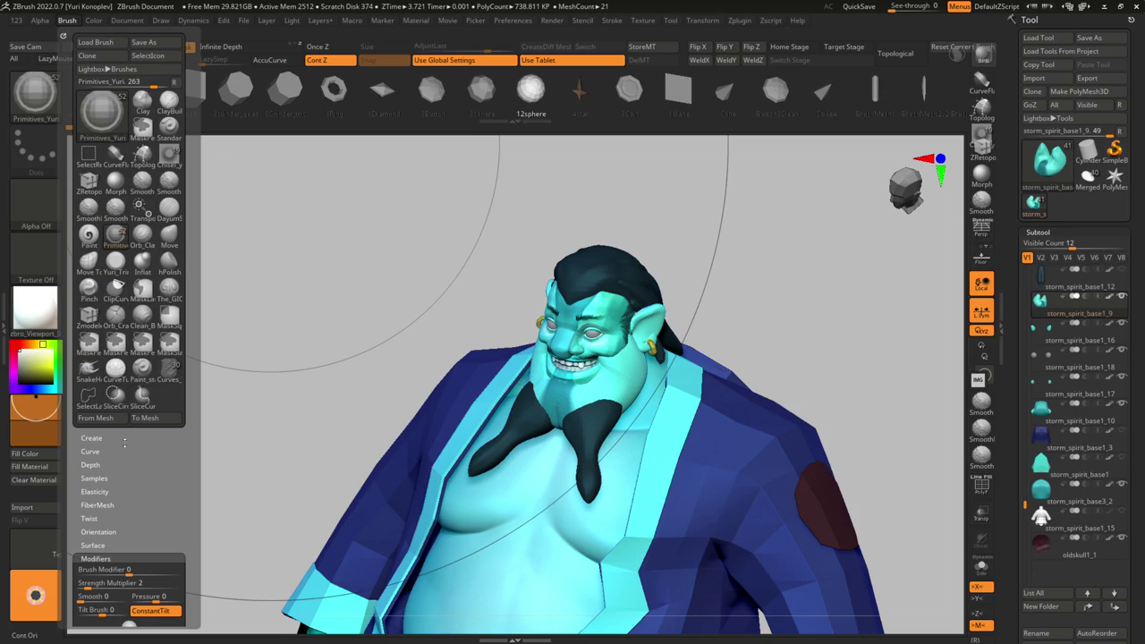
pyautogui.scroll(1, 116, 398)
pyautogui.scroll(-2, 147, 412)
pyautogui.scroll(-7, 179, 358)
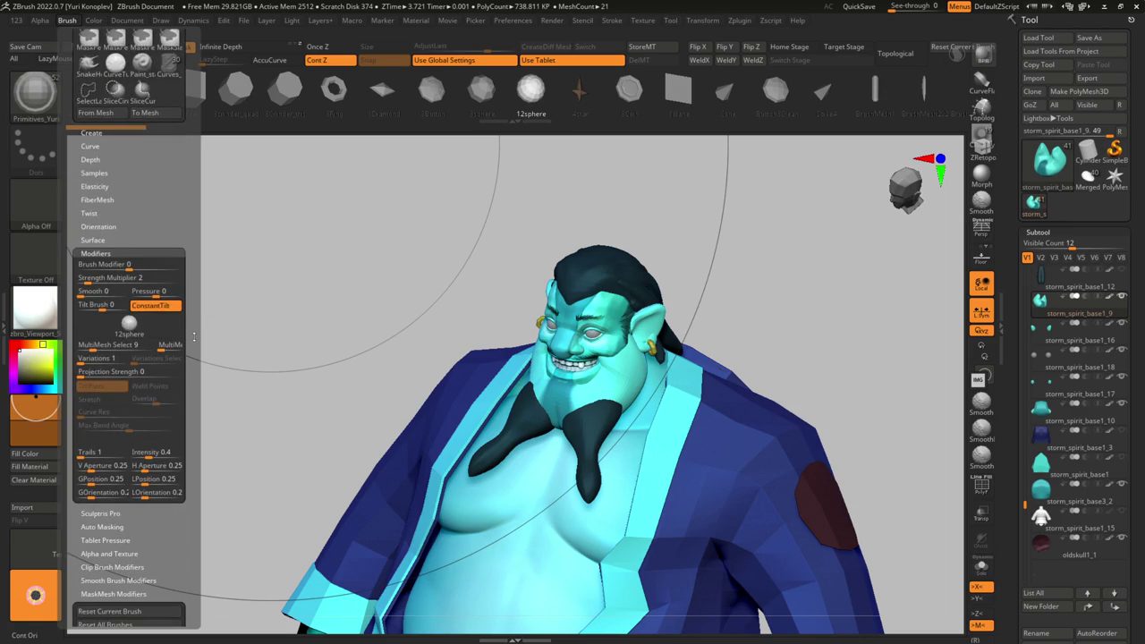
pyautogui.click(129, 323)
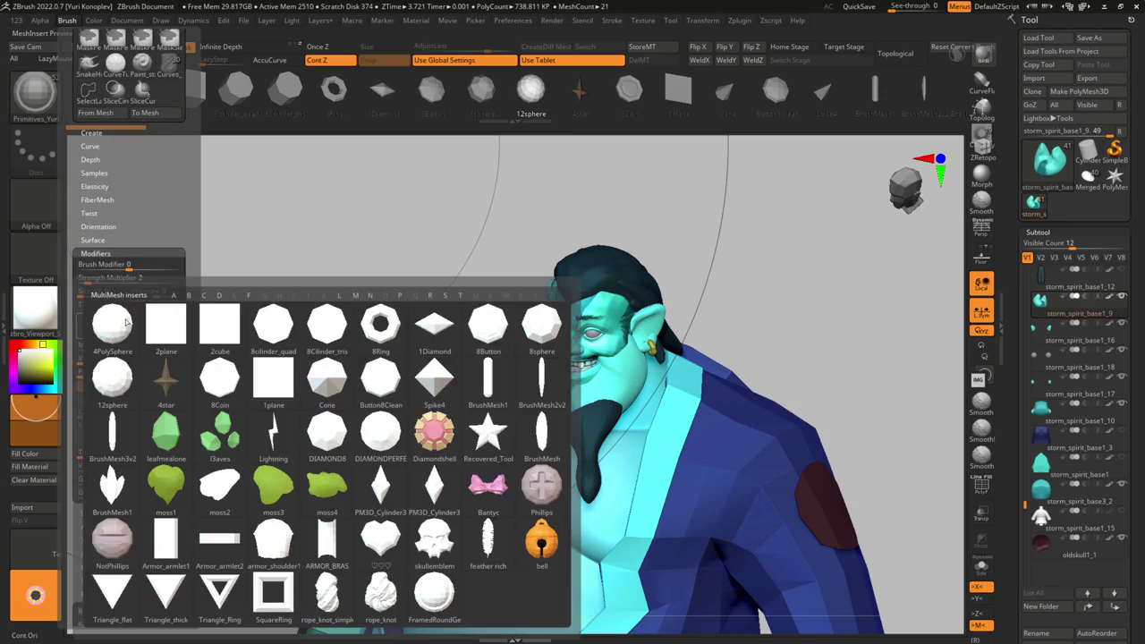
pyautogui.moveTo(112, 381)
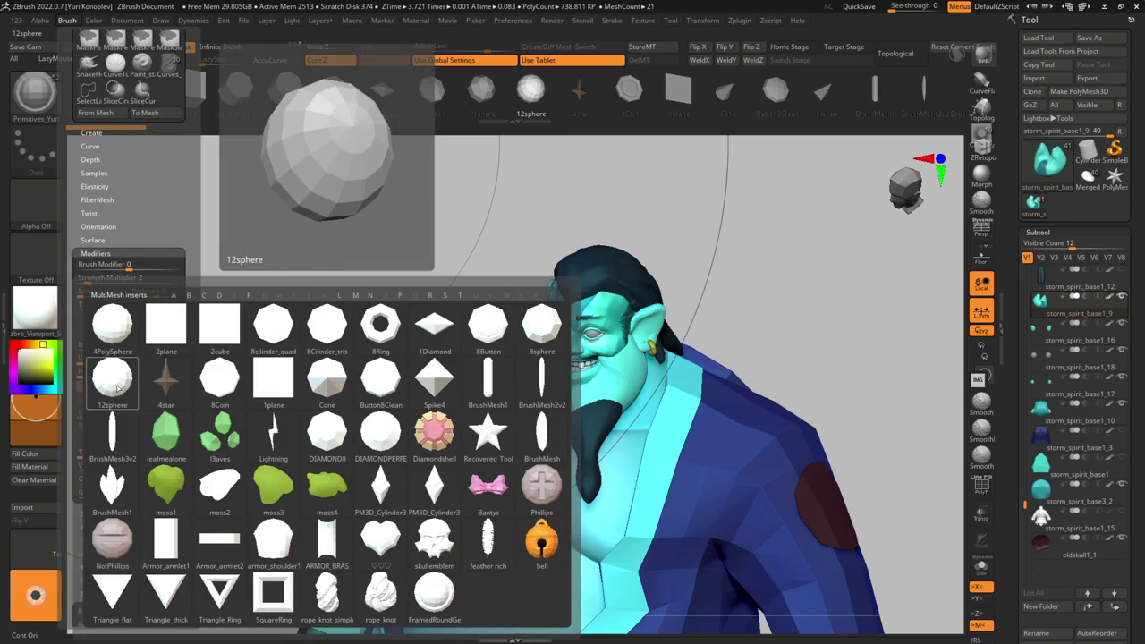
pyautogui.click(166, 380)
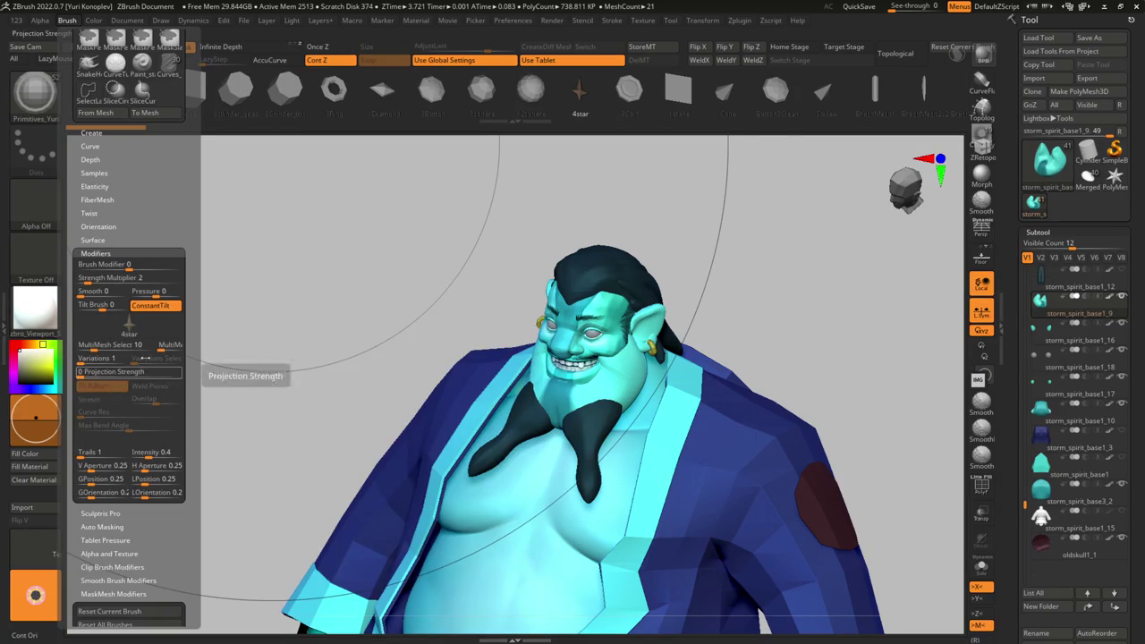
pyautogui.click(128, 327)
pyautogui.moveTo(111, 380)
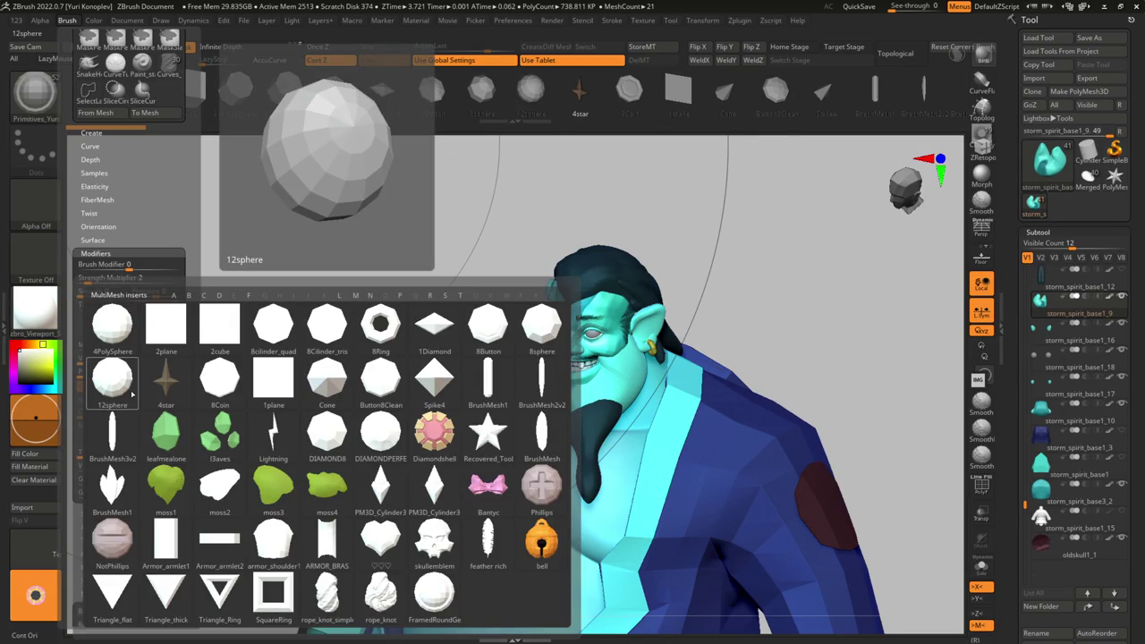
pyautogui.click(130, 389)
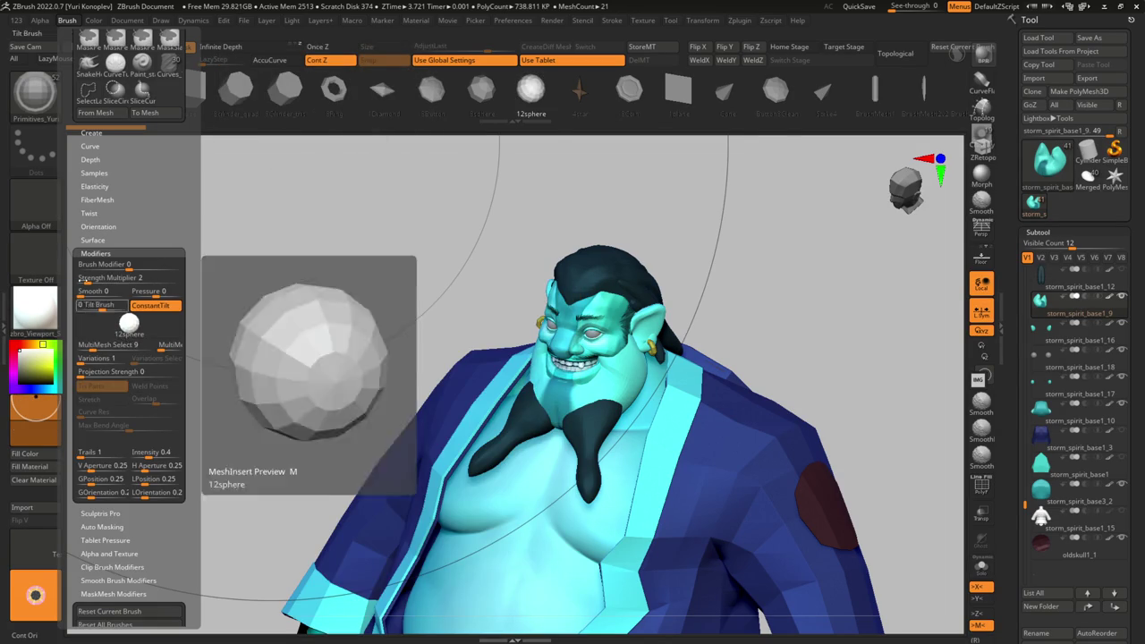
# - Convert the 12sphere insert brush into a standalone mesh tool with To Mesh
pyautogui.click(39, 20)
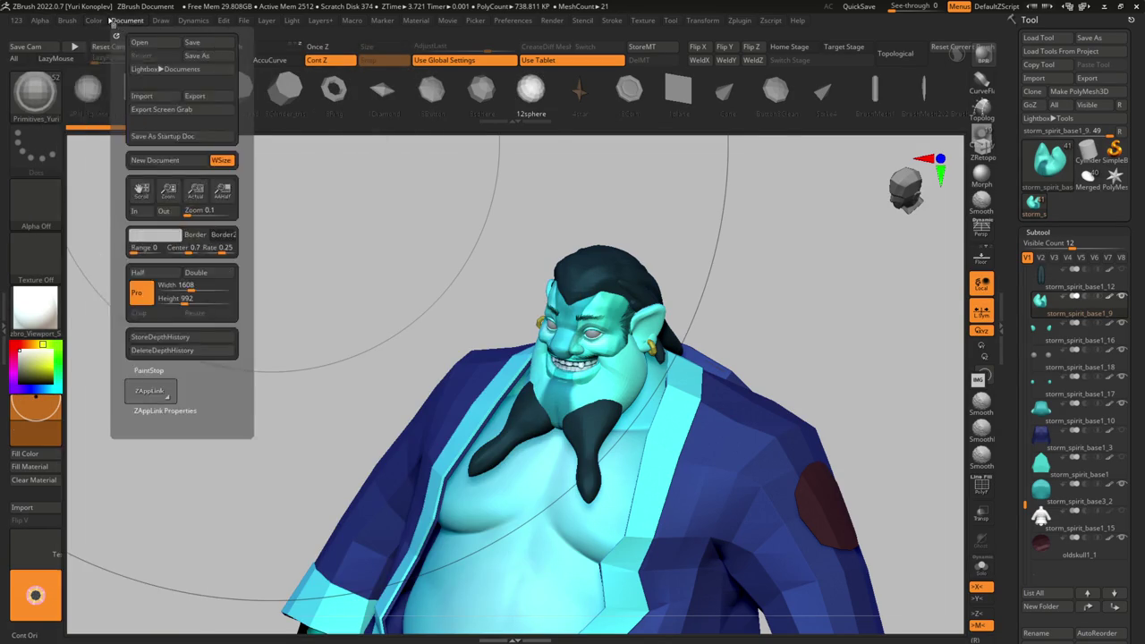
pyautogui.click(67, 20)
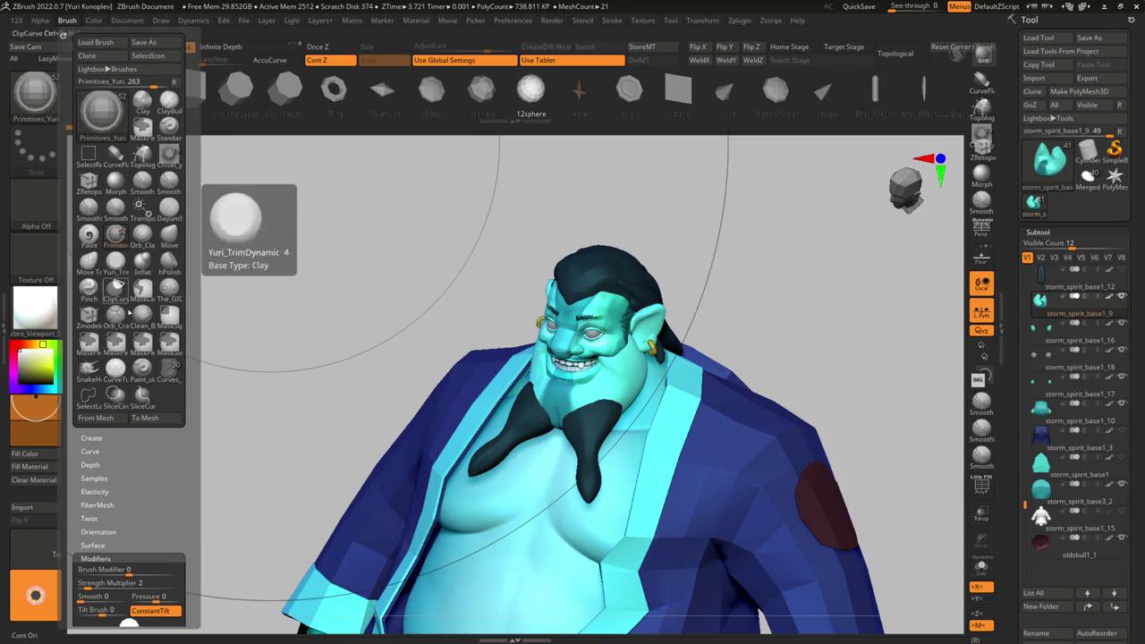
pyautogui.scroll(-3, 130, 358)
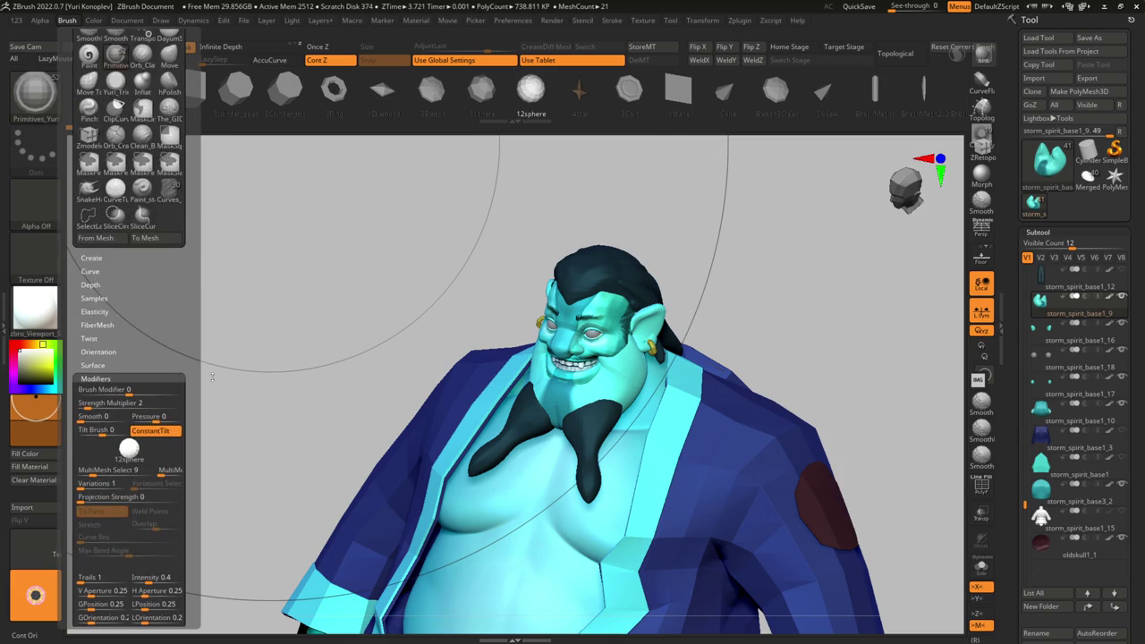
pyautogui.scroll(-2, 212, 385)
pyautogui.scroll(-2, 211, 363)
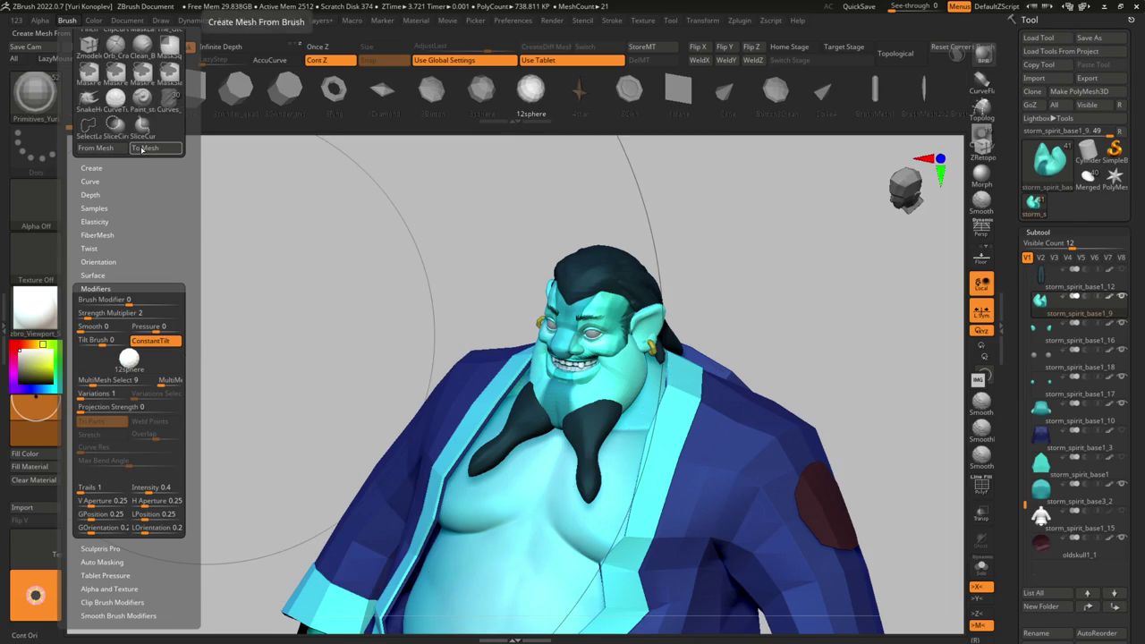
pyautogui.click(144, 148)
# - Return to the Storm Spirit model and make the white sphere subtool active, framed in view
pyautogui.press('w')
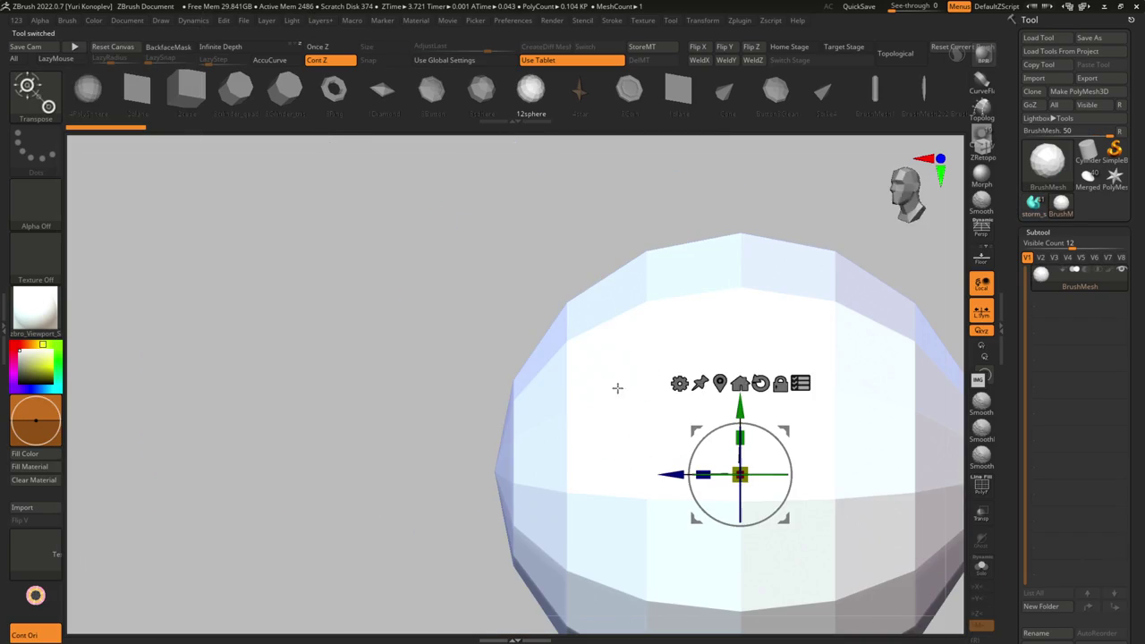
pyautogui.click(679, 383)
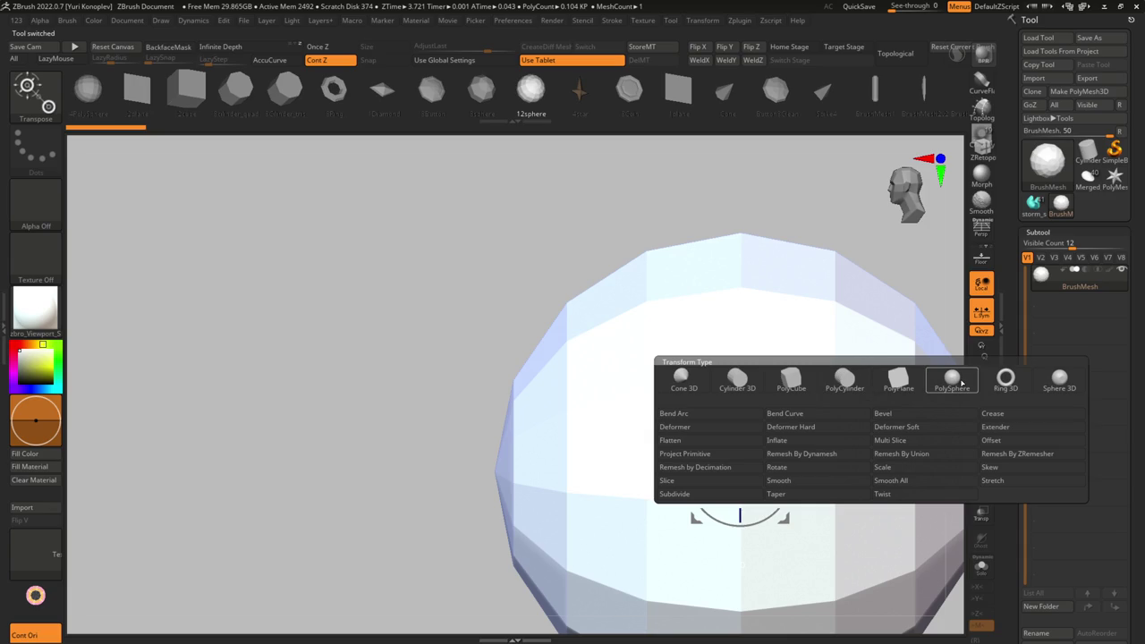
pyautogui.click(1033, 203)
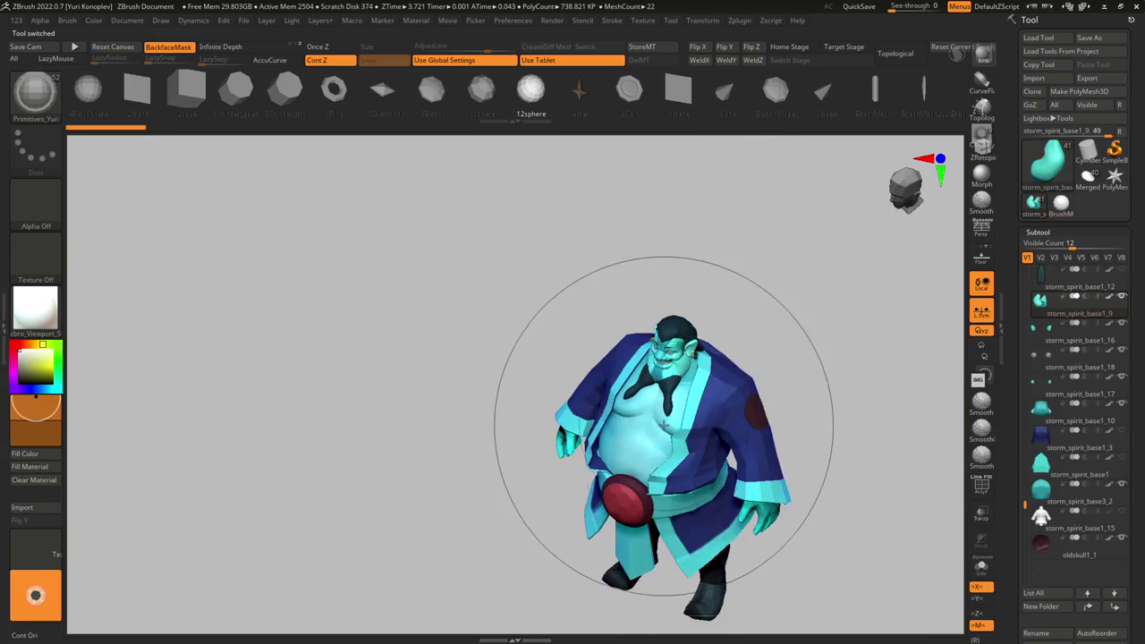
pyautogui.moveTo(653, 224); pyautogui.dragTo(653, 327)
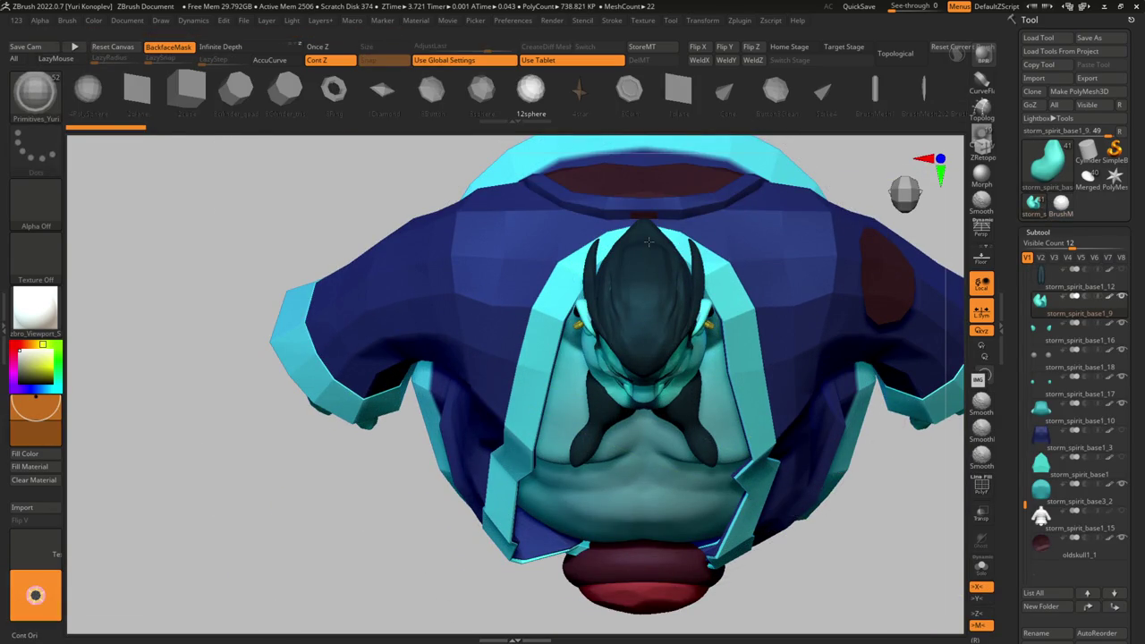
pyautogui.press('space')
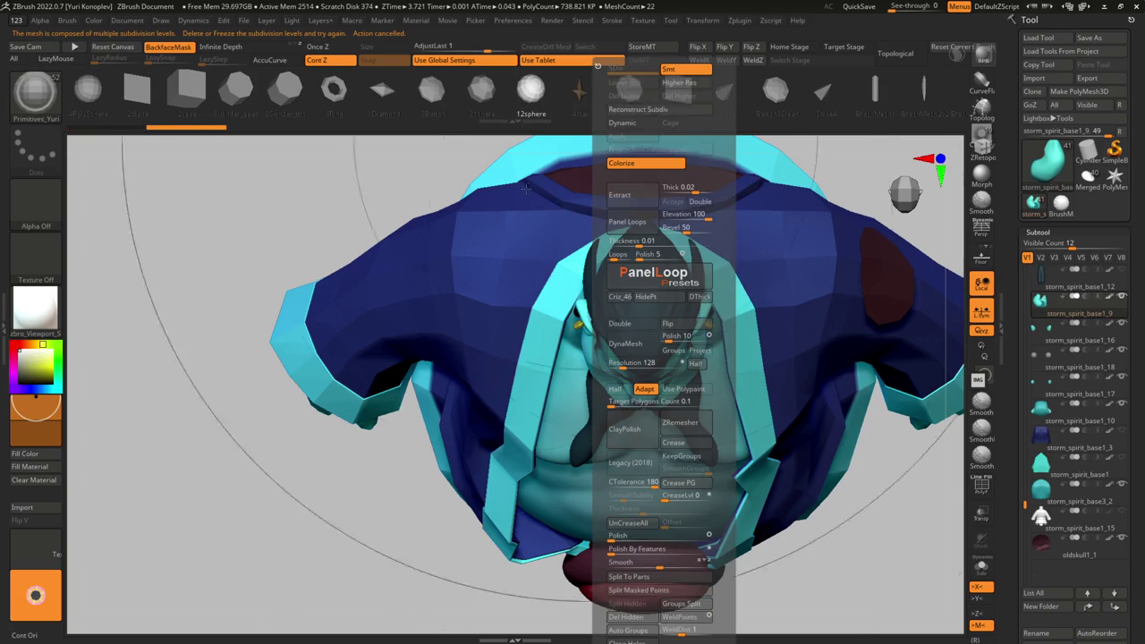
pyautogui.click(605, 319)
pyautogui.keyDown('alt'); pyautogui.click(604, 319); pyautogui.keyUp('alt')
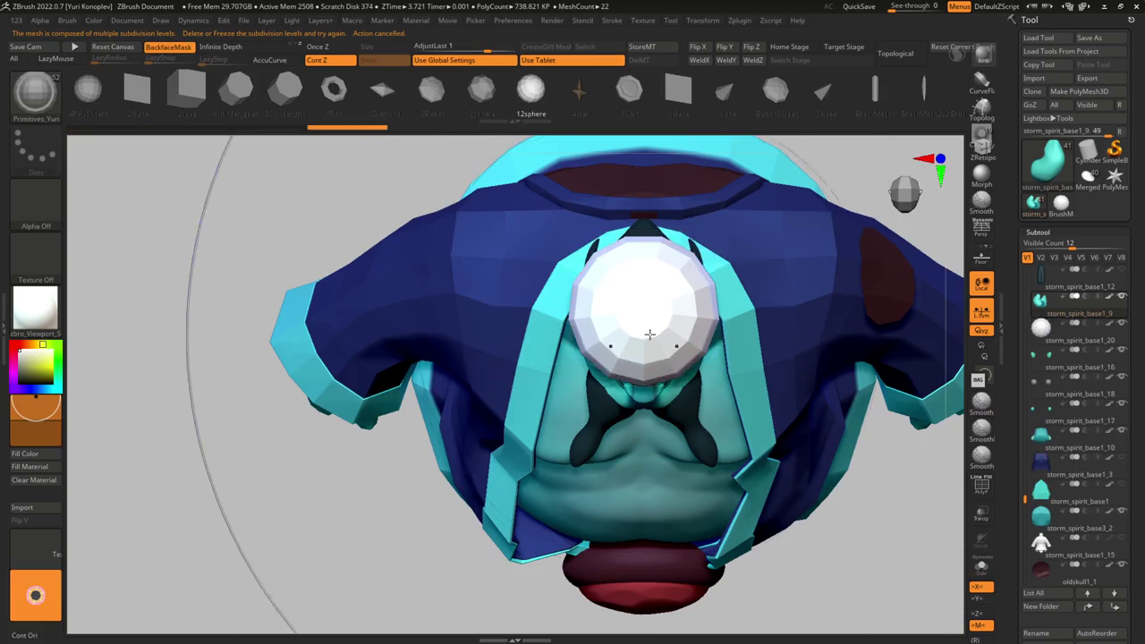
pyautogui.press('f')
# - Recentre the gizmo on the sphere and replace it with a PolySphere primitive
pyautogui.press('y')
pyautogui.keyDown('shift'); pyautogui.moveTo(728, 358); pyautogui.dragTo(716, 314); pyautogui.keyUp('shift')
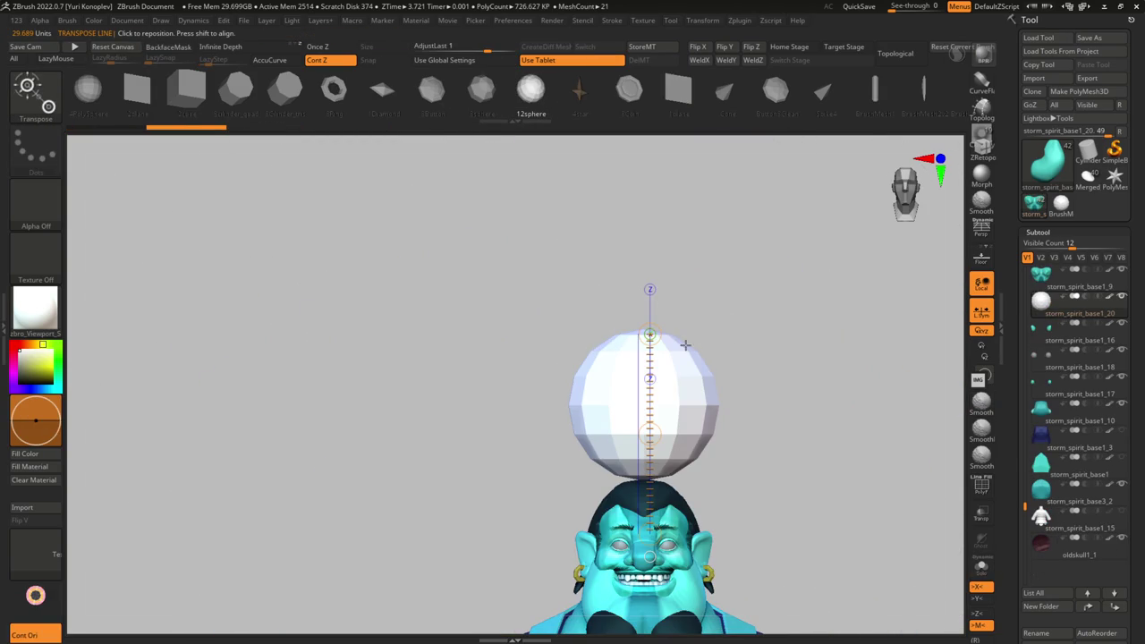
pyautogui.press('y')
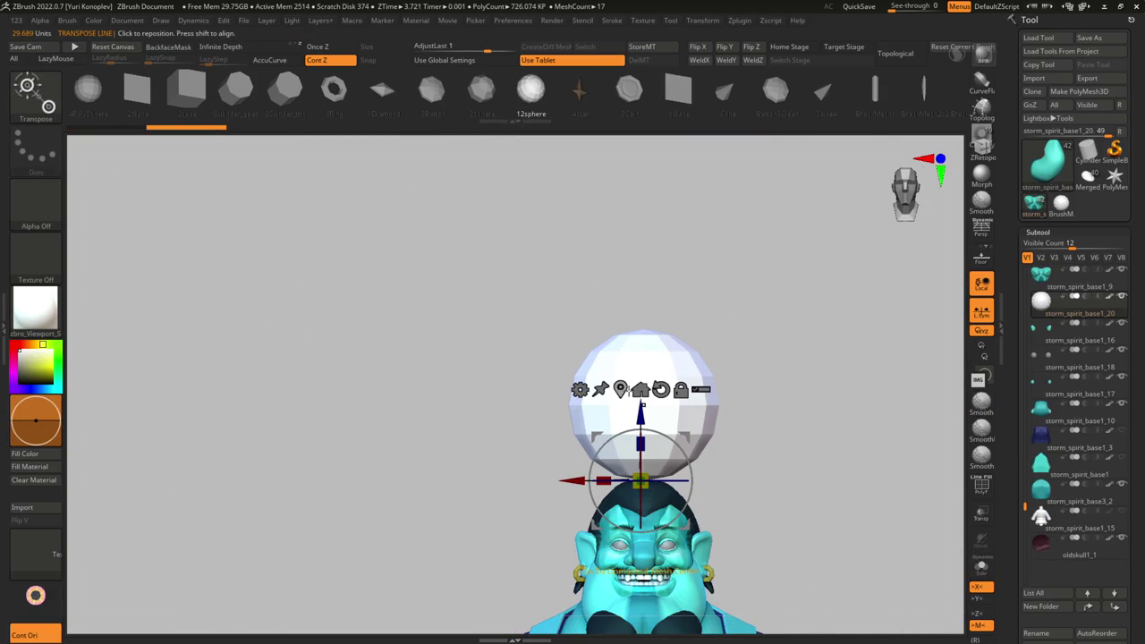
pyautogui.click(639, 389)
pyautogui.click(680, 313)
pyautogui.moveTo(671, 407); pyautogui.dragTo(725, 407)
pyautogui.click(491, 269)
pyautogui.press('Escape')
pyautogui.click(574, 311)
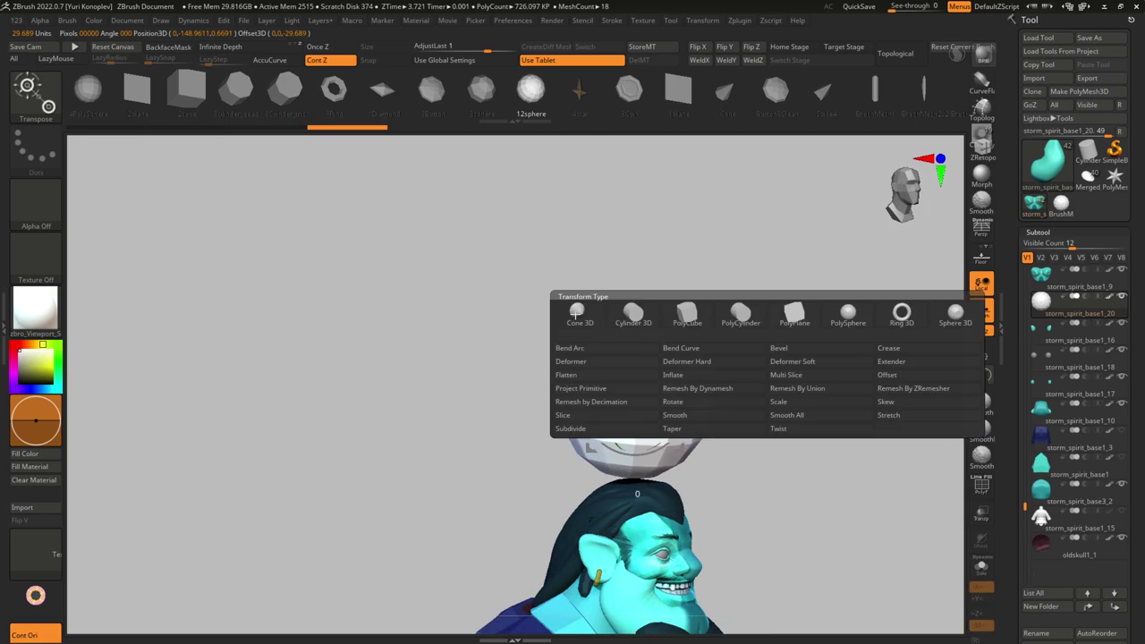
pyautogui.click(839, 314)
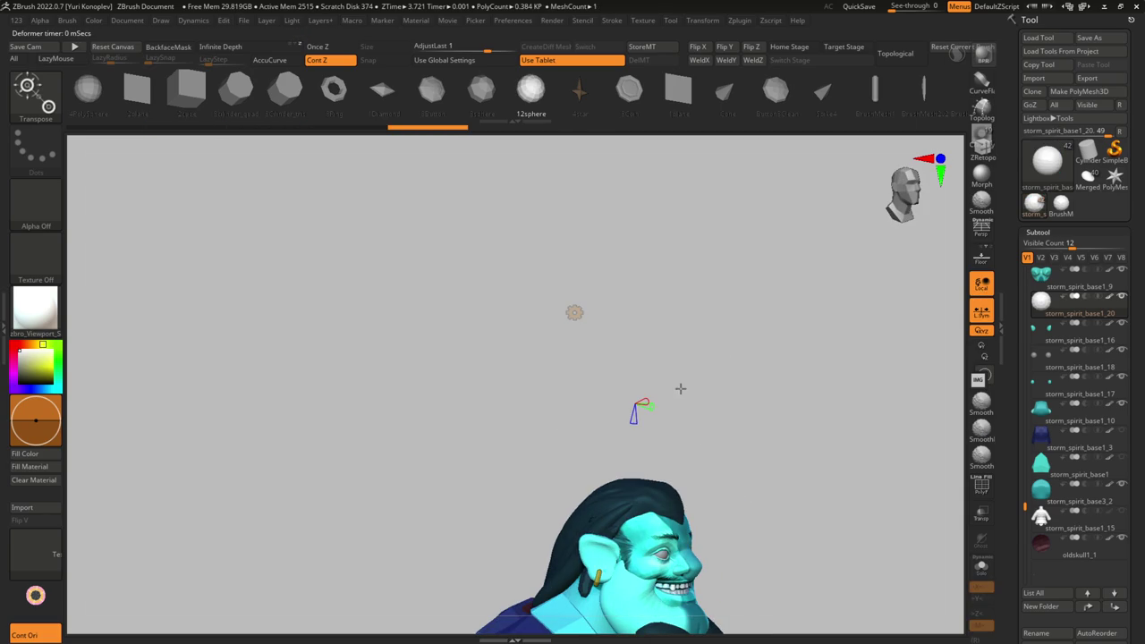
# - Zoom in on the new sphere and turn it into a parametric Sphere 3D primitive
pyautogui.press('q')
pyautogui.scroll(3, 743, 385)
pyautogui.press('w')
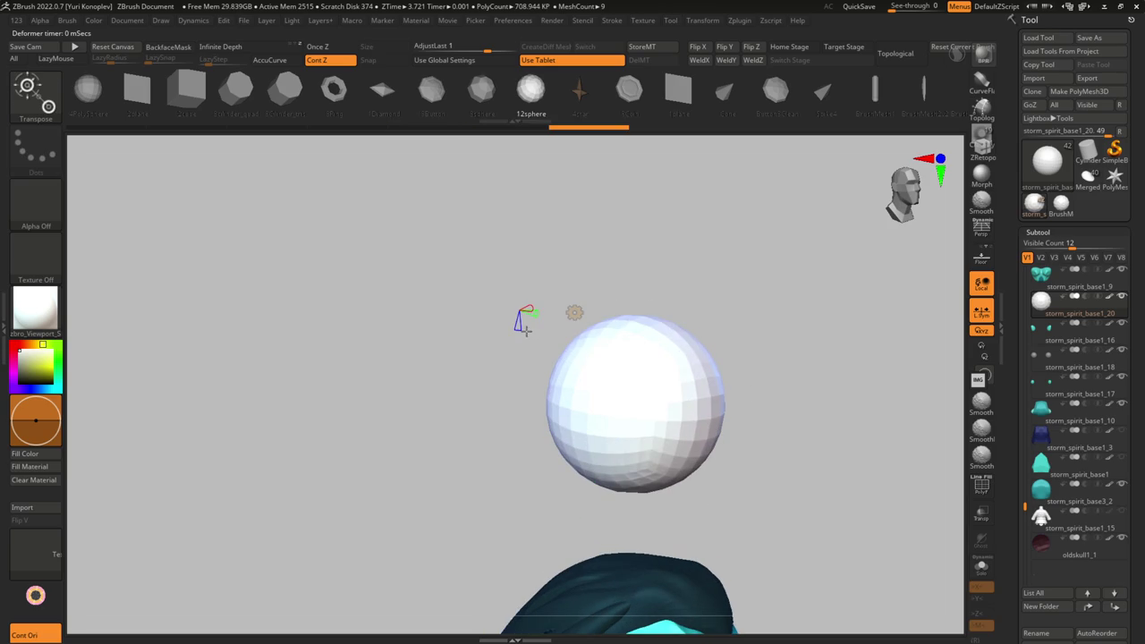
pyautogui.click(573, 312)
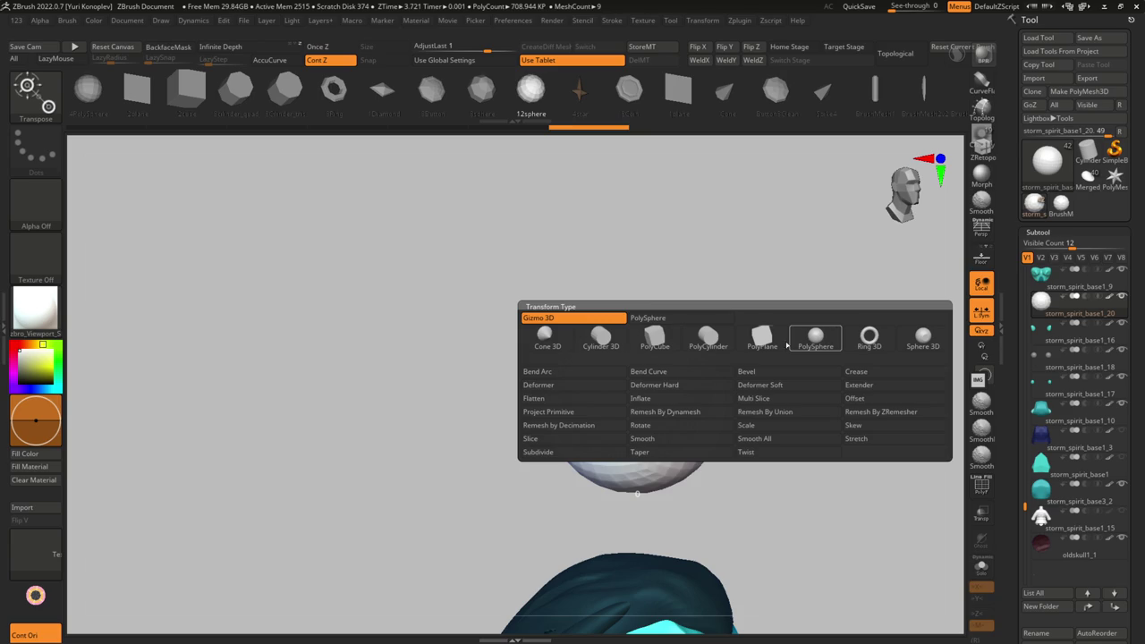
pyautogui.click(814, 340)
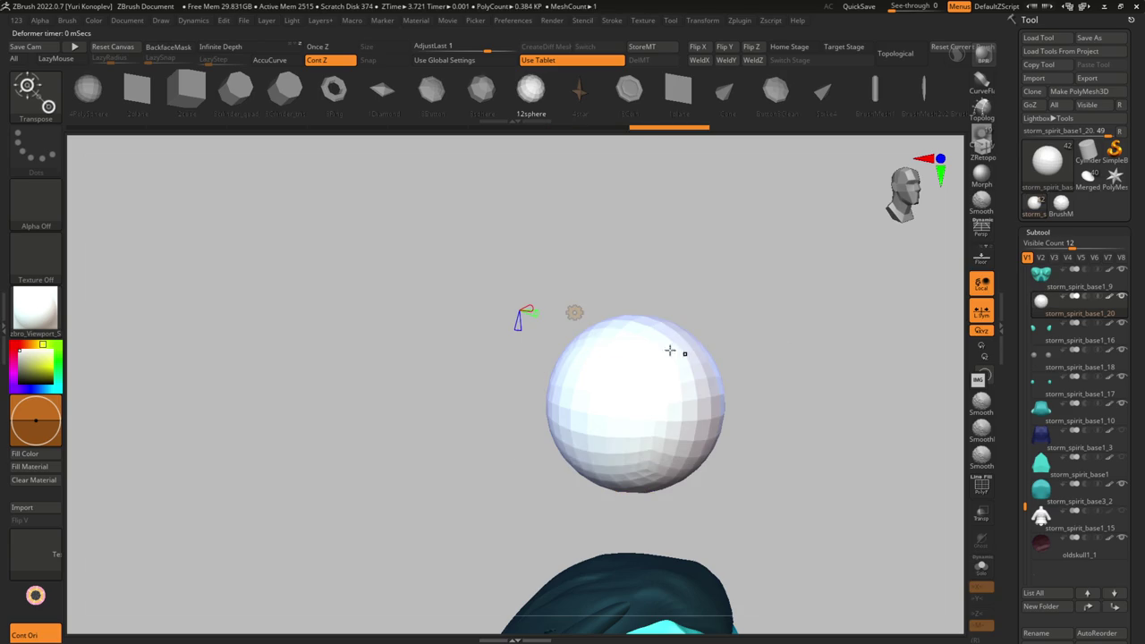
pyautogui.click(575, 313)
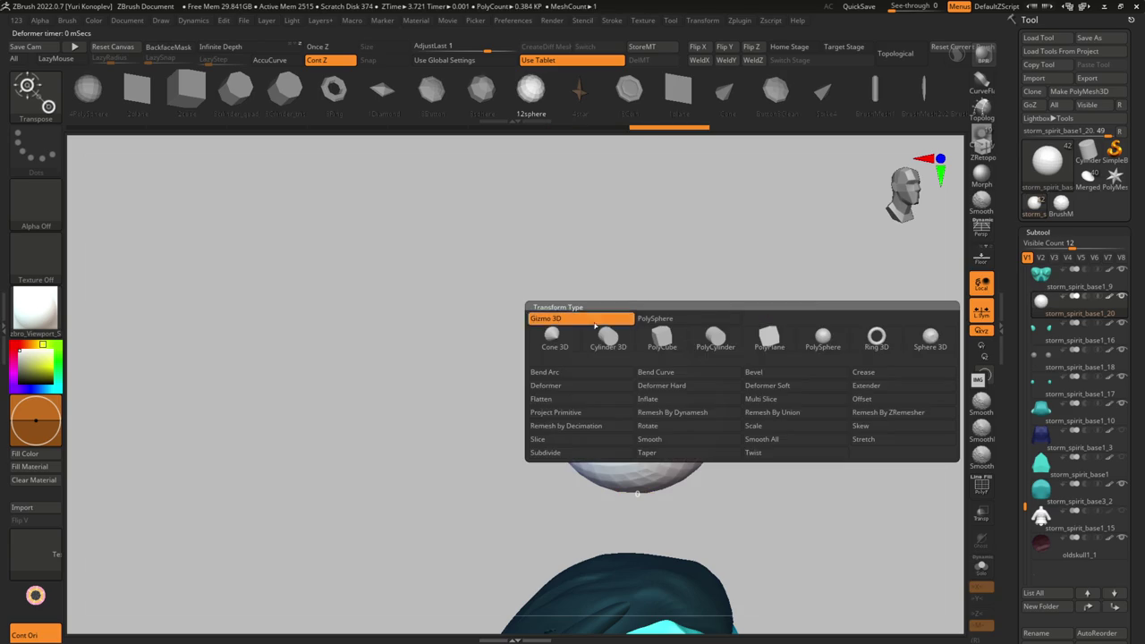
pyautogui.click(913, 340)
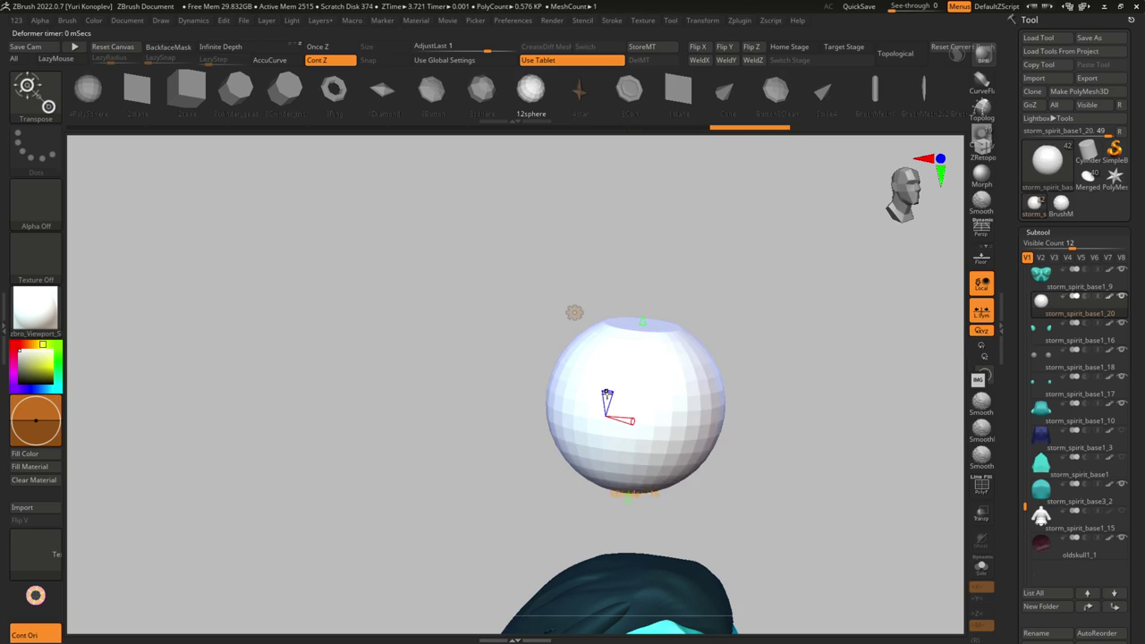
# - Round and slice the sphere into a hemisphere, then swap it for a Cone 3D primitive
pyautogui.moveTo(606, 391); pyautogui.dragTo(609, 398)
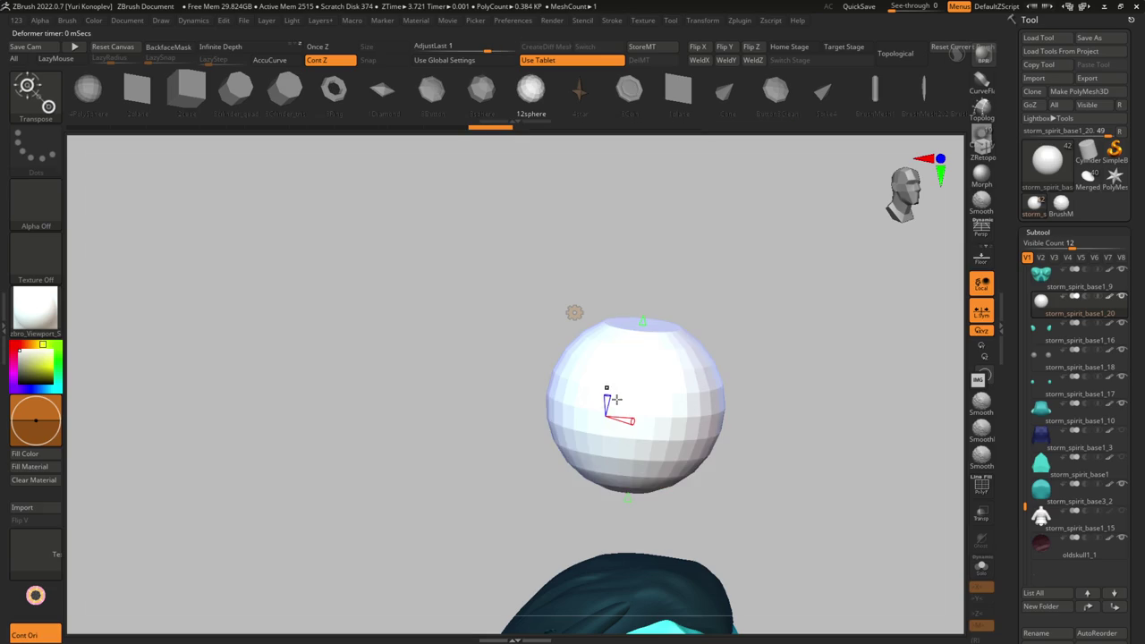
pyautogui.moveTo(643, 314); pyautogui.dragTo(646, 425)
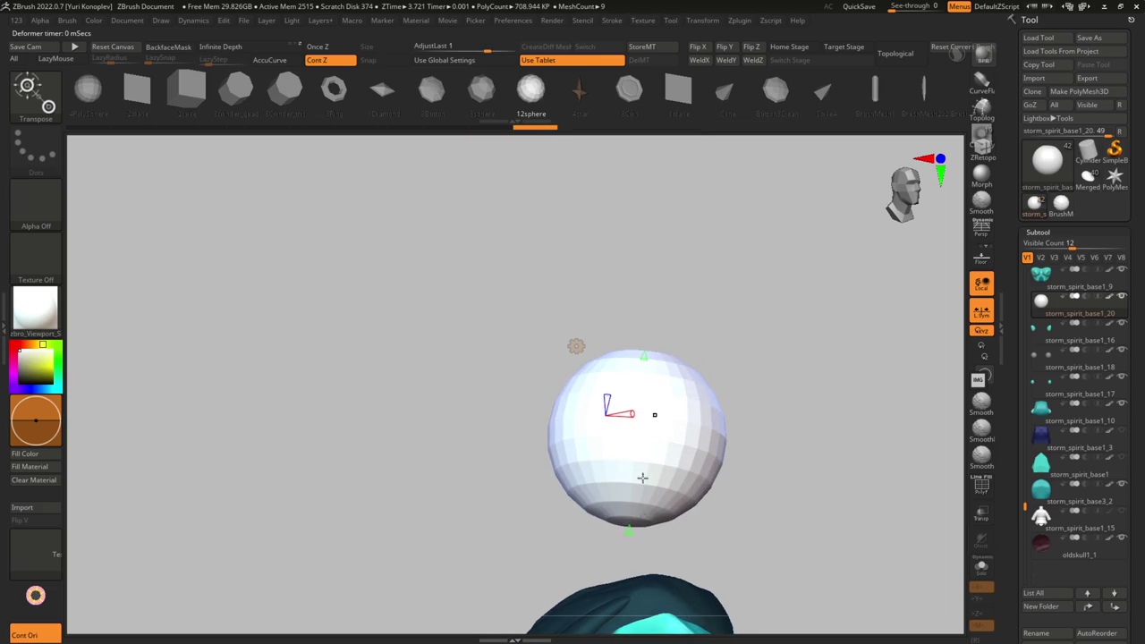
pyautogui.moveTo(627, 530); pyautogui.dragTo(635, 442)
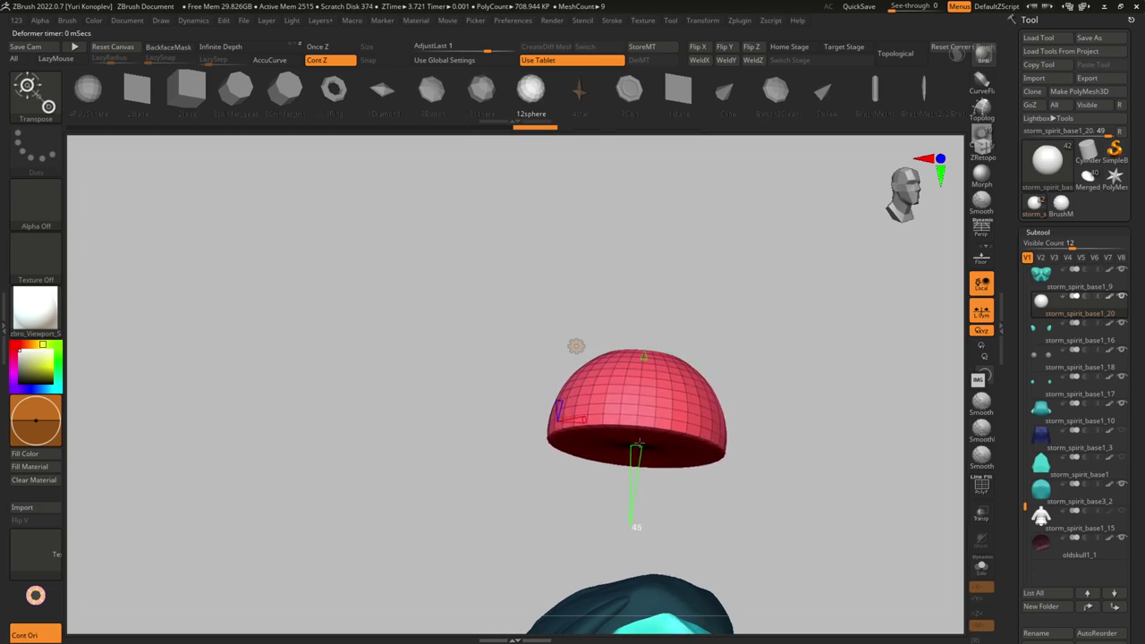
pyautogui.moveTo(634, 351)
pyautogui.mouseDown()
pyautogui.moveTo(640, 337)
pyautogui.moveTo(695, 365)
pyautogui.moveTo(703, 340)
pyautogui.moveTo(724, 379)
pyautogui.moveTo(714, 364)
pyautogui.mouseUp()
pyautogui.click(666, 363)
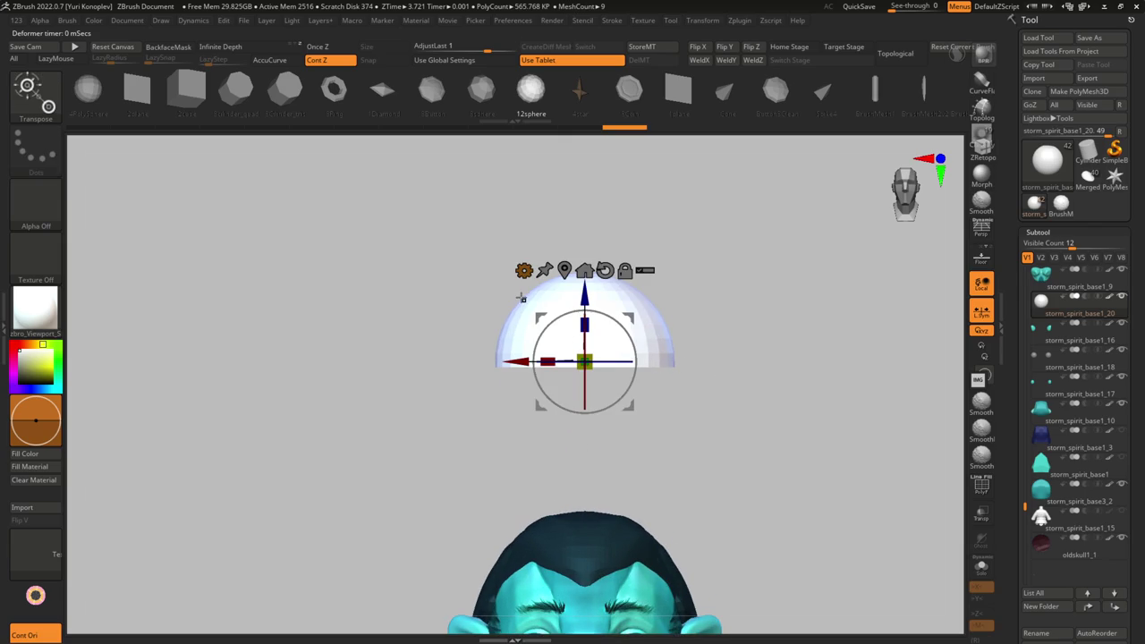
pyautogui.click(524, 270)
pyautogui.click(505, 292)
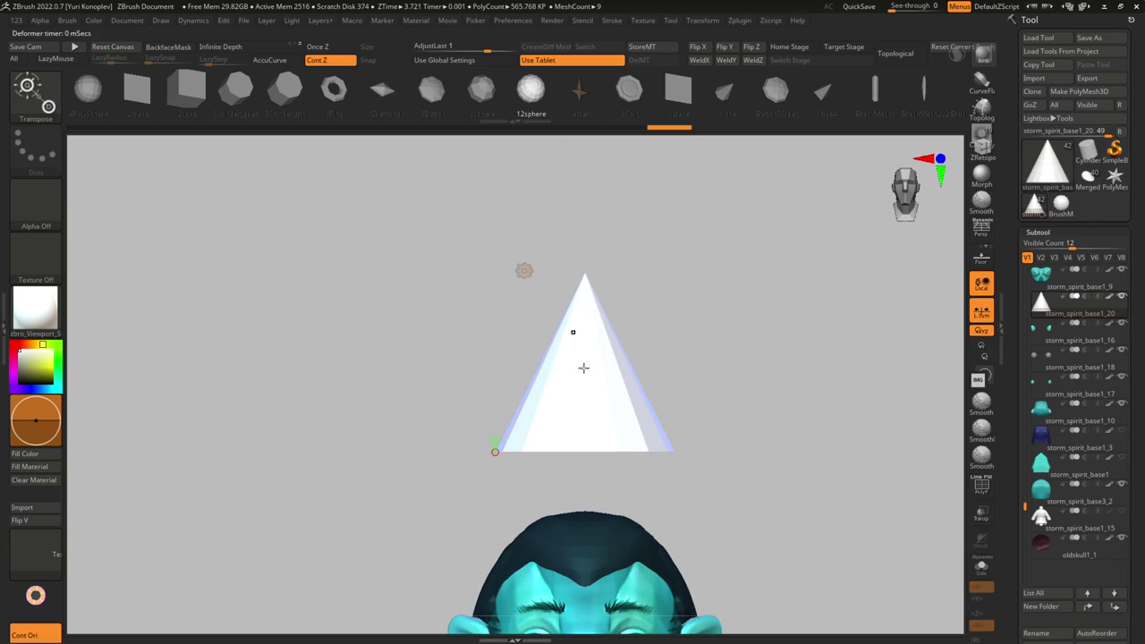
# - Set the cone's side count and squash it into a broad, shallow hat over the head
pyautogui.click(584, 353)
pyautogui.moveTo(495, 443)
pyautogui.mouseDown()
pyautogui.moveTo(497, 456)
pyautogui.moveTo(497, 435)
pyautogui.moveTo(520, 451)
pyautogui.moveTo(598, 379)
pyautogui.moveTo(703, 455)
pyautogui.moveTo(535, 406)
pyautogui.moveTo(534, 437)
pyautogui.mouseUp()
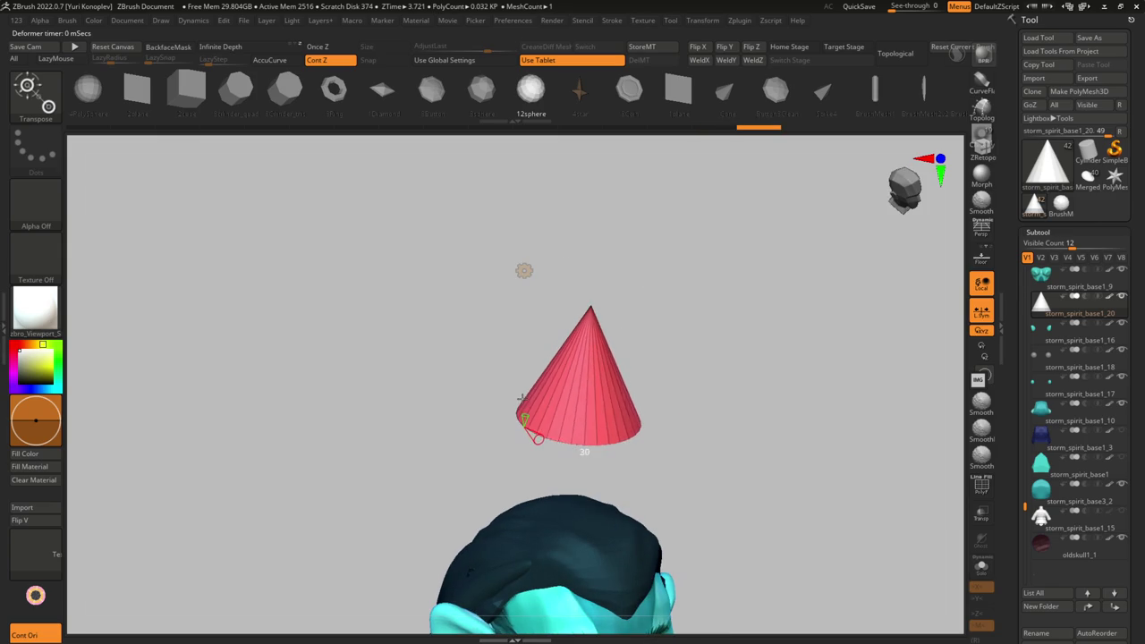
pyautogui.moveTo(667, 395)
pyautogui.keyDown('shift'); pyautogui.mouseDown()
pyautogui.moveTo(659, 365)
pyautogui.moveTo(595, 311)
pyautogui.mouseUp(); pyautogui.keyUp('shift')
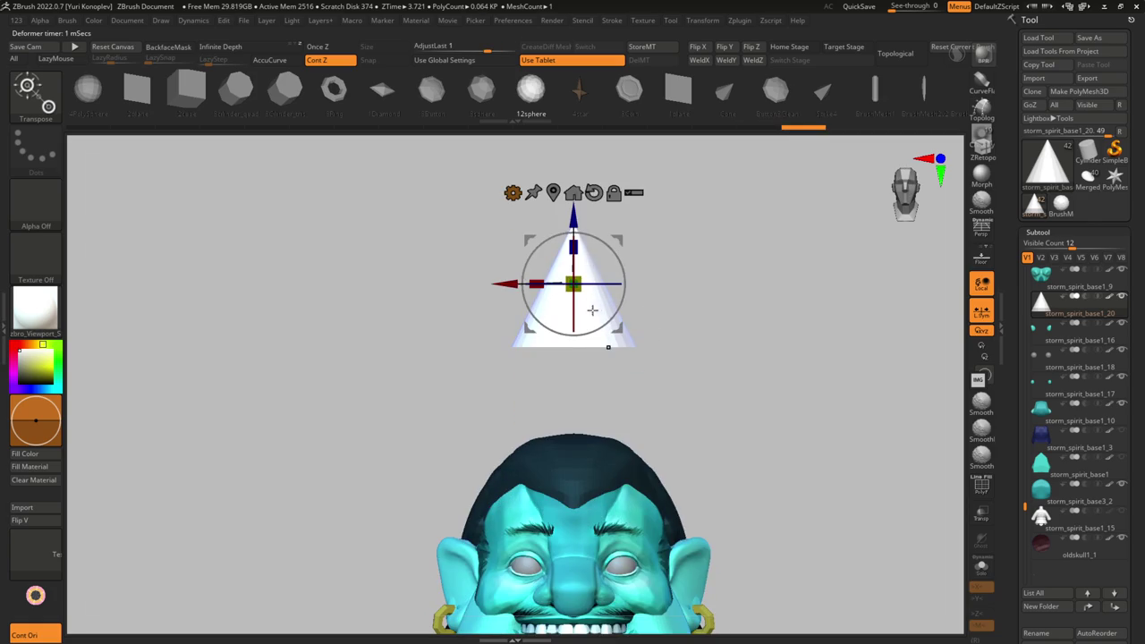
pyautogui.moveTo(577, 250)
pyautogui.mouseDown()
pyautogui.moveTo(593, 299)
pyautogui.moveTo(761, 248)
pyautogui.moveTo(782, 374)
pyautogui.moveTo(685, 310)
pyautogui.moveTo(707, 335)
pyautogui.moveTo(569, 398)
pyautogui.moveTo(593, 362)
pyautogui.mouseUp()
pyautogui.keyDown('ctrl'); pyautogui.keyDown('alt'); pyautogui.keyDown('shift'); pyautogui.click(593, 362); pyautogui.keyUp('shift'); pyautogui.keyUp('alt'); pyautogui.keyUp('ctrl')
pyautogui.keyDown('ctrl'); pyautogui.keyDown('shift'); pyautogui.click(738, 426); pyautogui.keyUp('shift'); pyautogui.keyUp('ctrl')
pyautogui.moveTo(761, 427)
pyautogui.mouseDown()
pyautogui.moveTo(772, 468)
pyautogui.moveTo(761, 434)
pyautogui.moveTo(706, 408)
pyautogui.moveTo(775, 381)
pyautogui.moveTo(765, 452)
pyautogui.mouseUp()
pyautogui.moveTo(691, 393)
pyautogui.mouseDown()
pyautogui.moveTo(792, 383)
pyautogui.moveTo(659, 259)
pyautogui.moveTo(731, 279)
pyautogui.moveTo(684, 365)
pyautogui.mouseUp()
# - Widen the hat brim further with the Transpose gizmo
pyautogui.press('q')
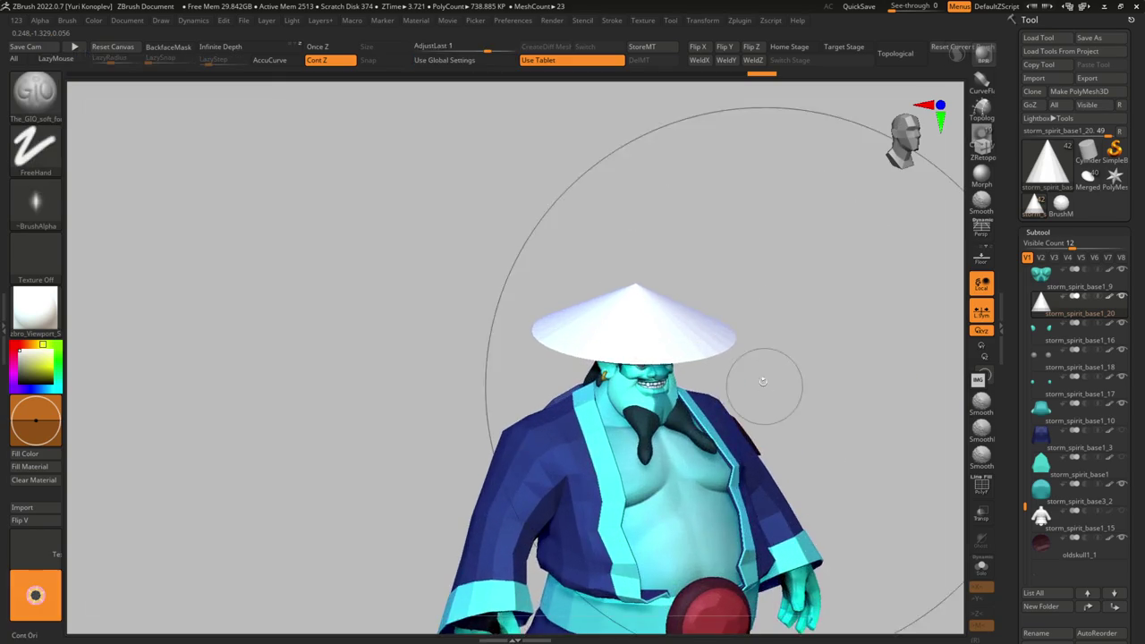
pyautogui.press('w')
pyautogui.moveTo(654, 313); pyautogui.dragTo(681, 310)
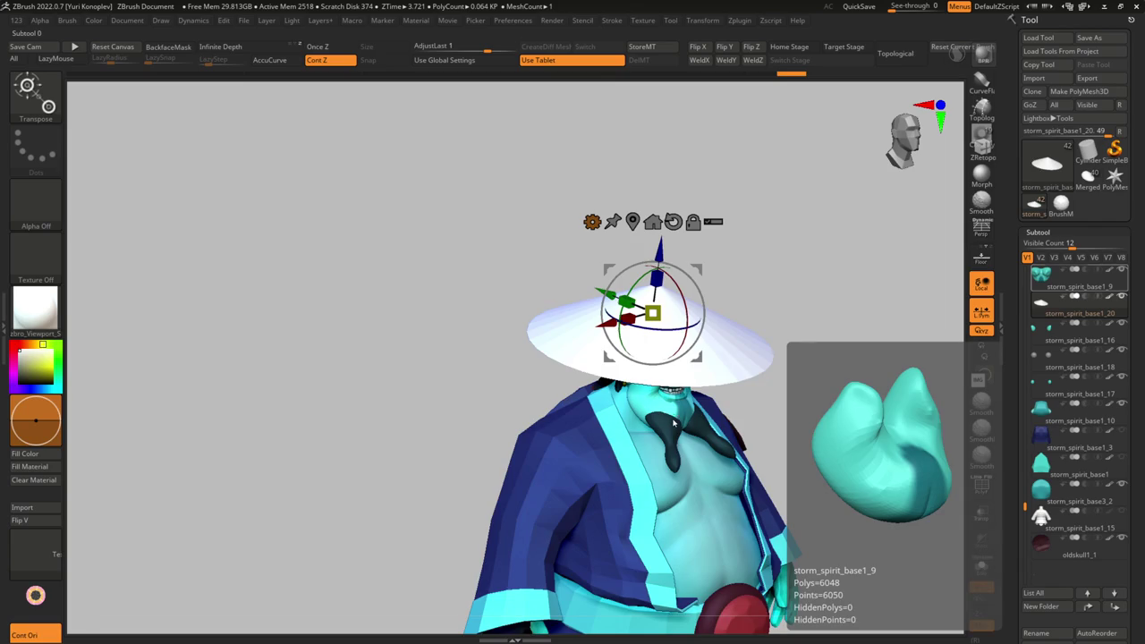
pyautogui.moveTo(672, 420); pyautogui.dragTo(570, 316)
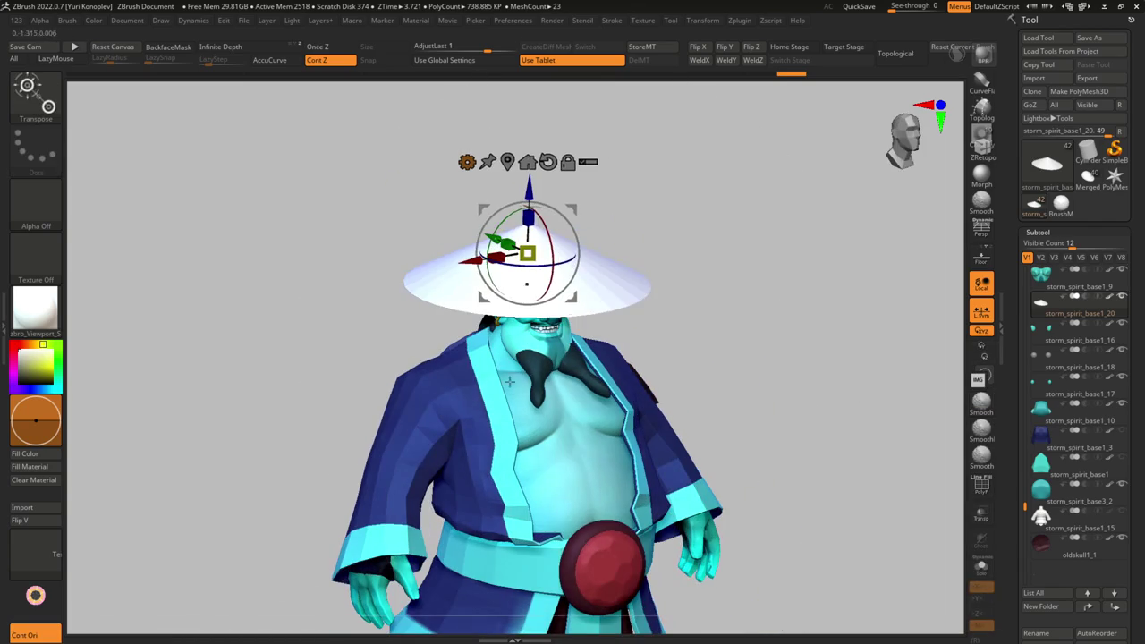
pyautogui.moveTo(450, 414); pyautogui.dragTo(652, 410)
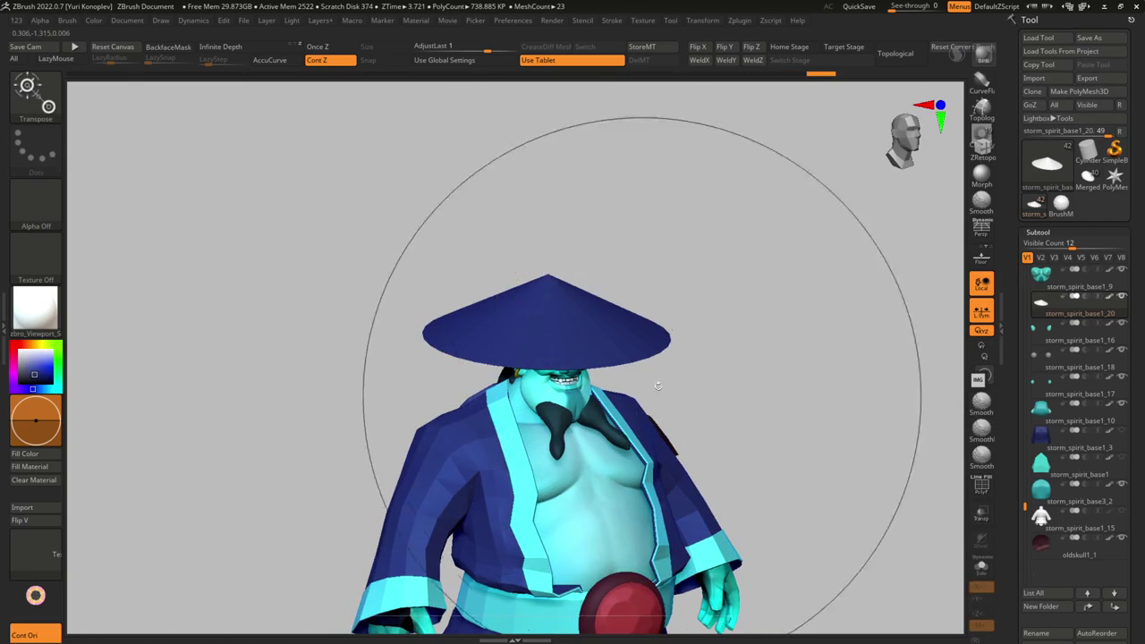
# - Solo the hat with its polygon wireframe and insert an edge loop near the rim
pyautogui.press('f')
pyautogui.hotkey('shift', 'f')
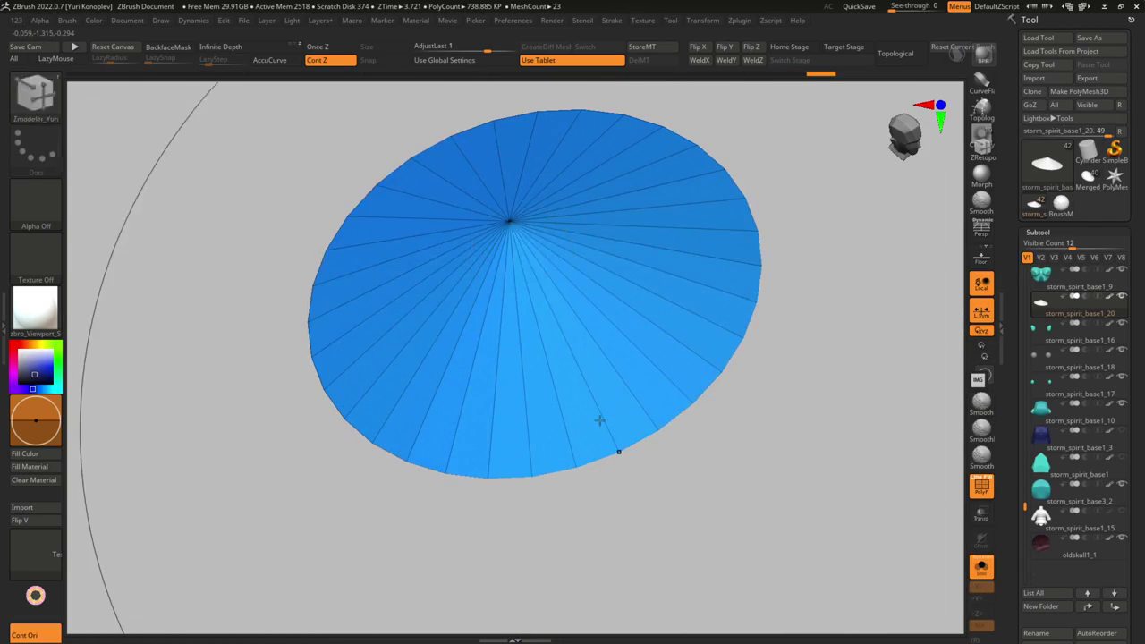
pyautogui.press('b')
pyautogui.press('z')
pyautogui.press('m')
pyautogui.press('space')
pyautogui.moveTo(647, 421)
pyautogui.keyDown('ctrl'); pyautogui.mouseDown(button='right')
pyautogui.moveTo(614, 395)
pyautogui.moveTo(657, 434)
pyautogui.mouseUp(button='right'); pyautogui.keyUp('ctrl')
pyautogui.click(640, 481)
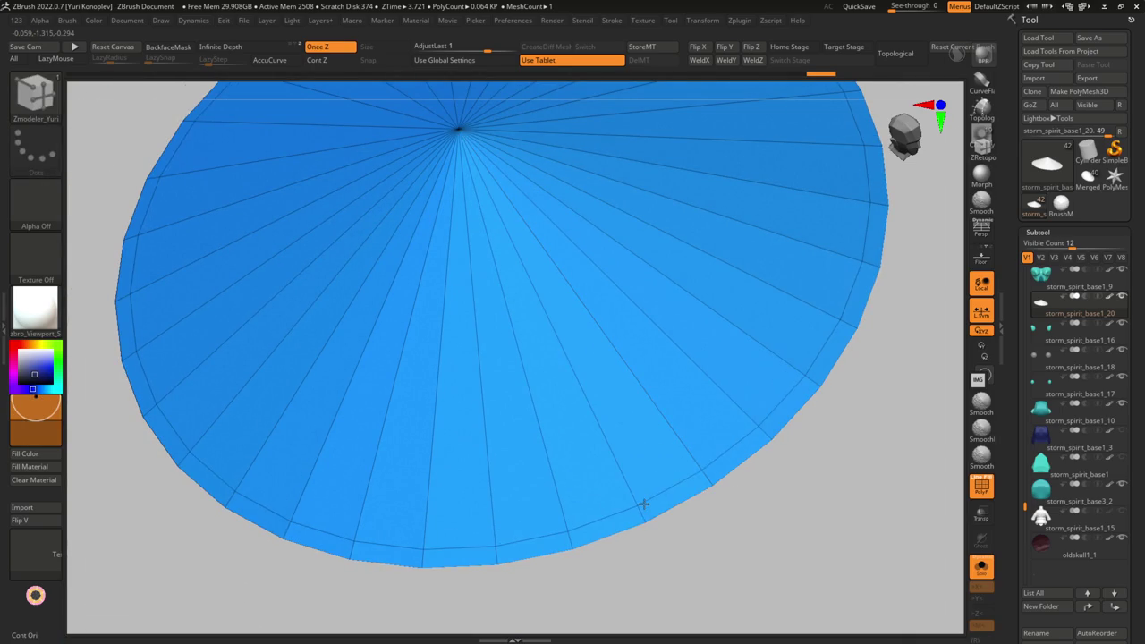
# - Extrude the rim into a thick band, then duplicate the hat as a new subtool
pyautogui.press('space')
pyautogui.click(669, 374)
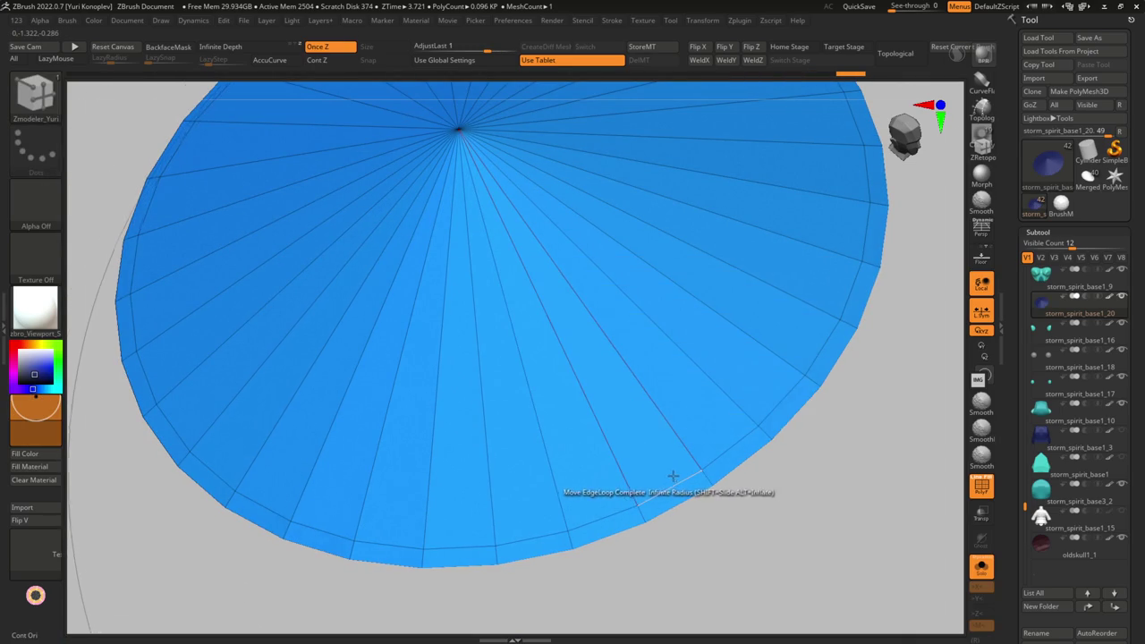
pyautogui.moveTo(669, 474); pyautogui.dragTo(738, 430)
pyautogui.moveTo(739, 430); pyautogui.dragTo(588, 401, button='right')
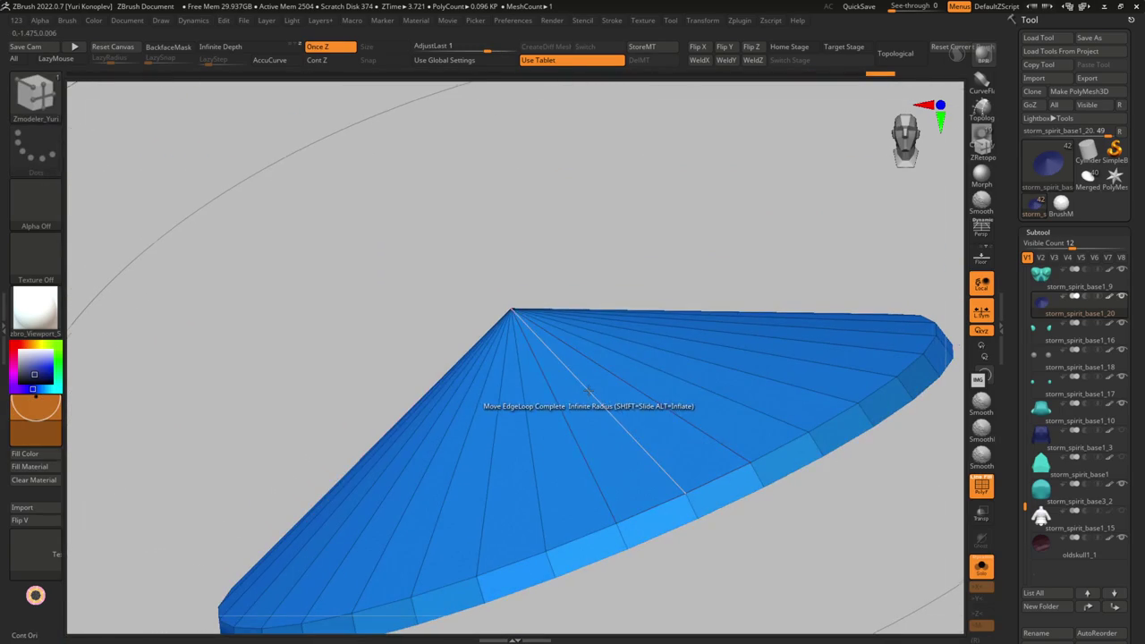
pyautogui.press('space')
pyautogui.click(550, 292)
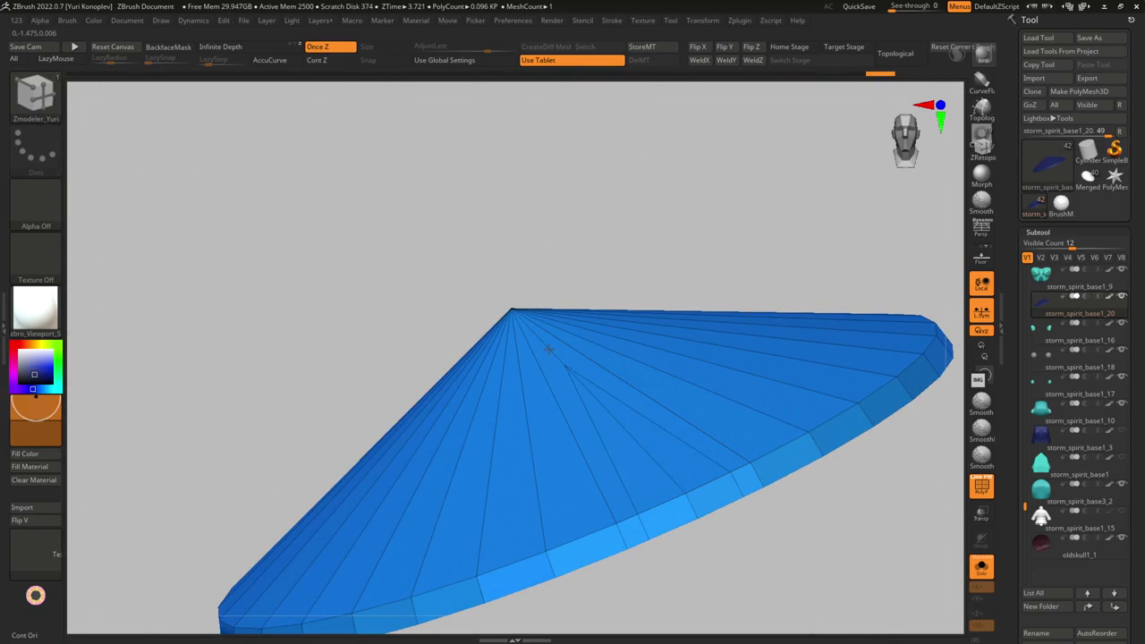
pyautogui.press('w')
pyautogui.moveTo(593, 401); pyautogui.dragTo(632, 435, button='right')
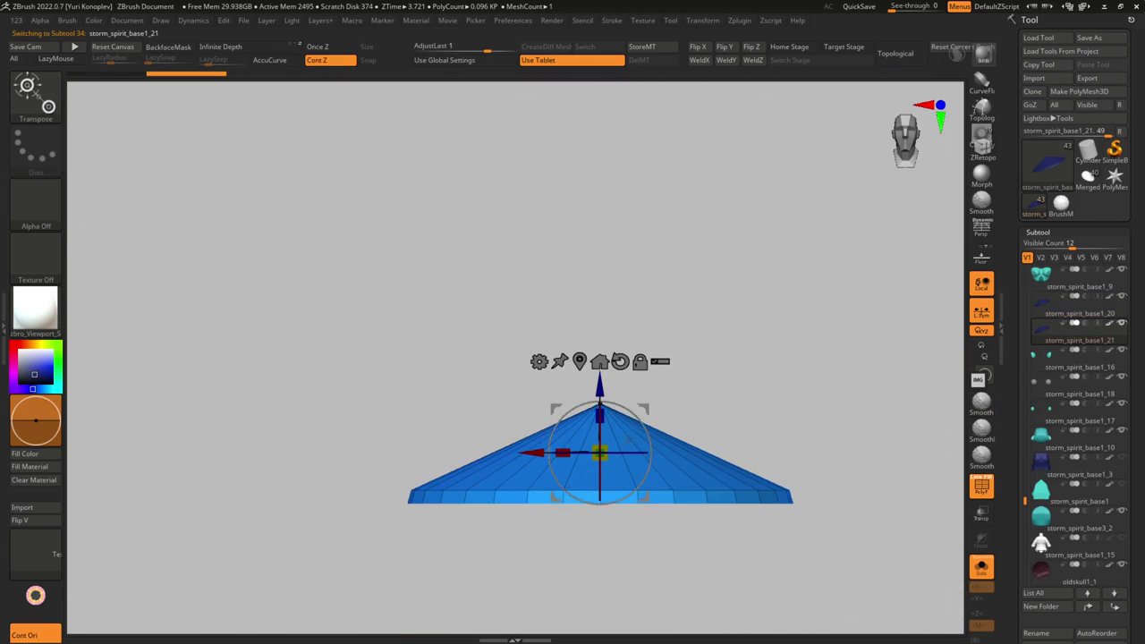
# - Shrink the duplicated hat into a small cap and move it onto the hat's top
pyautogui.moveTo(599, 386); pyautogui.dragTo(599, 349)
pyautogui.moveTo(599, 413)
pyautogui.mouseDown()
pyautogui.moveTo(445, 427)
pyautogui.moveTo(685, 428)
pyautogui.mouseUp()
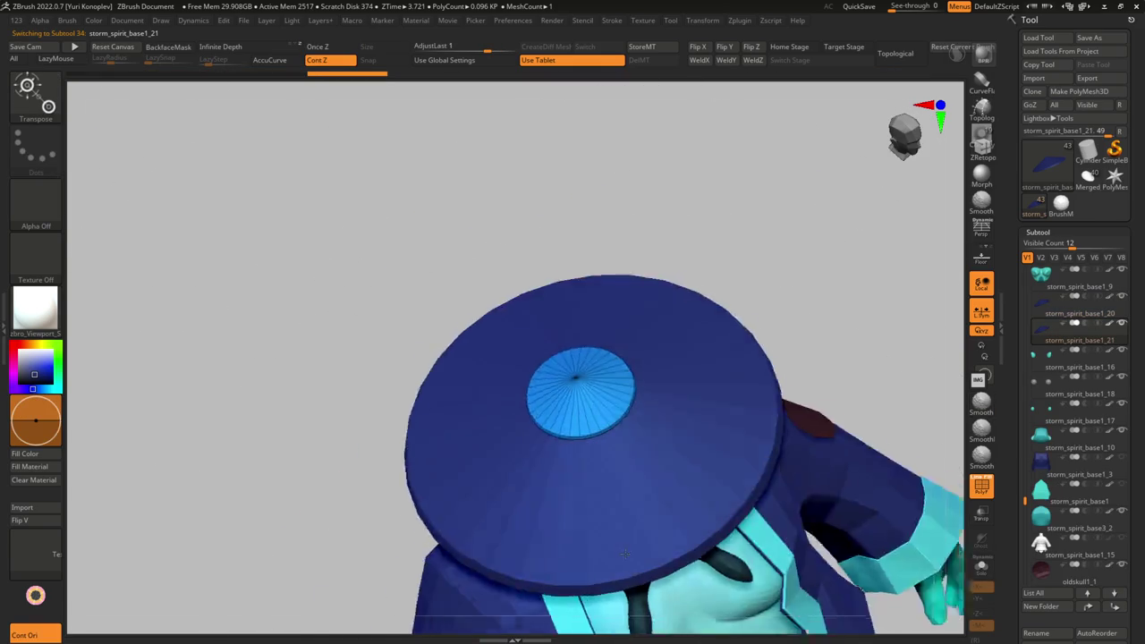
pyautogui.keyDown('alt'); pyautogui.moveTo(684, 512); pyautogui.dragTo(669, 351); pyautogui.keyUp('alt')
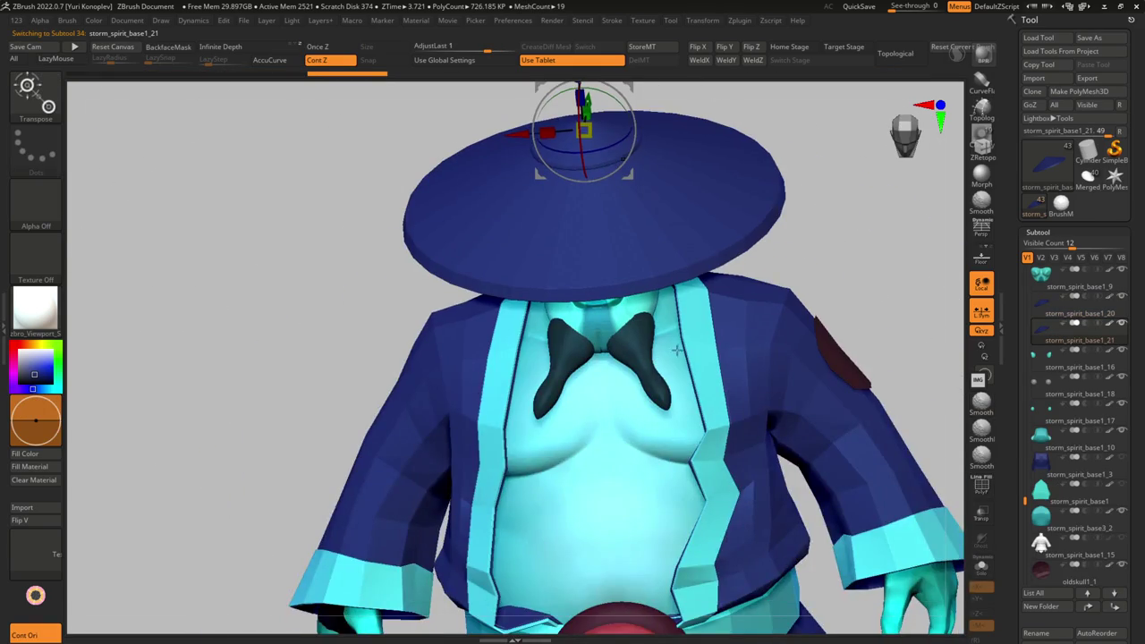
pyautogui.keyDown('ctrl'); pyautogui.moveTo(695, 344); pyautogui.dragTo(650, 377, button='right'); pyautogui.keyUp('ctrl')
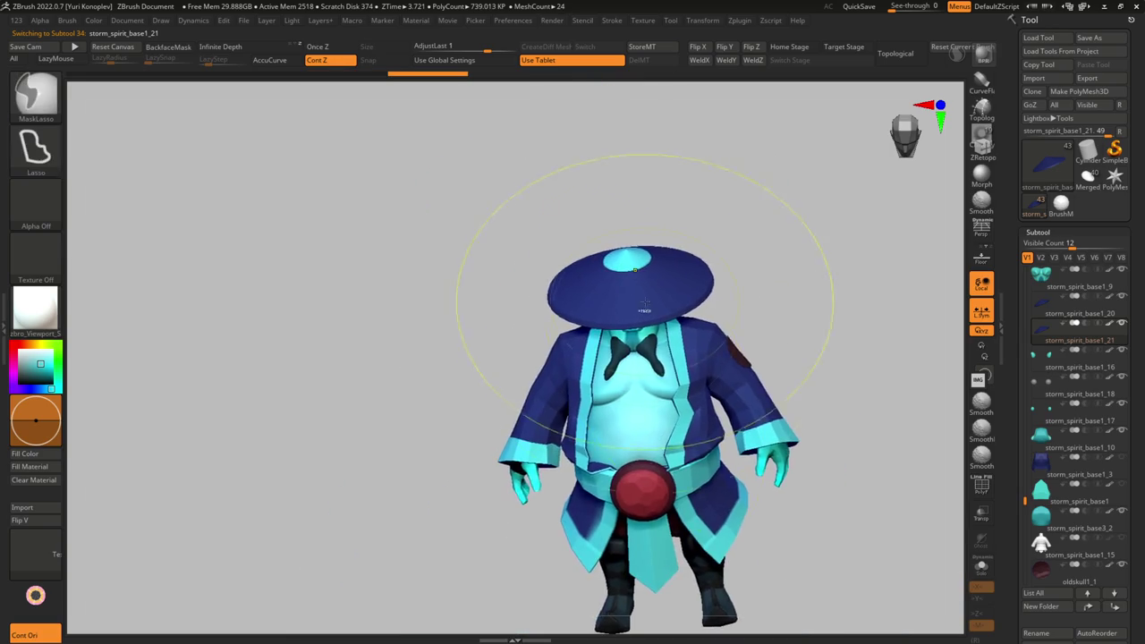
pyautogui.press('w')
pyautogui.press('f')
pyautogui.hotkey('shift', 'f')
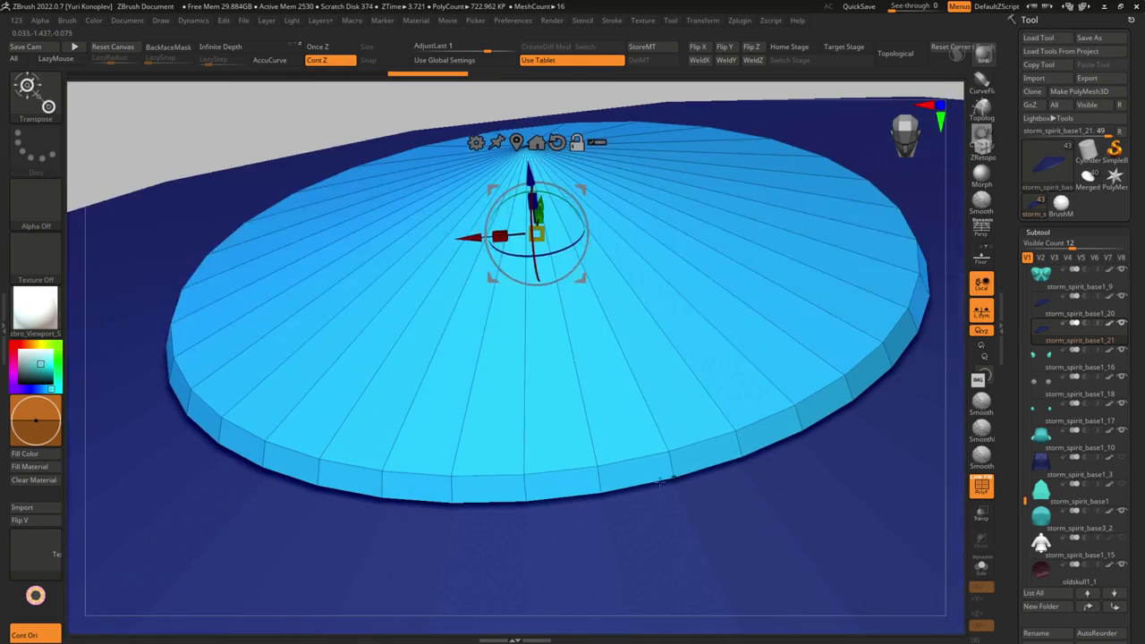
pyautogui.press('q')
# - Insert edge loops on the cap and align the top ring into a round circle
pyautogui.click(604, 309)
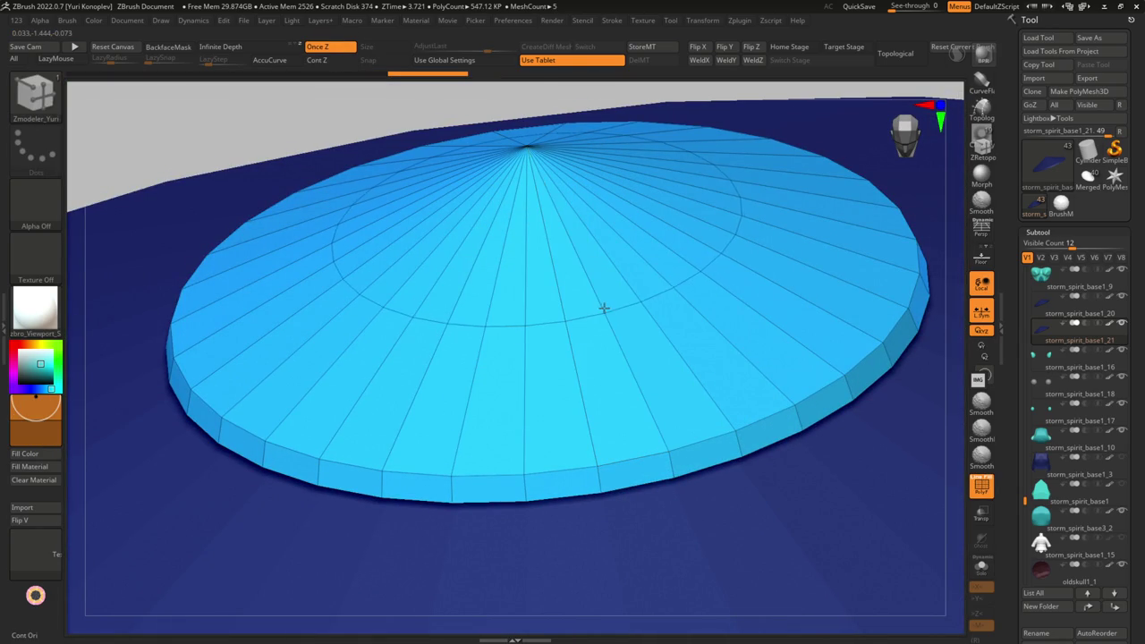
pyautogui.moveTo(598, 304)
pyautogui.keyDown('ctrl'); pyautogui.mouseDown(button='right')
pyautogui.moveTo(597, 358)
pyautogui.moveTo(631, 299)
pyautogui.moveTo(580, 257)
pyautogui.moveTo(578, 295)
pyautogui.mouseUp(button='right'); pyautogui.keyUp('ctrl')
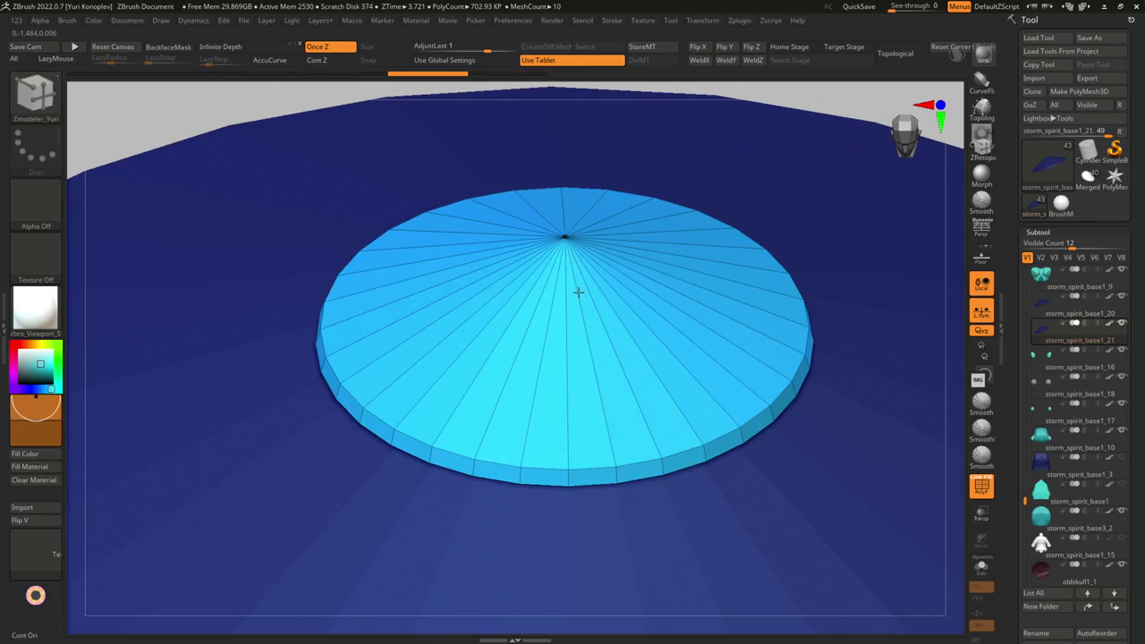
pyautogui.click(626, 367)
pyautogui.press('space')
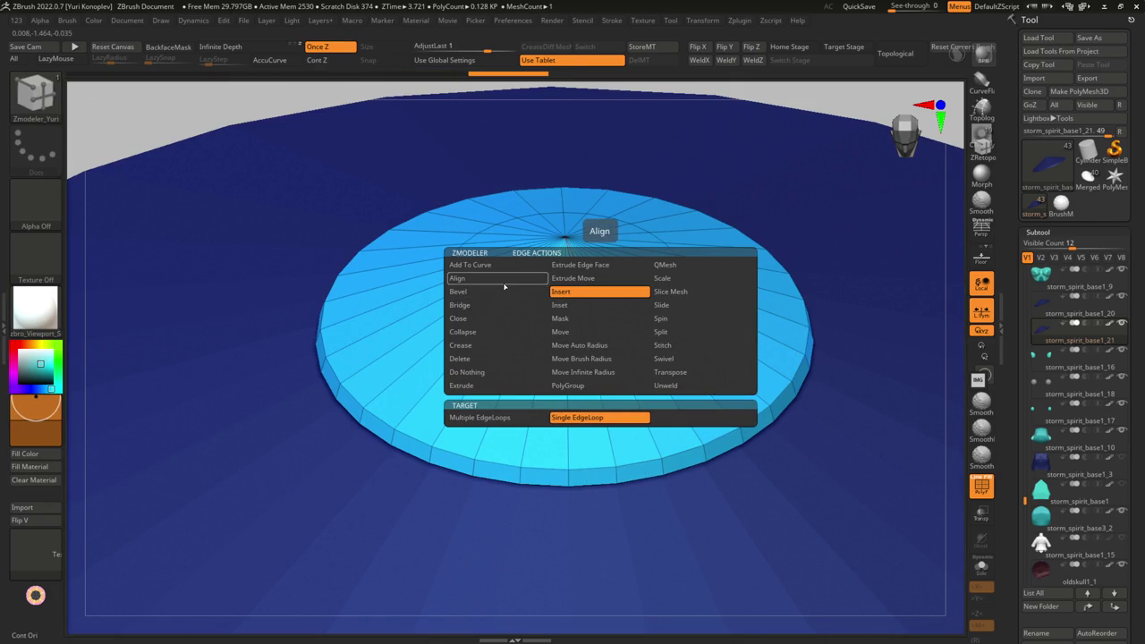
pyautogui.click(506, 286)
pyautogui.click(742, 462)
pyautogui.moveTo(626, 336)
pyautogui.mouseDown()
pyautogui.moveTo(640, 331)
pyautogui.moveTo(603, 353)
pyautogui.moveTo(640, 300)
pyautogui.mouseUp()
# - Bevel a band around the crown's inner edge loop and QMesh its centre polygon up into a peak
pyautogui.press('space')
pyautogui.click(601, 358)
pyautogui.scroll(-3, 608, 332)
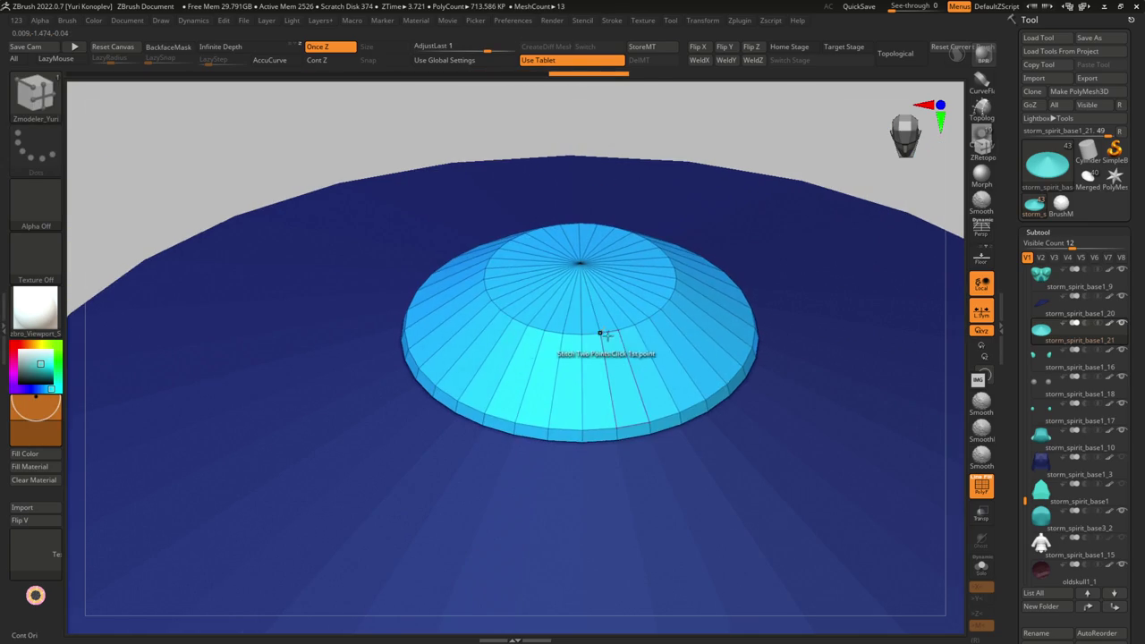
pyautogui.press('space')
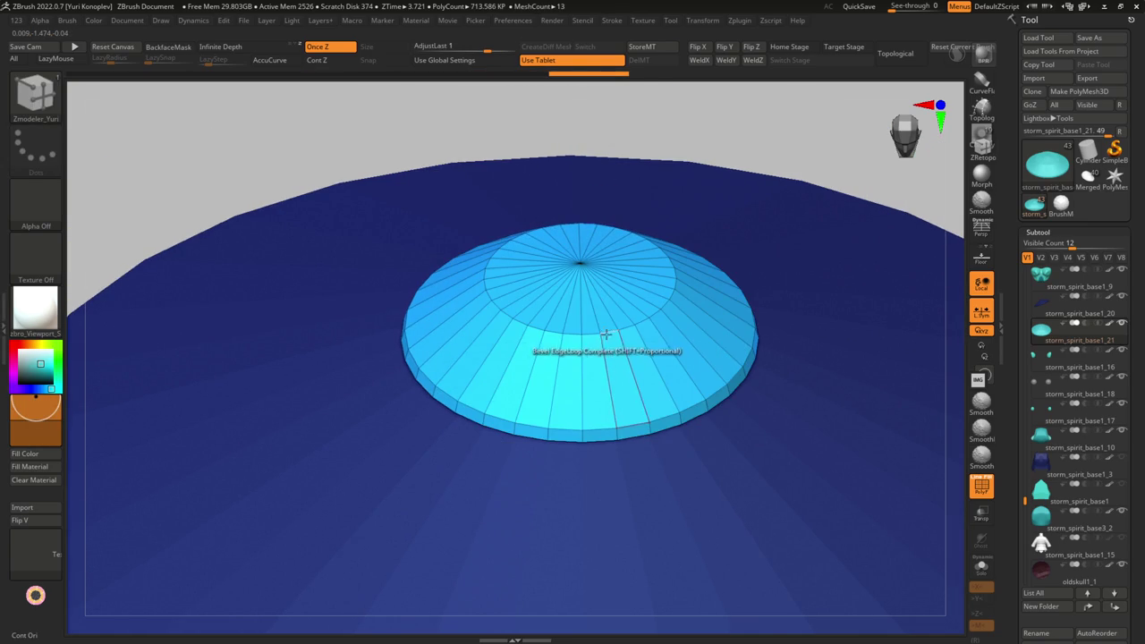
pyautogui.moveTo(605, 333); pyautogui.dragTo(622, 365)
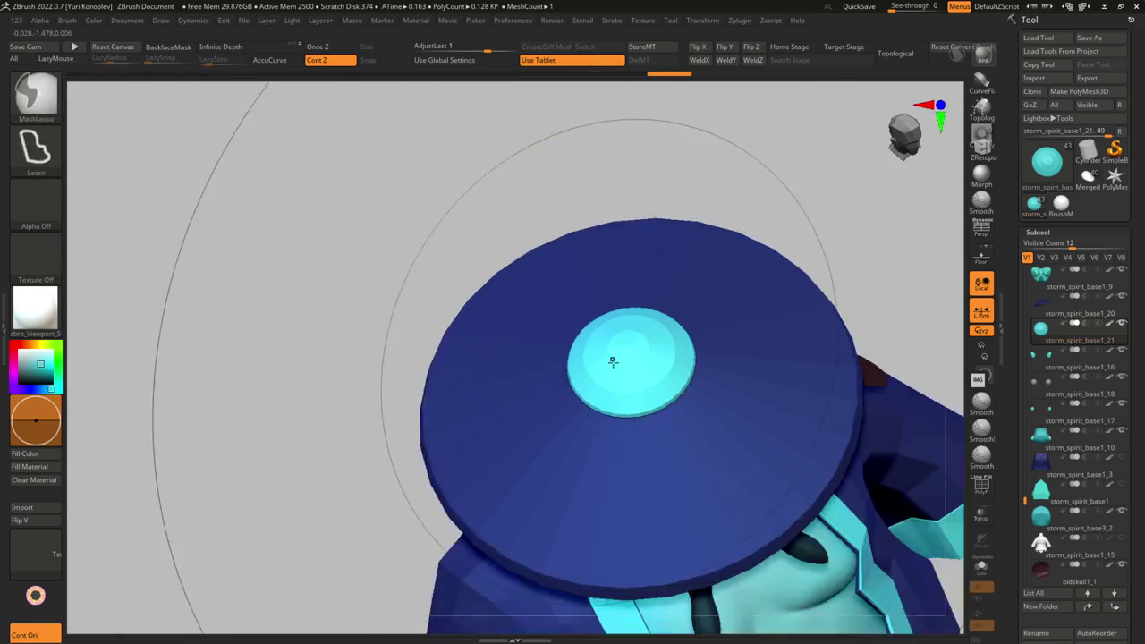
pyautogui.hotkey('shift', 'f')
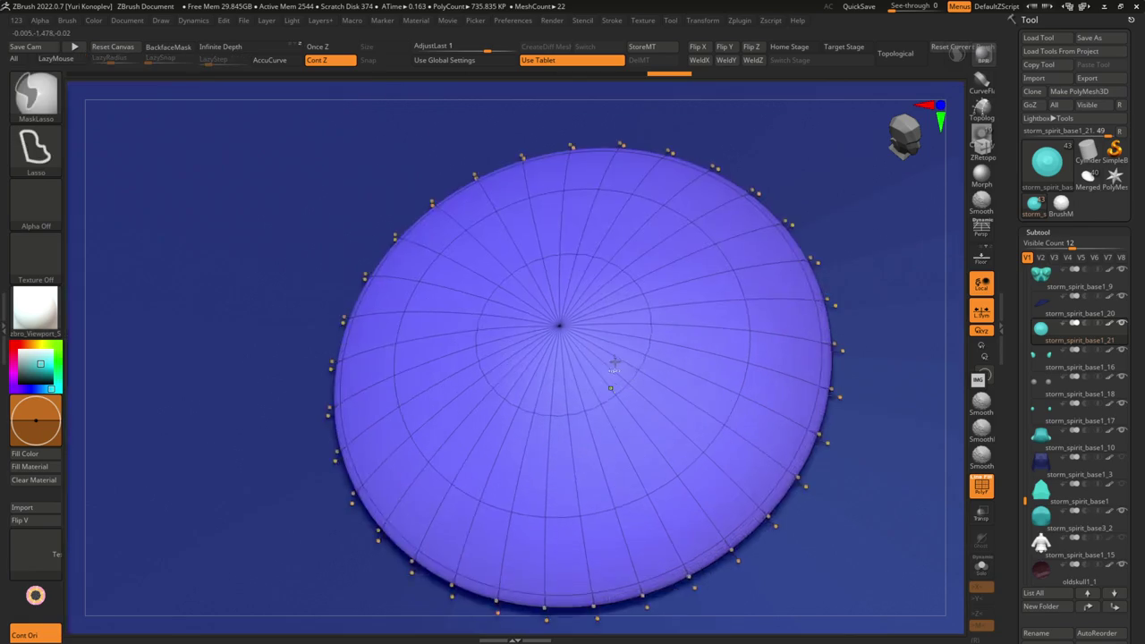
pyautogui.press('space')
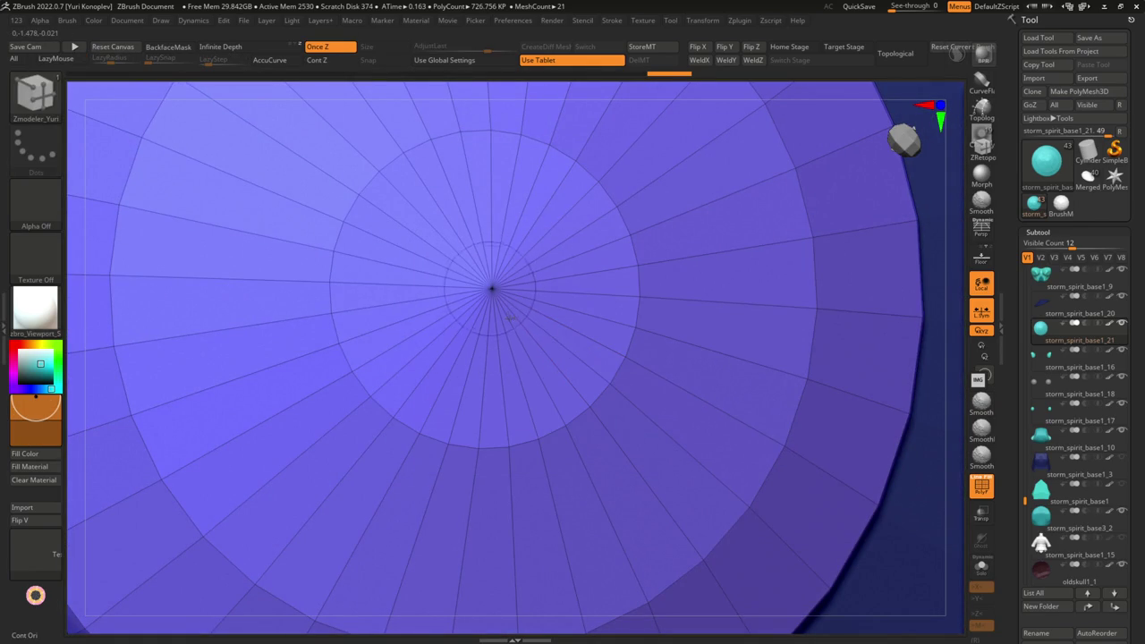
pyautogui.moveTo(513, 320); pyautogui.dragTo(504, 320)
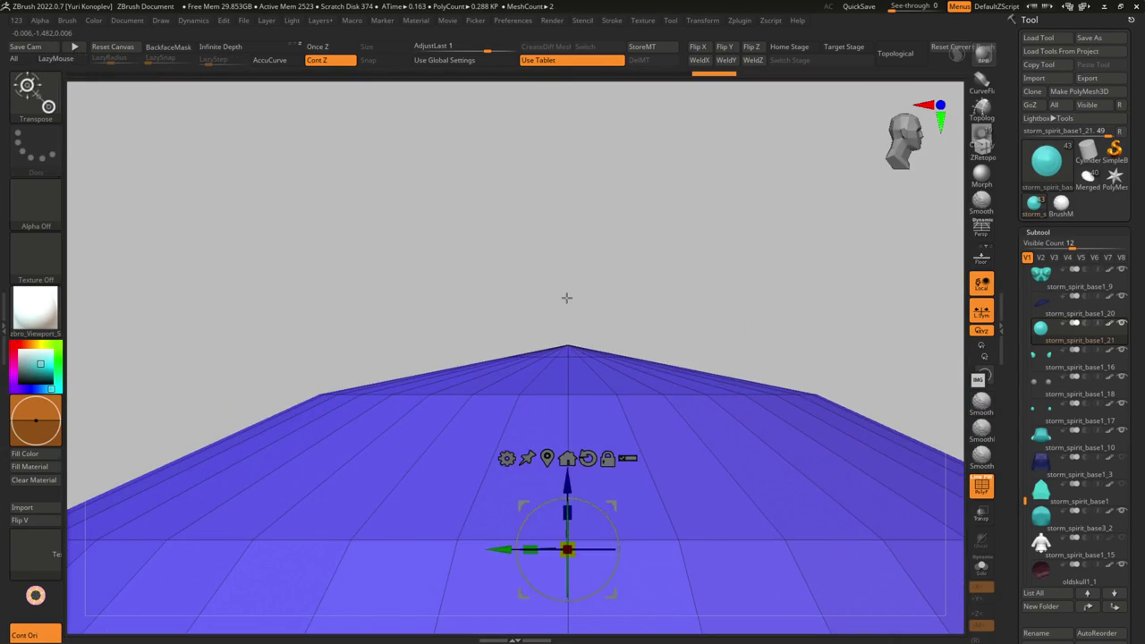
pyautogui.press('y')
pyautogui.moveTo(568, 351)
pyautogui.mouseDown()
pyautogui.moveTo(566, 330)
pyautogui.moveTo(569, 358)
pyautogui.mouseUp()
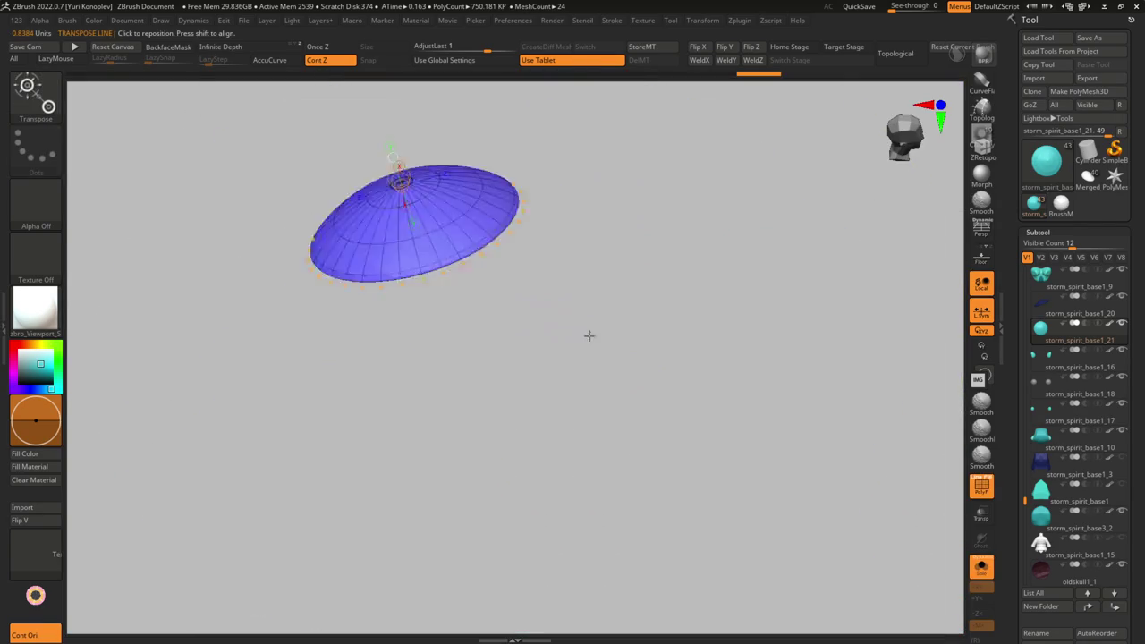
# - Stretch the crown upward with a Transpose line to make it taller
pyautogui.moveTo(588, 335)
pyautogui.mouseDown()
pyautogui.moveTo(360, 248)
pyautogui.moveTo(368, 320)
pyautogui.mouseUp()
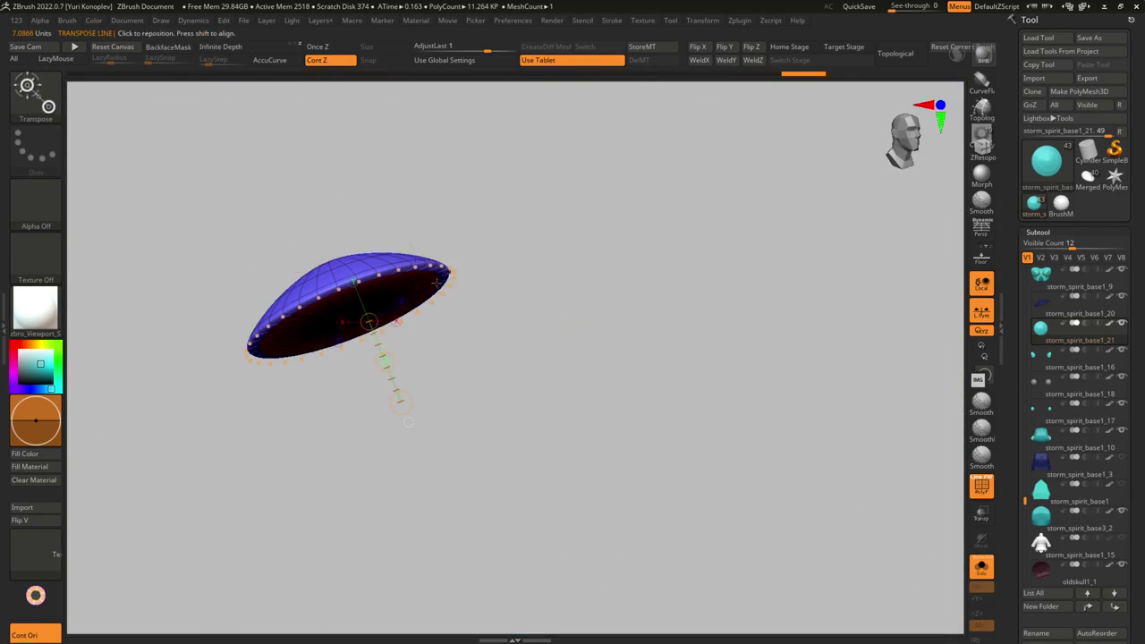
pyautogui.moveTo(463, 270); pyautogui.dragTo(542, 272)
pyautogui.hotkey('shift', 'd')
pyautogui.keyDown('shift'); pyautogui.moveTo(459, 321); pyautogui.dragTo(384, 276); pyautogui.keyUp('shift')
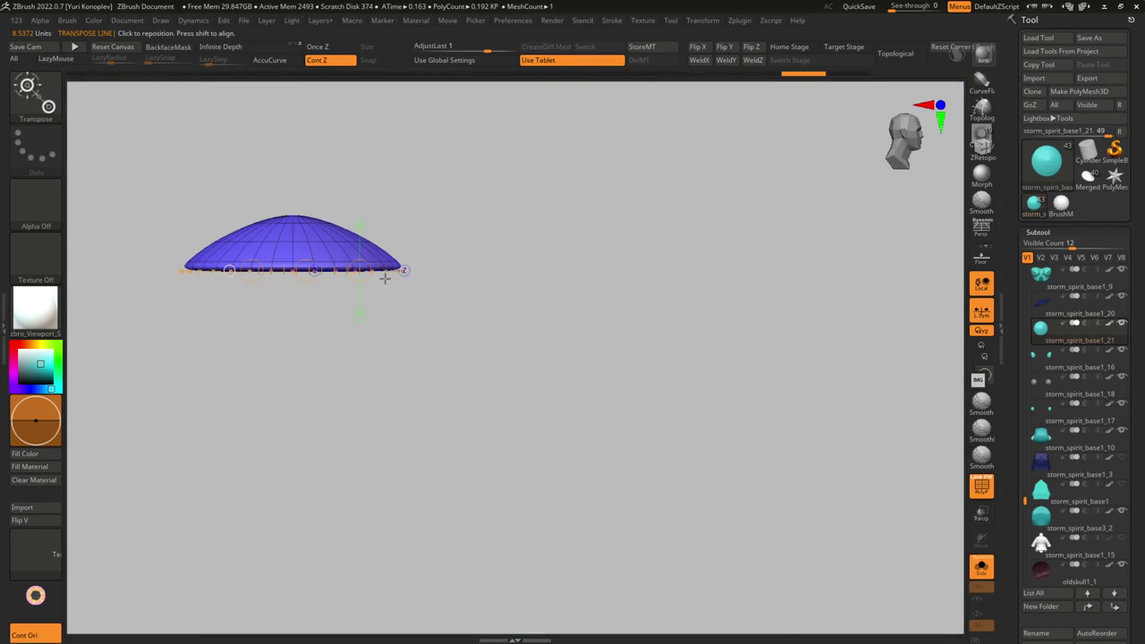
pyautogui.moveTo(316, 251); pyautogui.dragTo(483, 241)
pyautogui.press('d')
pyautogui.hotkey('shift', 'f')
pyautogui.moveTo(486, 301)
pyautogui.mouseDown()
pyautogui.moveTo(511, 370)
pyautogui.moveTo(471, 332)
pyautogui.moveTo(476, 313)
pyautogui.moveTo(631, 418)
pyautogui.moveTo(606, 335)
pyautogui.moveTo(557, 408)
pyautogui.mouseUp()
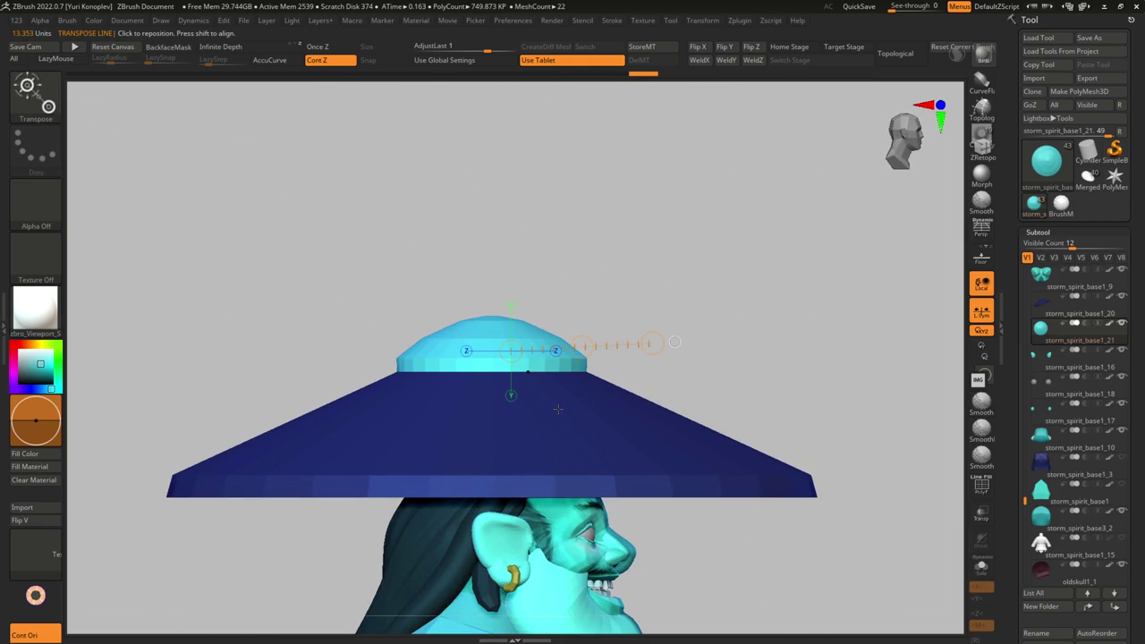
pyautogui.hotkey('shift', 'f')
pyautogui.hotkey('shift', 'd')
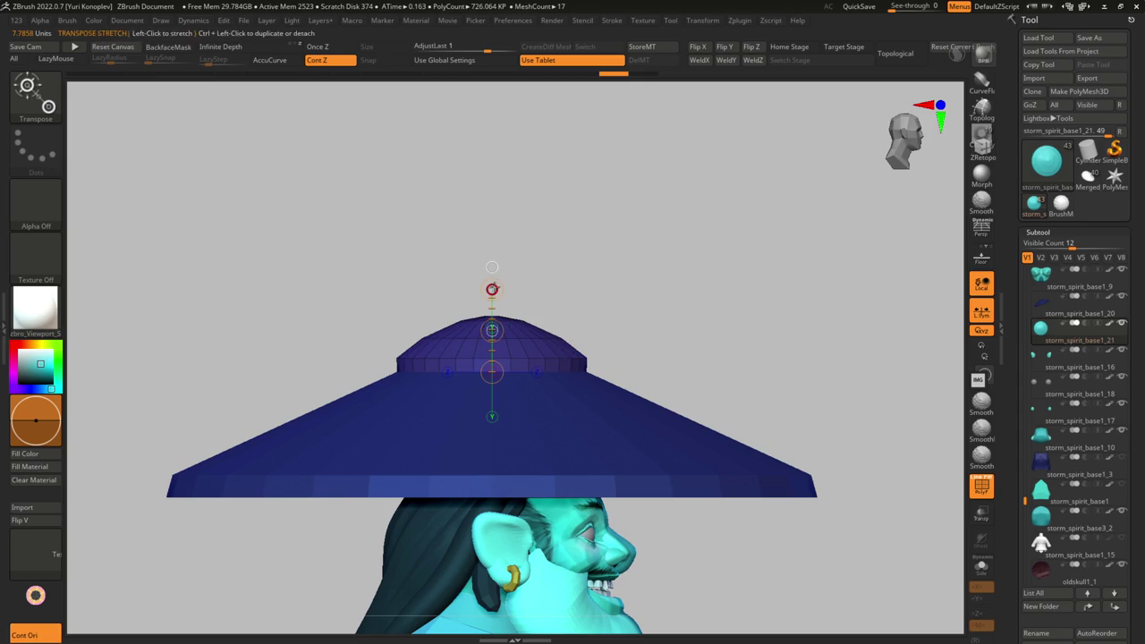
pyautogui.moveTo(492, 250)
pyautogui.mouseDown()
pyautogui.moveTo(567, 373)
pyautogui.moveTo(507, 412)
pyautogui.moveTo(465, 420)
pyautogui.mouseUp()
# - Crease the crown's base edge loop with ZModeler and turn on Dynamic Subdiv
pyautogui.hotkey('shift', 'f')
pyautogui.hotkey('shift', 'f')
pyautogui.press('b')
pyautogui.press('z')
pyautogui.press('m')
pyautogui.press('space')
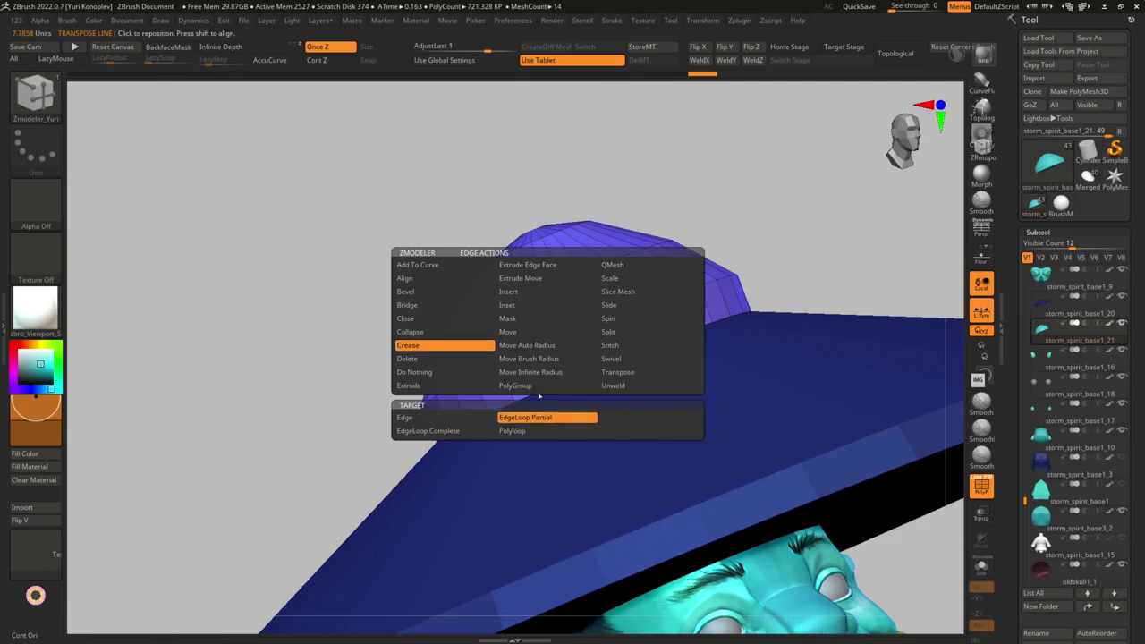
pyautogui.click(610, 345)
pyautogui.click(528, 391)
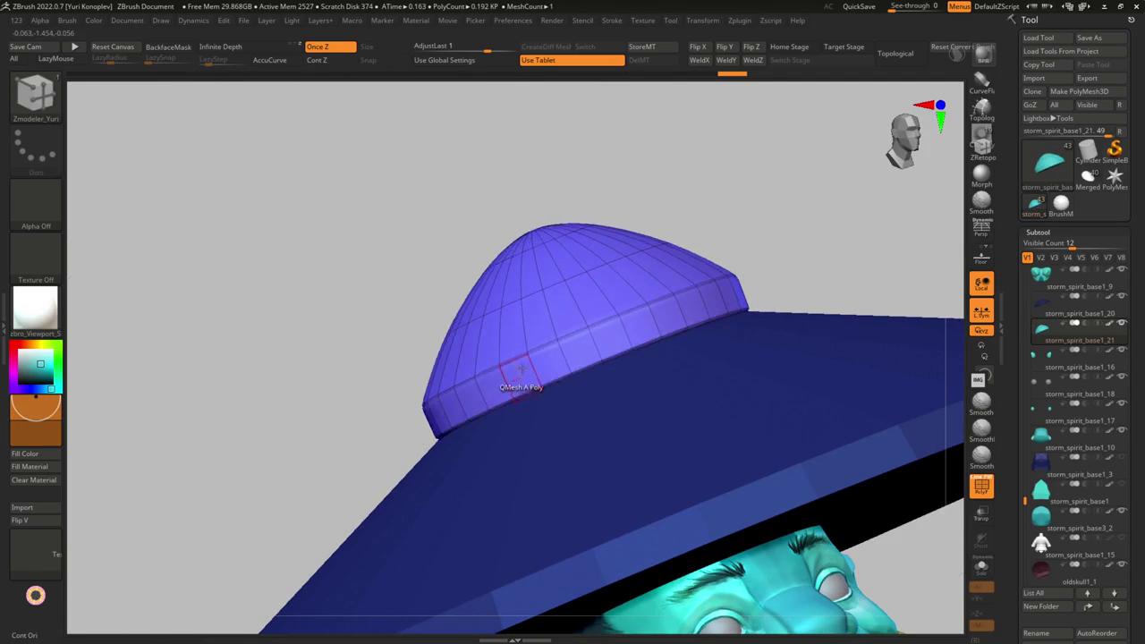
pyautogui.press('d')
pyautogui.moveTo(525, 388); pyautogui.dragTo(525, 352, button='right')
pyautogui.hotkey('shift', 'f')
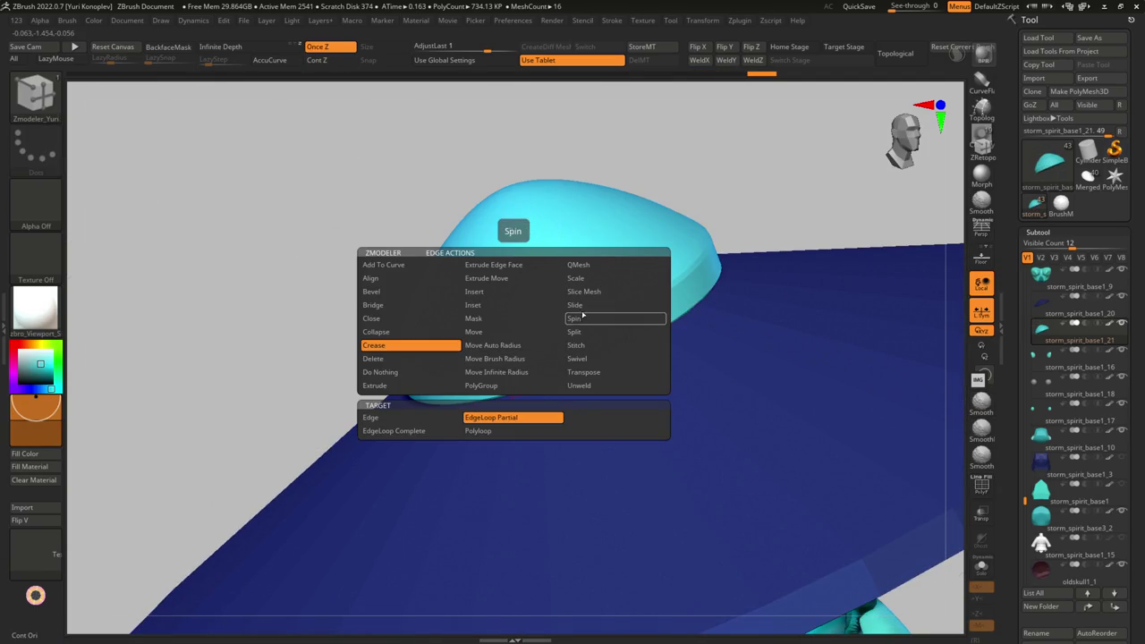
# - Push the crown's base edge loop outward with Move Infinite Radius, then select the brim
pyautogui.click(579, 305)
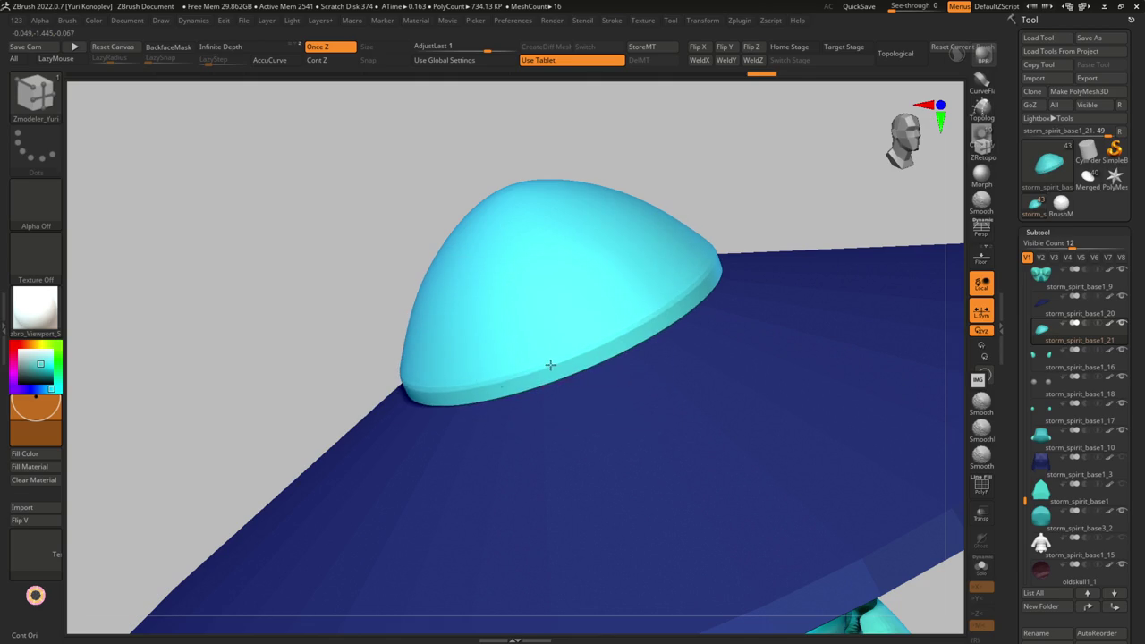
pyautogui.press('space')
pyautogui.click(560, 372)
pyautogui.moveTo(578, 350); pyautogui.dragTo(599, 391)
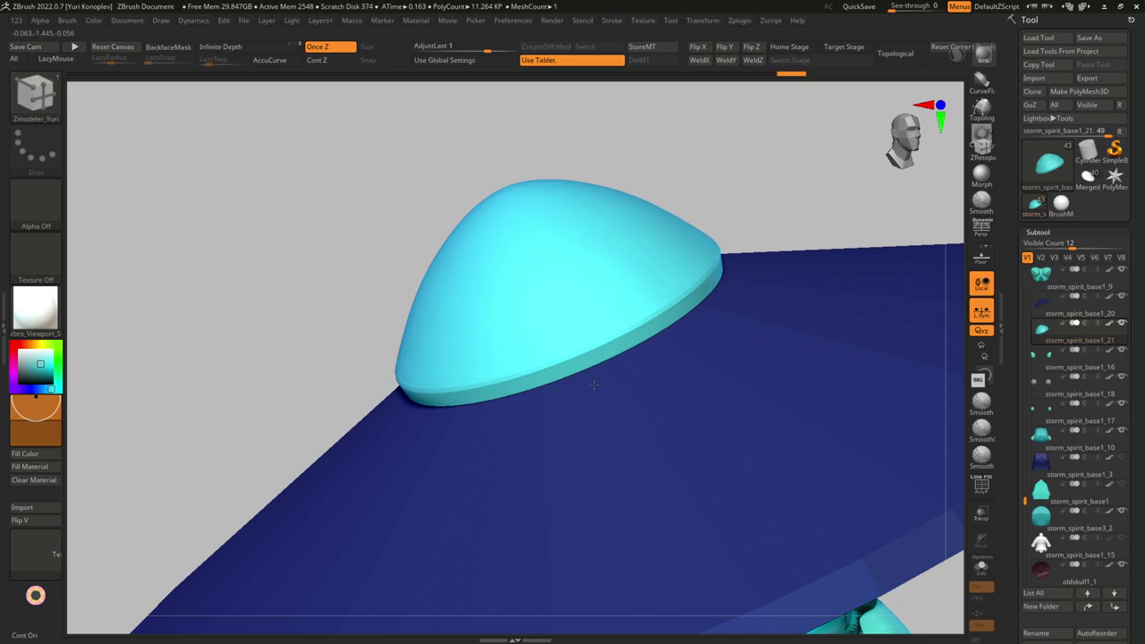
pyautogui.moveTo(590, 382)
pyautogui.mouseDown(button='right')
pyautogui.moveTo(626, 371)
pyautogui.moveTo(567, 320)
pyautogui.moveTo(570, 348)
pyautogui.moveTo(665, 464)
pyautogui.mouseUp(button='right')
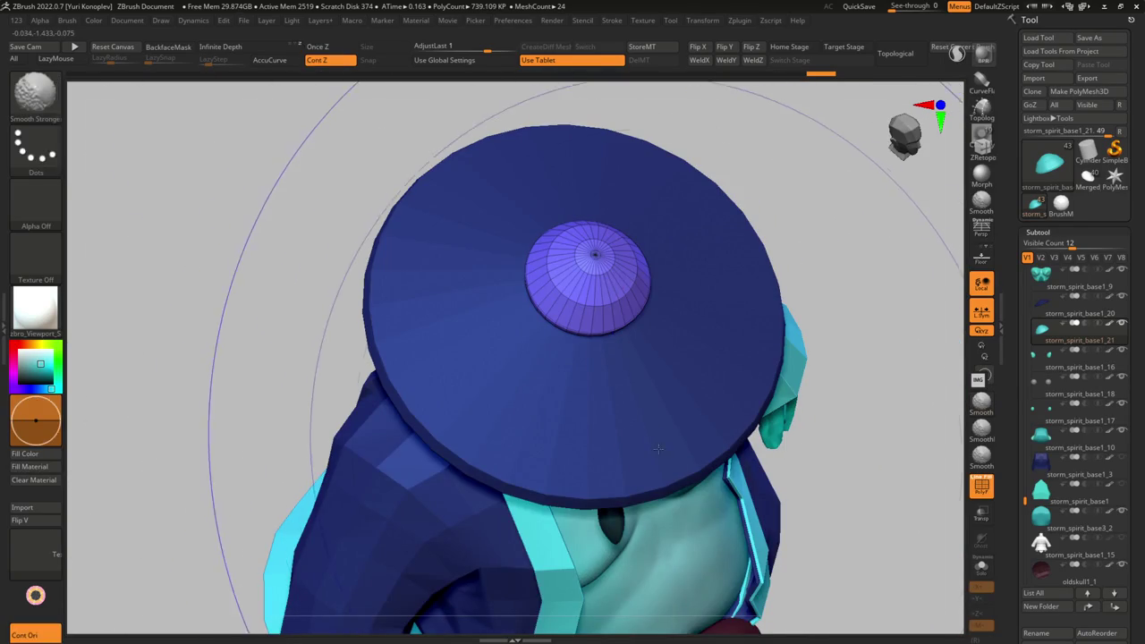
pyautogui.keyDown('alt'); pyautogui.click(658, 452); pyautogui.keyUp('alt')
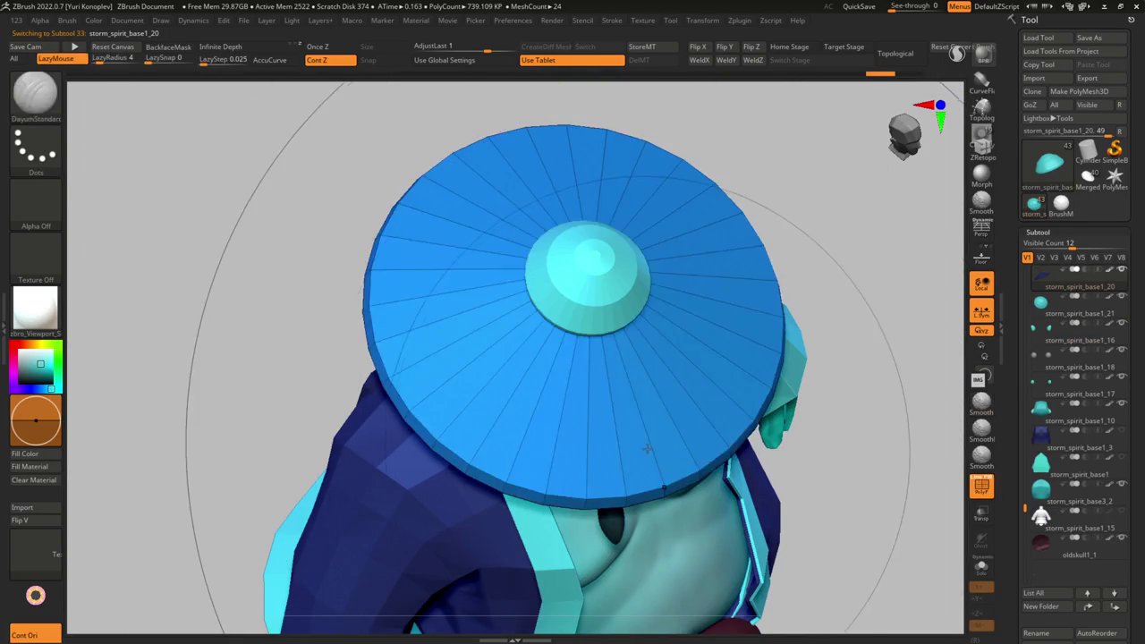
# - Insert a new edge loop around the hat brim and push it outward
pyautogui.press('space')
pyautogui.click(670, 368)
pyautogui.click(646, 438)
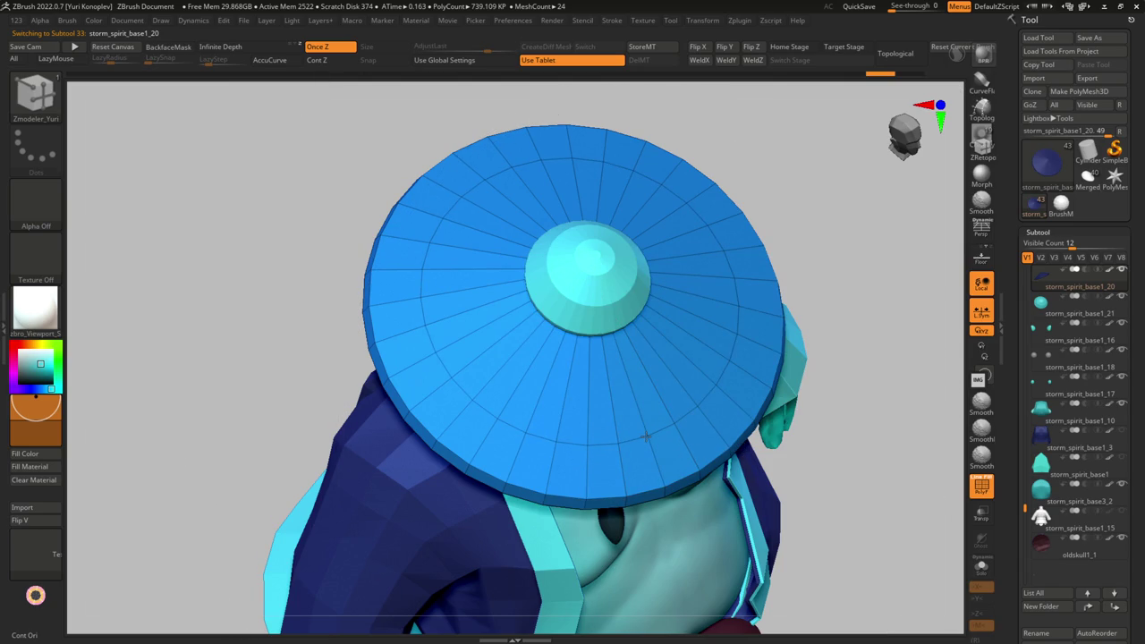
pyautogui.moveTo(1073, 414)
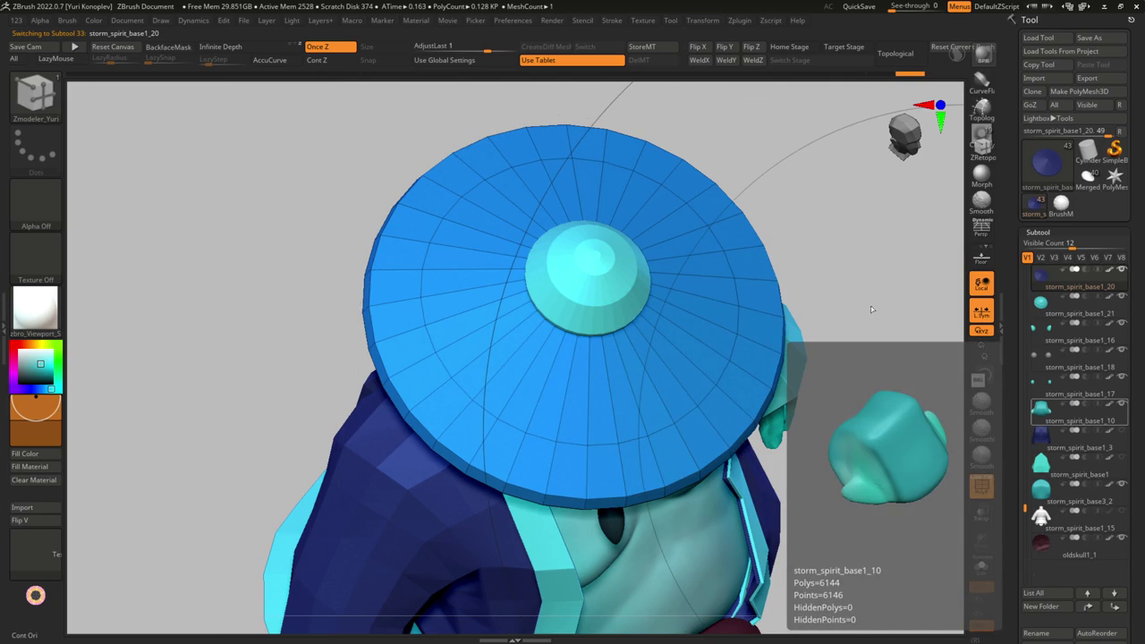
pyautogui.moveTo(640, 404)
pyautogui.mouseDown(button='right')
pyautogui.moveTo(636, 472)
pyautogui.moveTo(651, 443)
pyautogui.mouseUp(button='right')
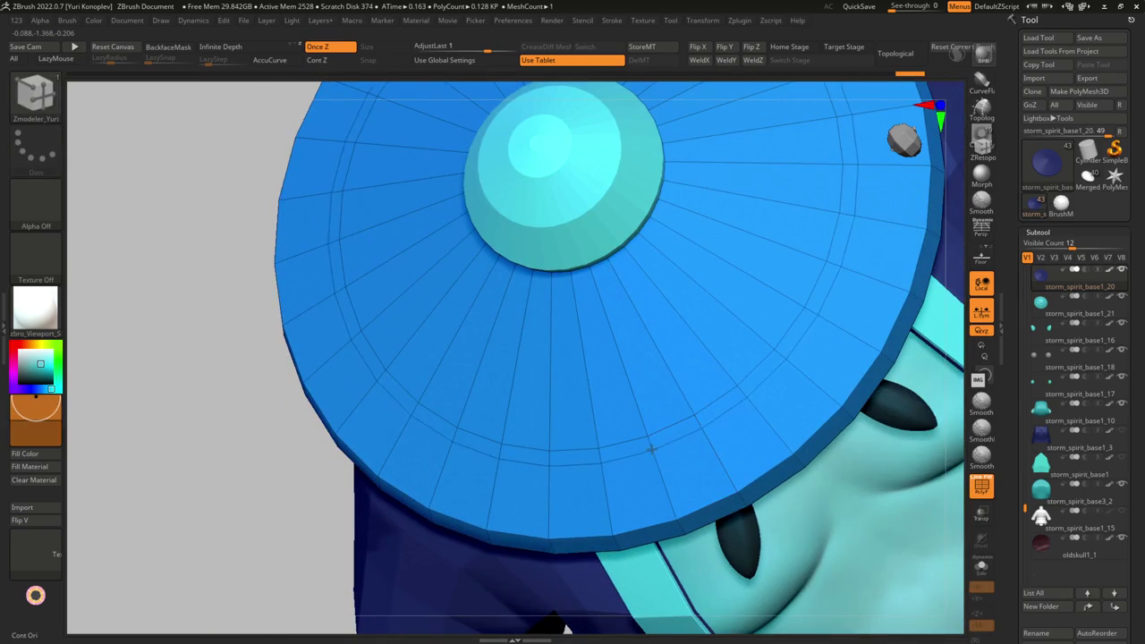
pyautogui.press('space')
pyautogui.click(669, 429)
pyautogui.moveTo(698, 447)
pyautogui.mouseDown(button='right')
pyautogui.moveTo(519, 265)
pyautogui.moveTo(407, 430)
pyautogui.mouseUp(button='right')
pyautogui.moveTo(412, 425); pyautogui.dragTo(445, 346)
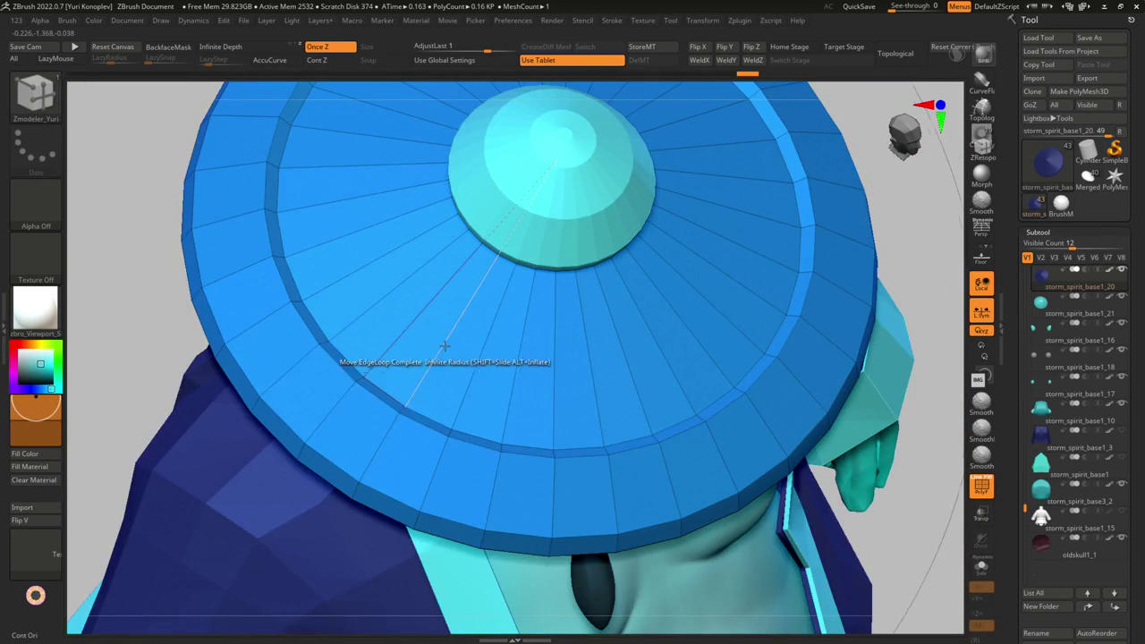
# - Hide the outer brim polygroup, then show it again while viewing under the hat
pyautogui.press('space')
pyautogui.click(448, 296)
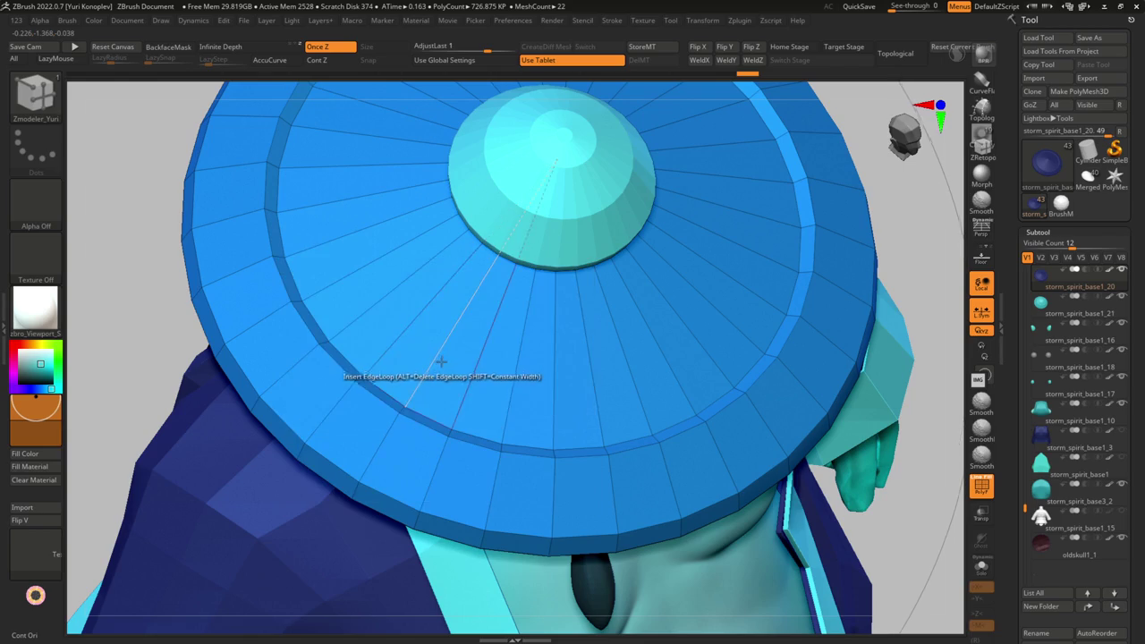
pyautogui.hotkey('ctrl', 'shift')
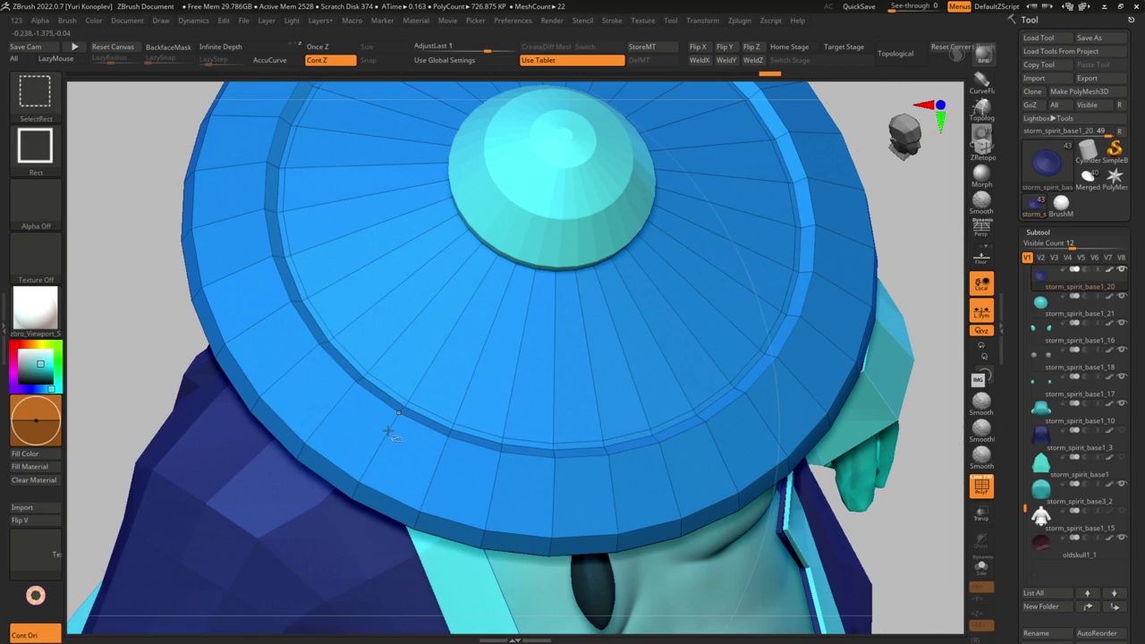
pyautogui.keyDown('ctrl'); pyautogui.keyDown('shift'); pyautogui.click(377, 452); pyautogui.keyUp('shift'); pyautogui.keyUp('ctrl')
pyautogui.hotkey('ctrl', 'z')
pyautogui.keyDown('ctrl'); pyautogui.keyDown('shift'); pyautogui.click(380, 452); pyautogui.keyUp('shift'); pyautogui.keyUp('ctrl')
pyautogui.keyDown('ctrl'); pyautogui.keyDown('shift'); pyautogui.click(945, 255); pyautogui.keyUp('shift'); pyautogui.keyUp('ctrl')
pyautogui.moveTo(944, 255)
pyautogui.mouseDown()
pyautogui.moveTo(768, 283)
pyautogui.moveTo(754, 417)
pyautogui.mouseUp()
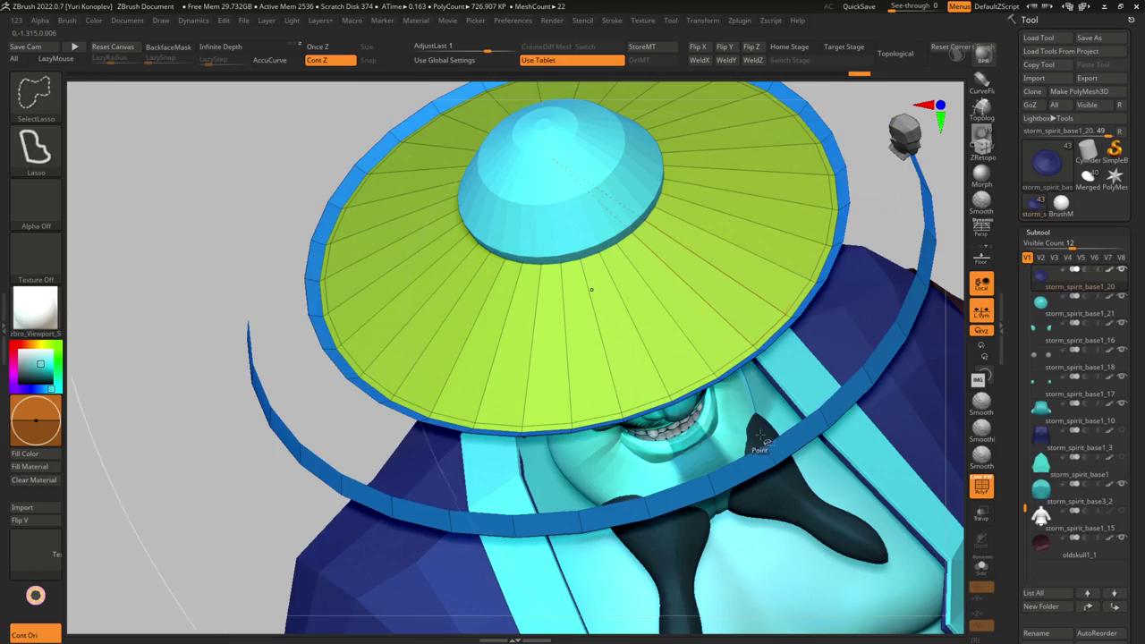
pyautogui.keyDown('ctrl'); pyautogui.keyDown('shift'); pyautogui.click(593, 289); pyautogui.keyUp('shift'); pyautogui.keyUp('ctrl')
# - Isolate the brim's outer raised ring by hiding polygroups, then unhide the whole character
pyautogui.hotkey('ctrl', 'z')
pyautogui.moveTo(593, 289)
pyautogui.mouseDown()
pyautogui.moveTo(808, 474)
pyautogui.moveTo(925, 327)
pyautogui.mouseUp()
pyautogui.keyDown('ctrl'); pyautogui.keyDown('shift'); pyautogui.click(803, 466); pyautogui.keyUp('shift'); pyautogui.keyUp('ctrl')
pyautogui.keyDown('ctrl'); pyautogui.keyDown('shift'); pyautogui.click(913, 319); pyautogui.keyUp('shift'); pyautogui.keyUp('ctrl')
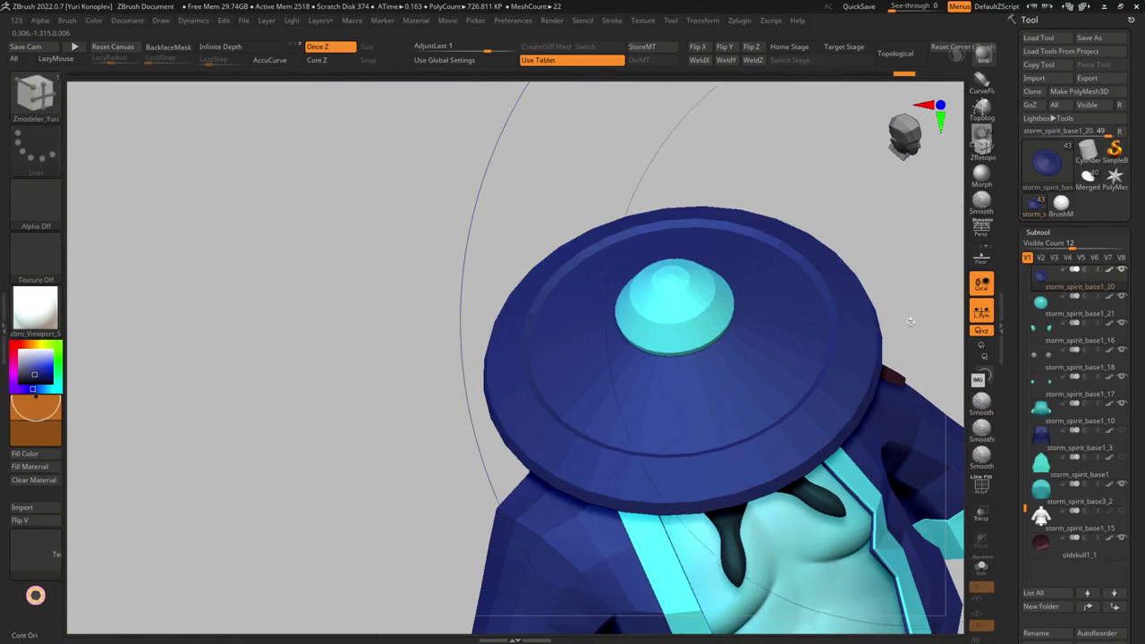
pyautogui.keyDown('ctrl'); pyautogui.keyDown('shift'); pyautogui.click(751, 388); pyautogui.keyUp('shift'); pyautogui.keyUp('ctrl')
pyautogui.hotkey('ctrl', 'z')
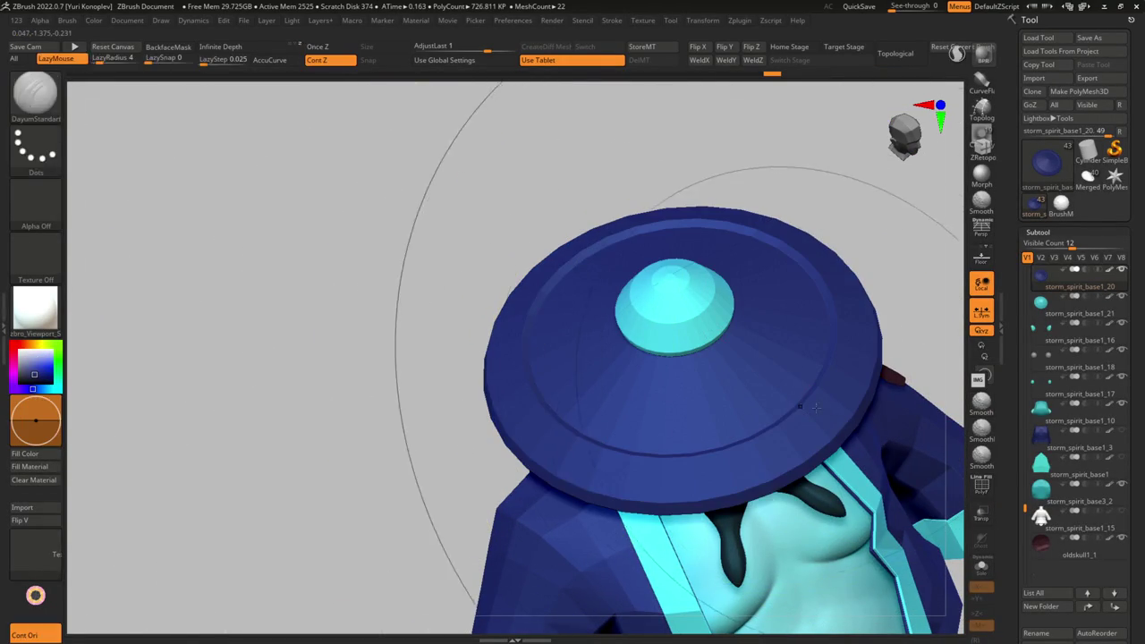
pyautogui.keyDown('ctrl'); pyautogui.keyDown('shift'); pyautogui.click(849, 420); pyautogui.keyUp('shift'); pyautogui.keyUp('ctrl')
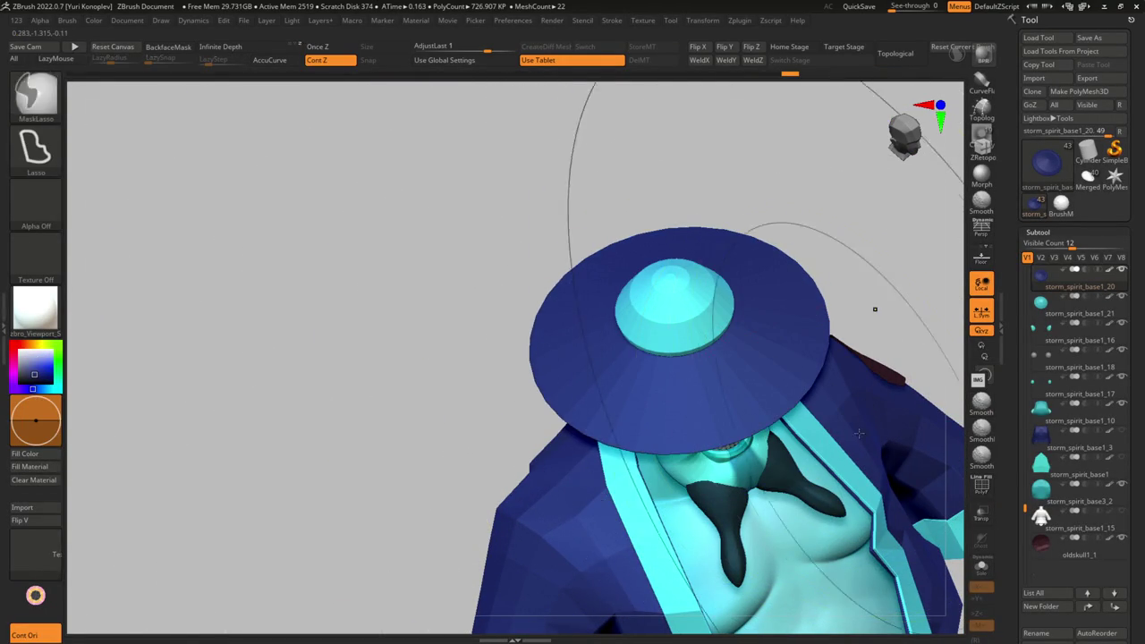
pyautogui.keyDown('ctrl'); pyautogui.keyDown('shift'); pyautogui.click(892, 332); pyautogui.keyUp('shift'); pyautogui.keyUp('ctrl')
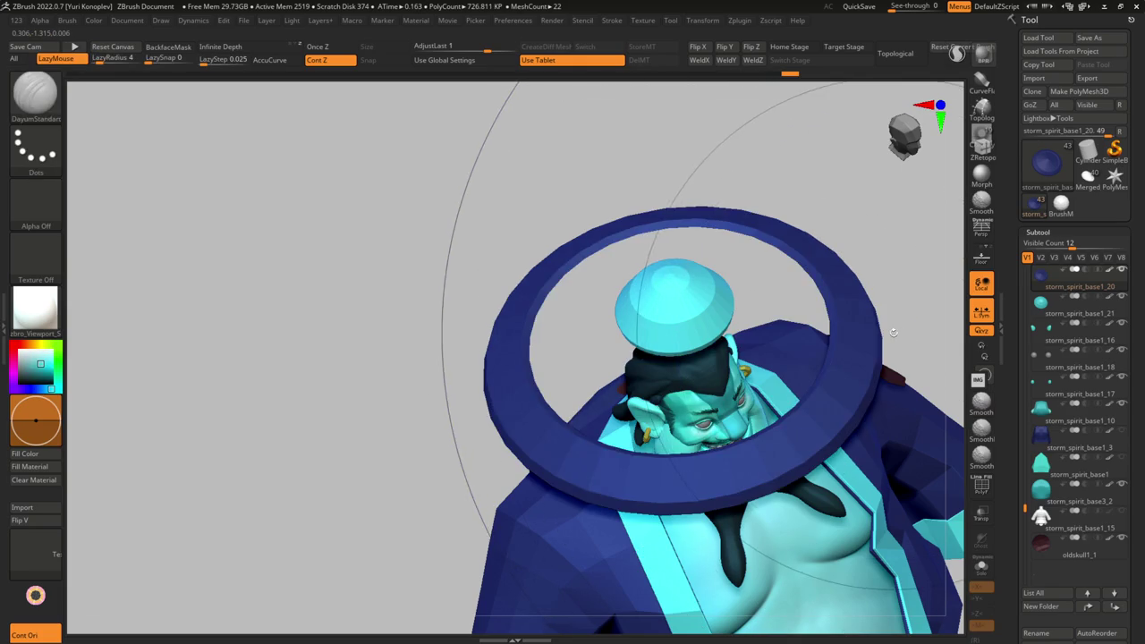
pyautogui.keyDown('ctrl'); pyautogui.keyDown('shift'); pyautogui.click(902, 289); pyautogui.keyUp('shift'); pyautogui.keyUp('ctrl')
# - Reframe the full model, make the hat crown active, and zoom in on the hat
pyautogui.moveTo(720, 307)
pyautogui.mouseDown()
pyautogui.moveTo(815, 341)
pyautogui.moveTo(749, 345)
pyautogui.moveTo(787, 338)
pyautogui.moveTo(777, 320)
pyautogui.moveTo(785, 399)
pyautogui.mouseUp()
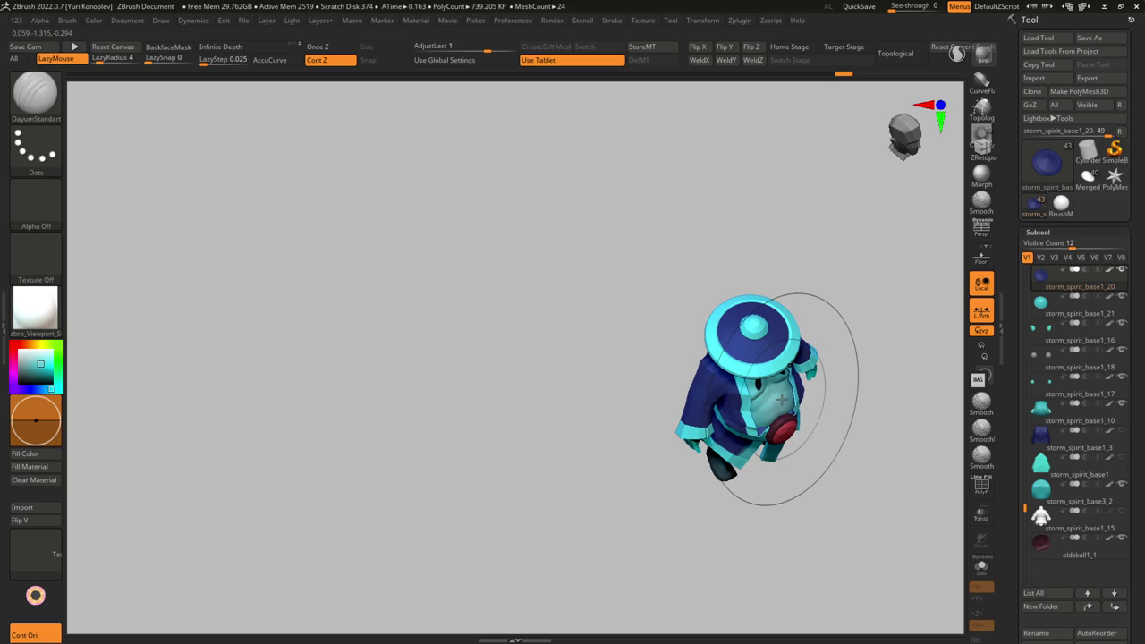
pyautogui.moveTo(782, 395); pyautogui.dragTo(766, 332)
pyautogui.keyDown('alt'); pyautogui.click(750, 331); pyautogui.keyUp('alt')
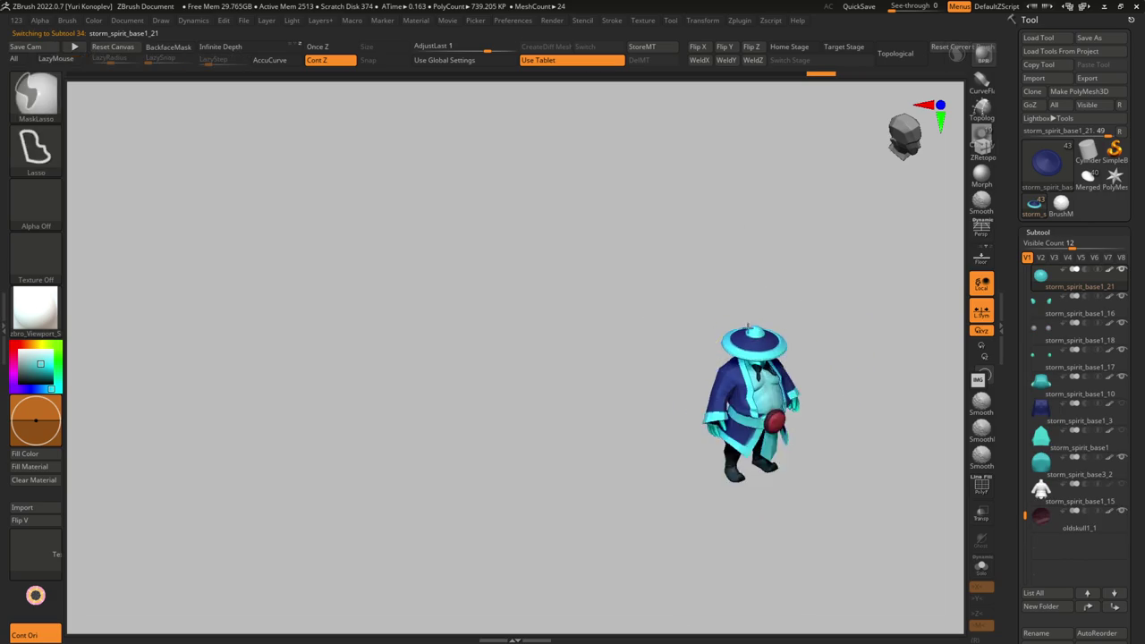
pyautogui.moveTo(707, 353); pyautogui.dragTo(680, 378)
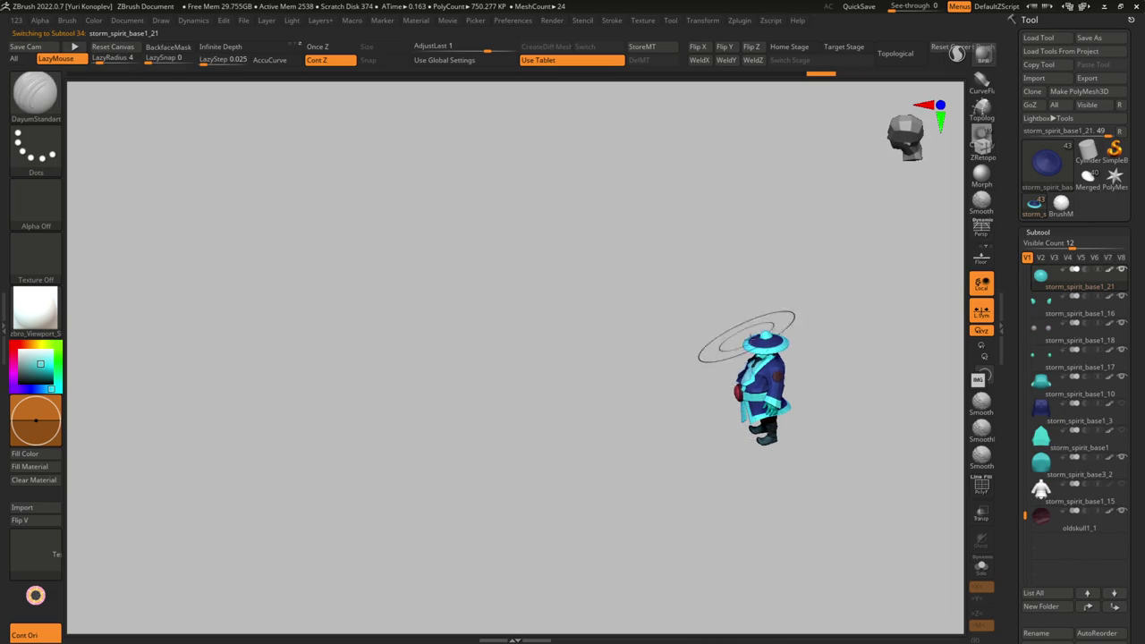
pyautogui.moveTo(743, 333)
pyautogui.keyDown('ctrl'); pyautogui.mouseDown(button='right')
pyautogui.moveTo(766, 374)
pyautogui.moveTo(609, 412)
pyautogui.mouseUp(button='right'); pyautogui.keyUp('ctrl')
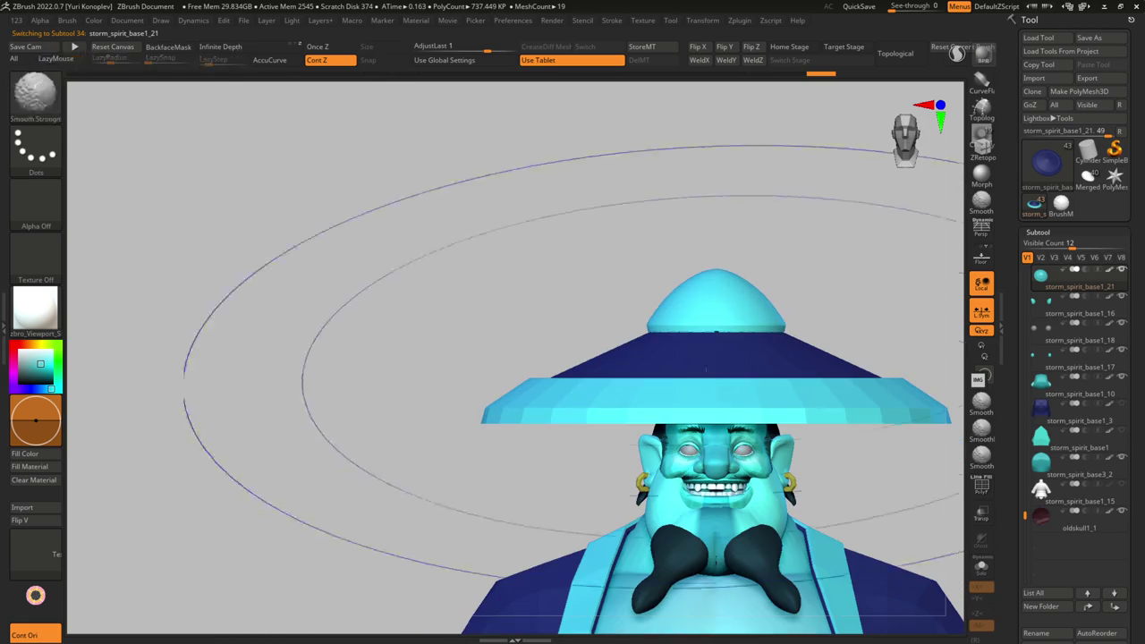
# - With ZModeler on the brim, choose Insert Single EdgeLoop and isolate the brim piece
pyautogui.press('b')
pyautogui.press('z')
pyautogui.press('m')
pyautogui.keyDown('alt'); pyautogui.click(610, 412); pyautogui.keyUp('alt')
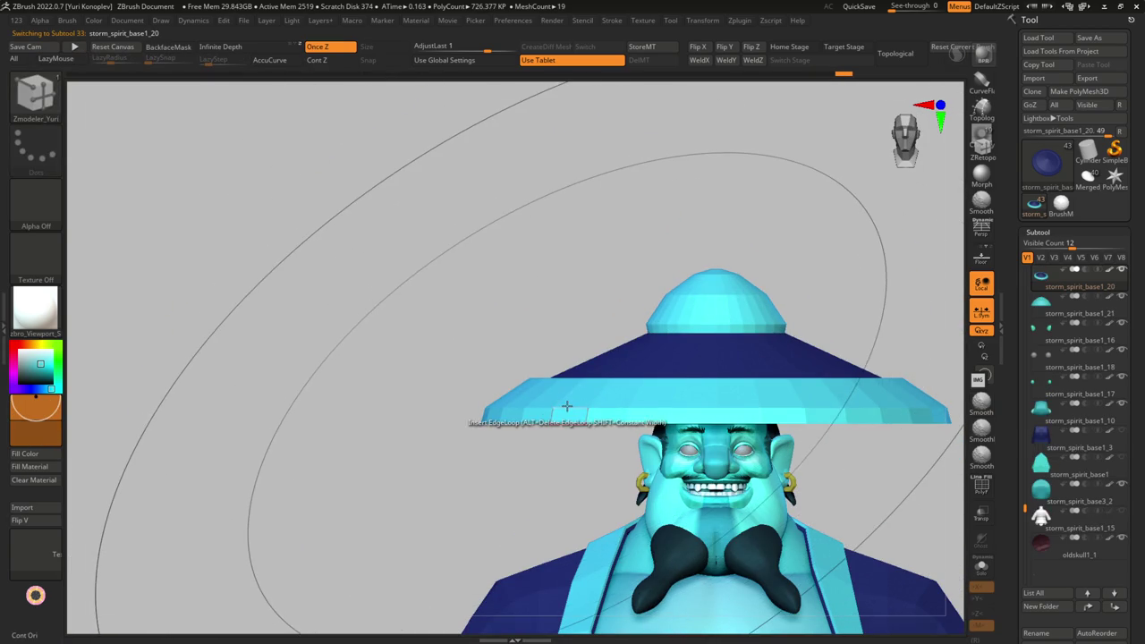
pyautogui.press('space')
pyautogui.click(652, 307)
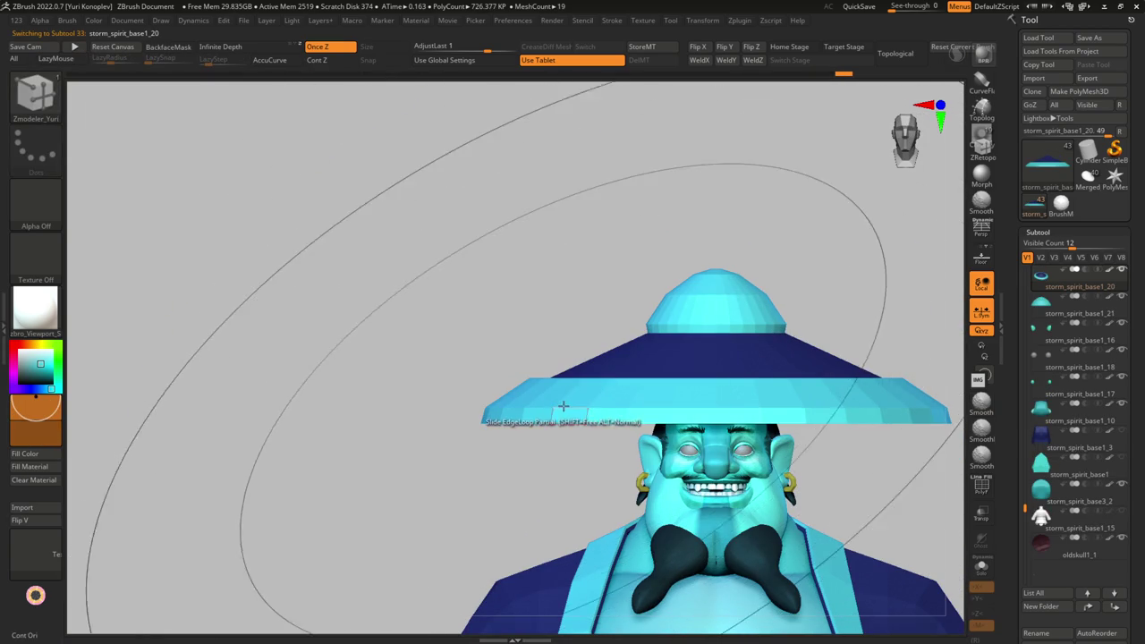
pyautogui.moveTo(605, 401)
pyautogui.mouseDown(button='right')
pyautogui.moveTo(583, 427)
pyautogui.moveTo(512, 400)
pyautogui.moveTo(525, 408)
pyautogui.mouseUp(button='right')
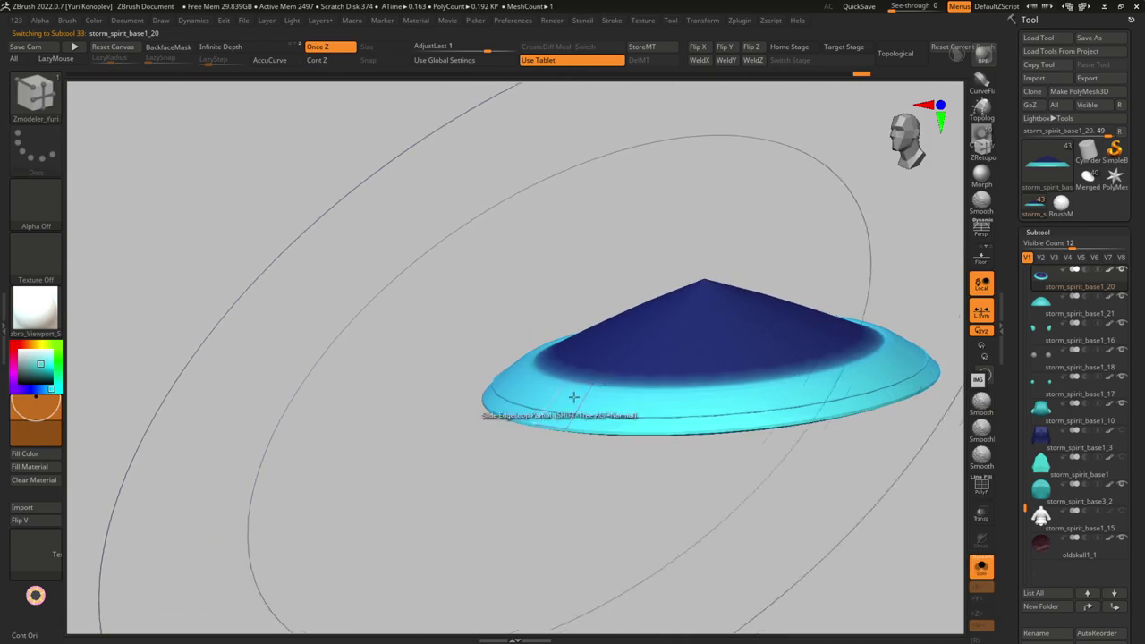
pyautogui.press('g')
pyautogui.moveTo(632, 299)
pyautogui.mouseDown(button='right')
pyautogui.moveTo(574, 379)
pyautogui.moveTo(485, 396)
pyautogui.moveTo(623, 408)
pyautogui.moveTo(614, 409)
pyautogui.moveTo(647, 335)
pyautogui.moveTo(575, 400)
pyautogui.mouseUp(button='right')
# - Raise the hat brim slightly with the Transpose move line
pyautogui.keyDown('ctrl'); pyautogui.moveTo(689, 384); pyautogui.dragTo(606, 342, button='right'); pyautogui.keyUp('ctrl')
pyautogui.press('w')
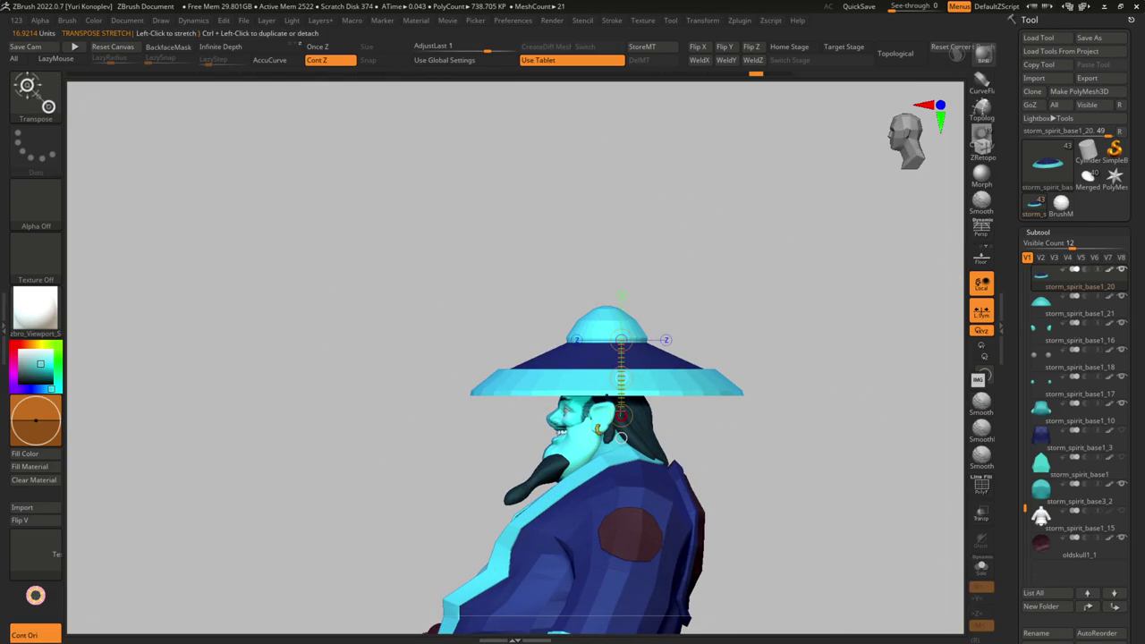
pyautogui.moveTo(620, 378); pyautogui.dragTo(620, 368)
# - Lasso-mask the top of the brim, orbit around, and select subtool storm_spirit_base1_21
pyautogui.press('ctrl')
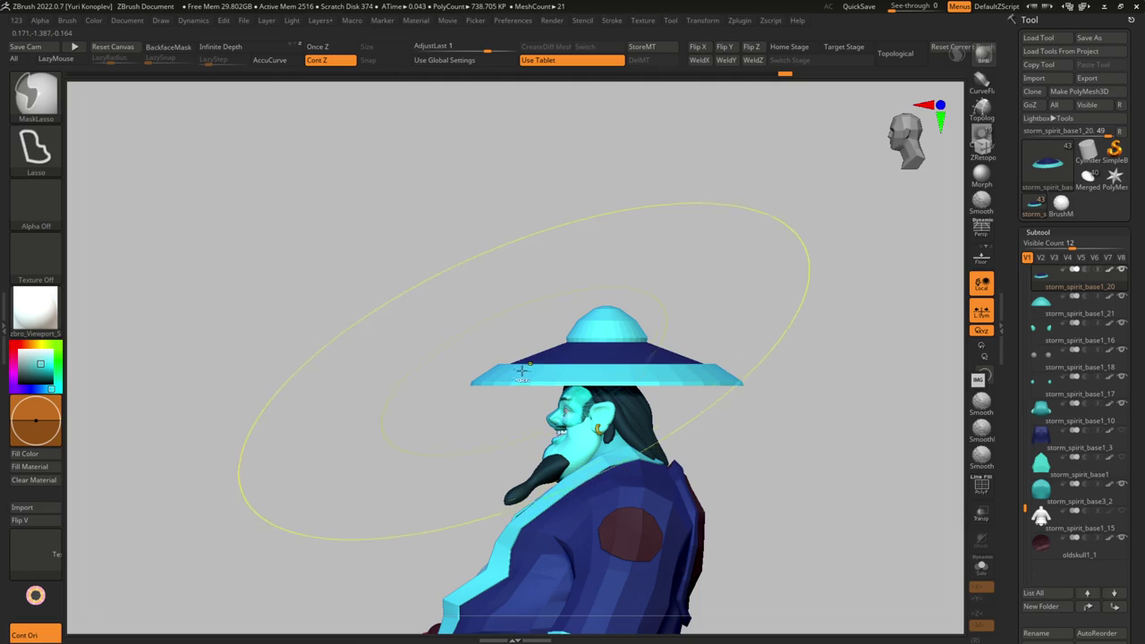
pyautogui.keyDown('ctrl'); pyautogui.moveTo(705, 361); pyautogui.dragTo(754, 376); pyautogui.keyUp('ctrl')
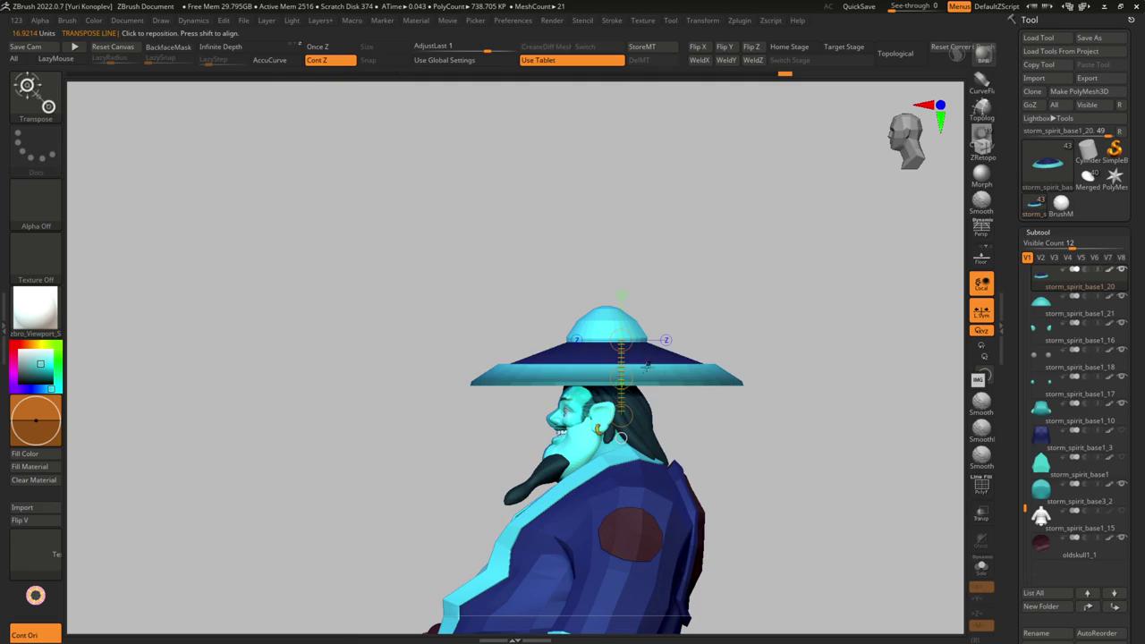
pyautogui.moveTo(779, 384); pyautogui.dragTo(767, 450)
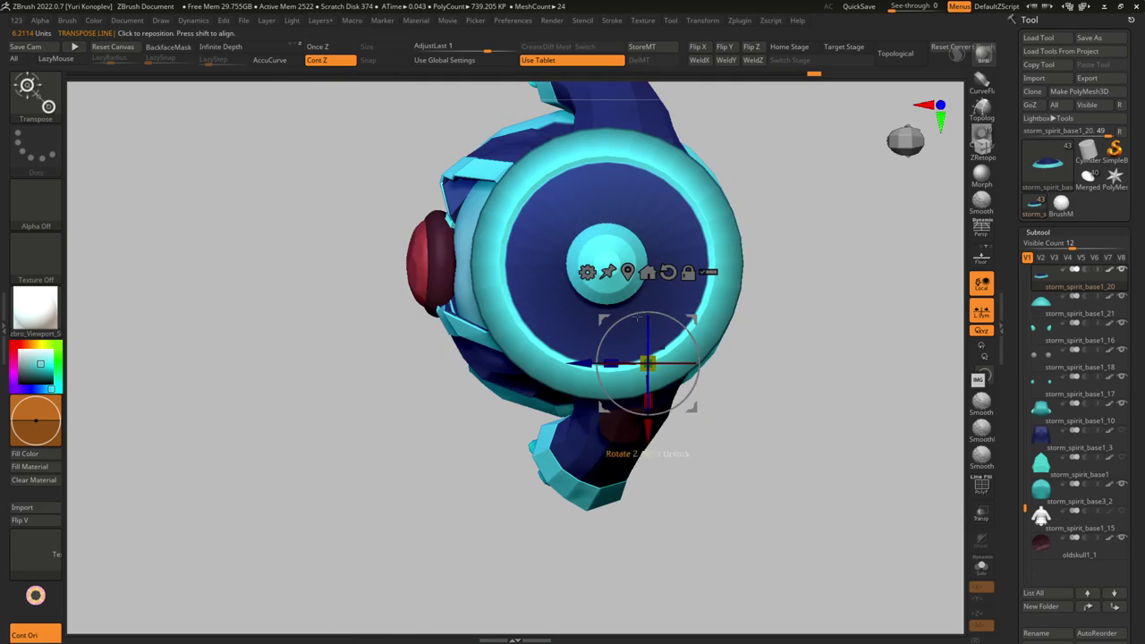
pyautogui.click(647, 272)
pyautogui.moveTo(771, 295)
pyautogui.keyDown('shift'); pyautogui.mouseDown()
pyautogui.moveTo(784, 214)
pyautogui.moveTo(765, 216)
pyautogui.mouseUp(); pyautogui.keyUp('shift')
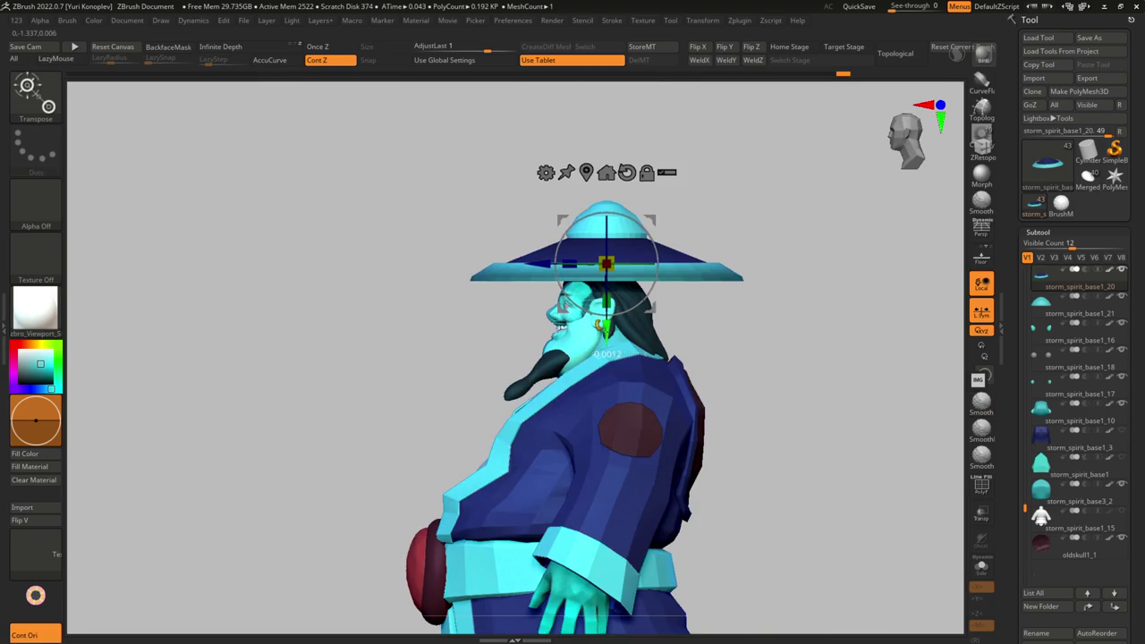
pyautogui.moveTo(678, 331)
pyautogui.mouseDown()
pyautogui.moveTo(742, 384)
pyautogui.moveTo(841, 347)
pyautogui.moveTo(818, 205)
pyautogui.mouseUp()
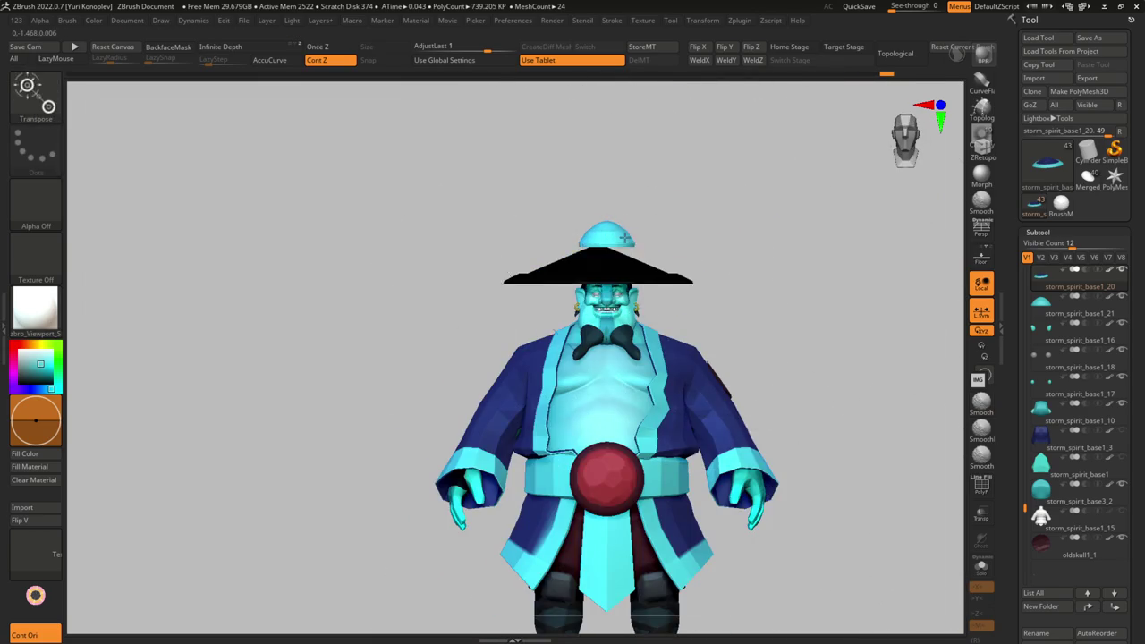
pyautogui.scroll(3, 623, 237)
pyautogui.keyDown('alt'); pyautogui.click(565, 292); pyautogui.keyUp('alt')
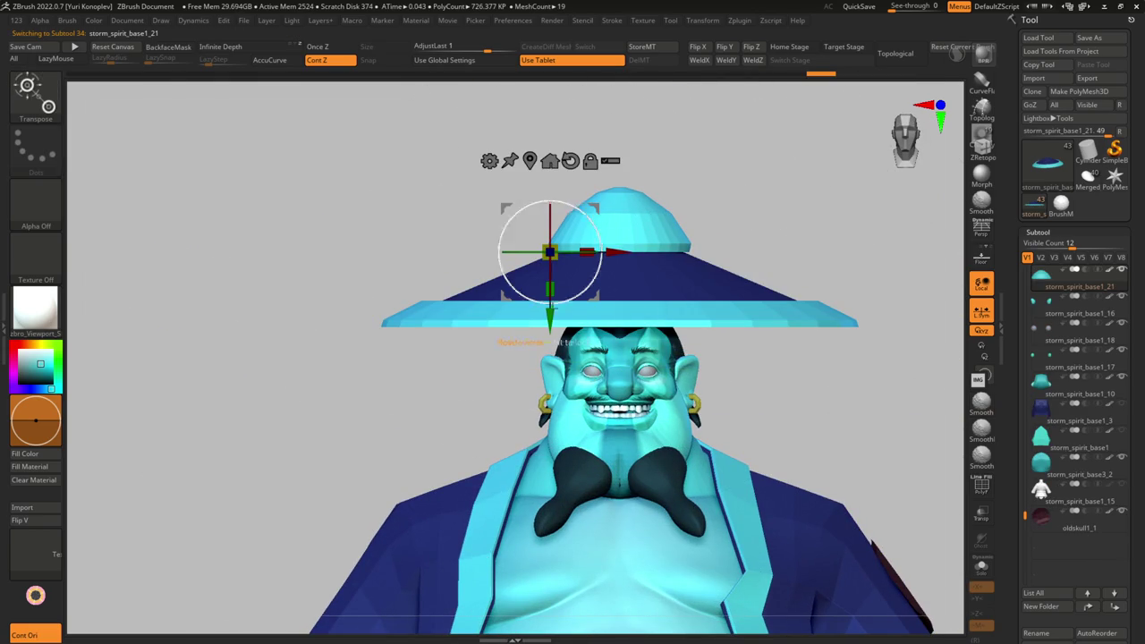
# - Lower the crown slightly onto the brim with the gizmo and a vertical transpose line
pyautogui.moveTo(549, 313); pyautogui.dragTo(549, 319)
pyautogui.keyDown('shift'); pyautogui.moveTo(676, 260); pyautogui.dragTo(672, 268, button='right'); pyautogui.keyUp('shift')
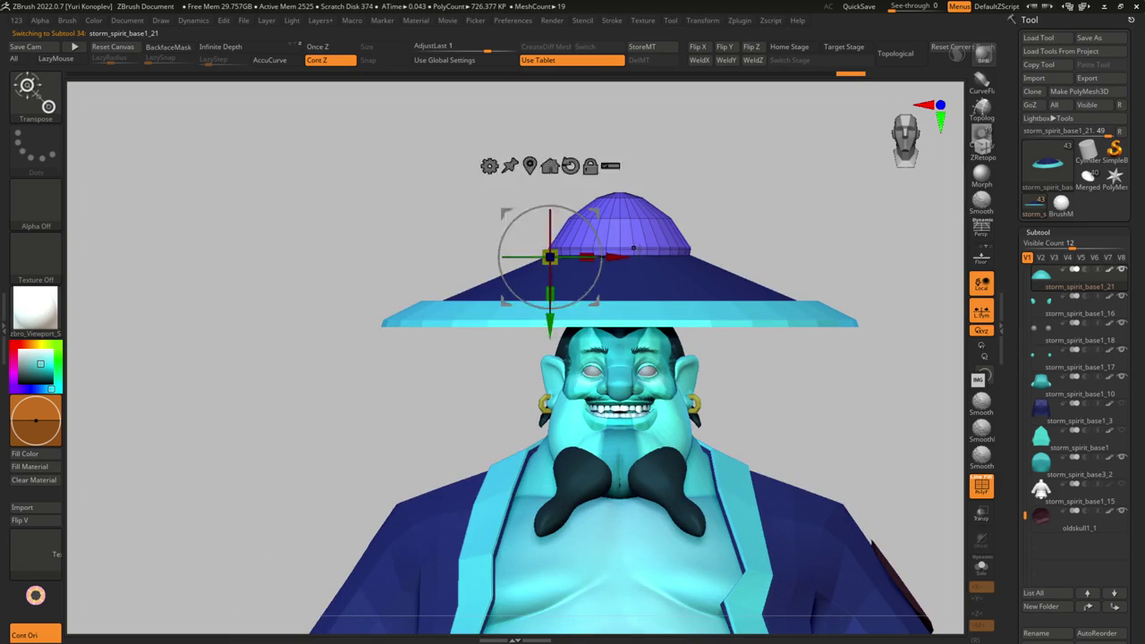
pyautogui.press('y')
pyautogui.moveTo(634, 293); pyautogui.dragTo(632, 197)
pyautogui.moveTo(633, 197); pyautogui.dragTo(659, 378, button='right')
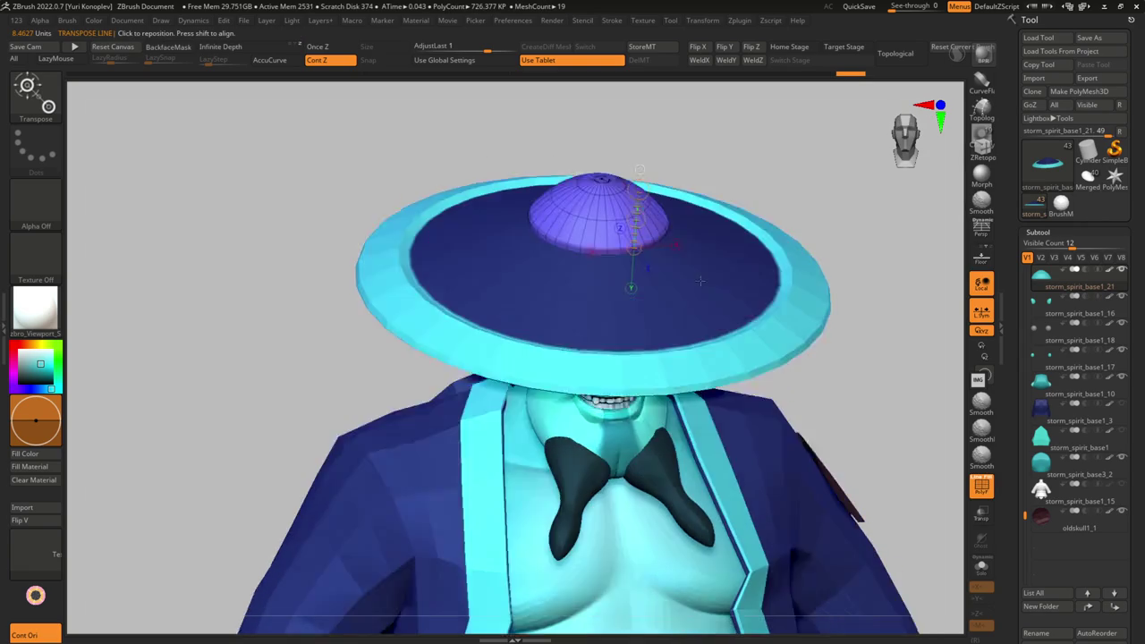
# - Show the crown's polygon wireframe and switch to ZModeler with the QMesh action
pyautogui.hotkey('shift', 'f')
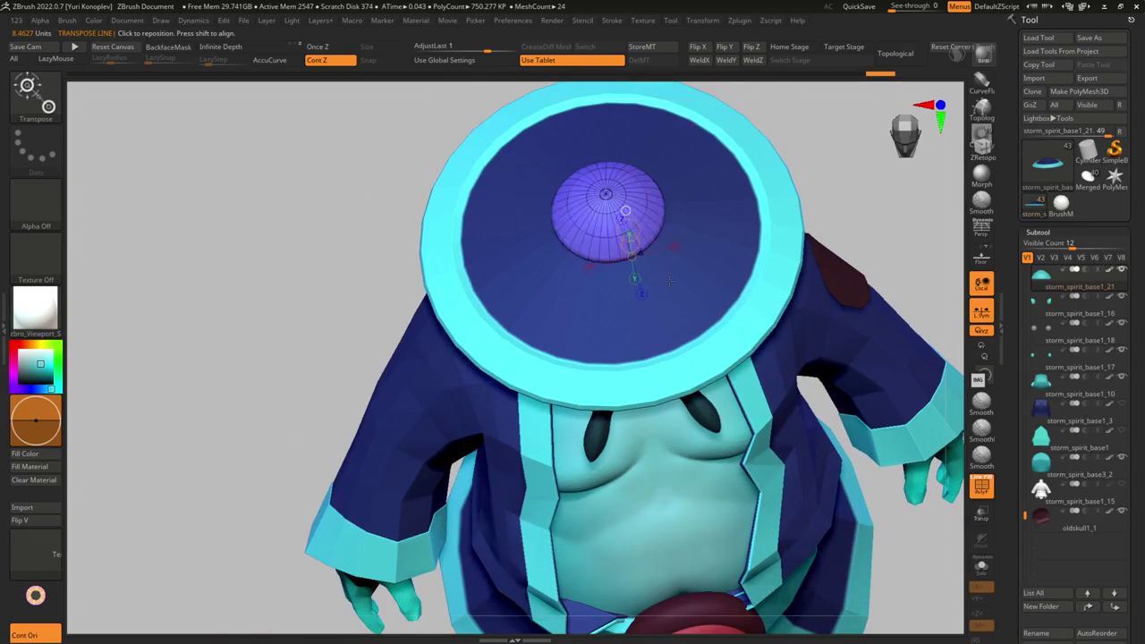
pyautogui.press('f')
pyautogui.moveTo(575, 248); pyautogui.dragTo(582, 243, button='right')
pyautogui.press('b')
pyautogui.press('z')
pyautogui.press('m')
pyautogui.press('space')
pyautogui.click(671, 285)
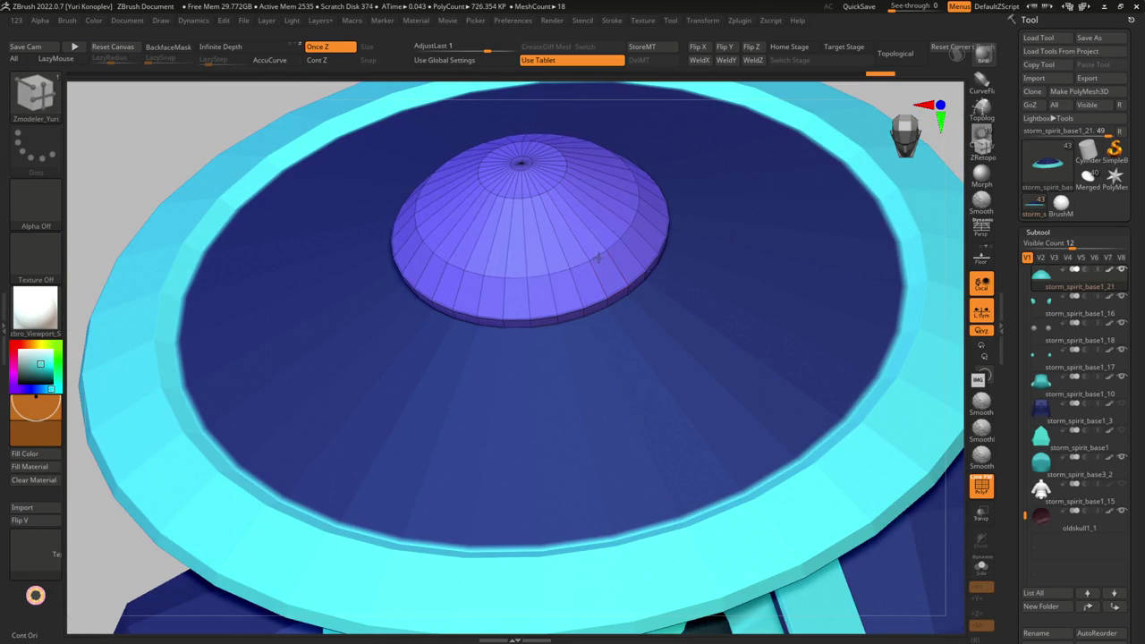
# - Use Move EdgeLoop Complete and Insert EdgeLoop to round the crown into a dome
pyautogui.press('space')
pyautogui.click(595, 298)
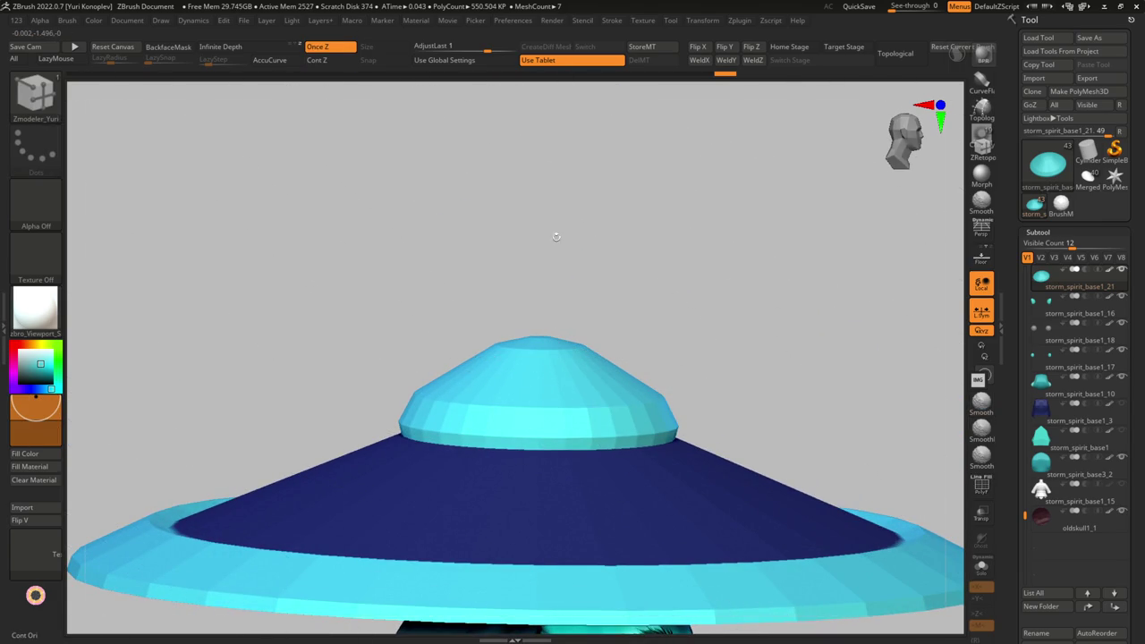
pyautogui.press('space')
pyautogui.click(582, 385)
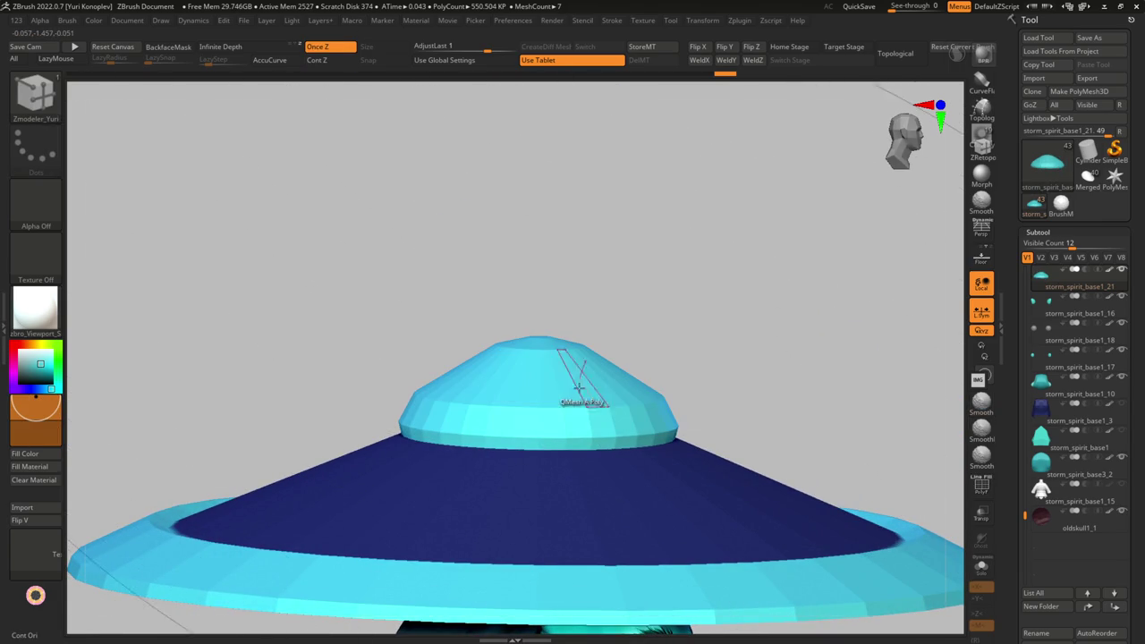
pyautogui.press('space')
pyautogui.click(564, 381)
pyautogui.moveTo(563, 378)
pyautogui.mouseDown()
pyautogui.moveTo(570, 369)
pyautogui.moveTo(519, 421)
pyautogui.moveTo(570, 510)
pyautogui.moveTo(636, 453)
pyautogui.moveTo(606, 505)
pyautogui.mouseUp()
pyautogui.keyDown('alt'); pyautogui.moveTo(629, 401); pyautogui.dragTo(550, 382); pyautogui.keyUp('alt')
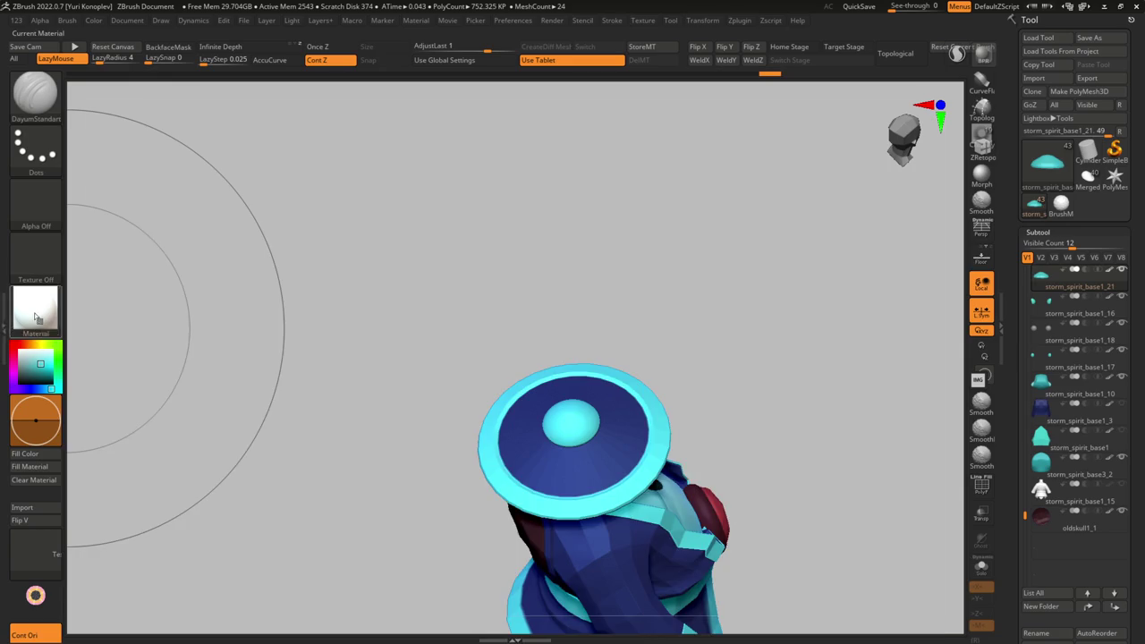
# - Apply BasicMaterial to the model from the material list
pyautogui.press('m')
pyautogui.click(211, 508)
pyautogui.moveTo(205, 511)
pyautogui.keyDown('shift'); pyautogui.mouseDown()
pyautogui.moveTo(567, 379)
pyautogui.moveTo(474, 352)
pyautogui.moveTo(472, 402)
pyautogui.mouseUp(); pyautogui.keyUp('shift')
# - Select the hat brim subtool storm_spirit_base1_20 and frame the hat at an angle
pyautogui.press('w')
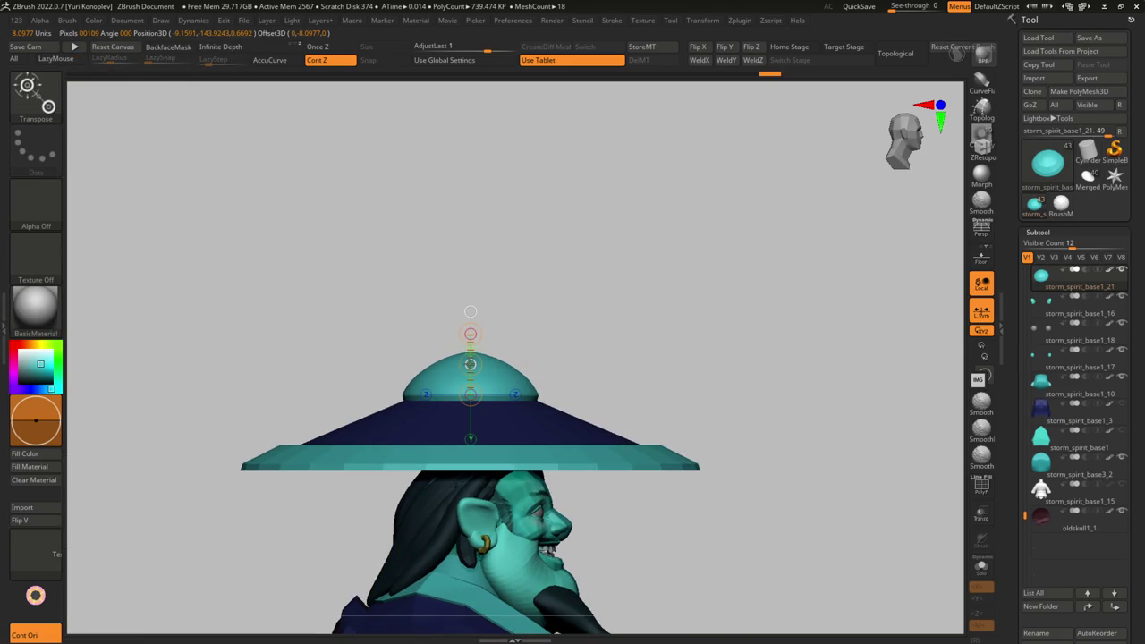
pyautogui.press('q')
pyautogui.moveTo(638, 255)
pyautogui.mouseDown()
pyautogui.moveTo(511, 422)
pyautogui.moveTo(503, 380)
pyautogui.moveTo(459, 409)
pyautogui.moveTo(528, 414)
pyautogui.moveTo(513, 412)
pyautogui.mouseUp()
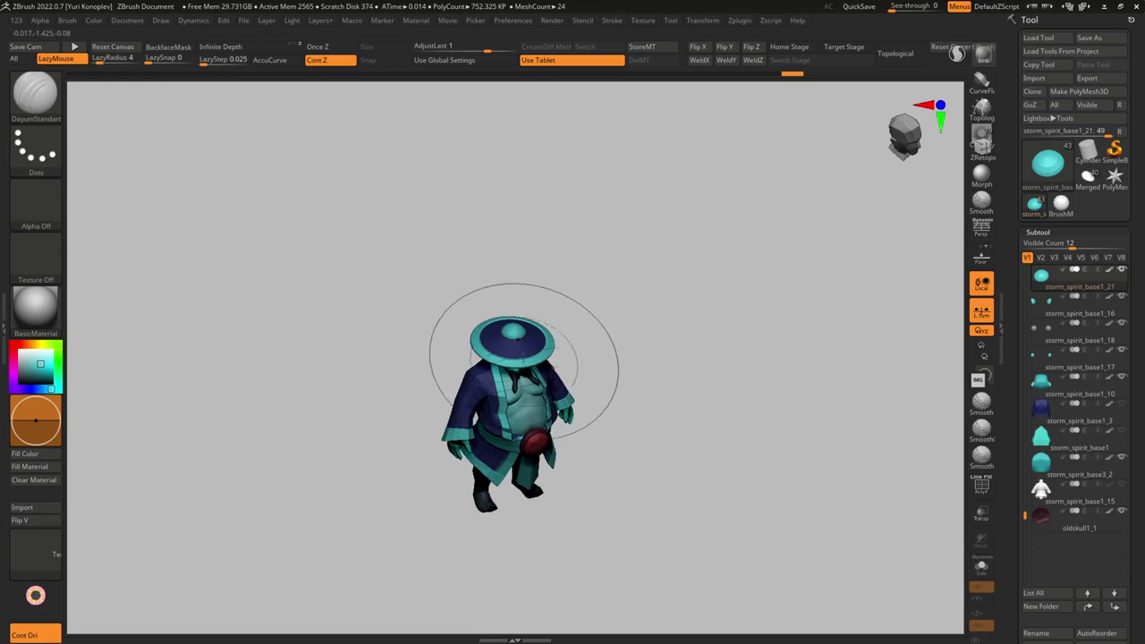
pyautogui.keyDown('alt'); pyautogui.click(529, 348); pyautogui.keyUp('alt')
pyautogui.press('f')
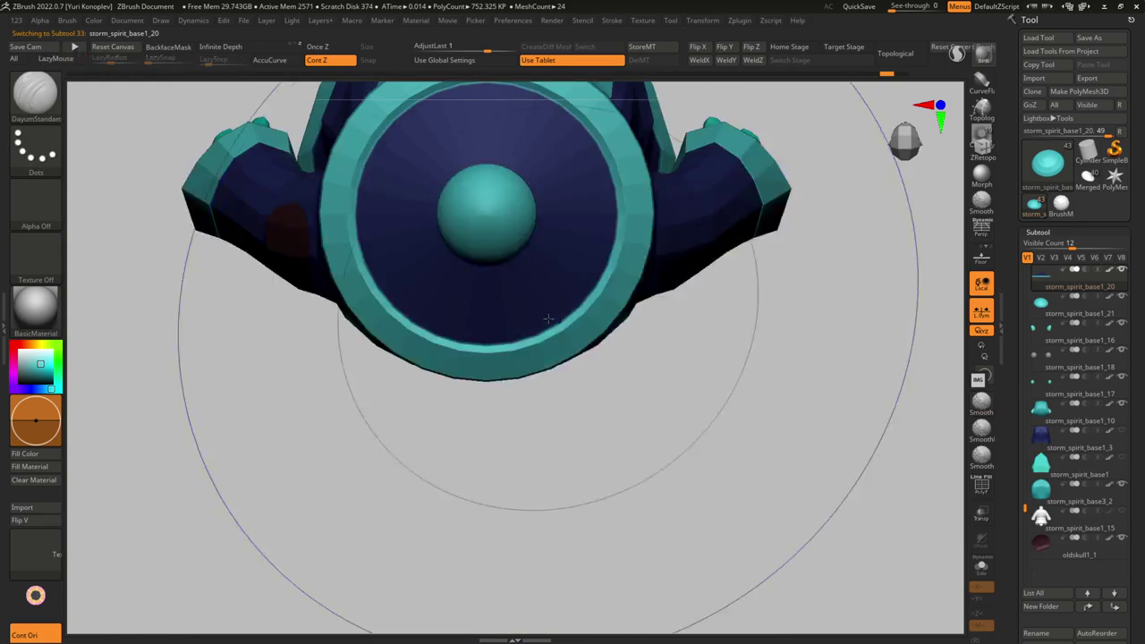
pyautogui.moveTo(548, 318); pyautogui.dragTo(537, 232)
# - Pick the 8Button IMM primitive and insert a test stud on the brim
pyautogui.press('b')
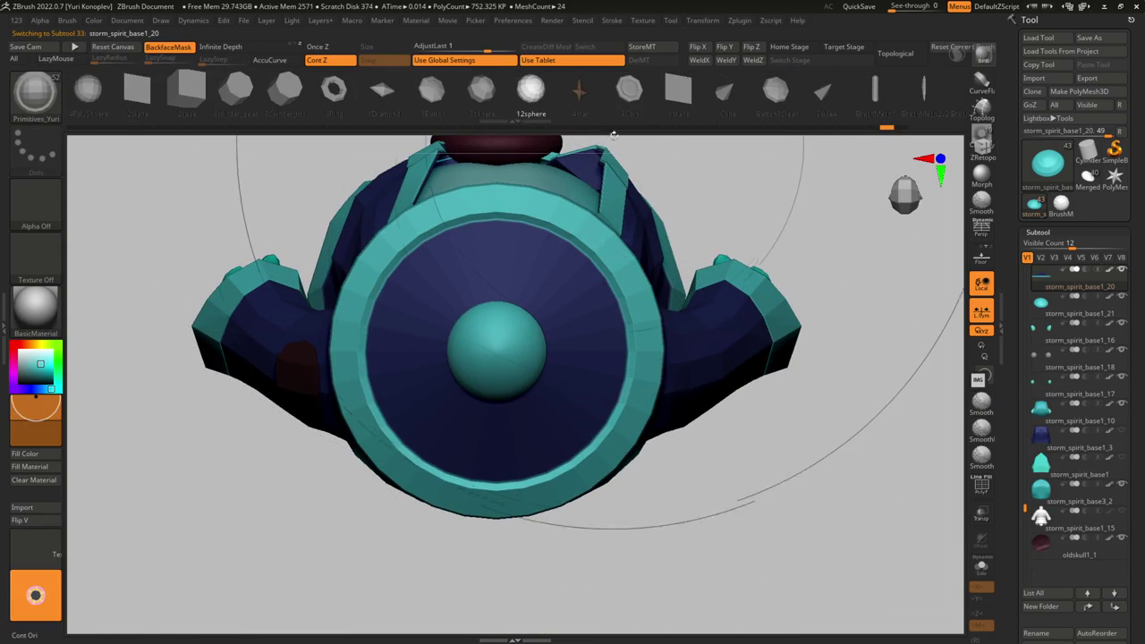
pyautogui.click(443, 105)
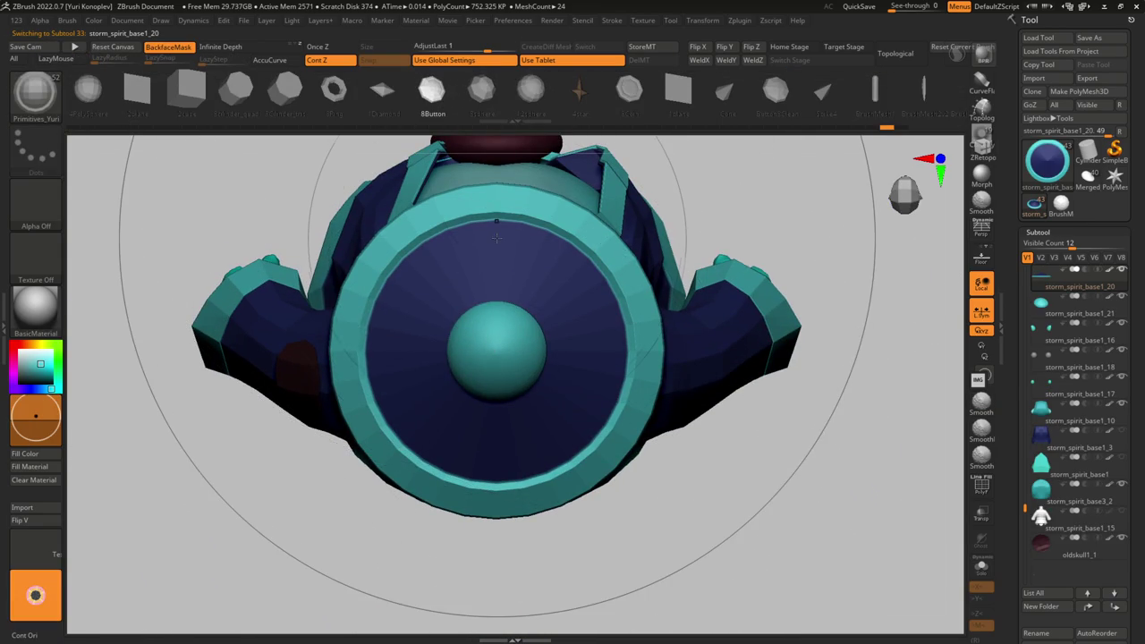
pyautogui.press('space')
pyautogui.moveTo(504, 259); pyautogui.dragTo(515, 268)
pyautogui.moveTo(626, 402)
pyautogui.mouseDown(button='right')
pyautogui.moveTo(528, 280)
pyautogui.moveTo(496, 277)
pyautogui.mouseUp(button='right')
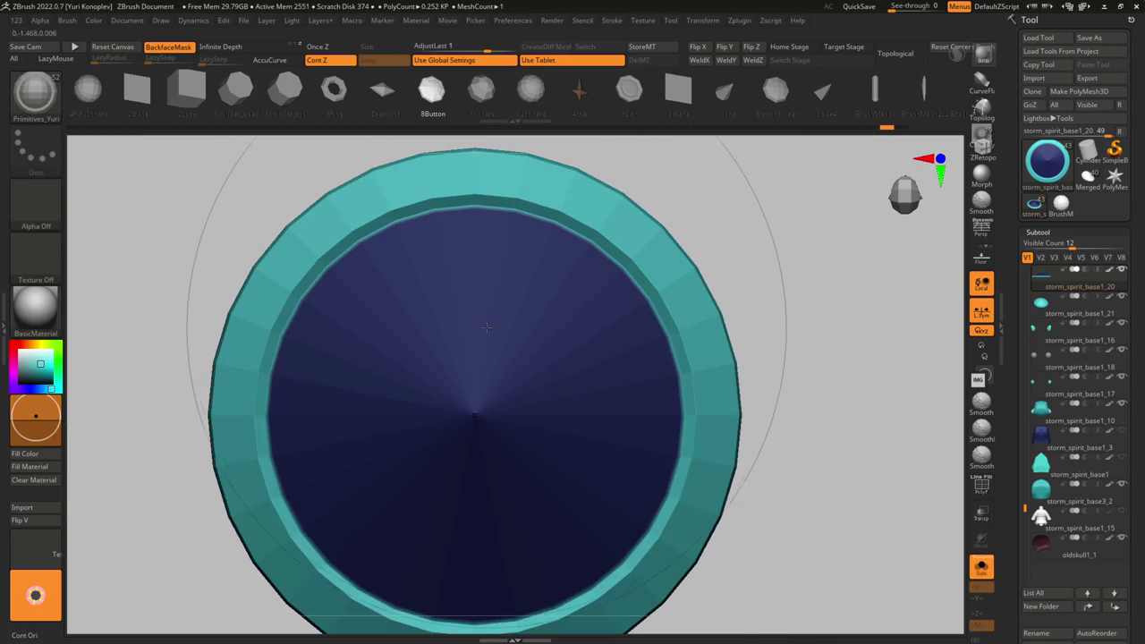
# - Dock the Transform settings and insert six studs radially around the brim
pyautogui.click(703, 19)
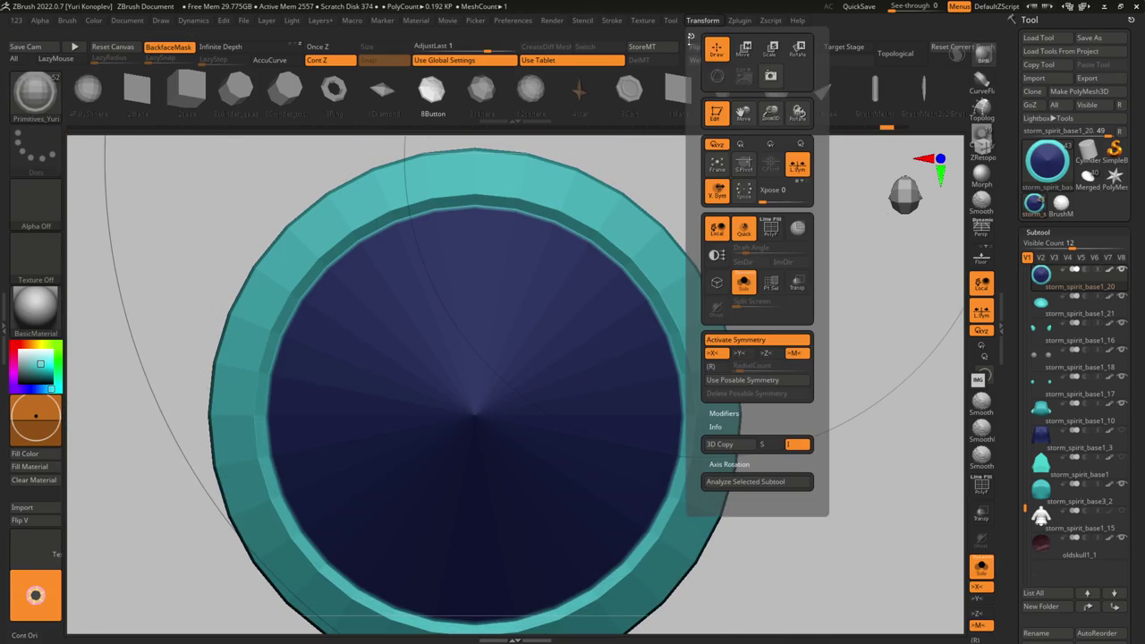
pyautogui.click(690, 34)
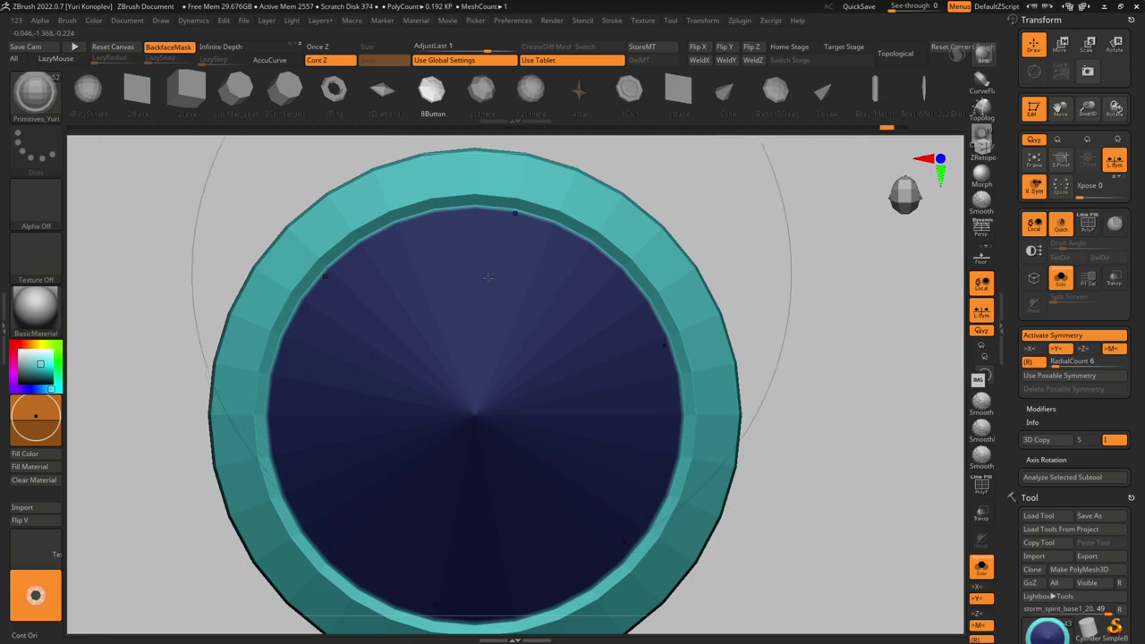
pyautogui.moveTo(474, 209); pyautogui.dragTo(475, 231)
pyautogui.hotkey('ctrl', 'z')
# - Rotate the radial studs and shrink all copies to 0.724 scale
pyautogui.press('w')
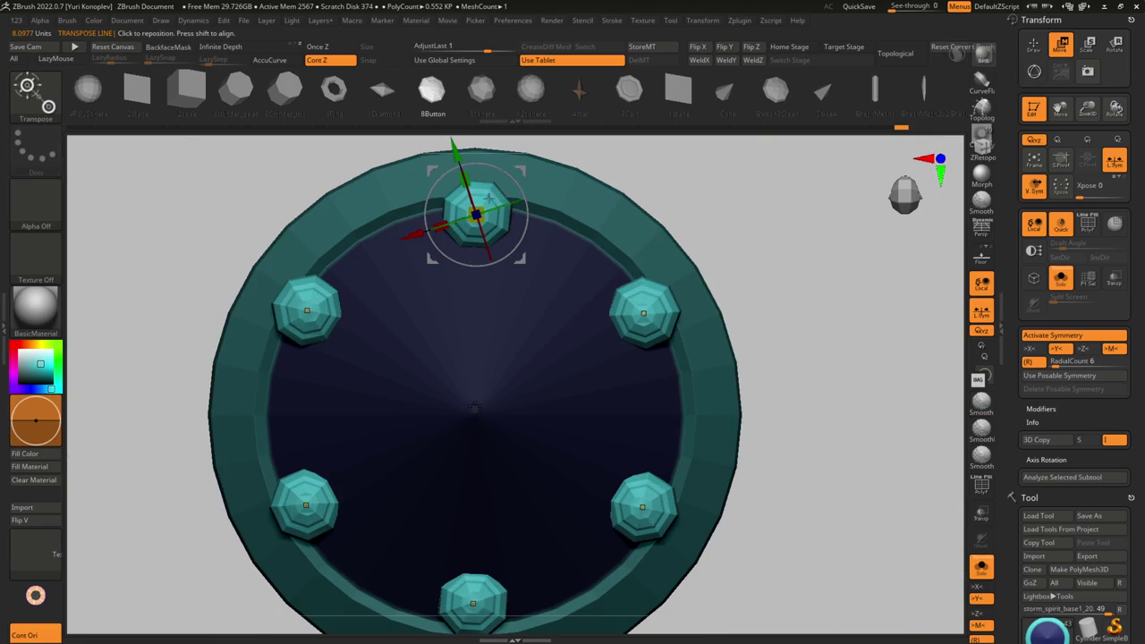
pyautogui.moveTo(628, 259); pyautogui.dragTo(628, 286)
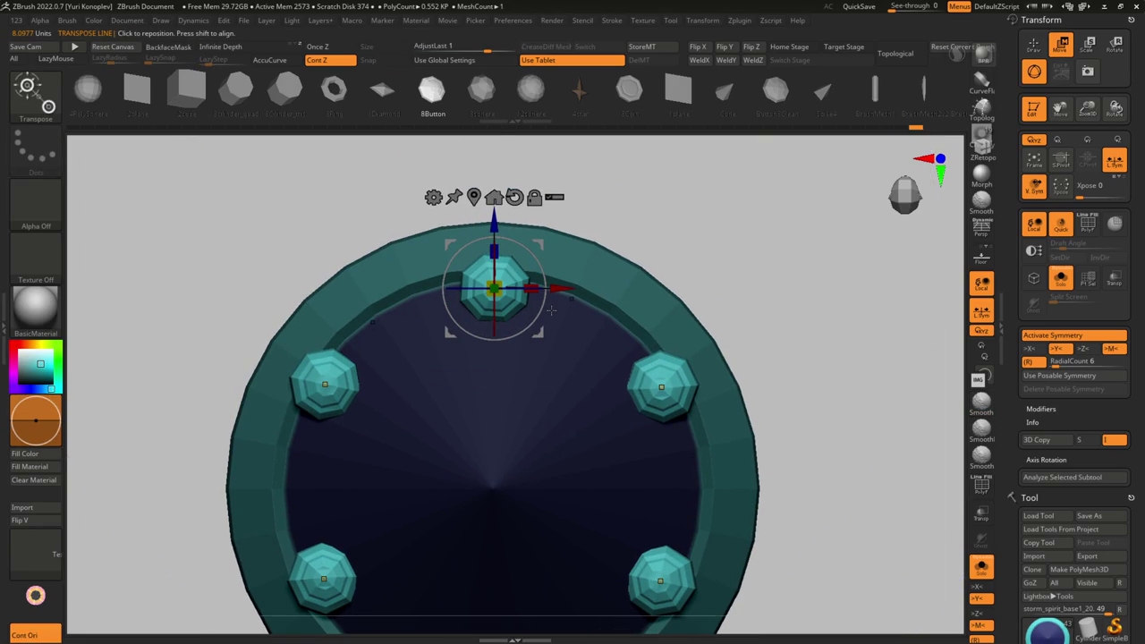
pyautogui.moveTo(494, 255); pyautogui.dragTo(493, 339)
pyautogui.moveTo(501, 179)
pyautogui.mouseDown()
pyautogui.moveTo(556, 307)
pyautogui.moveTo(604, 298)
pyautogui.mouseUp()
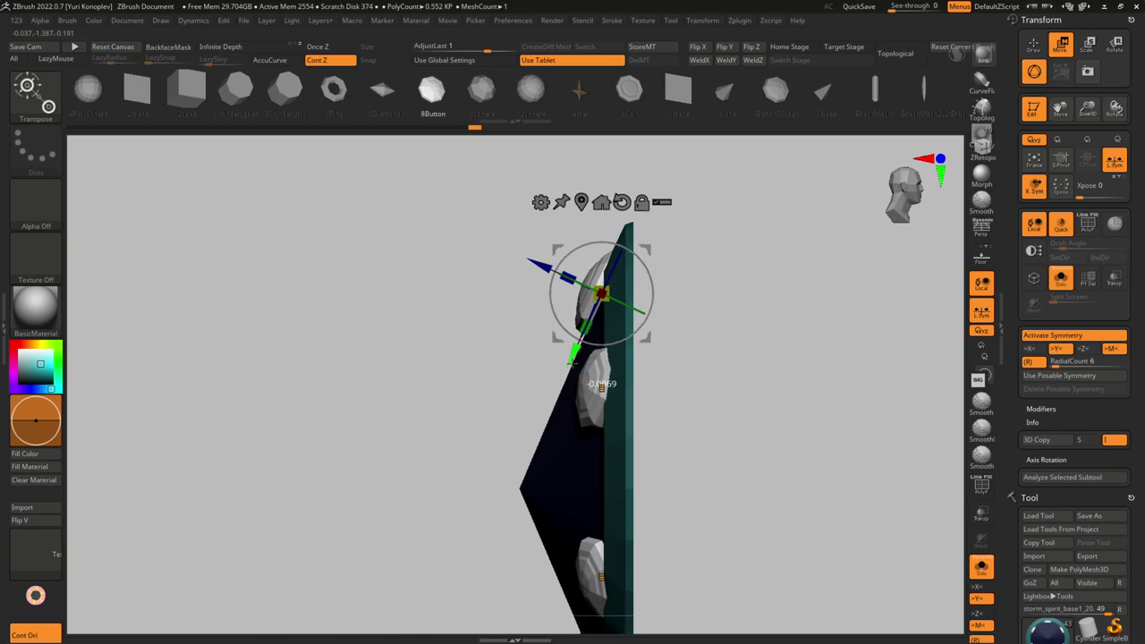
pyautogui.moveTo(573, 353)
pyautogui.keyDown('shift'); pyautogui.mouseDown()
pyautogui.moveTo(615, 340)
pyautogui.moveTo(667, 283)
pyautogui.mouseUp(); pyautogui.keyUp('shift')
pyautogui.moveTo(585, 331); pyautogui.dragTo(528, 345)
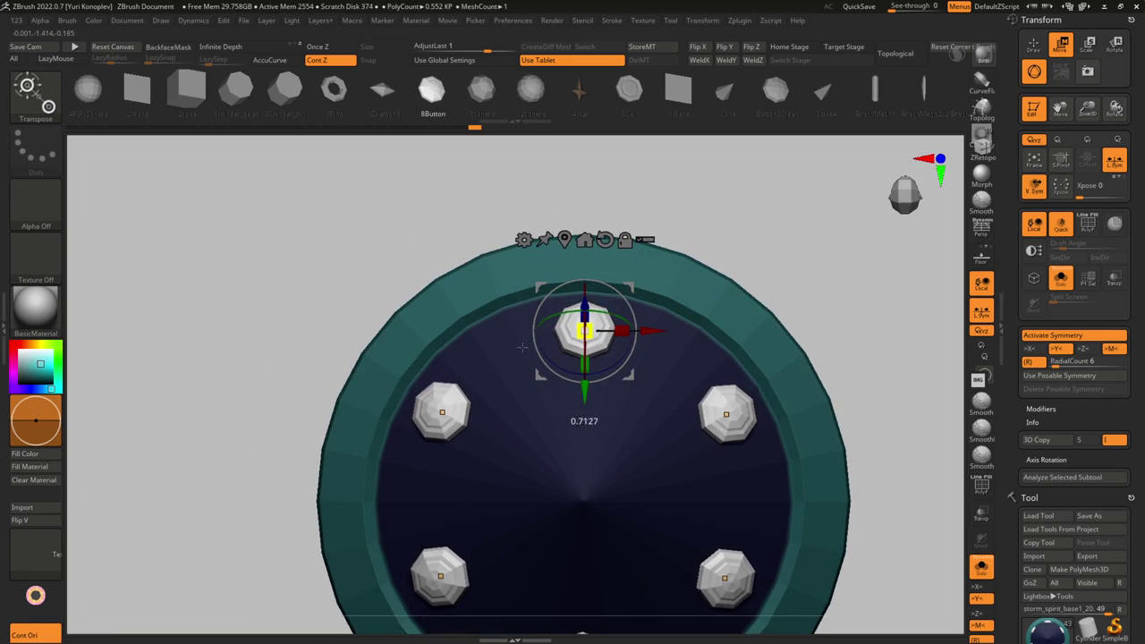
# - Turn Solo off to show the whole model and nudge the studs slightly along Y
pyautogui.hotkey('alt', 'shift', 's')
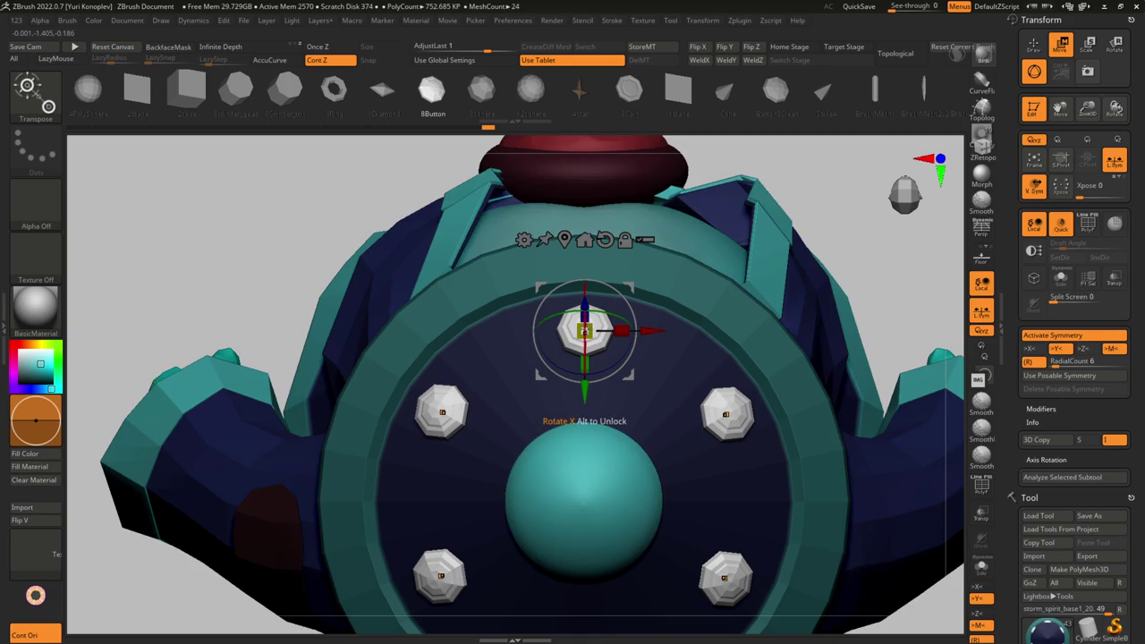
pyautogui.moveTo(584, 391); pyautogui.dragTo(584, 397)
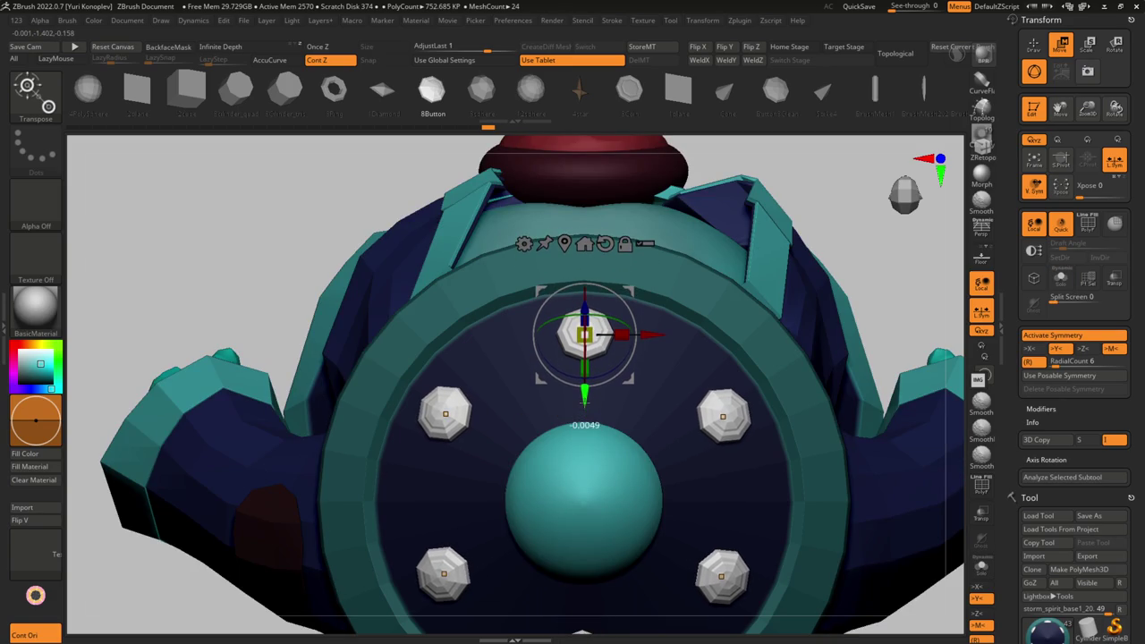
pyautogui.press('f')
pyautogui.press('q')
pyautogui.moveTo(754, 371); pyautogui.dragTo(768, 382)
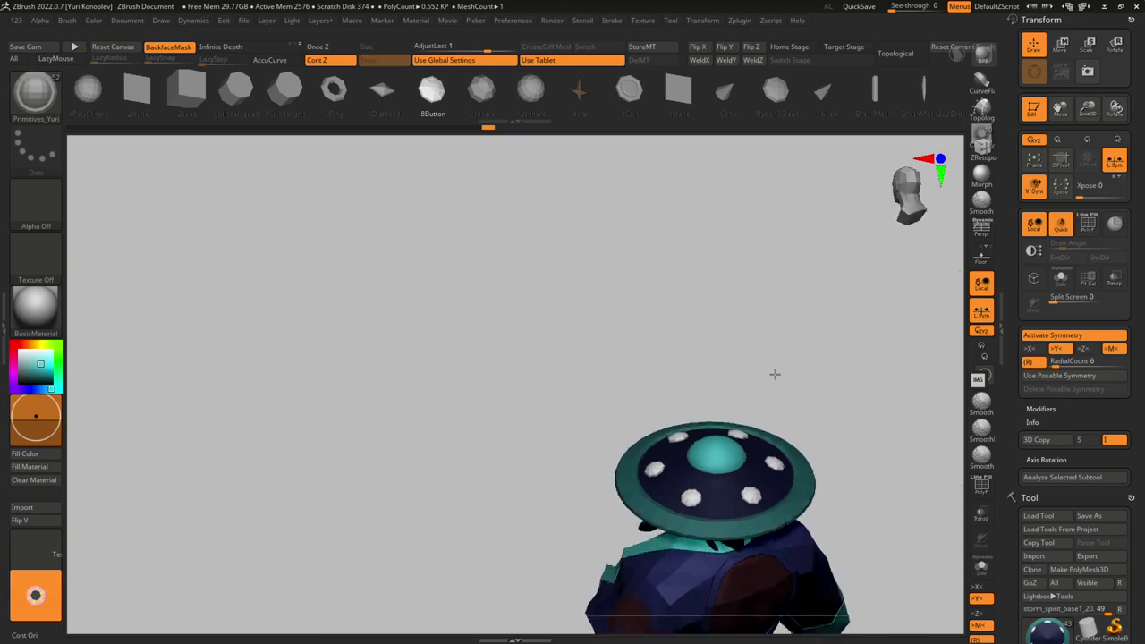
# - Make the hat the active subtool, pick the DamStandard brush, and zoom out
pyautogui.press('w')
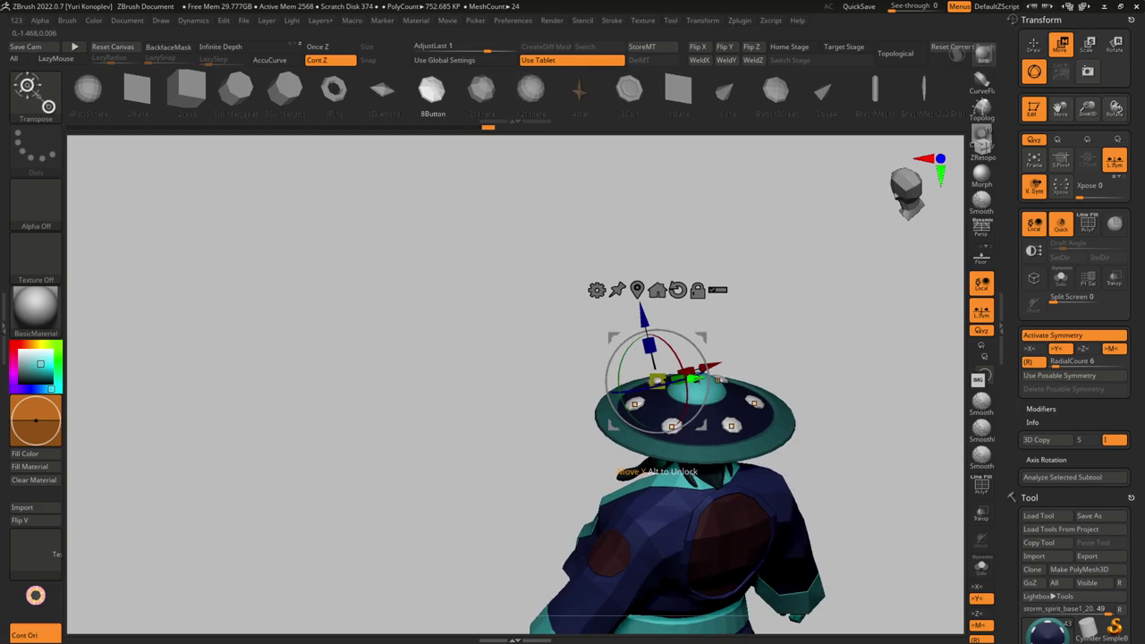
pyautogui.press('q')
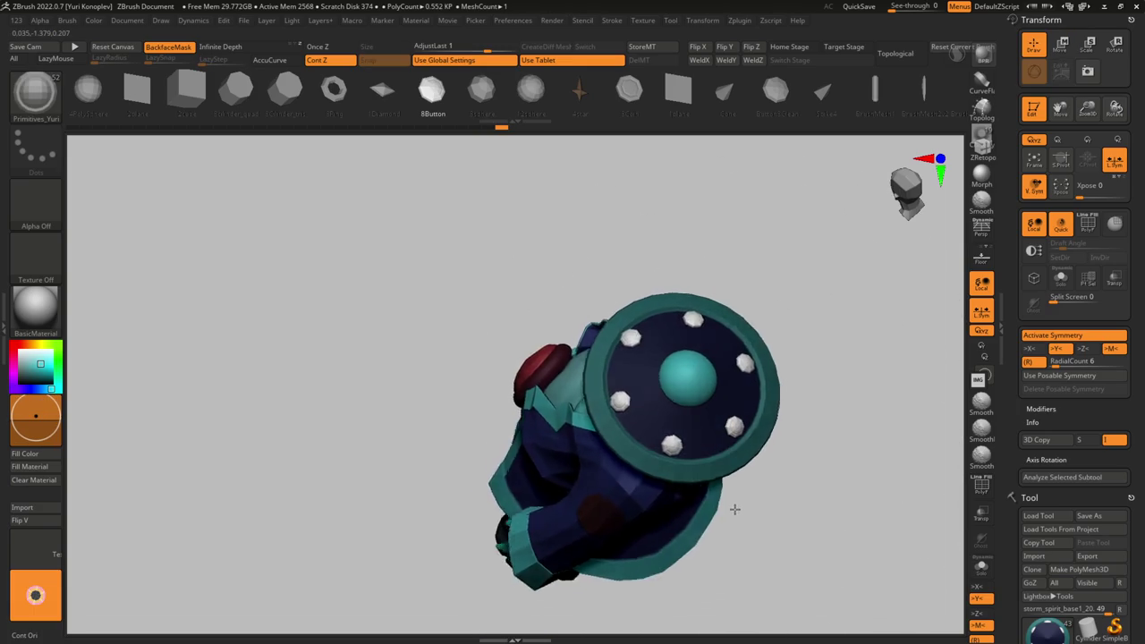
pyautogui.keyDown('shift'); pyautogui.moveTo(805, 501); pyautogui.dragTo(729, 439); pyautogui.keyUp('shift')
pyautogui.keyDown('alt'); pyautogui.click(728, 442); pyautogui.keyUp('alt')
pyautogui.press('w')
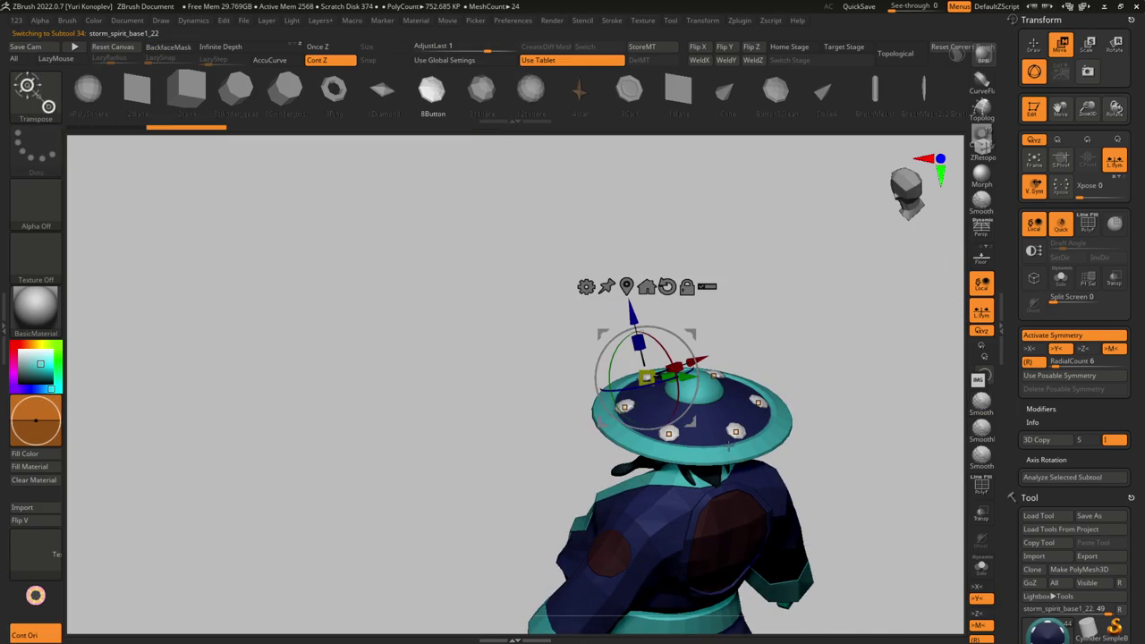
pyautogui.moveTo(447, 358); pyautogui.dragTo(451, 429)
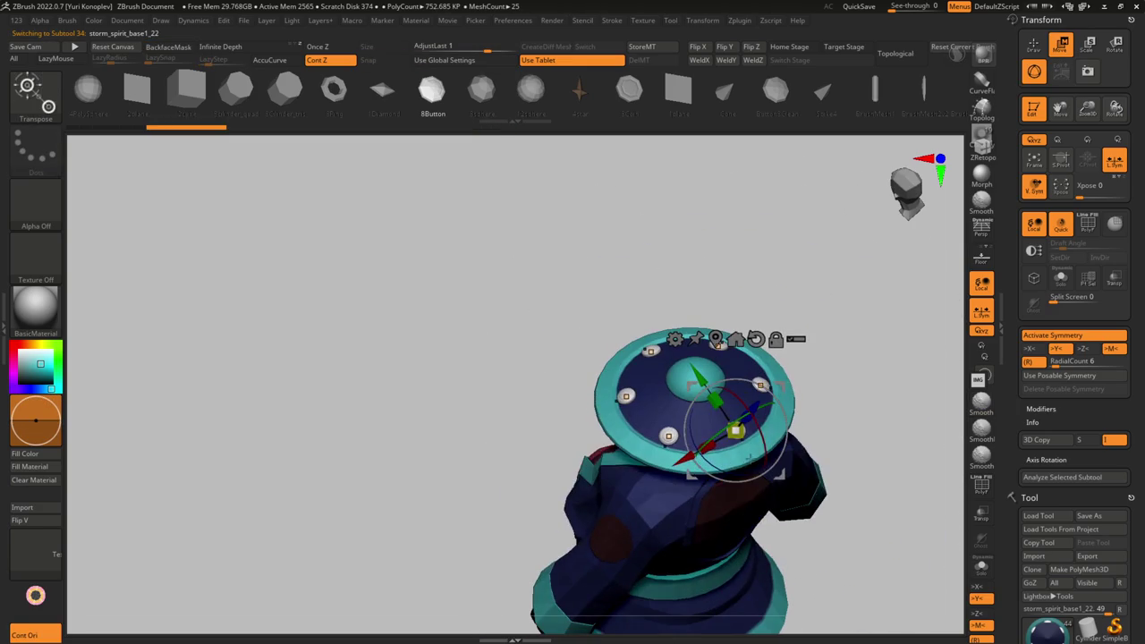
pyautogui.press('q')
pyautogui.press('b')
pyautogui.press('d')
pyautogui.press('s')
pyautogui.moveTo(572, 501)
pyautogui.keyDown('alt'); pyautogui.mouseDown()
pyautogui.moveTo(496, 439)
pyautogui.moveTo(556, 490)
pyautogui.mouseUp(); pyautogui.keyUp('alt')
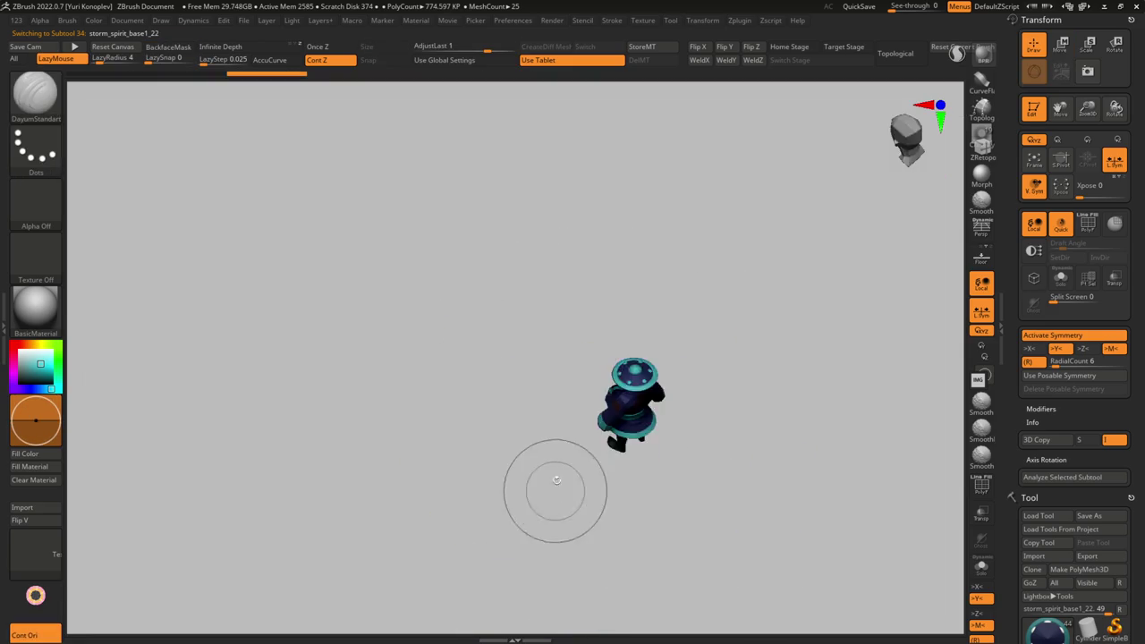
# - Zoom and rotate around the hatted character, then switch to the Steam library
pyautogui.moveTo(607, 460)
pyautogui.keyDown('ctrl'); pyautogui.mouseDown(button='right')
pyautogui.moveTo(640, 471)
pyautogui.moveTo(535, 409)
pyautogui.mouseUp(button='right'); pyautogui.keyUp('ctrl')
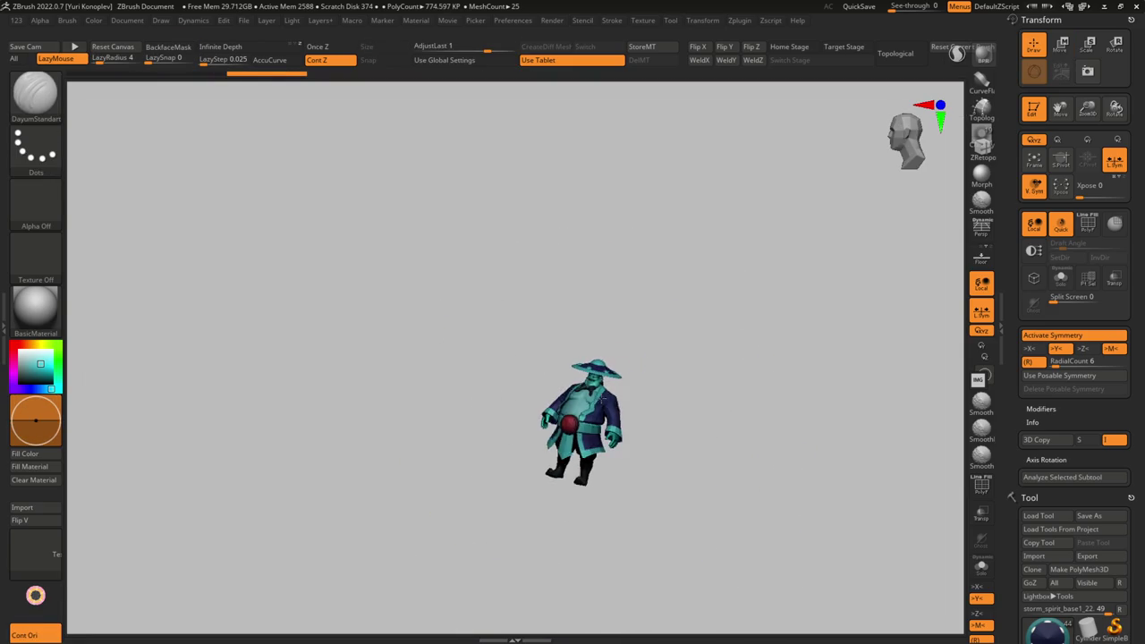
pyautogui.moveTo(640, 395); pyautogui.dragTo(732, 470, button='right')
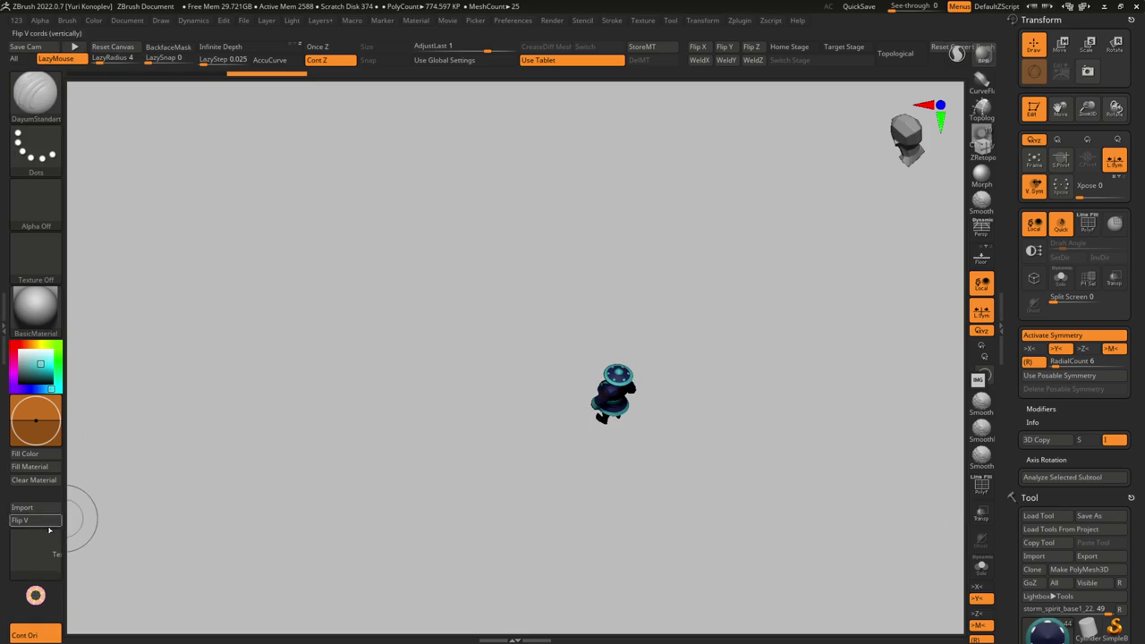
pyautogui.press('super')
pyautogui.click(52, 268)
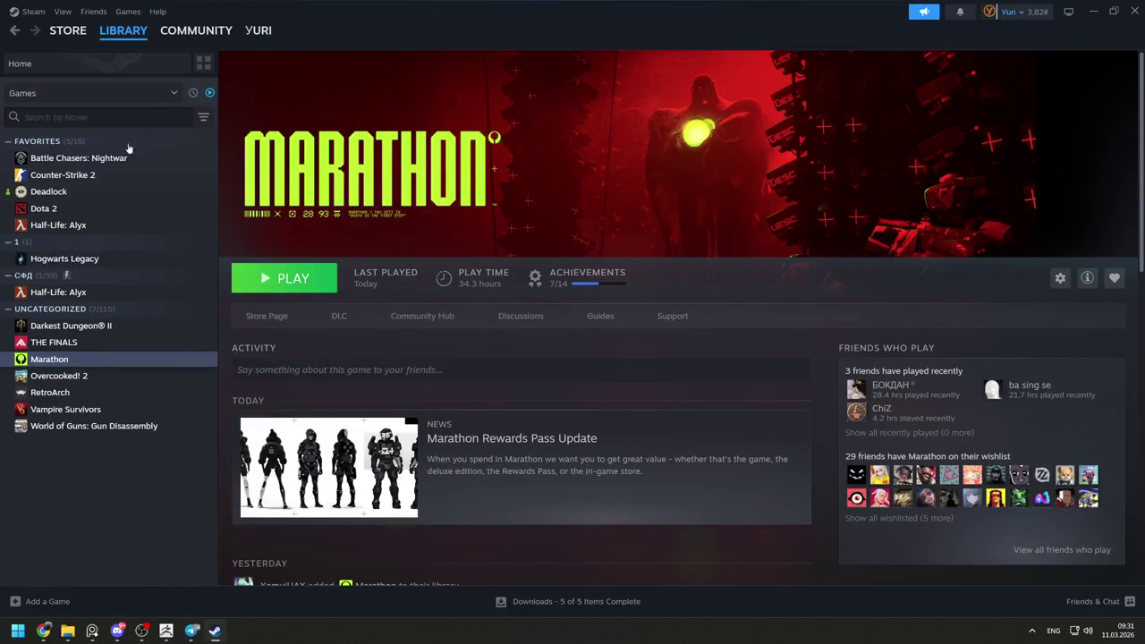
# - Launch Dota 2 from the Steam library and dismiss the launch options prompt
pyautogui.doubleClick(43, 208)
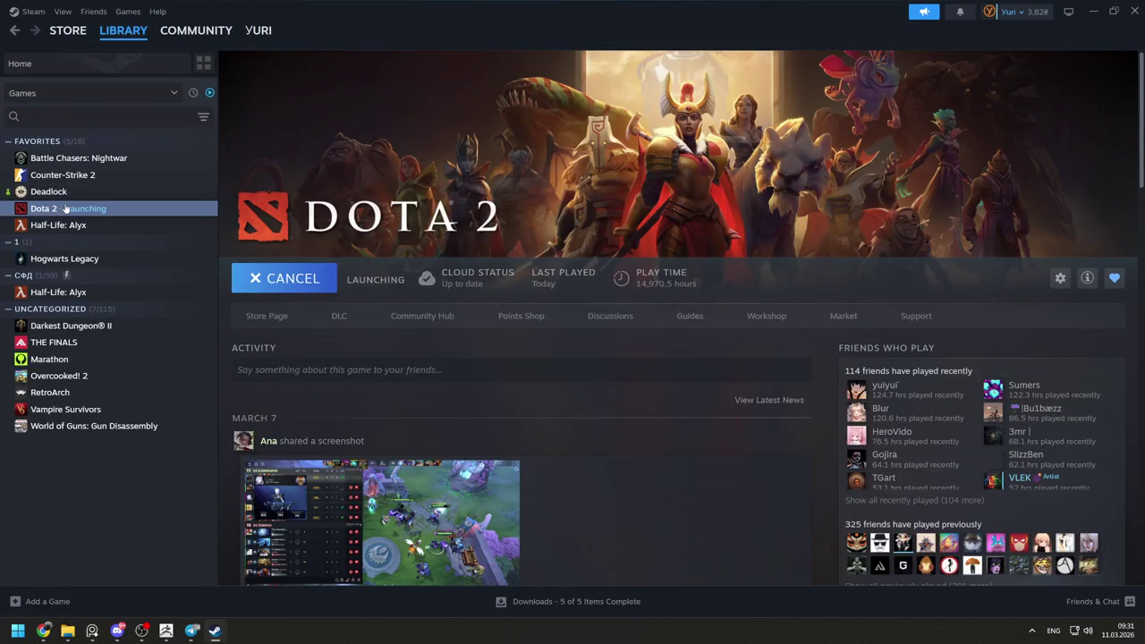
pyautogui.click(587, 427)
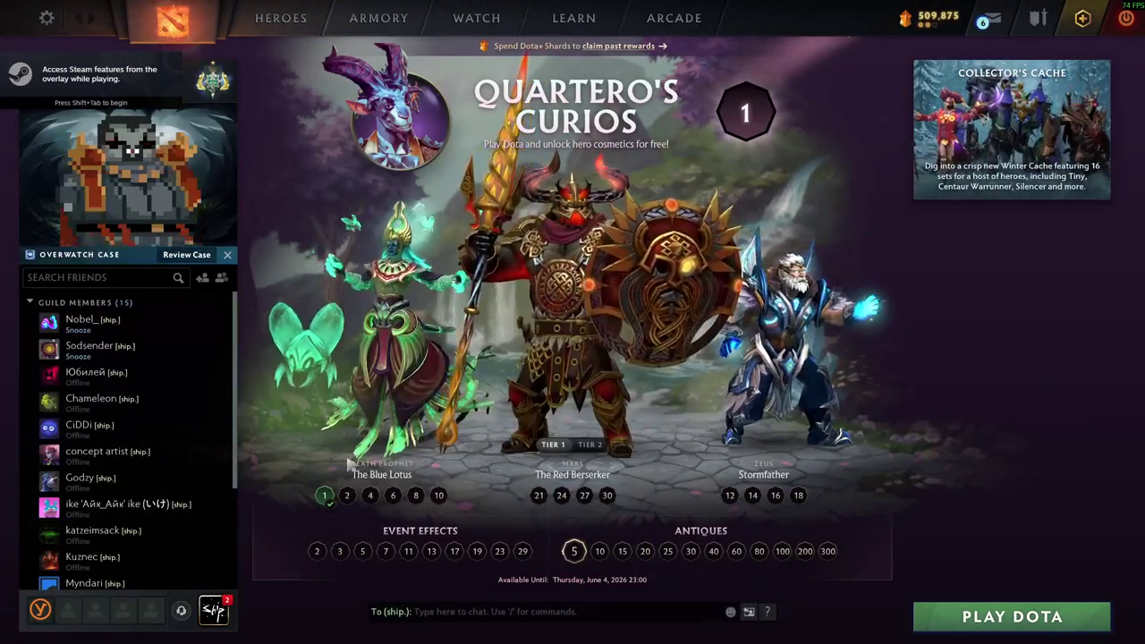
# - Preview Mars in Tier 2 WorldsEnd and The Red Berserker, checking that set's details
pyautogui.click(590, 445)
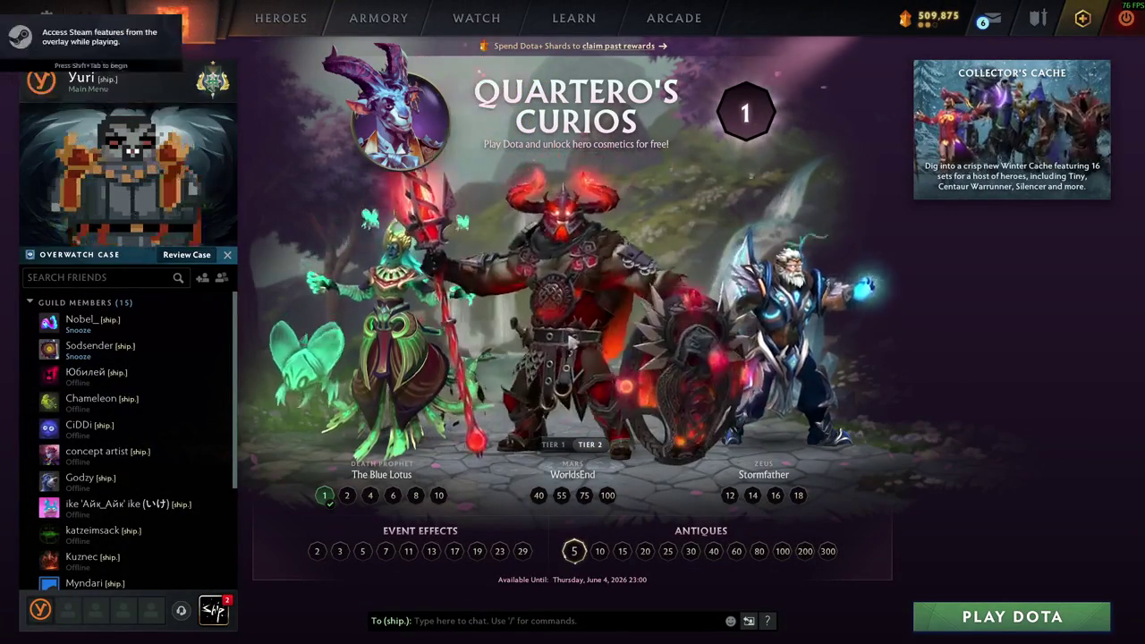
pyautogui.click(553, 445)
pyautogui.click(551, 324)
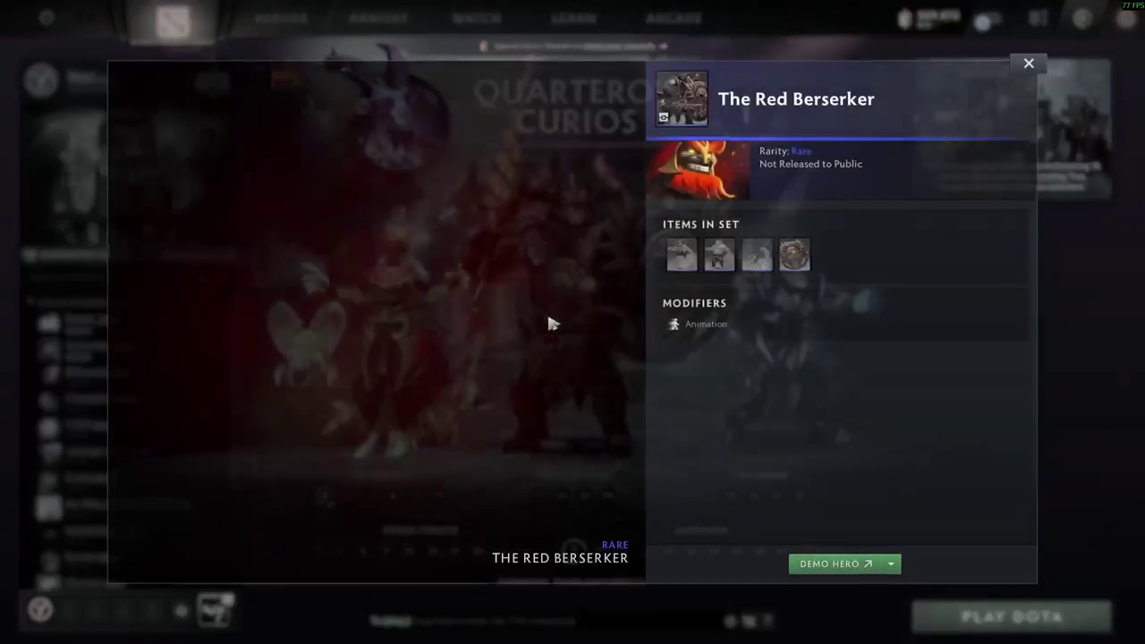
pyautogui.click(1027, 64)
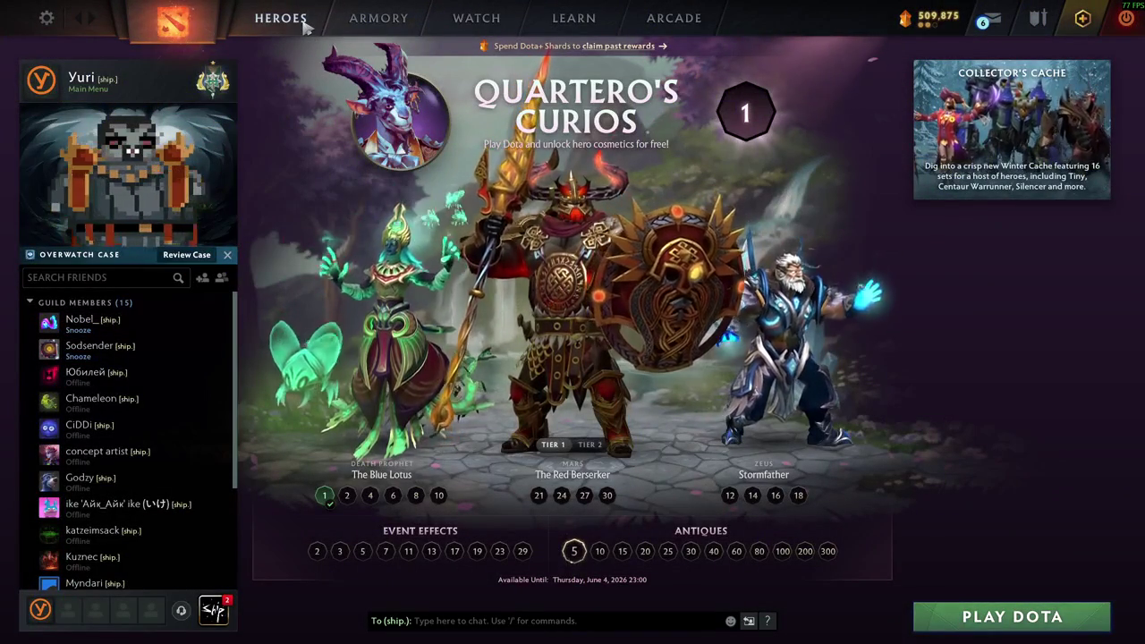
# - Check The Blue Lotus set details, then open the HEROES grid
pyautogui.click(391, 340)
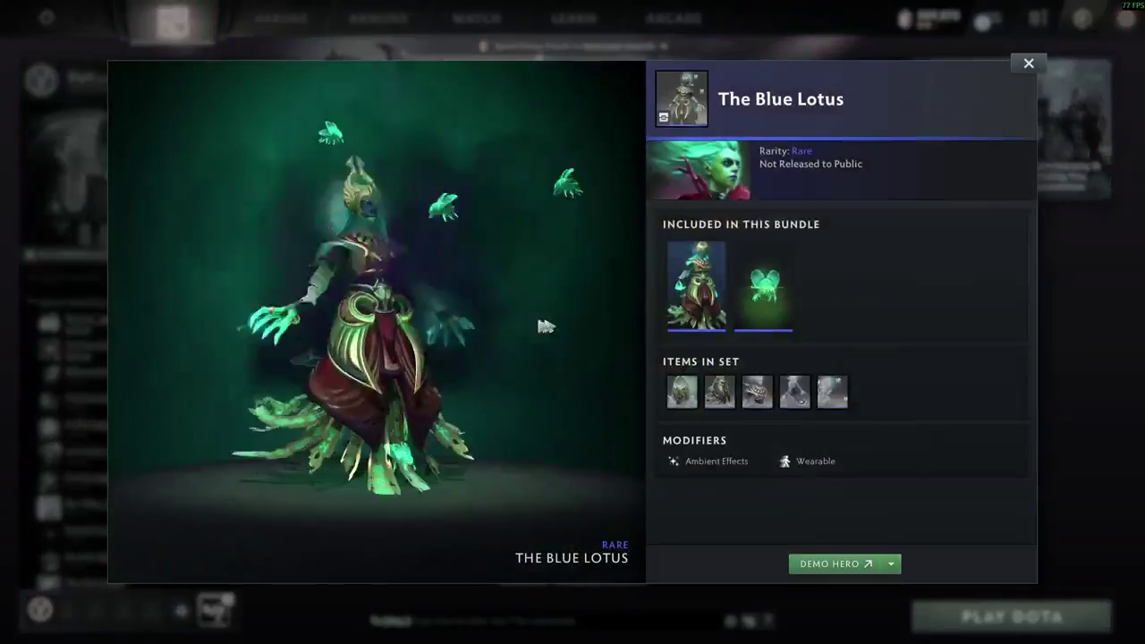
pyautogui.press('Escape')
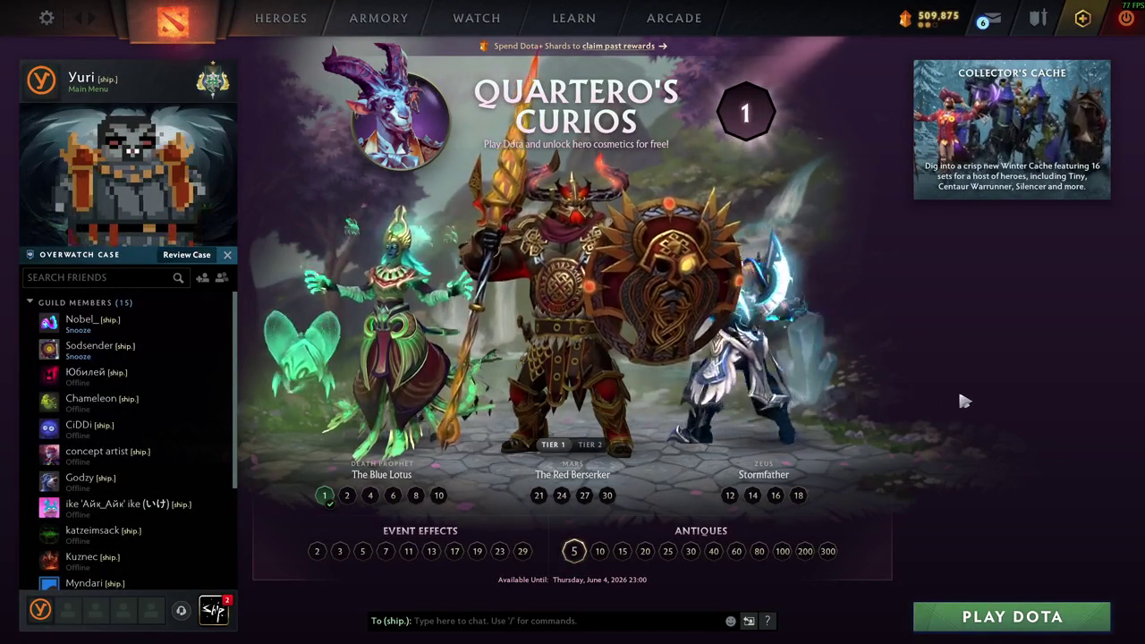
pyautogui.click(304, 25)
# - Filter heroes for 'mars', open the Mars page, and browse its cosmetic sets
pyautogui.write('mars')
pyautogui.click(177, 332)
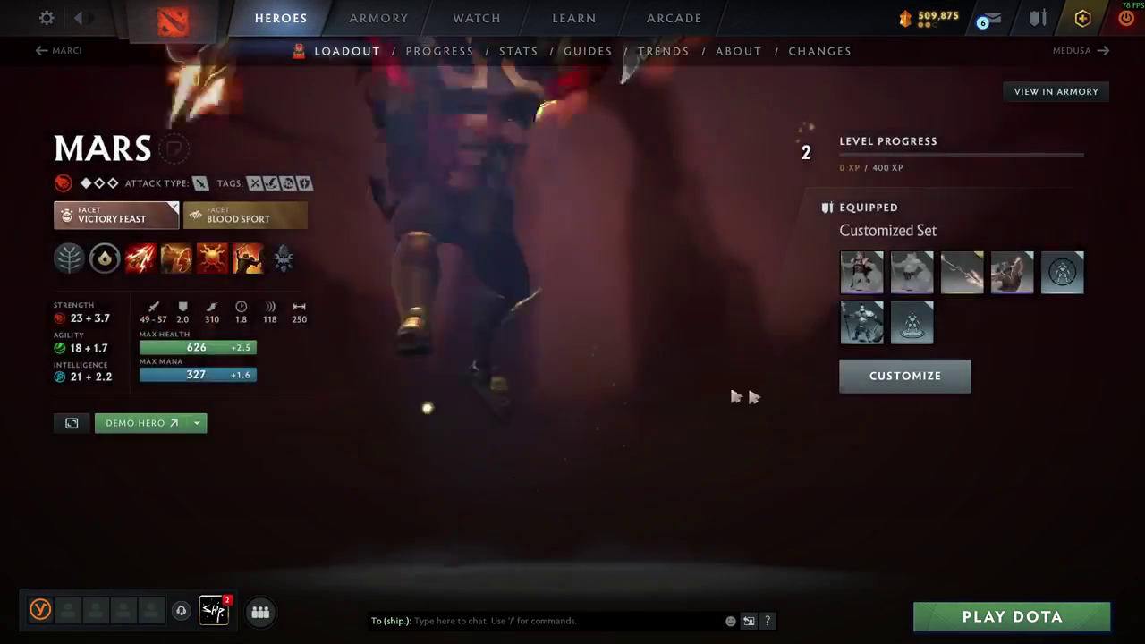
pyautogui.click(903, 377)
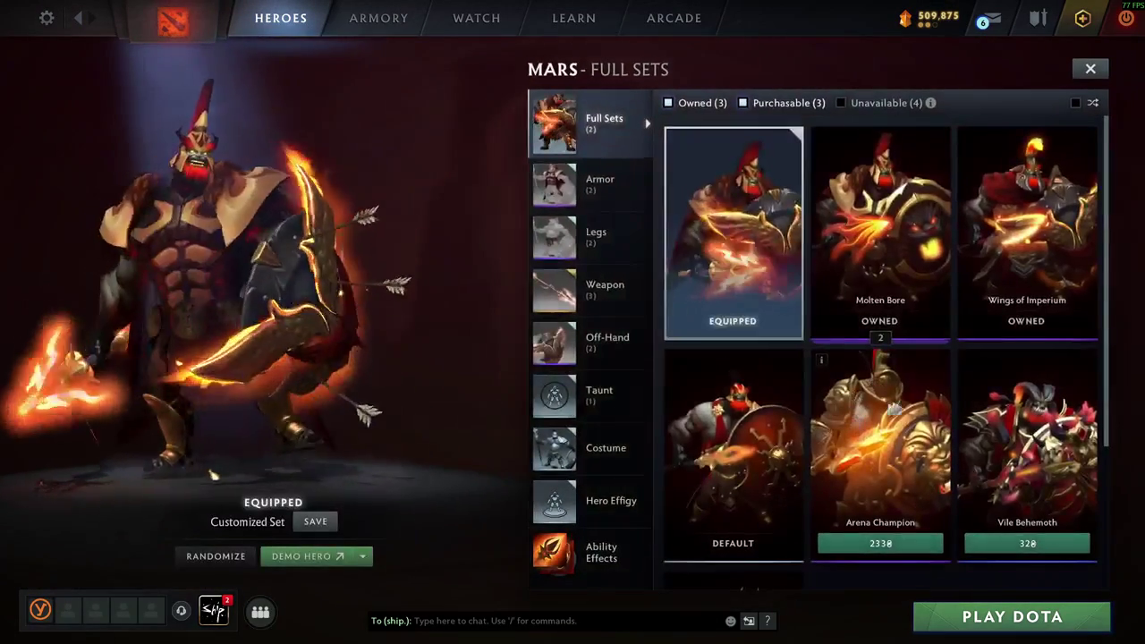
pyautogui.scroll(-3, 1011, 377)
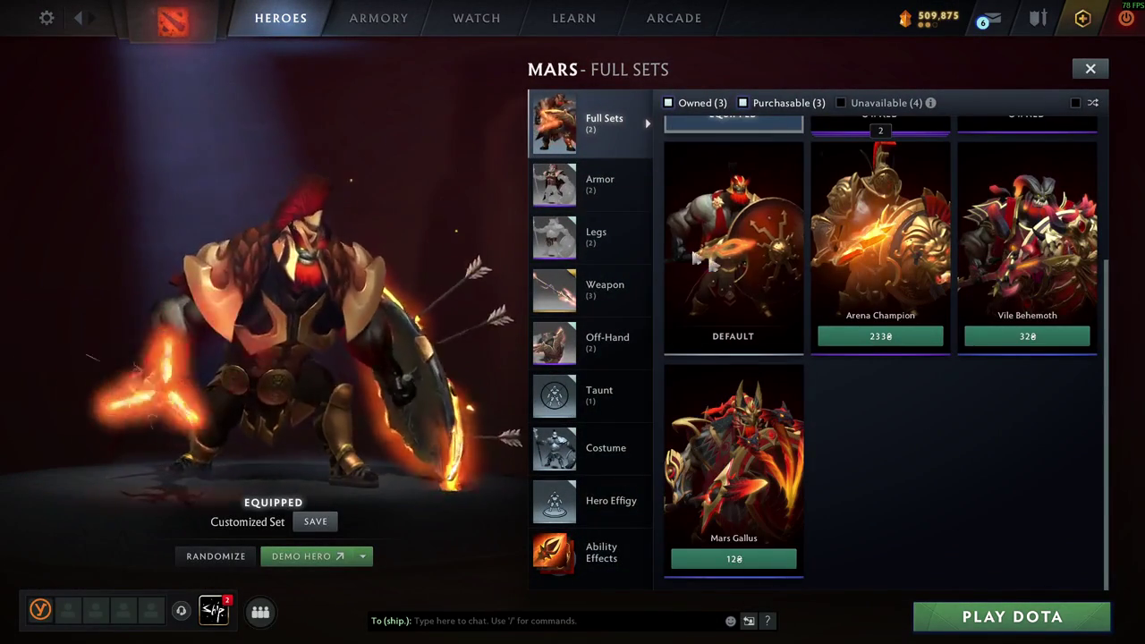
pyautogui.scroll(3, 754, 289)
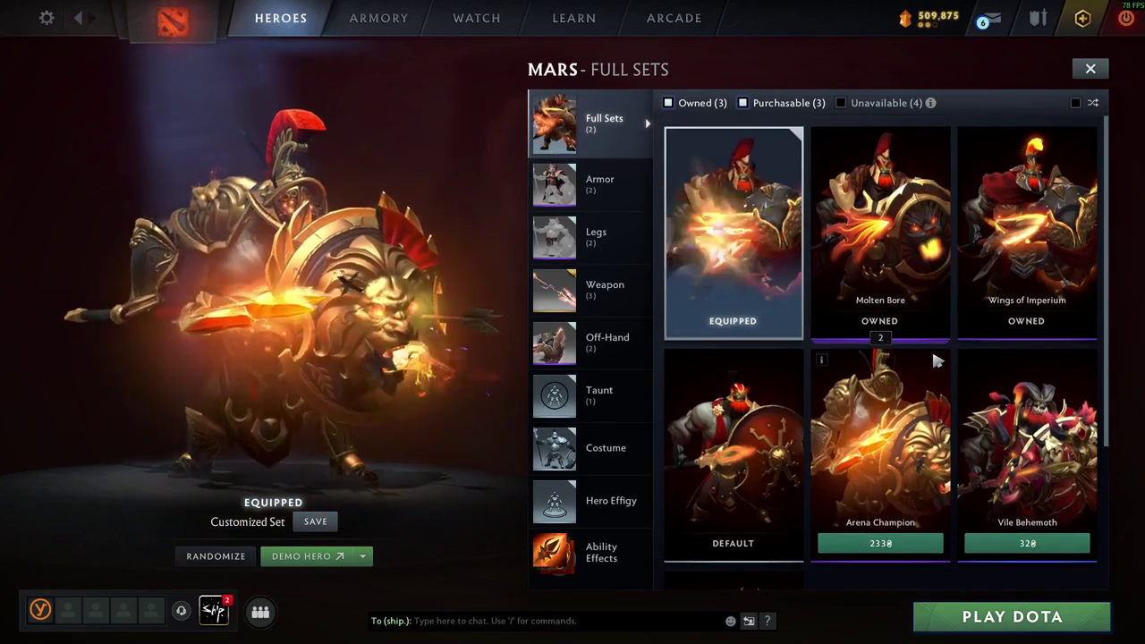
pyautogui.scroll(-3, 1029, 393)
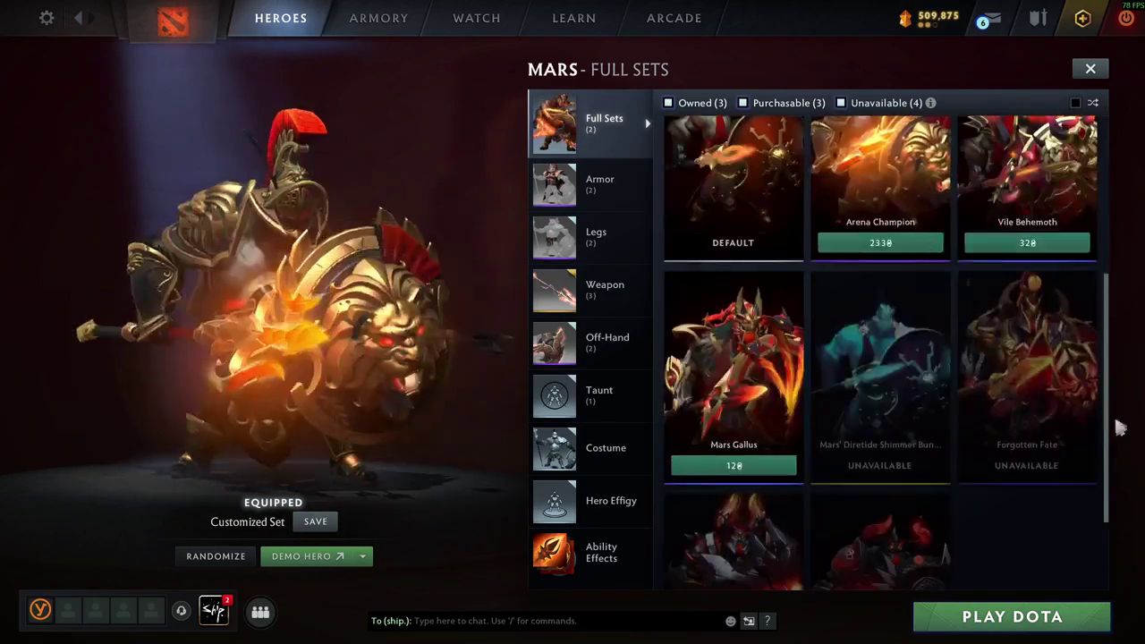
pyautogui.scroll(-2, 1068, 488)
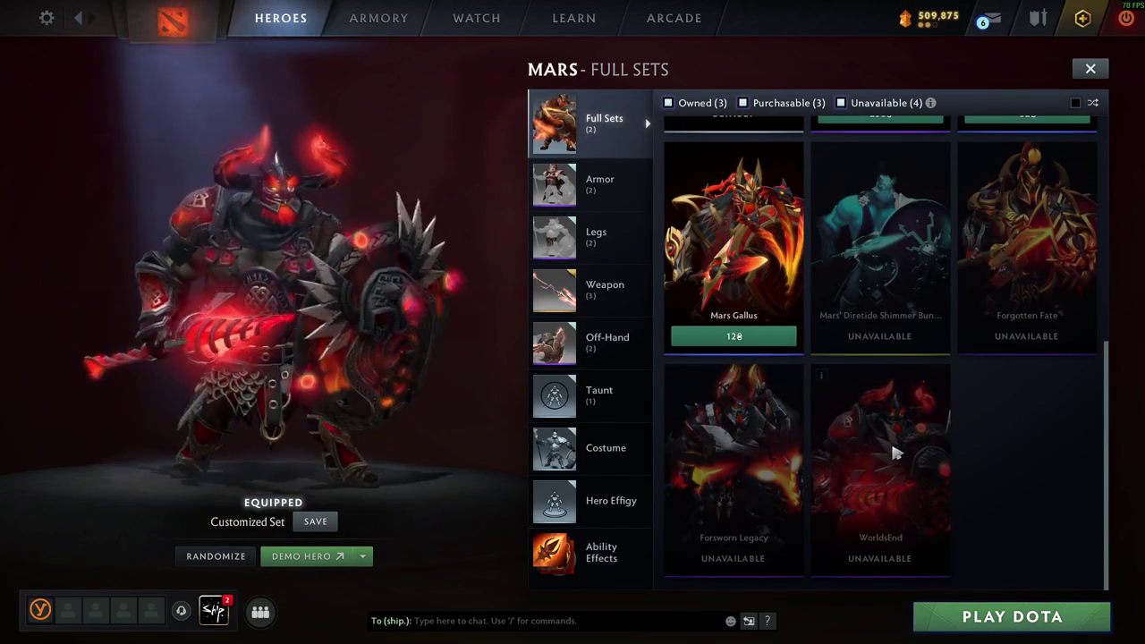
# - Preview WorldsEnd and the Crimson Progenitor's Bane spear on Mars, then launch Demo Hero
pyautogui.click(894, 453)
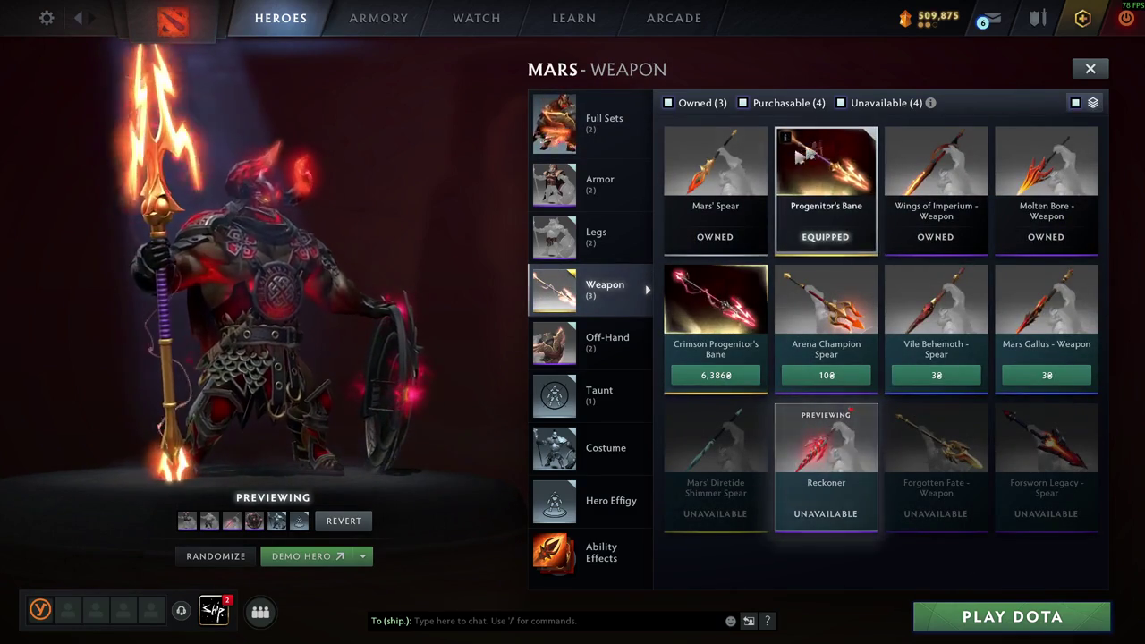
pyautogui.click(813, 150)
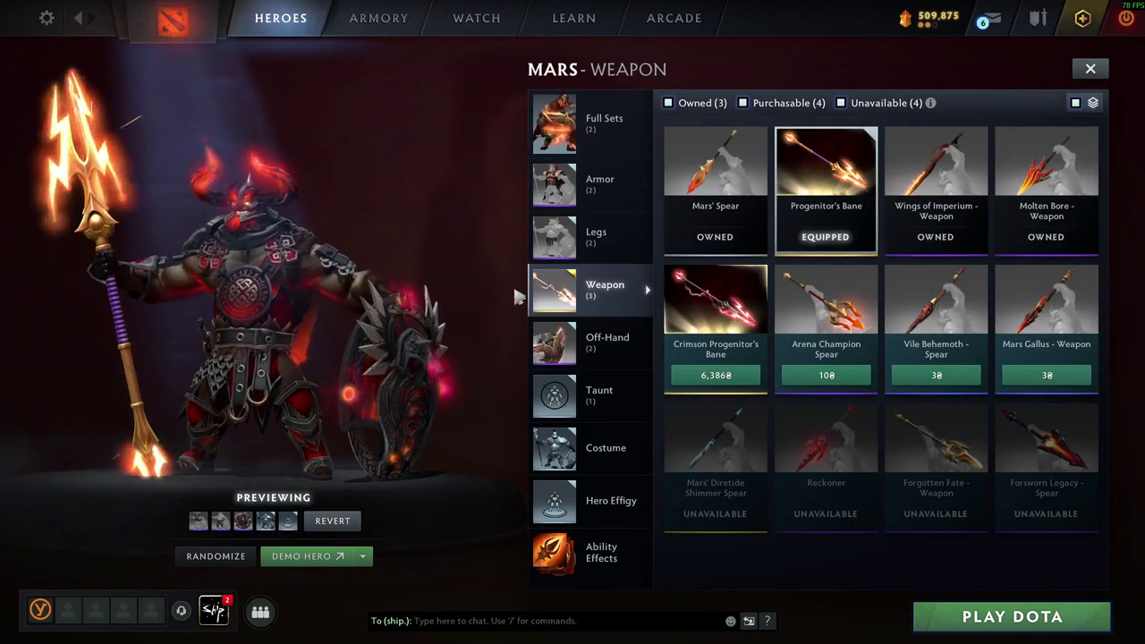
pyautogui.click(573, 338)
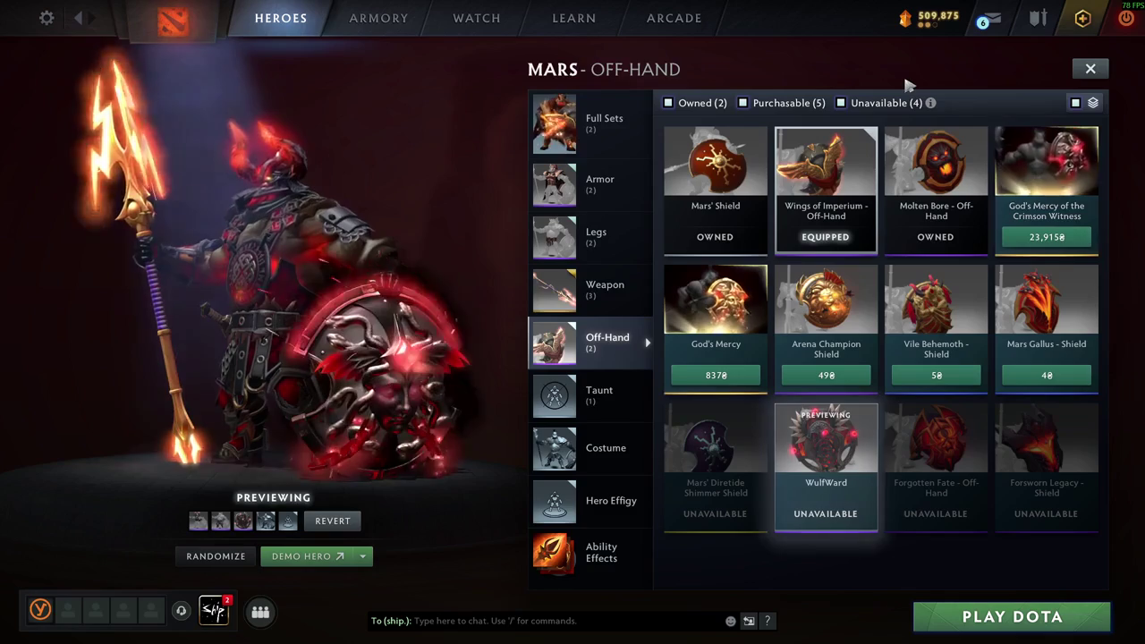
pyautogui.click(594, 288)
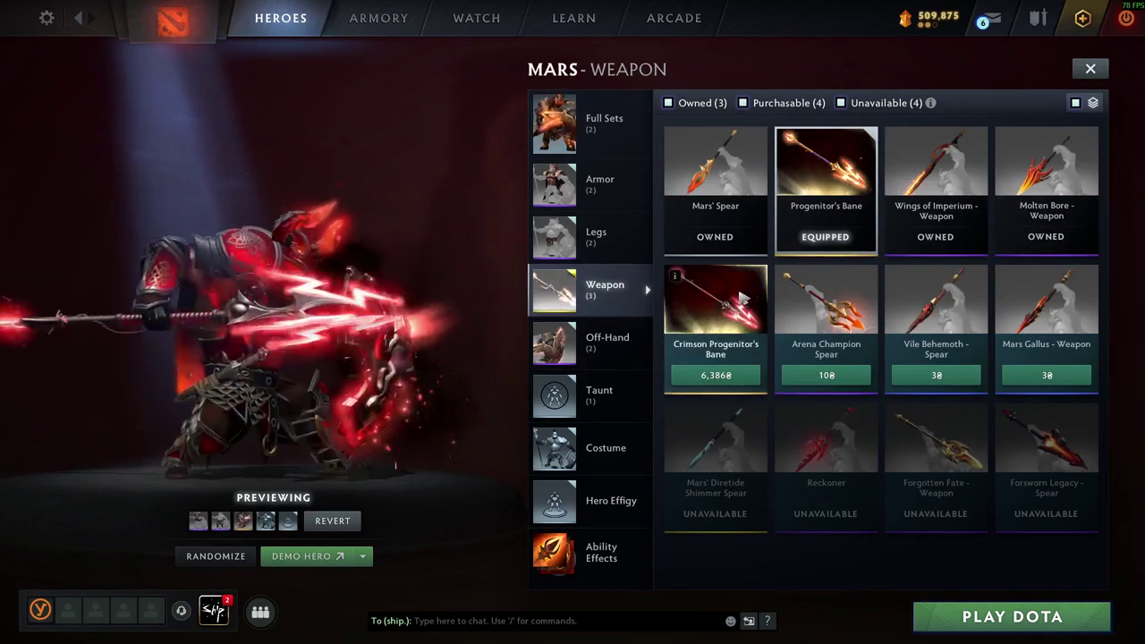
pyautogui.click(739, 300)
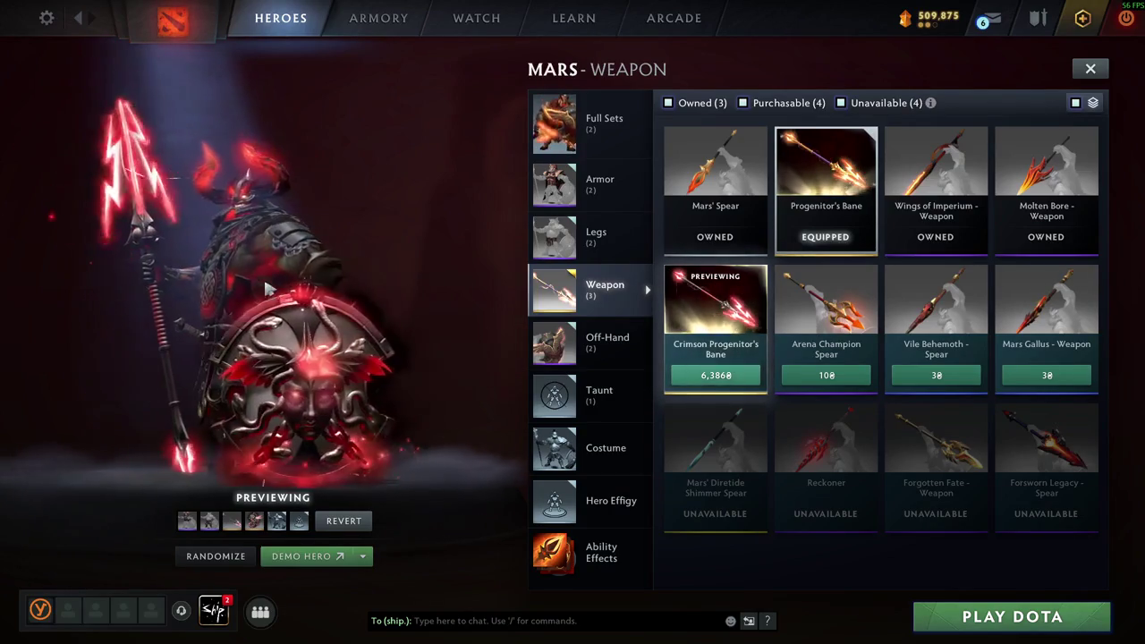
pyautogui.click(302, 556)
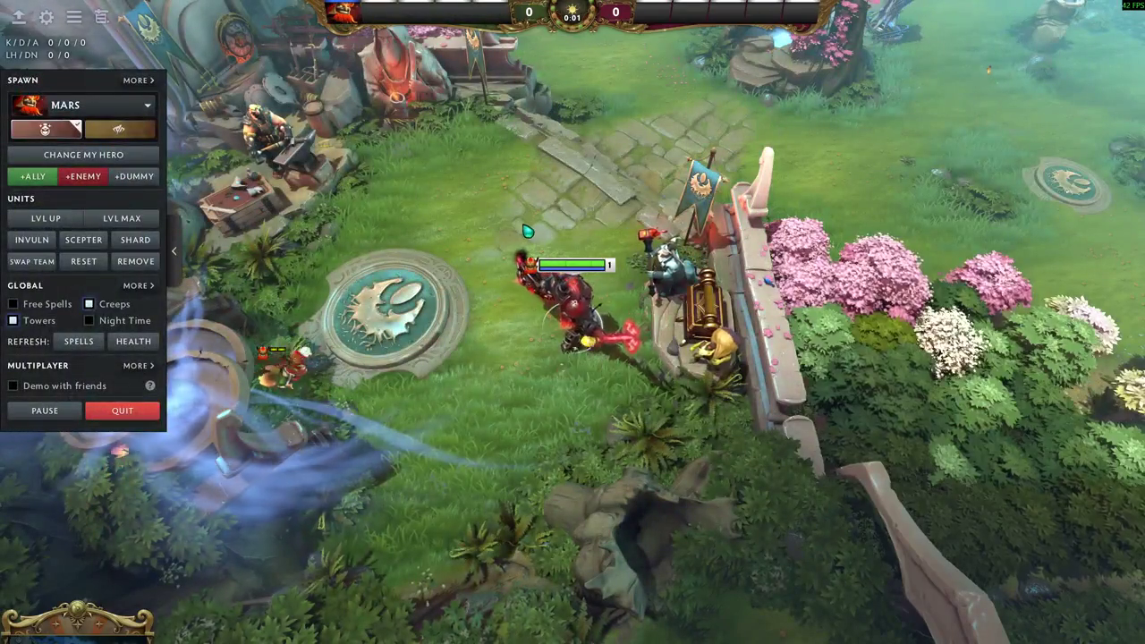
# - Walk Mars to one spot on the demo map, then exit back to the loadout
pyautogui.rightClick(500, 388)
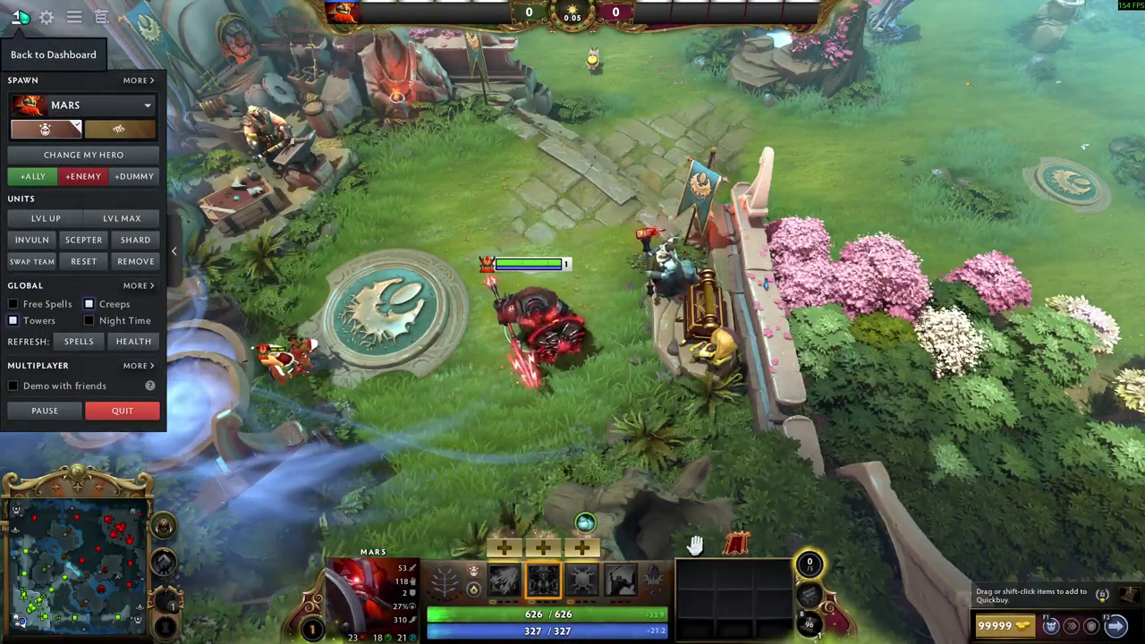
pyautogui.click(18, 16)
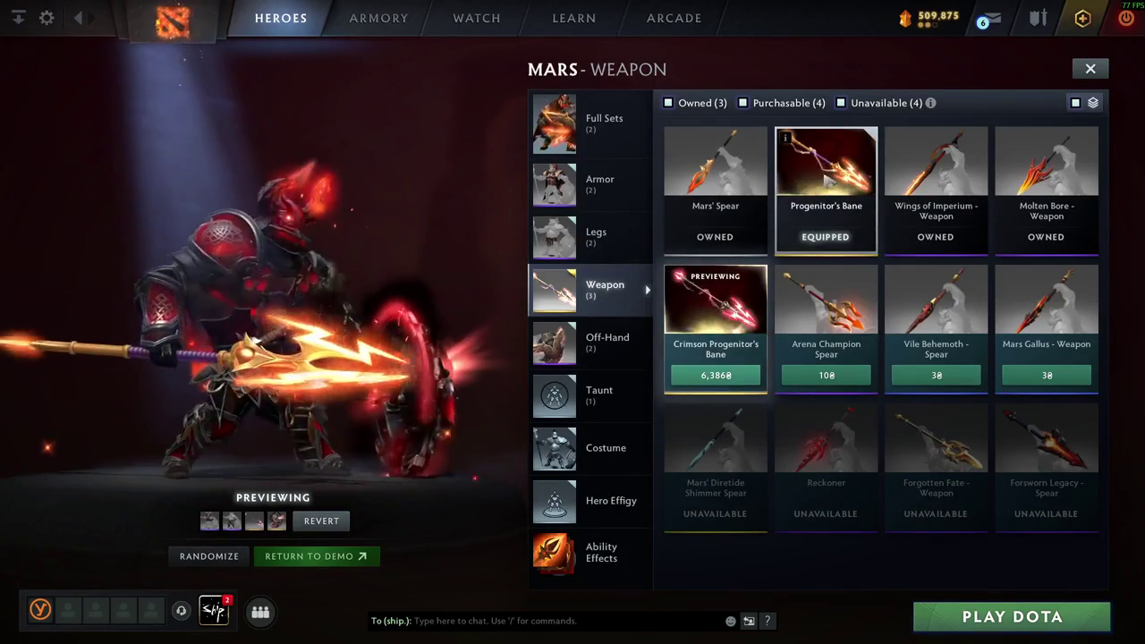
# - View and close the Progenitor's Bane weapon details, then return to the dashboard
pyautogui.click(785, 140)
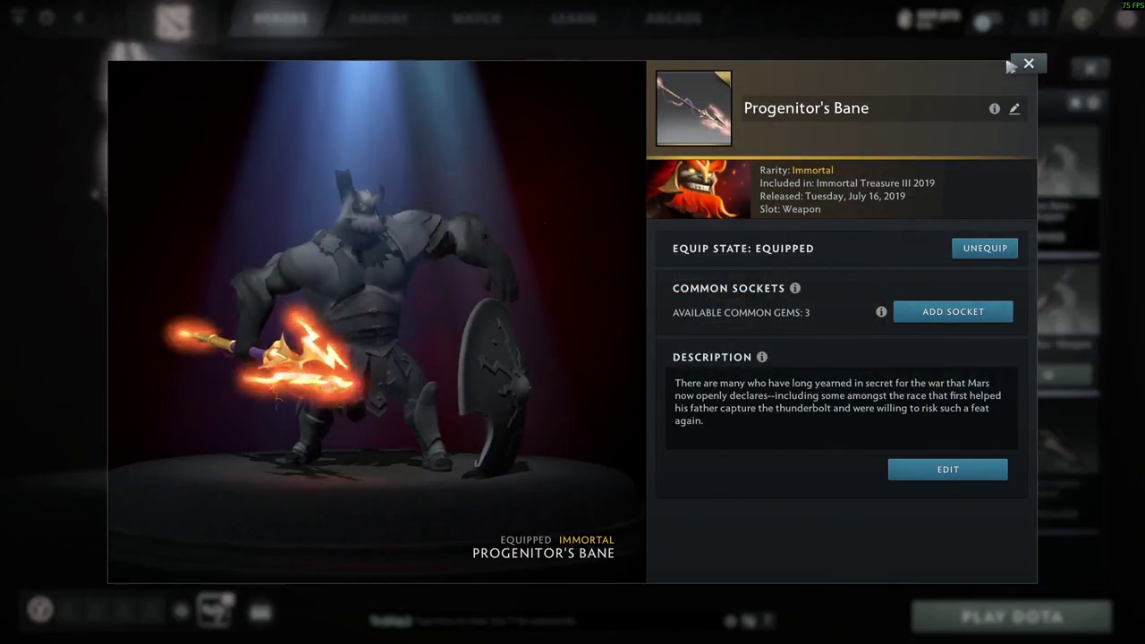
pyautogui.click(1028, 62)
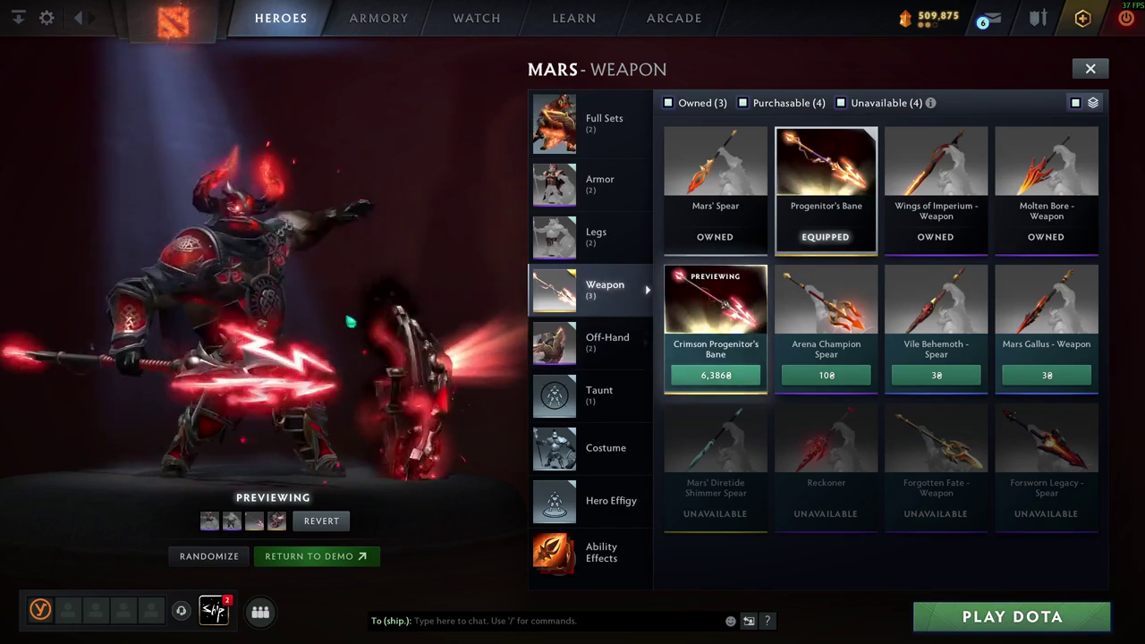
pyautogui.press('Escape')
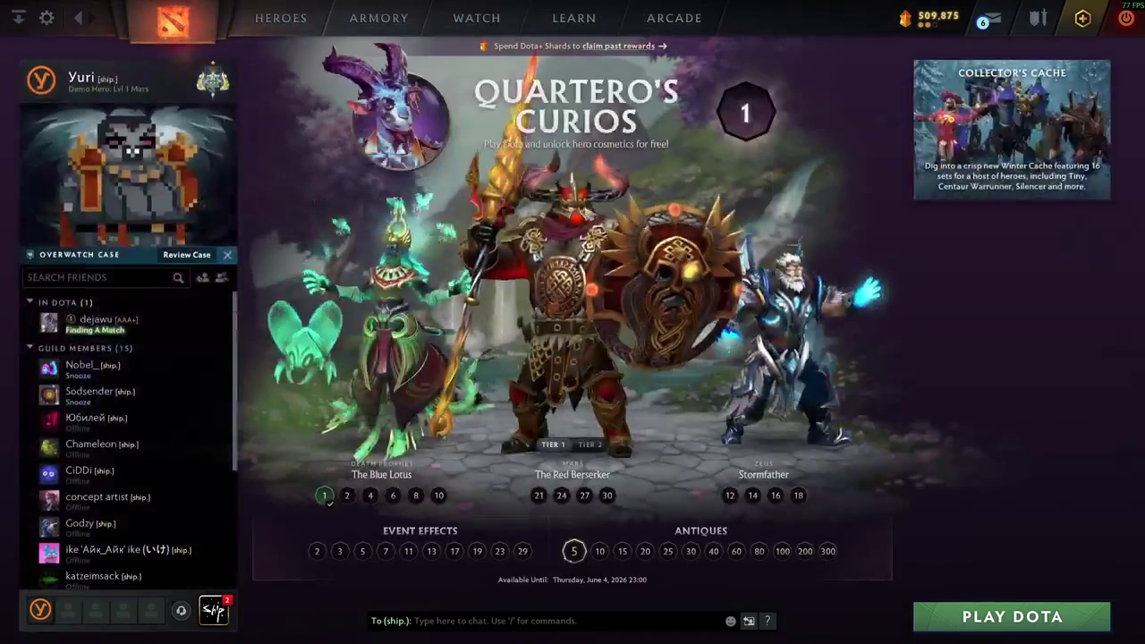
# - Switch back to Dota 2 and search heroes for 'st' to open Storm Spirit
pyautogui.hotkey('alt', 'Tab')
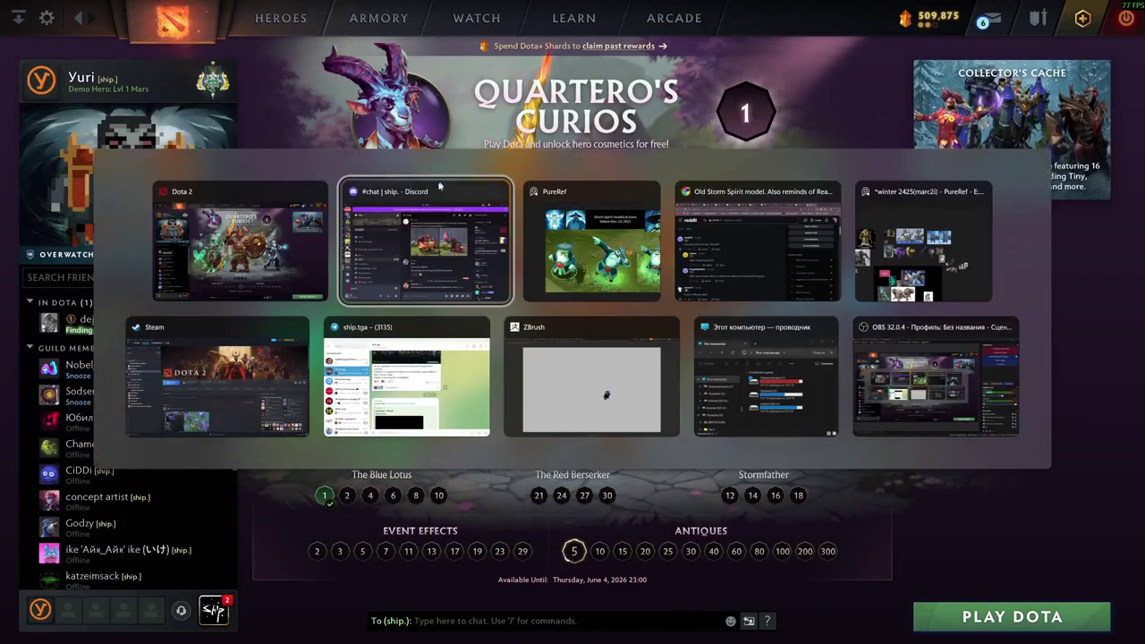
pyautogui.click(286, 18)
pyautogui.press('Escape')
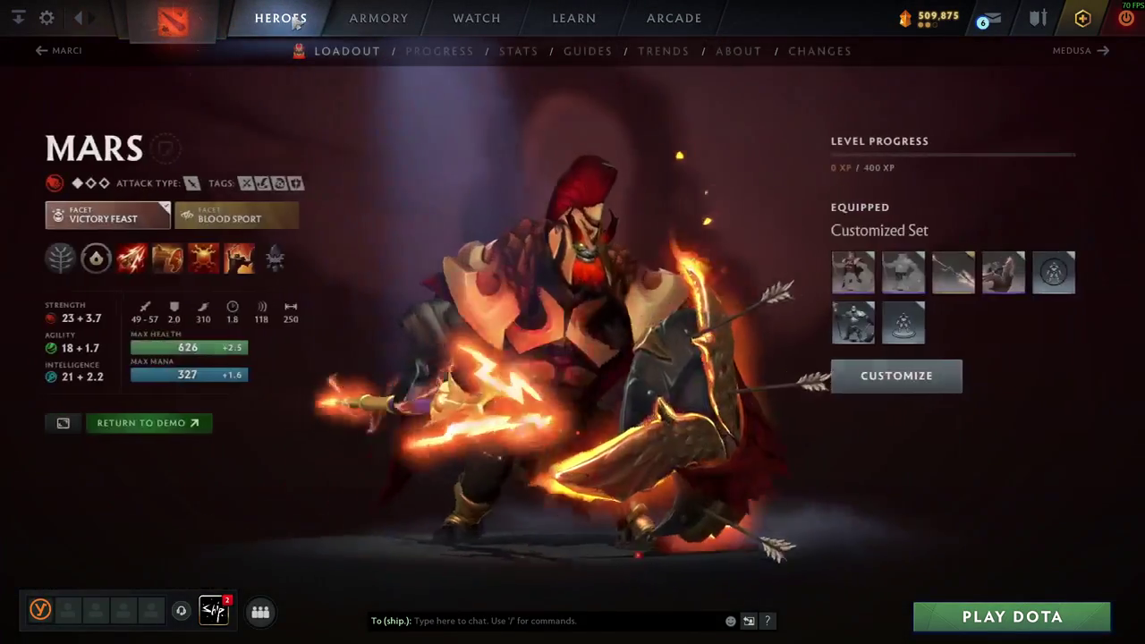
pyautogui.write('st')
pyautogui.press('Return')
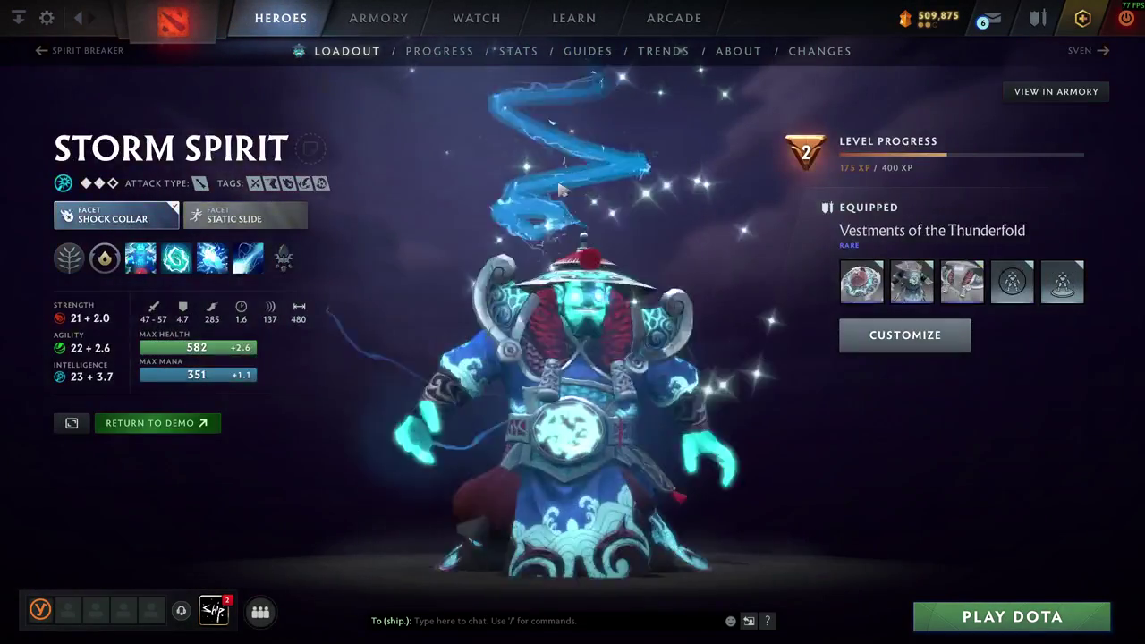
# - Open Storm Spirit's customisation and scroll down the Full Sets grid
pyautogui.click(849, 335)
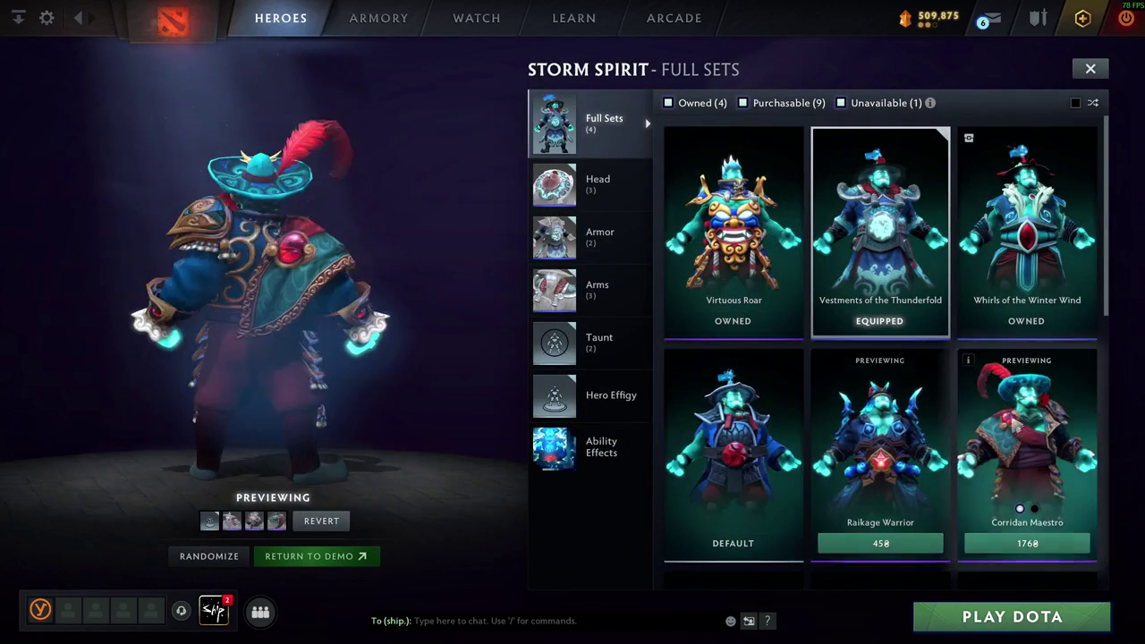
pyautogui.scroll(-3, 810, 286)
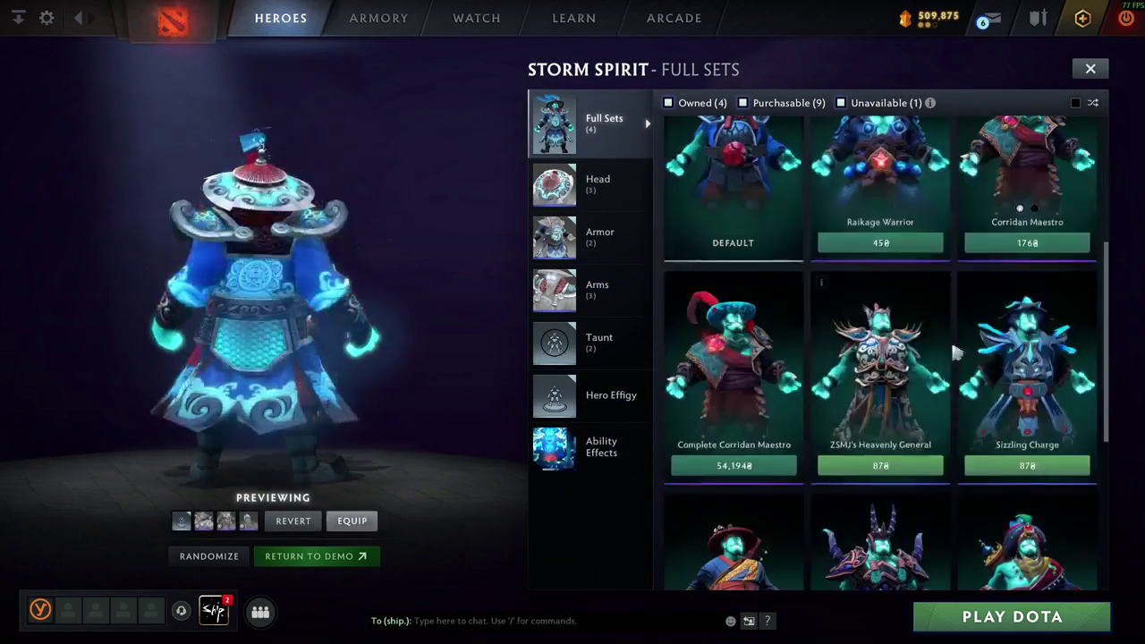
pyautogui.scroll(-2, 790, 492)
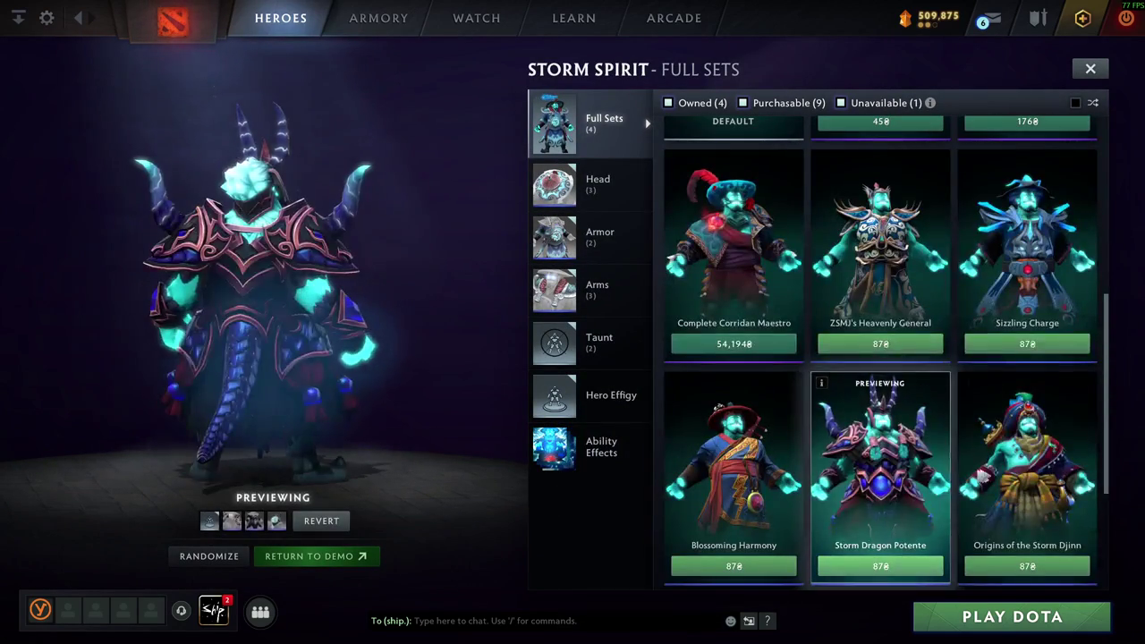
pyautogui.scroll(-2, 1011, 501)
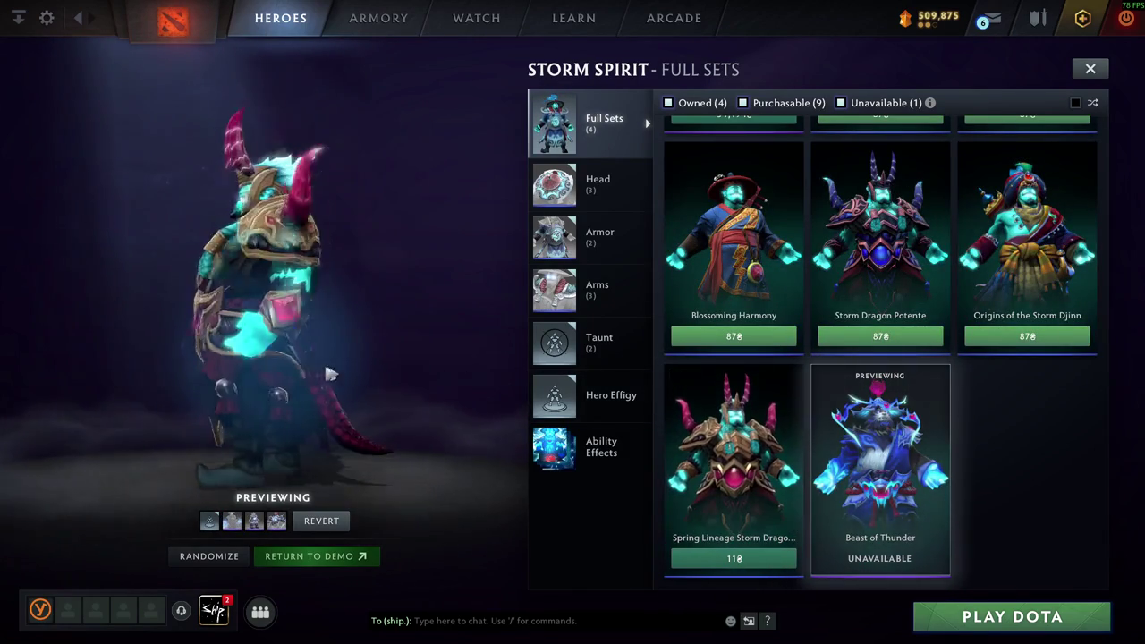
# - Rotate the Storm Spirit preview model through side, front and back views
pyautogui.moveTo(240, 335)
pyautogui.mouseDown()
pyautogui.moveTo(354, 285)
pyautogui.moveTo(176, 289)
pyautogui.mouseUp()
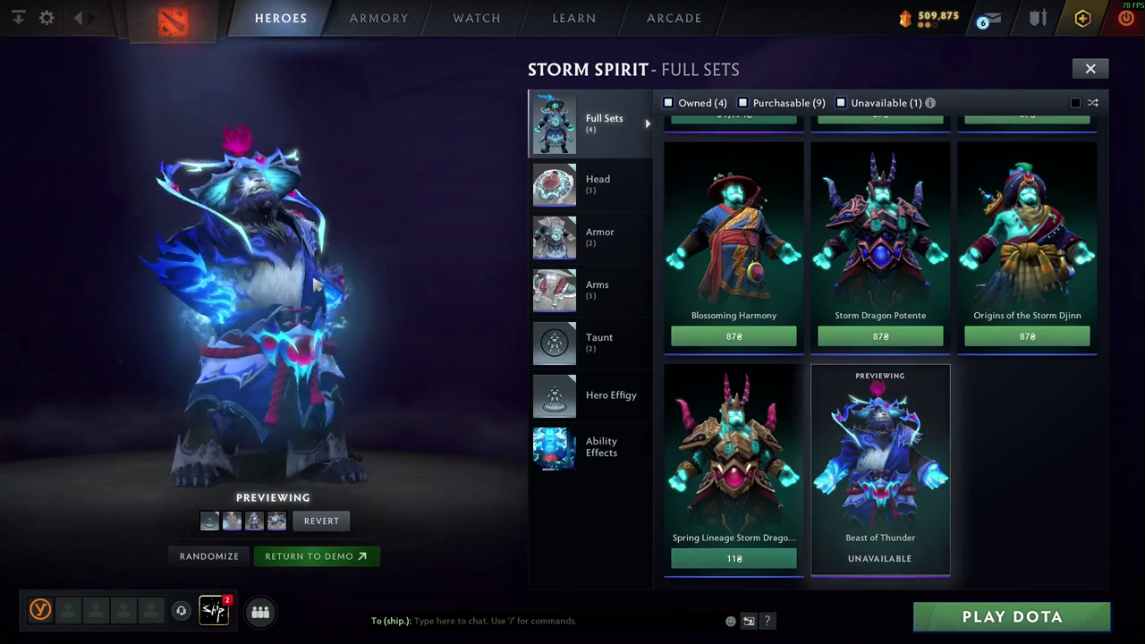
pyautogui.moveTo(358, 295); pyautogui.dragTo(255, 302)
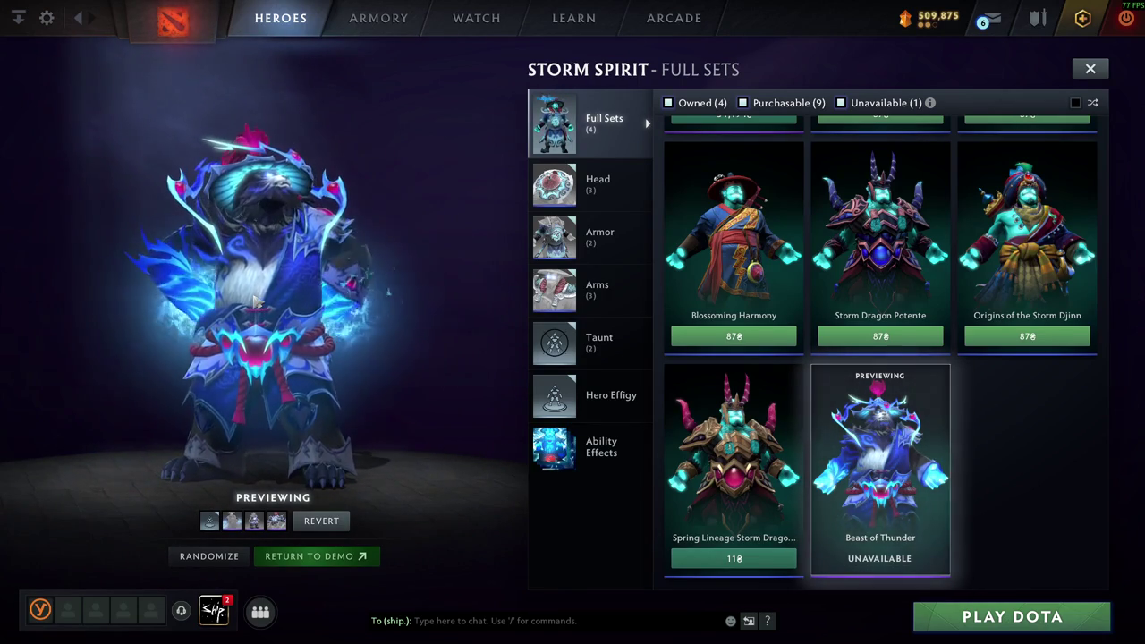
pyautogui.moveTo(367, 315); pyautogui.dragTo(227, 318)
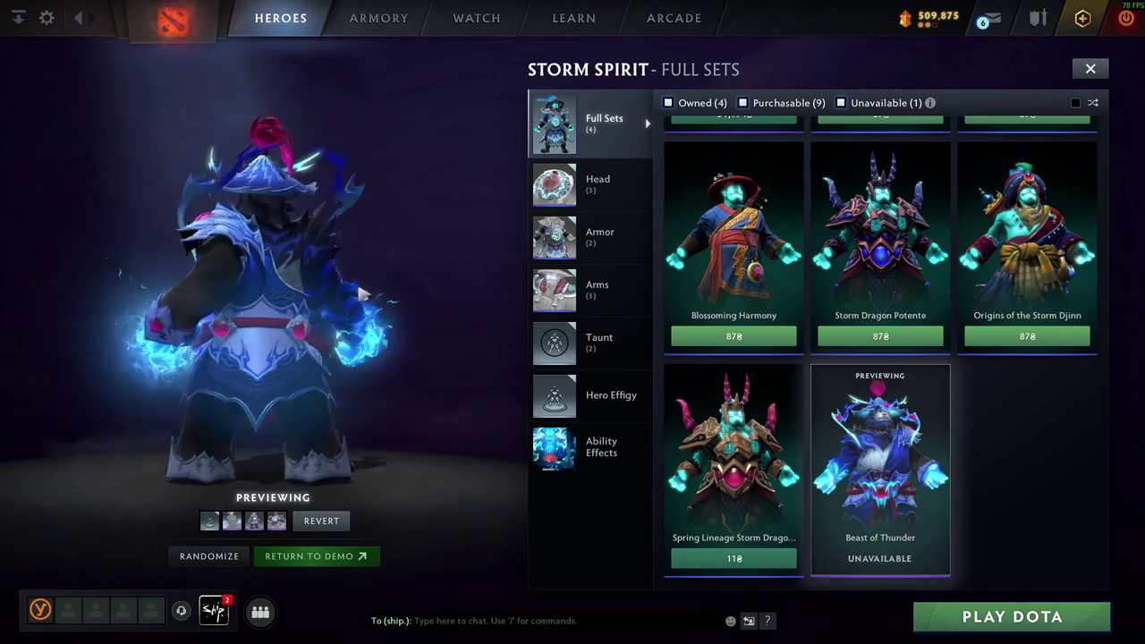
pyautogui.moveTo(311, 300); pyautogui.dragTo(401, 284)
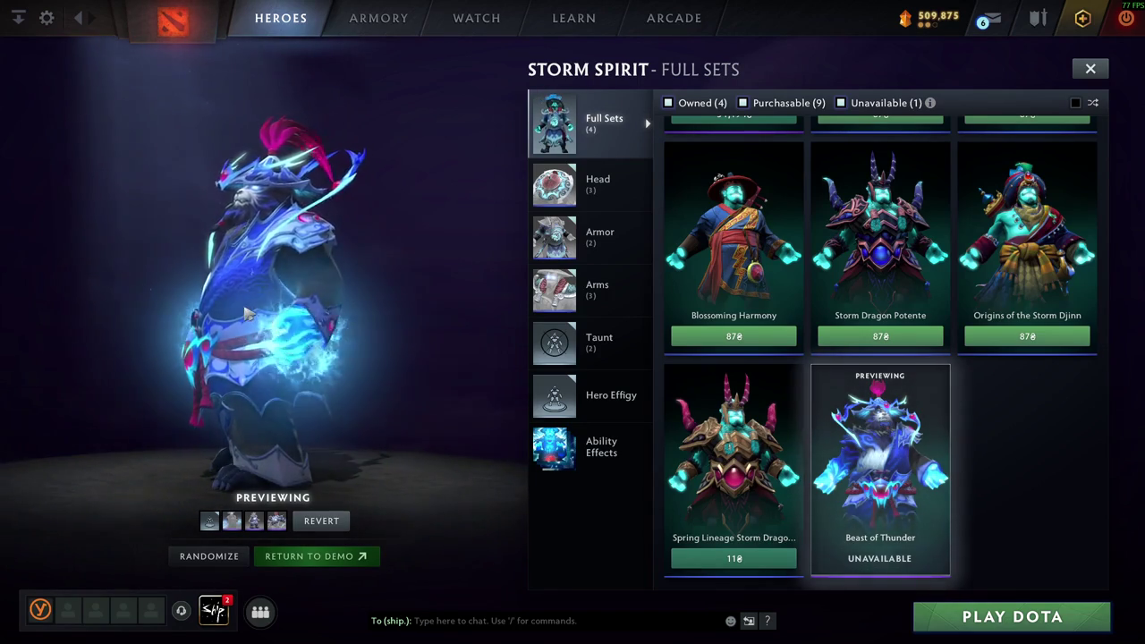
# - Scroll up and down the Full Sets list to preview Beast of Thunder and other sets
pyautogui.scroll(2, 945, 447)
pyautogui.scroll(3, 1045, 463)
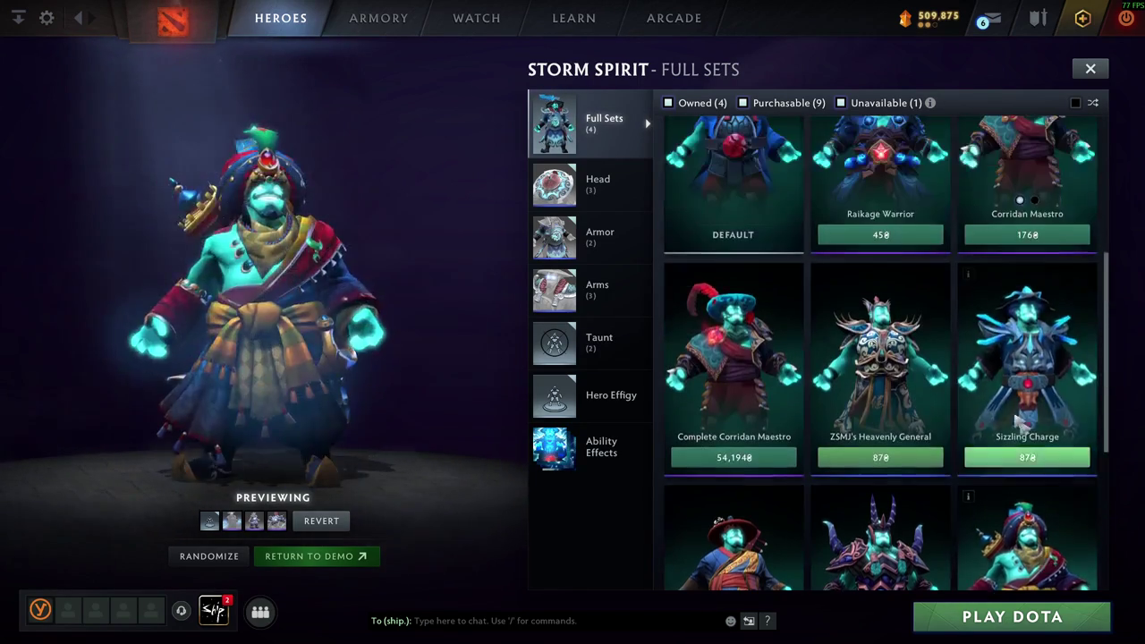
pyautogui.scroll(-3, 1051, 461)
pyautogui.scroll(1, 1065, 456)
pyautogui.scroll(3, 1065, 457)
pyautogui.scroll(3, 984, 412)
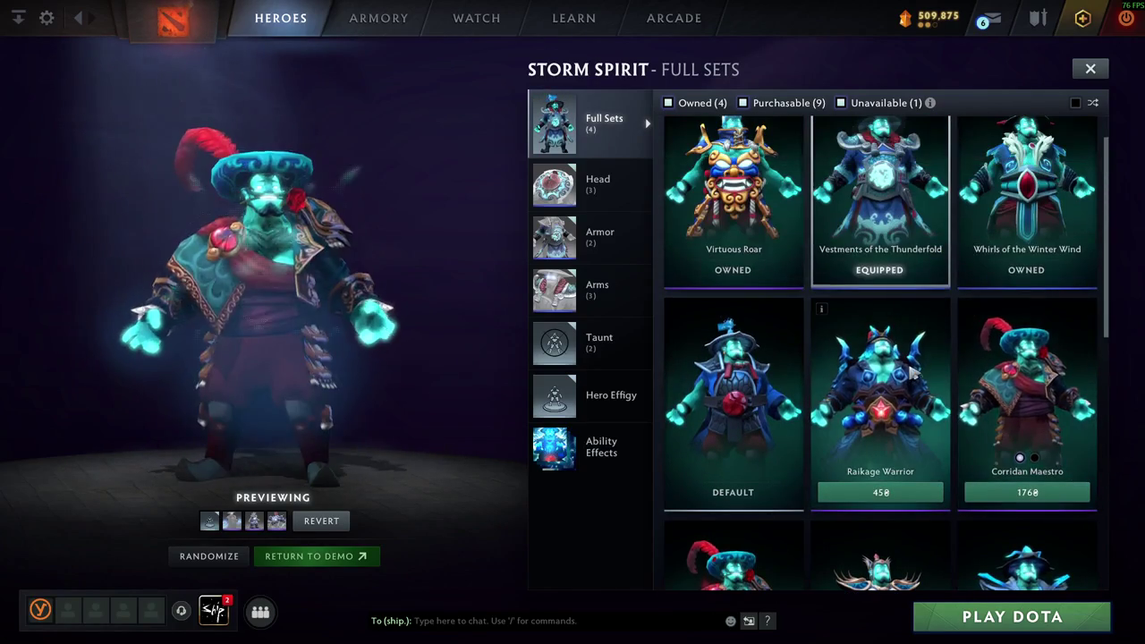
pyautogui.scroll(1, 910, 372)
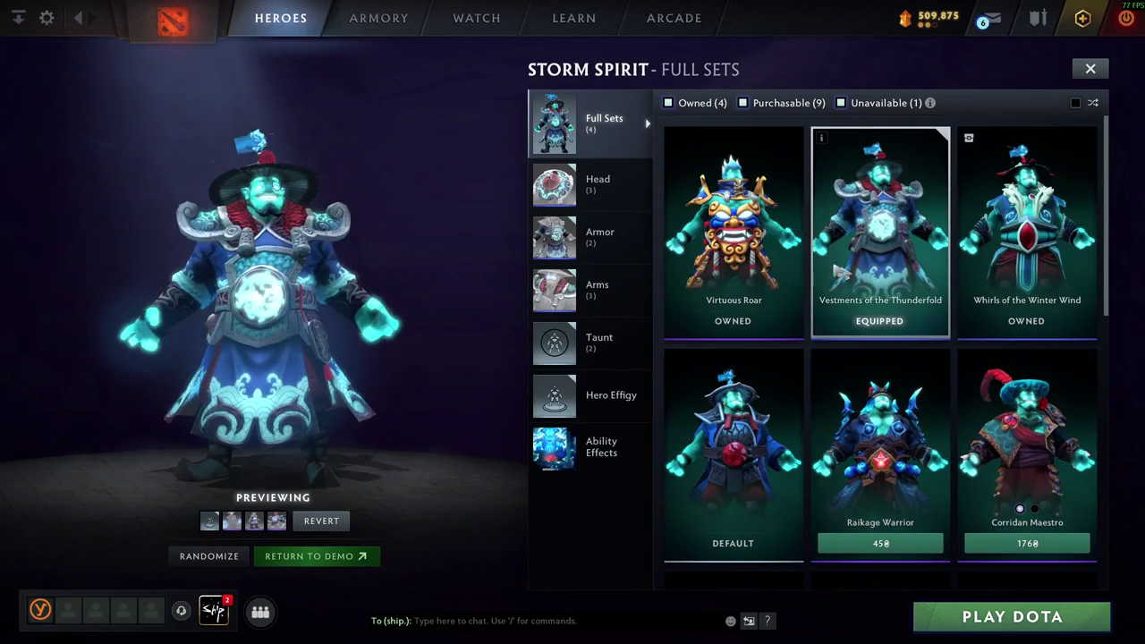
pyautogui.scroll(-2, 1082, 206)
pyautogui.scroll(-5, 1081, 206)
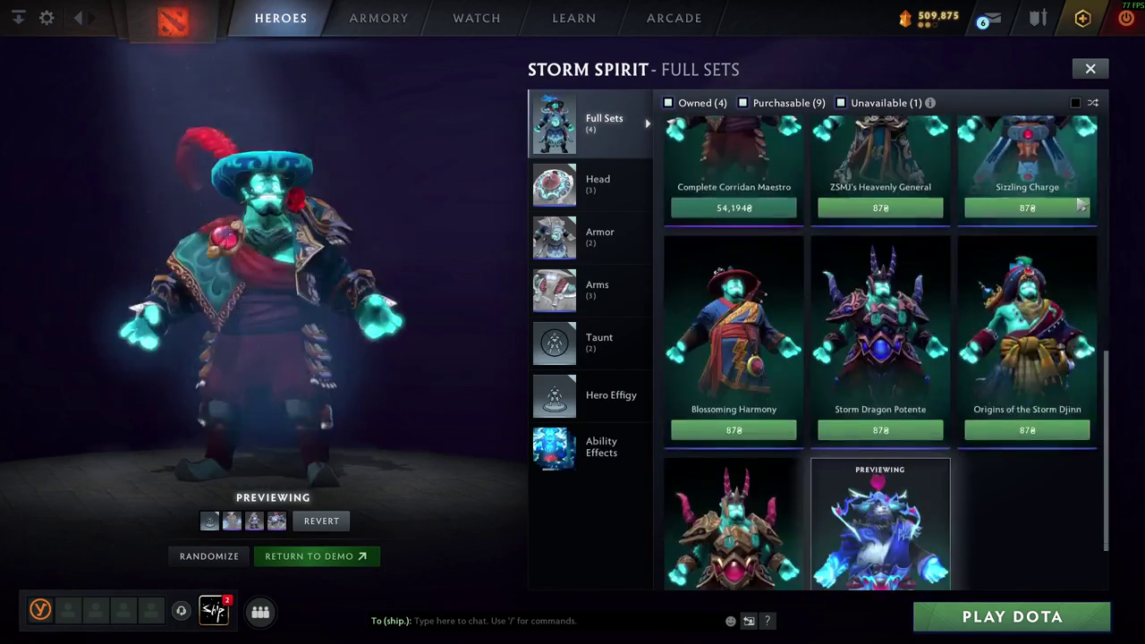
pyautogui.scroll(-1, 1082, 206)
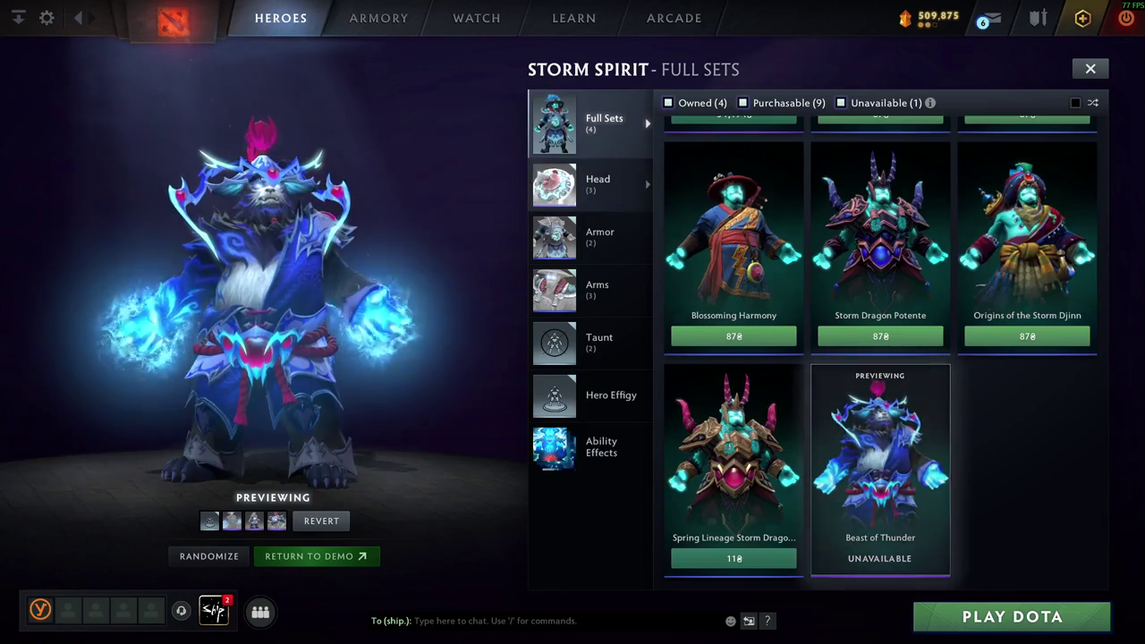
pyautogui.click(598, 183)
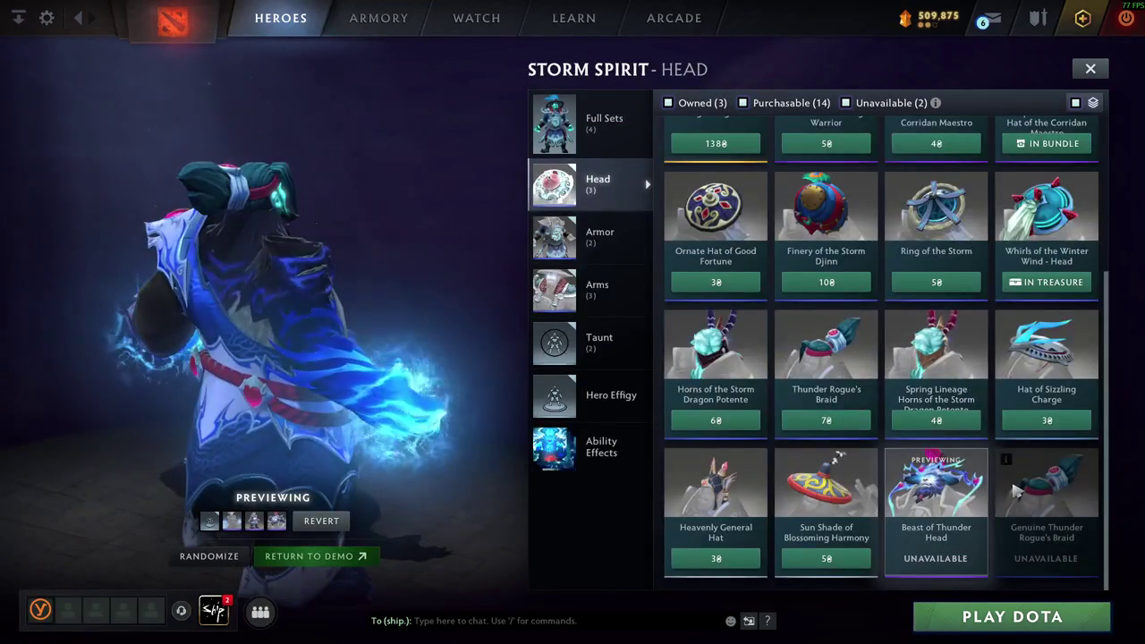
# - Scroll the Storm Spirit head-items list to the top, then switch back to ZBrush
pyautogui.scroll(3, 895, 403)
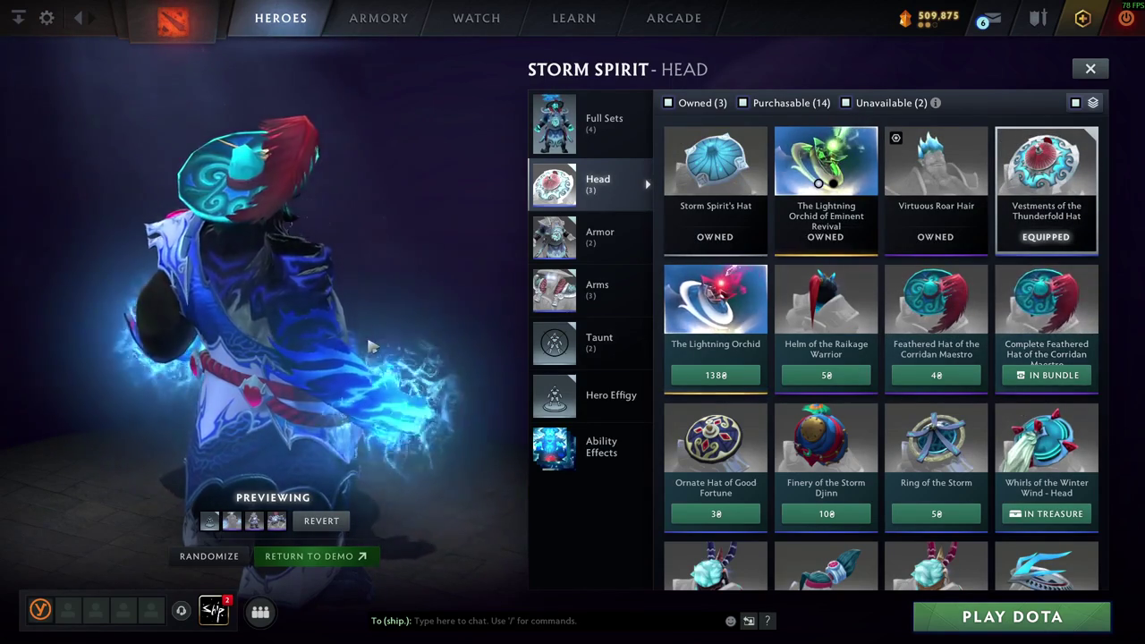
pyautogui.hotkey('alt', 'Tab')
pyautogui.press('Escape')
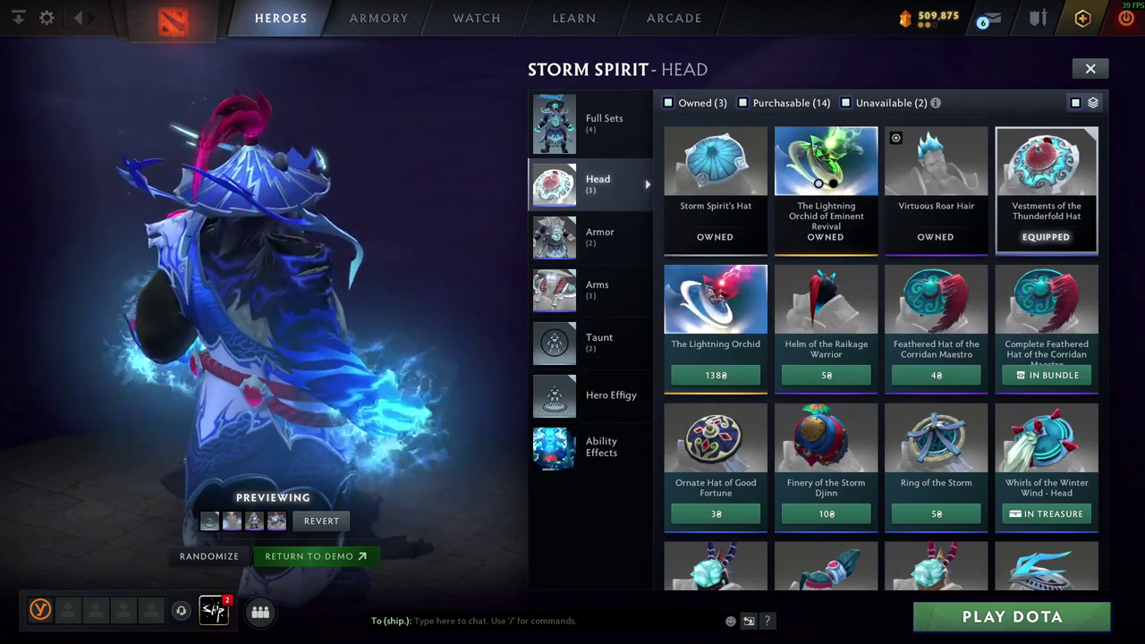
pyautogui.hotkey('alt', 'Tab')
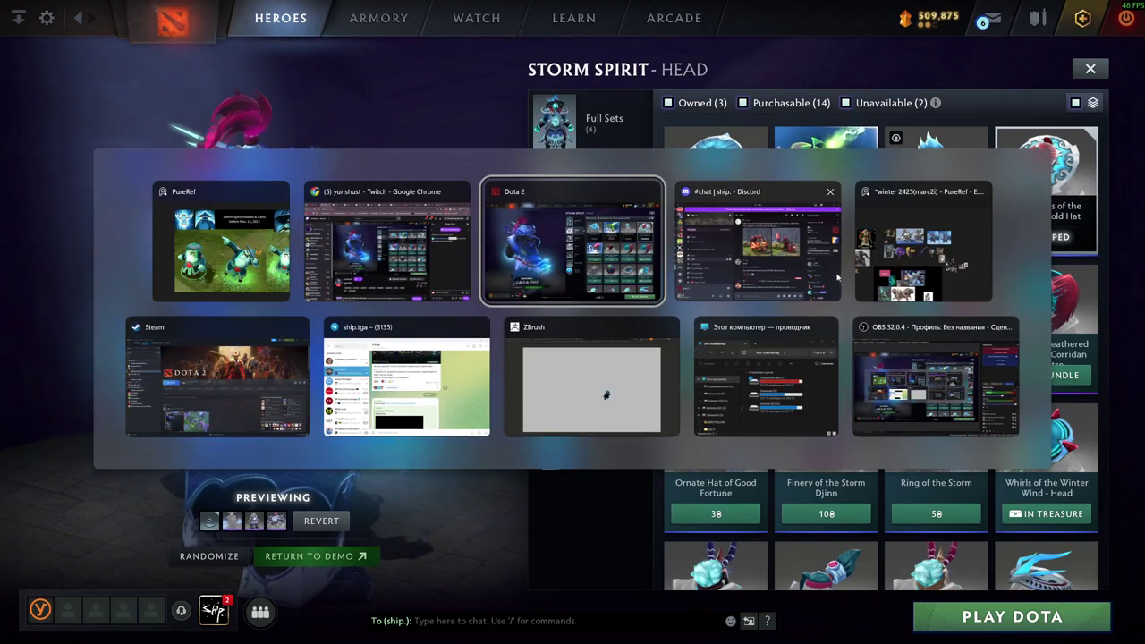
pyautogui.click(585, 395)
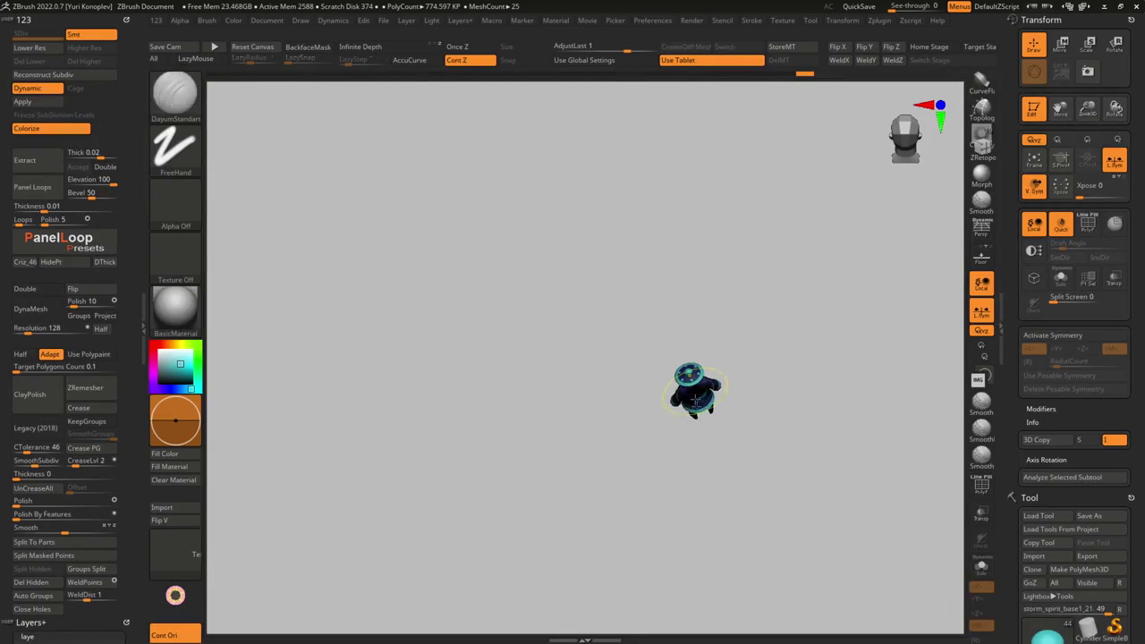
# - From a top view with PolyFrame on, isolate the hat's domed crown and zoom in
pyautogui.moveTo(632, 368); pyautogui.dragTo(729, 414)
pyautogui.moveTo(729, 414); pyautogui.dragTo(711, 418, button='right')
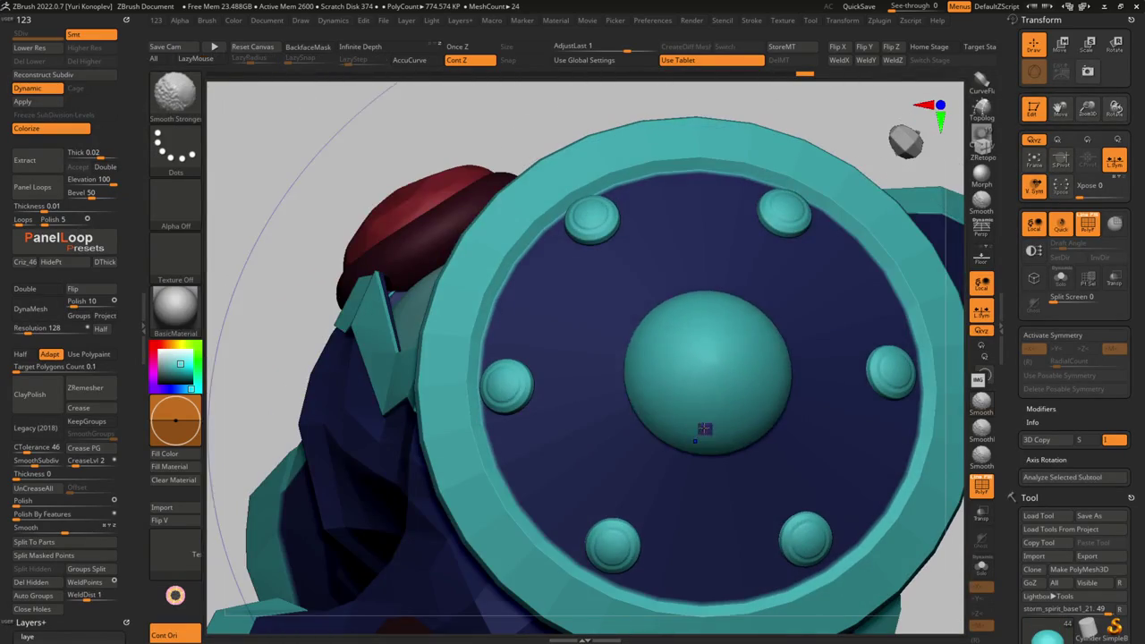
pyautogui.hotkey('shift', 'f')
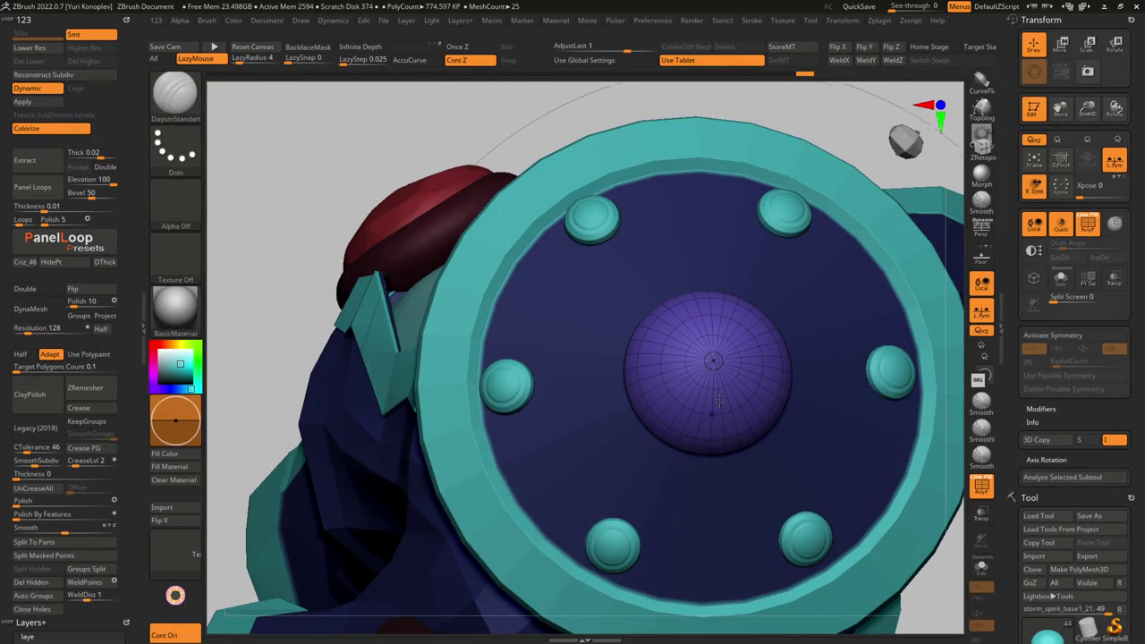
pyautogui.keyDown('ctrl'); pyautogui.moveTo(713, 413); pyautogui.dragTo(673, 351, button='right'); pyautogui.keyUp('ctrl')
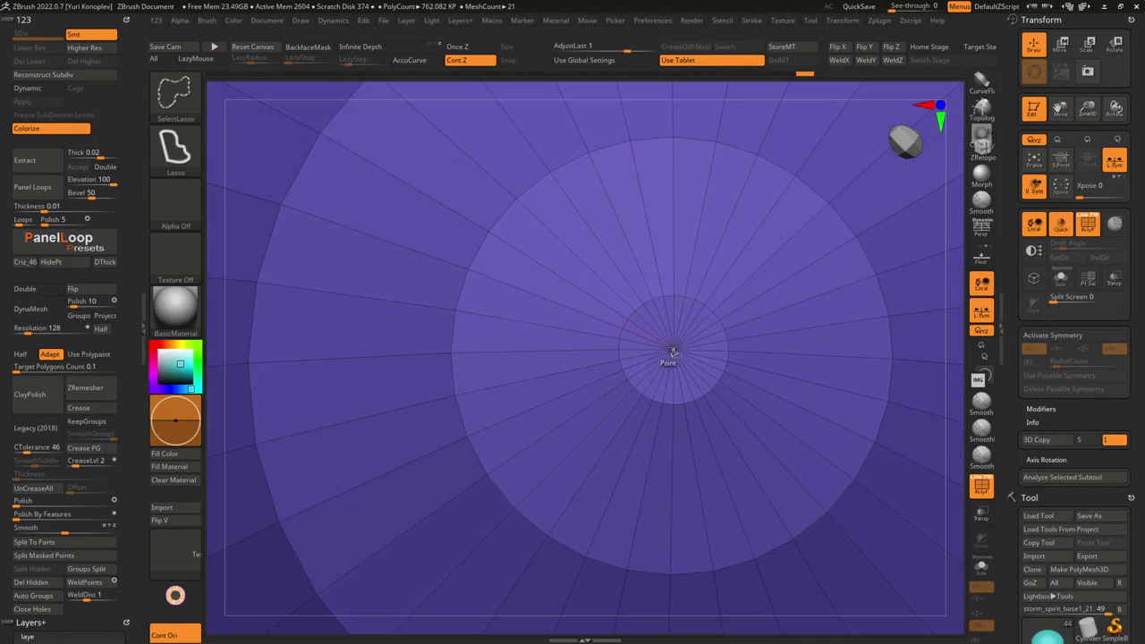
# - Hide the dome's central polygroup and set ZModeler's edge action to Close Concave Hole
pyautogui.keyDown('ctrl'); pyautogui.keyDown('alt'); pyautogui.keyDown('shift'); pyautogui.click(698, 356); pyautogui.keyUp('shift'); pyautogui.keyUp('alt'); pyautogui.keyUp('ctrl')
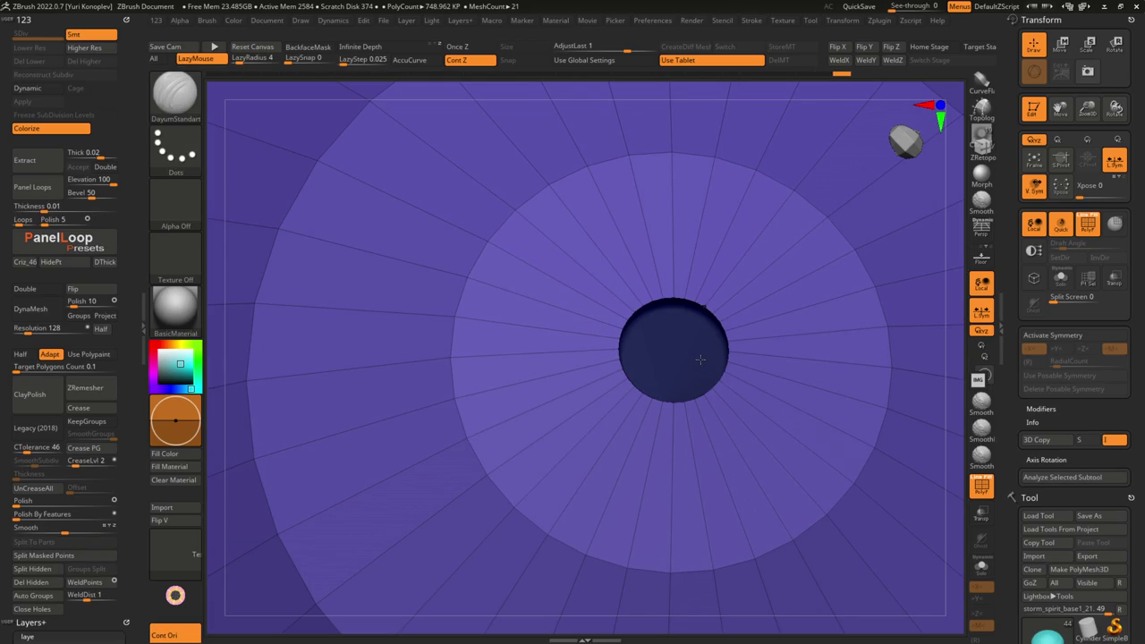
pyautogui.press('g')
pyautogui.press('b')
pyautogui.press('z')
pyautogui.press('m')
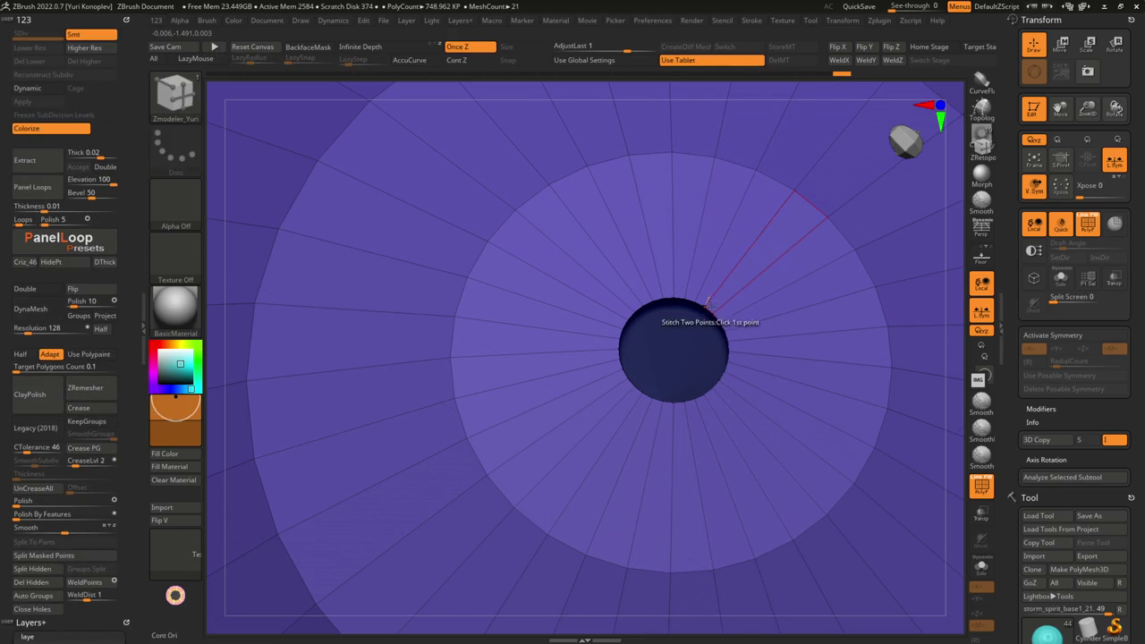
pyautogui.press('space')
pyautogui.click(585, 318)
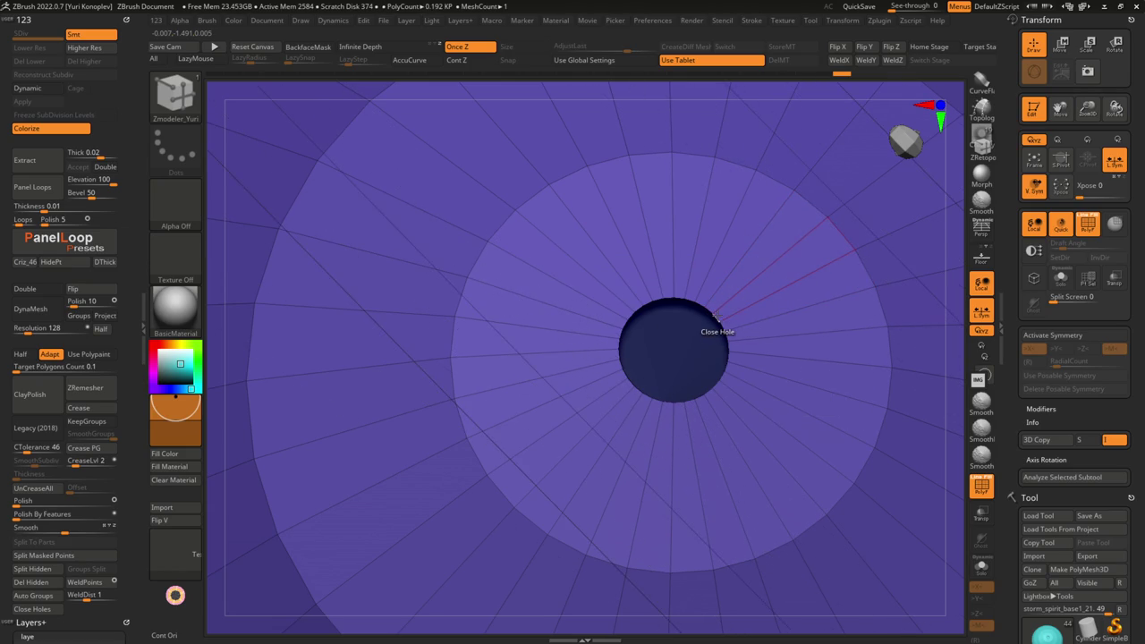
# - Fill the dome's centre hole and rebuild the fill into concentric quad rings
pyautogui.press('`')
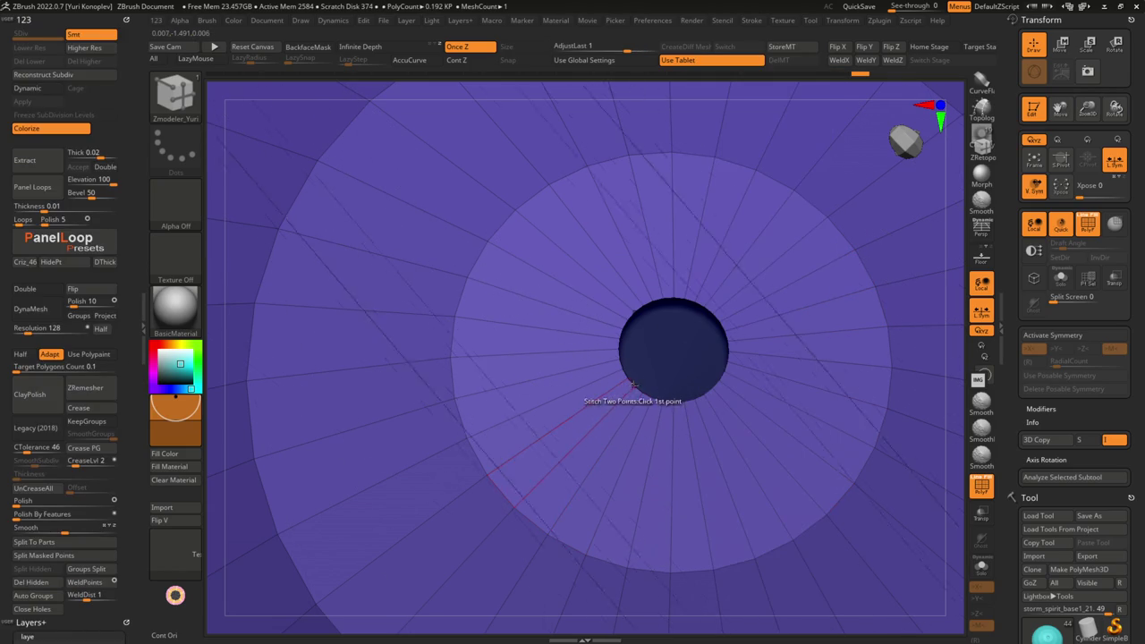
pyautogui.click(641, 392)
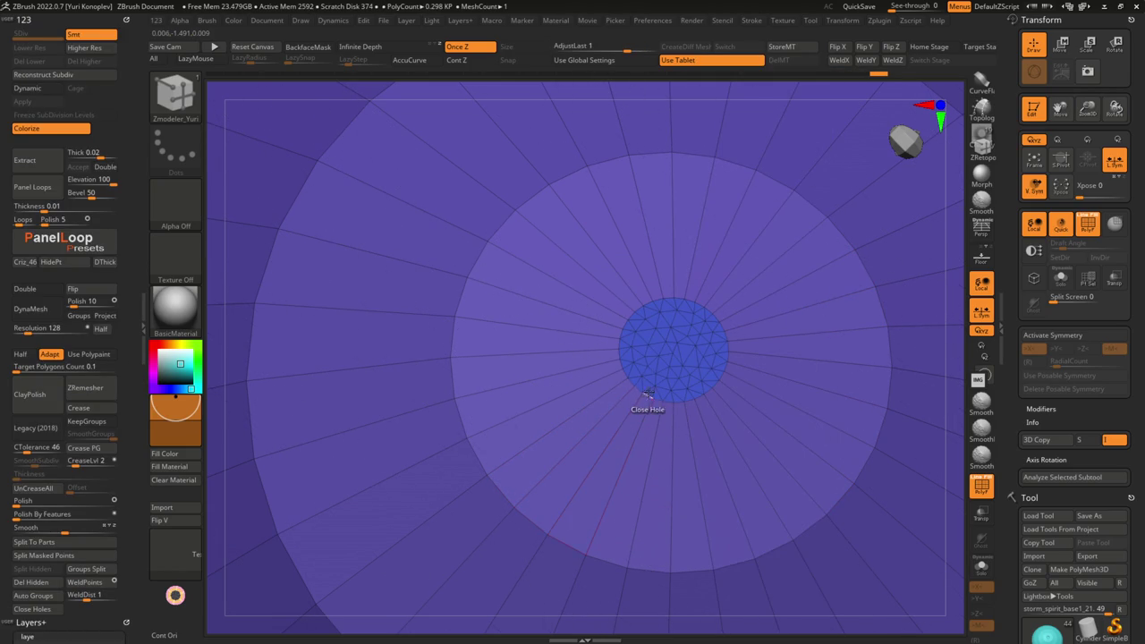
pyautogui.keyDown('ctrl'); pyautogui.click(643, 375); pyautogui.keyUp('ctrl')
pyautogui.keyDown('ctrl'); pyautogui.click(646, 373); pyautogui.keyUp('ctrl')
pyautogui.keyDown('ctrl'); pyautogui.click(678, 376); pyautogui.keyUp('ctrl')
pyautogui.keyDown('ctrl'); pyautogui.click(756, 376); pyautogui.keyUp('ctrl')
pyautogui.keyDown('ctrl'); pyautogui.click(757, 375); pyautogui.keyUp('ctrl')
pyautogui.click(709, 366)
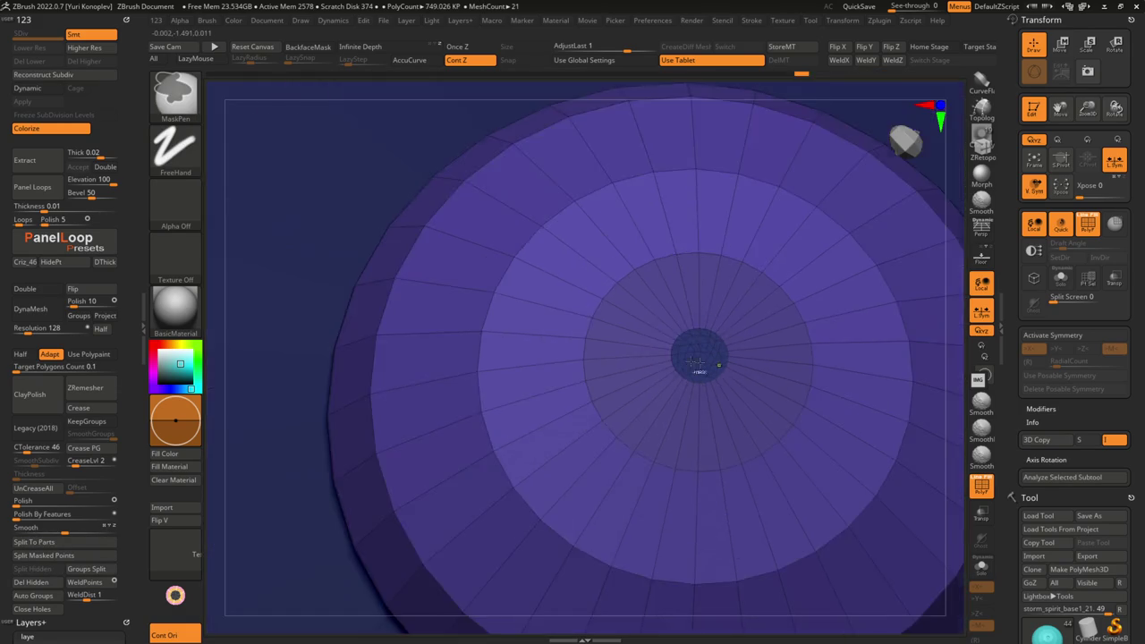
# - Show the whole model with Dynamic Subdiv, frame the dome and compare it unsubdivided
pyautogui.press('d')
pyautogui.hotkey('shift', 'f')
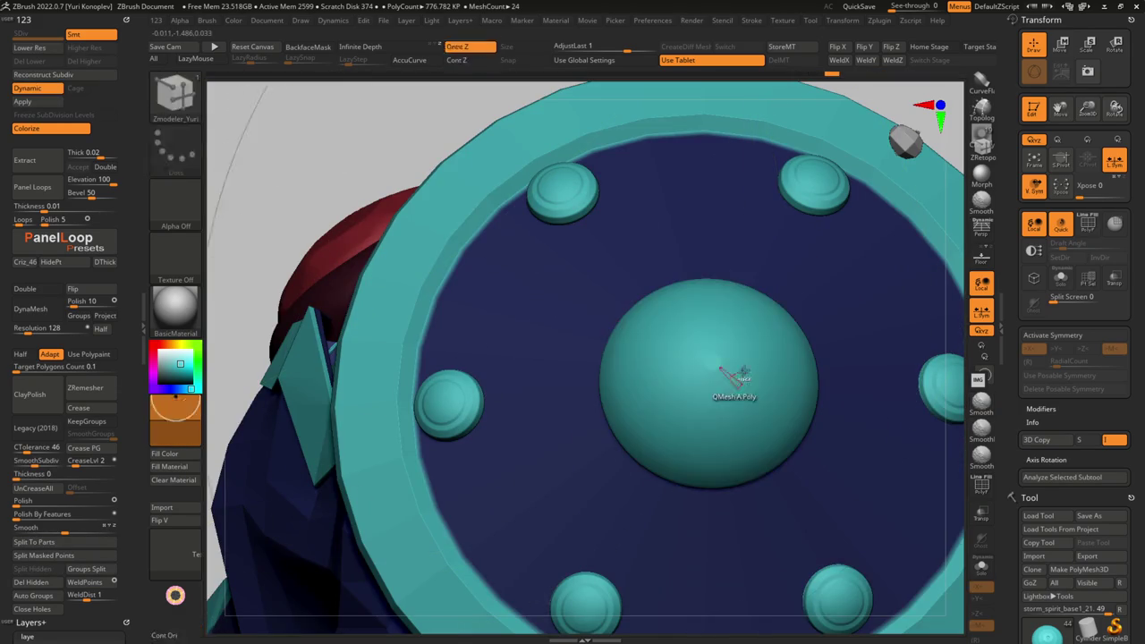
pyautogui.press('f')
pyautogui.hotkey('shift', 'f')
pyautogui.scroll(2, 613, 391)
pyautogui.press('b')
pyautogui.press('m')
pyautogui.press('v')
pyautogui.hotkey('shift', 'd')
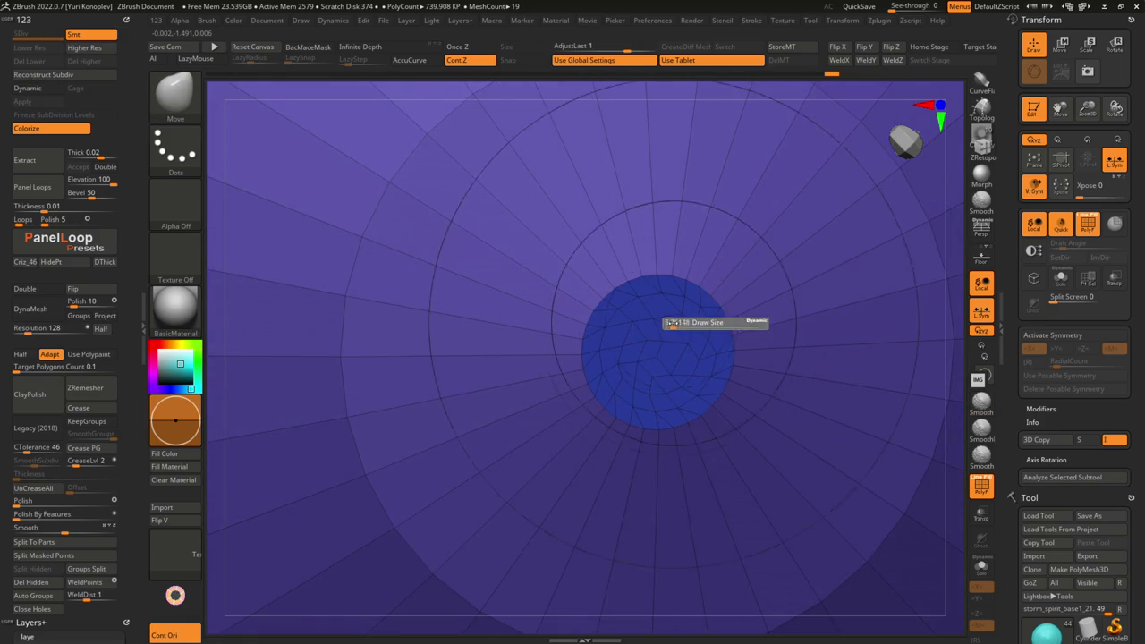
# - Toggle smooth subdivision and PolyFrame to inspect the dome's raw polygons and groups
pyautogui.hotkey('shift', 'd')
pyautogui.hotkey('shift', 'f')
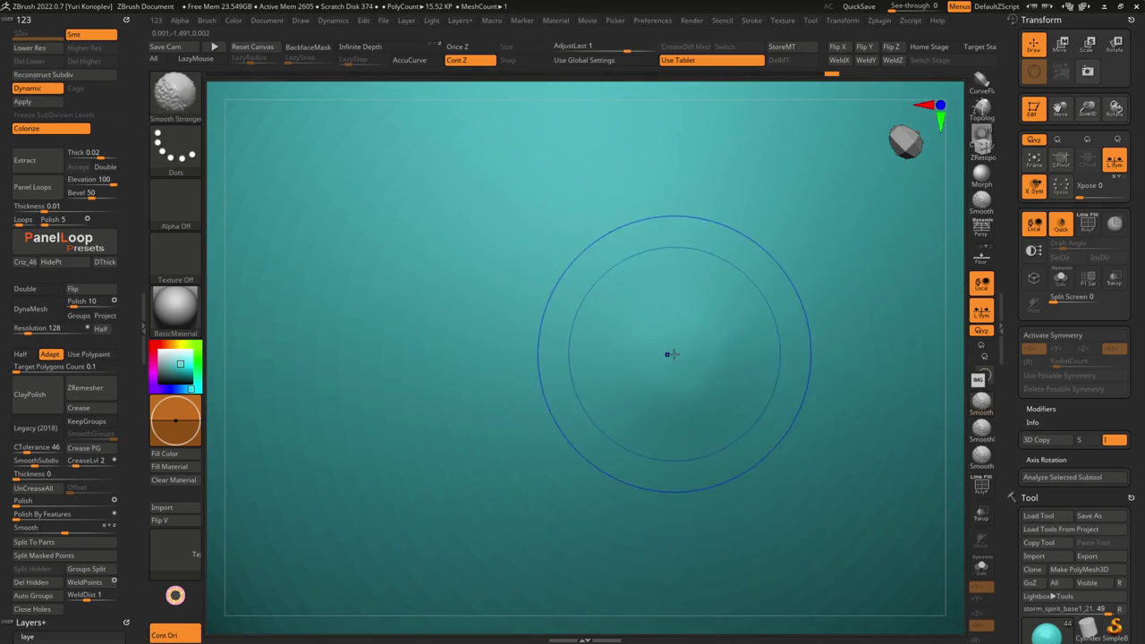
pyautogui.scroll(-2, 667, 354)
pyautogui.scroll(-3, 662, 349)
pyautogui.scroll(-2, 670, 362)
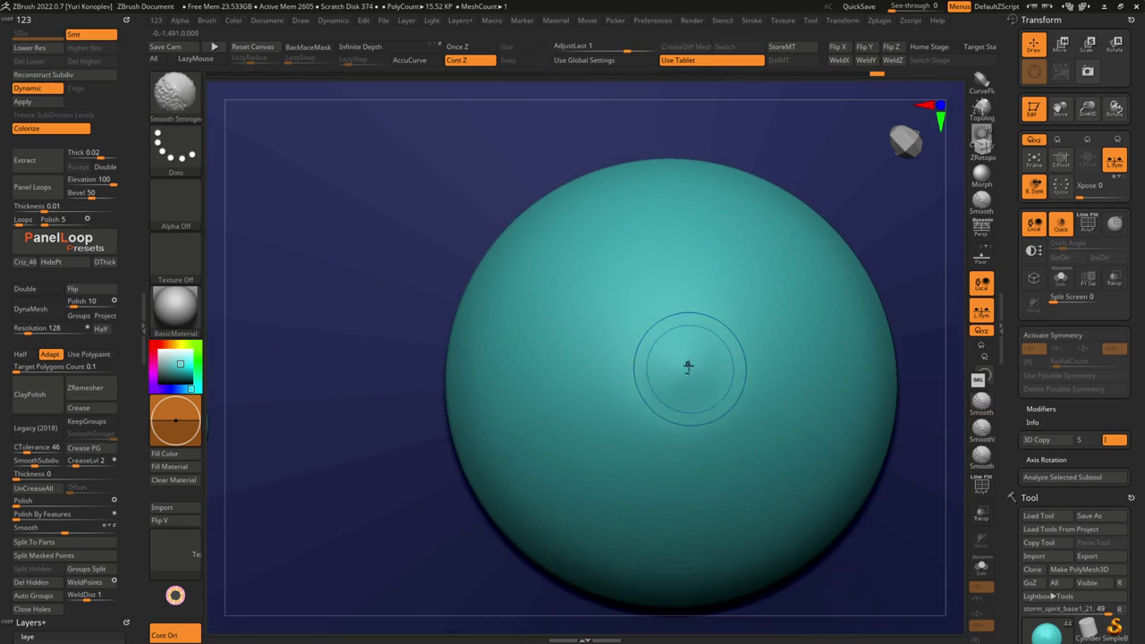
pyautogui.scroll(2, 688, 370)
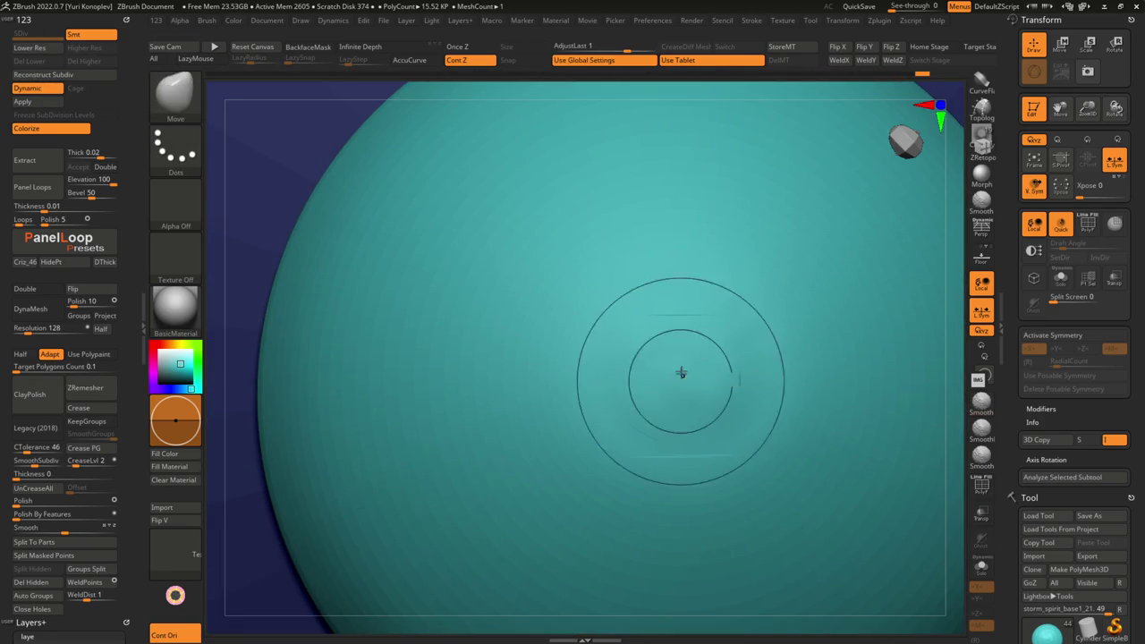
pyautogui.hotkey('shift', 'd')
pyautogui.hotkey('shift', 'f')
pyautogui.hotkey('shift', 'f')
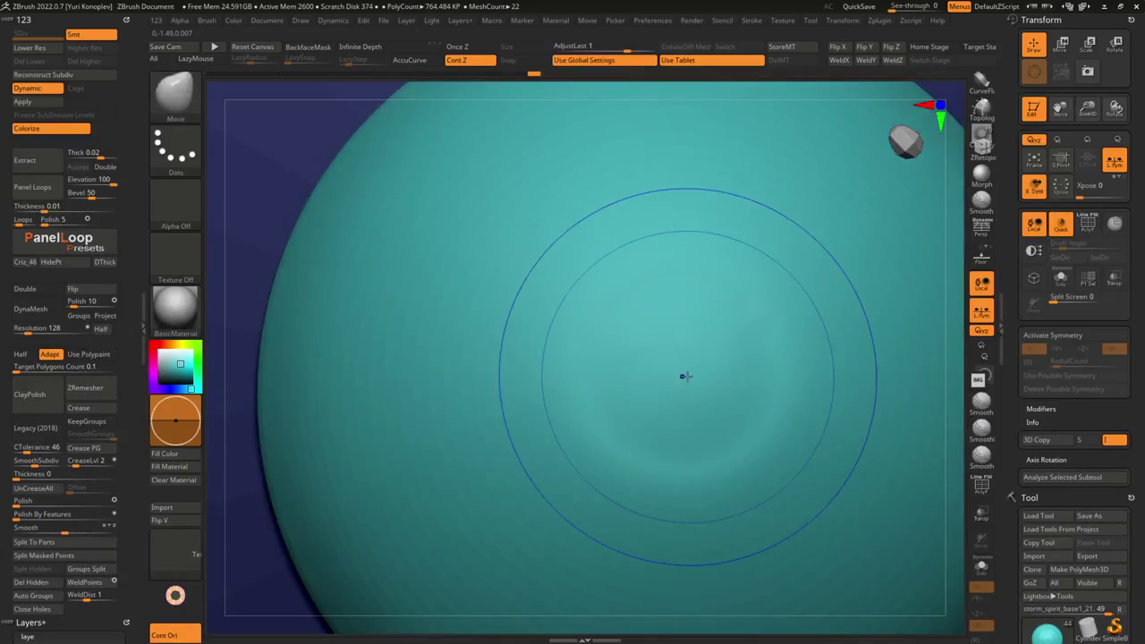
# - Smooth the dome with stronger Shift smoothing and check its centre in wireframe
pyautogui.press('s')
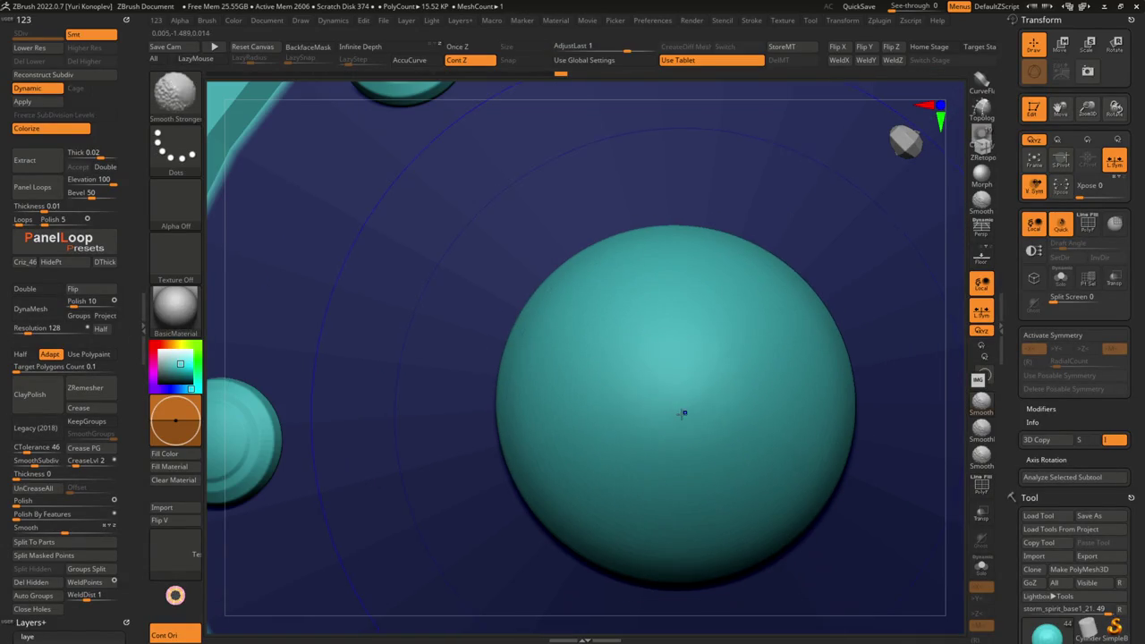
pyautogui.press('s')
pyautogui.press('shift')
pyautogui.hotkey('shift', 'f')
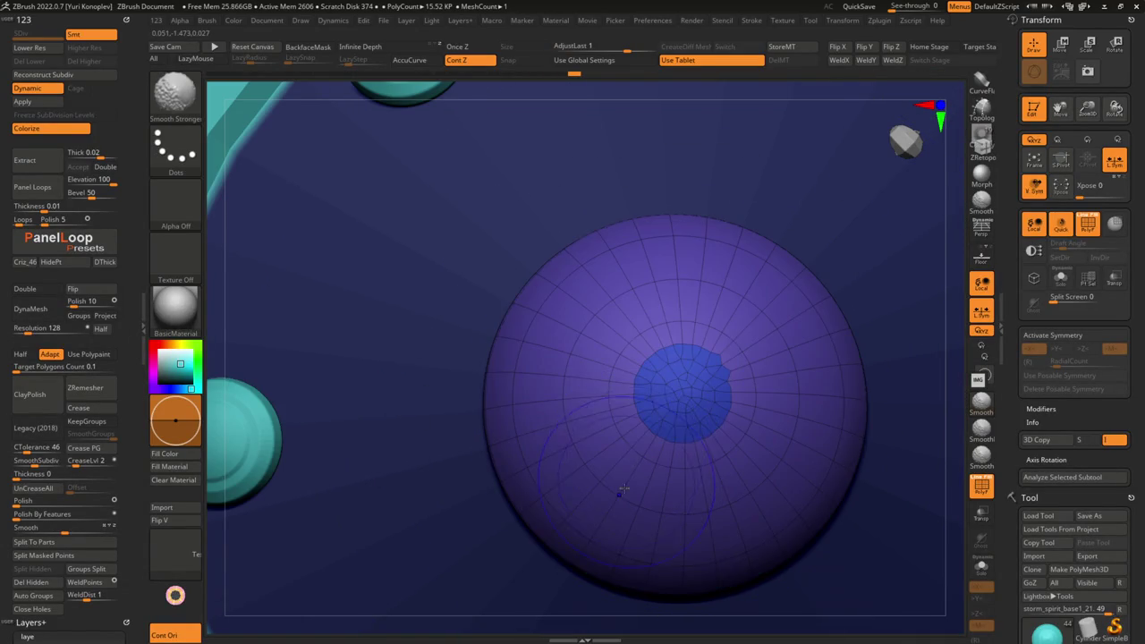
pyautogui.hotkey('shift', 'f')
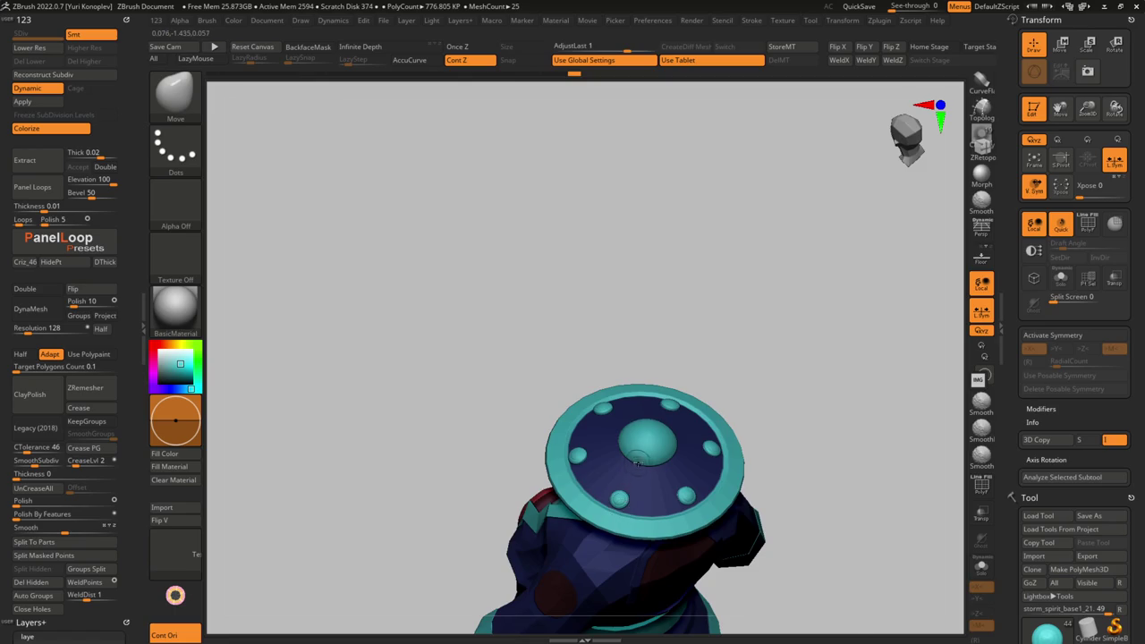
# - Orbit to an angled view of the hat and select the storm_spirit_base1_20 part
pyautogui.moveTo(636, 462); pyautogui.dragTo(630, 427, button='right')
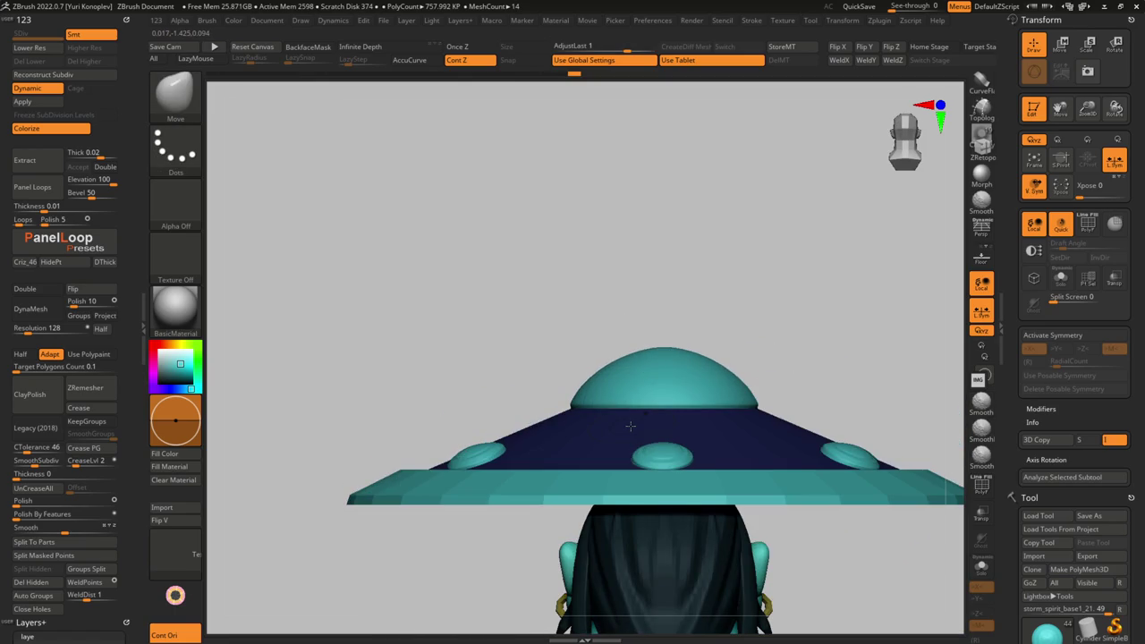
pyautogui.moveTo(630, 424)
pyautogui.mouseDown(button='right')
pyautogui.moveTo(544, 420)
pyautogui.moveTo(544, 452)
pyautogui.moveTo(564, 310)
pyautogui.moveTo(540, 364)
pyautogui.mouseUp(button='right')
pyautogui.keyDown('alt'); pyautogui.click(537, 422); pyautogui.keyUp('alt')
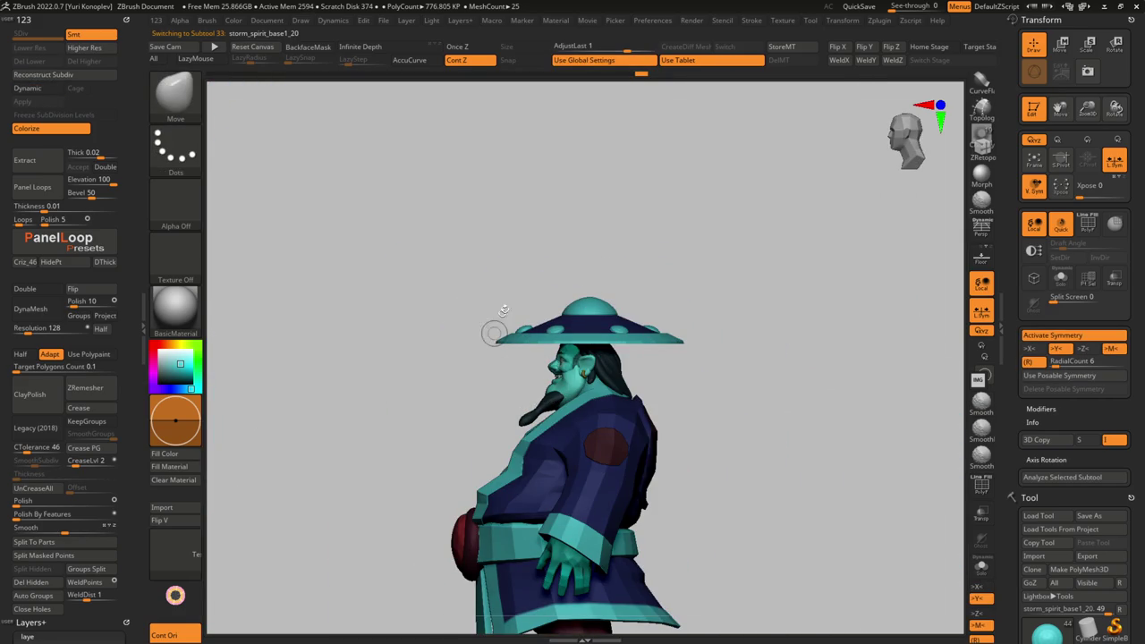
pyautogui.keyDown('ctrl'); pyautogui.moveTo(534, 318); pyautogui.dragTo(498, 370, button='right'); pyautogui.keyUp('ctrl')
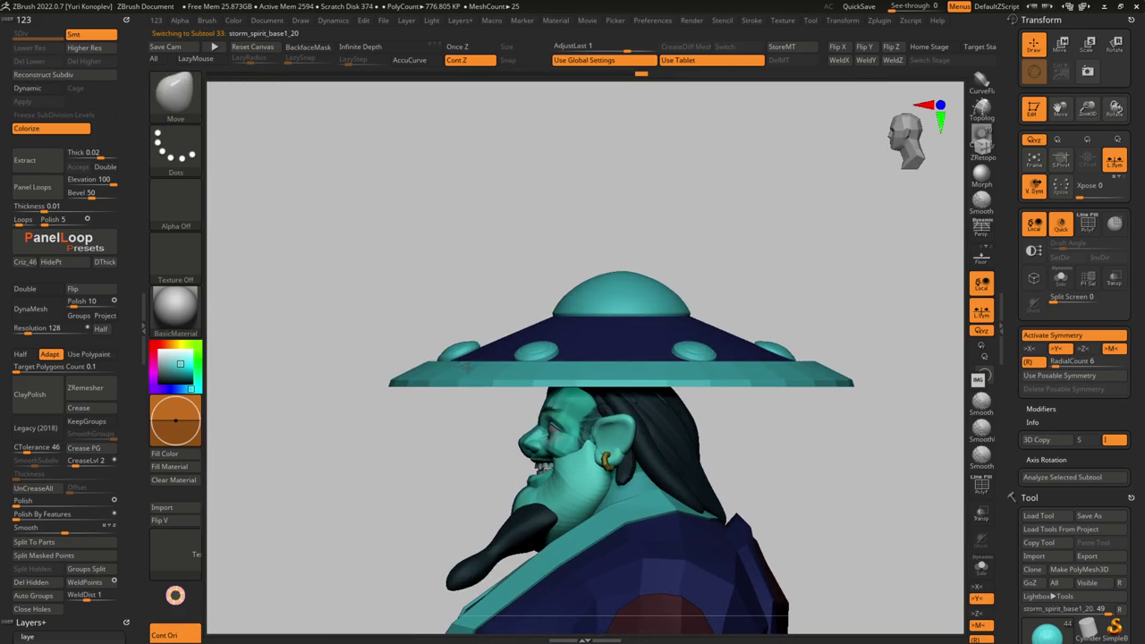
# - Select the studs subtool and nudge it slightly along Y with Transpose
pyautogui.keyDown('alt'); pyautogui.click(767, 350); pyautogui.keyUp('alt')
pyautogui.press('w')
pyautogui.moveTo(712, 329); pyautogui.dragTo(677, 326)
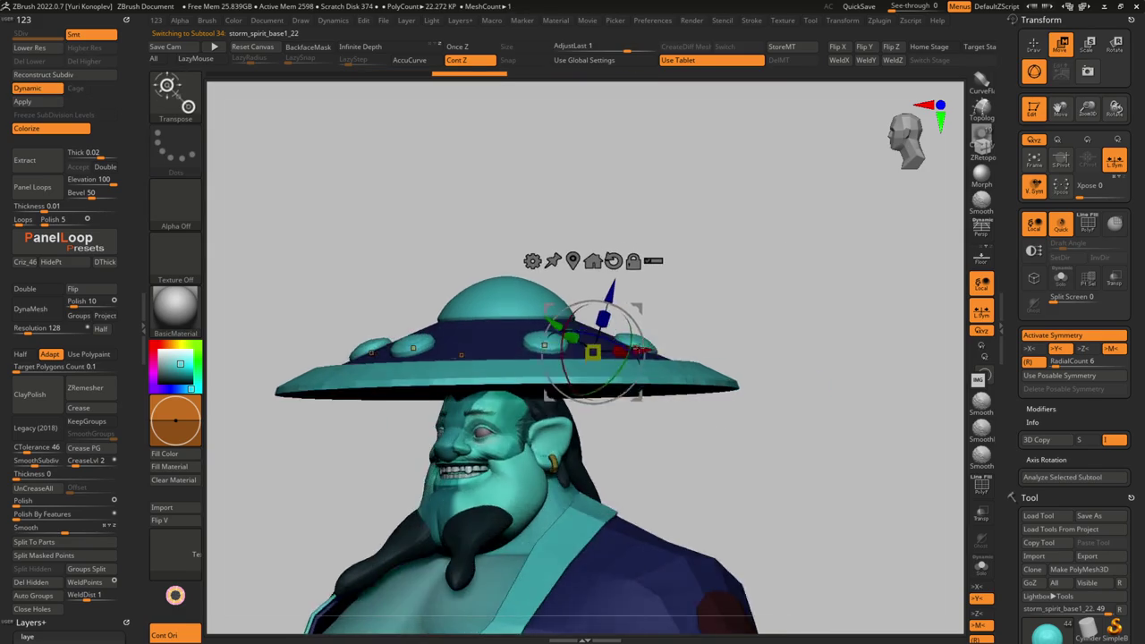
pyautogui.moveTo(616, 407)
pyautogui.mouseDown()
pyautogui.moveTo(581, 365)
pyautogui.moveTo(638, 370)
pyautogui.moveTo(624, 458)
pyautogui.mouseUp()
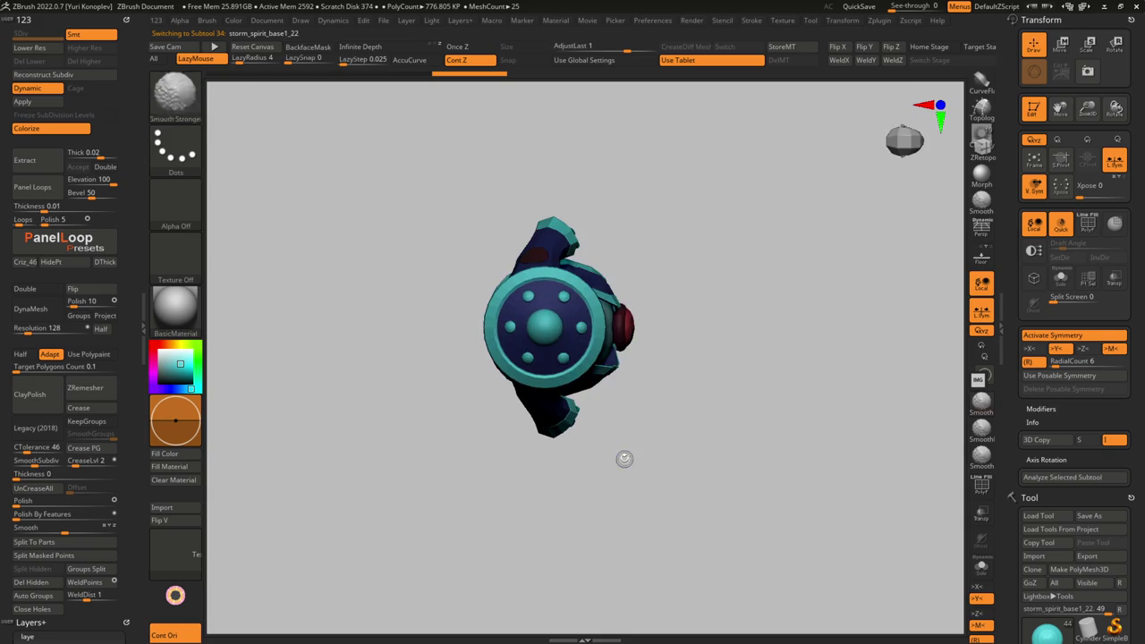
pyautogui.moveTo(498, 439)
pyautogui.mouseDown()
pyautogui.moveTo(483, 415)
pyautogui.moveTo(563, 305)
pyautogui.moveTo(626, 358)
pyautogui.moveTo(868, 404)
pyautogui.mouseUp()
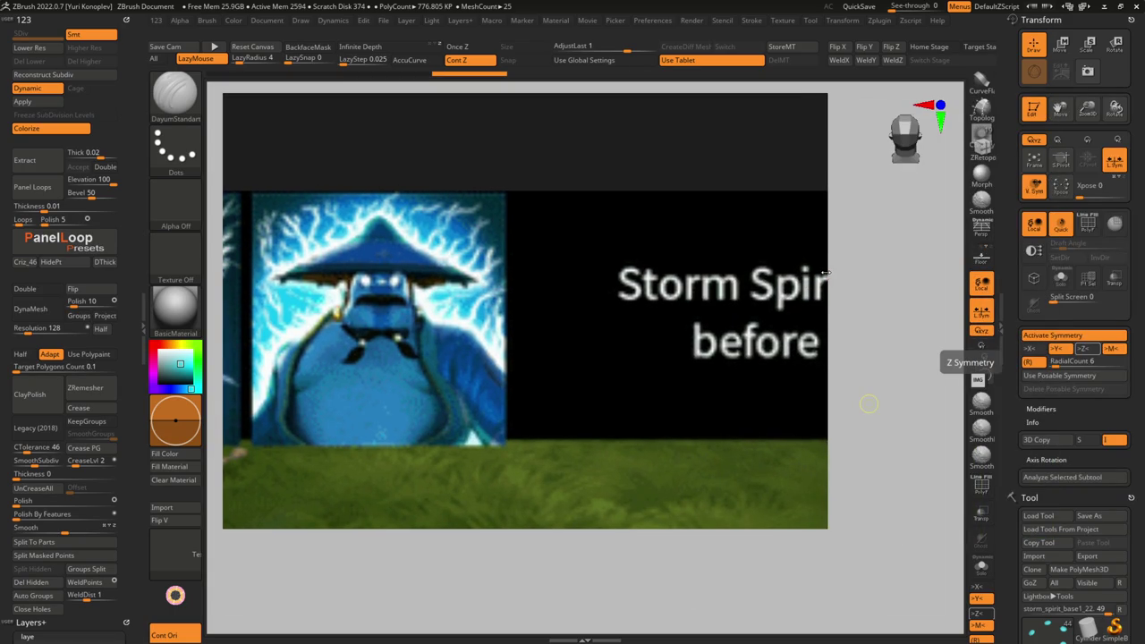
# - Select storm_spirit_base1_21 and orbit from a front view to look down on the hat top
pyautogui.moveTo(775, 289)
pyautogui.mouseDown()
pyautogui.moveTo(547, 271)
pyautogui.moveTo(536, 295)
pyautogui.mouseUp()
pyautogui.moveTo(536, 296)
pyautogui.keyDown('ctrl'); pyautogui.mouseDown(button='right')
pyautogui.moveTo(490, 329)
pyautogui.moveTo(465, 304)
pyautogui.mouseUp(button='right'); pyautogui.keyUp('ctrl')
pyautogui.keyDown('alt'); pyautogui.click(389, 282); pyautogui.keyUp('alt')
pyautogui.keyDown('ctrl'); pyautogui.moveTo(389, 282); pyautogui.dragTo(389, 286, button='right'); pyautogui.keyUp('ctrl')
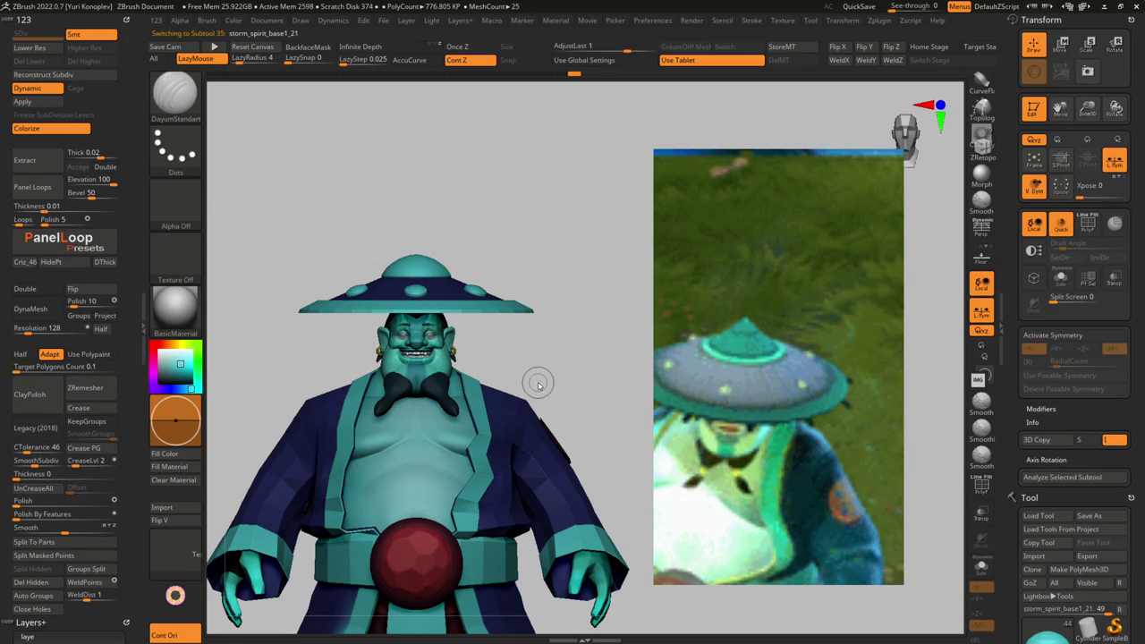
pyautogui.moveTo(498, 380); pyautogui.dragTo(457, 384)
pyautogui.moveTo(420, 324); pyautogui.dragTo(414, 356)
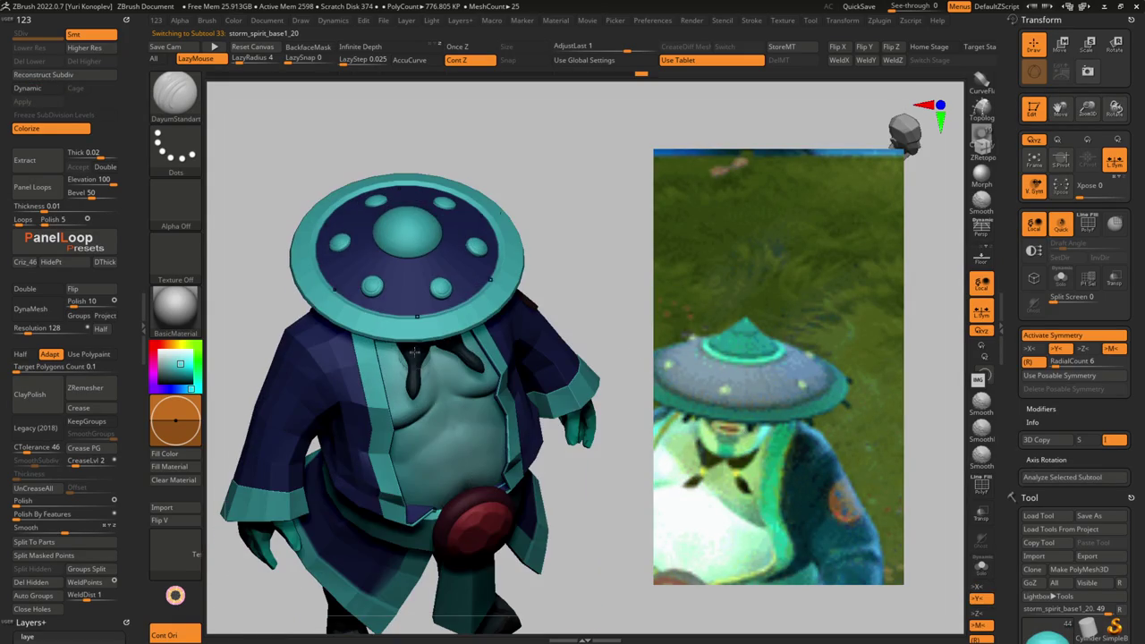
pyautogui.press('i')
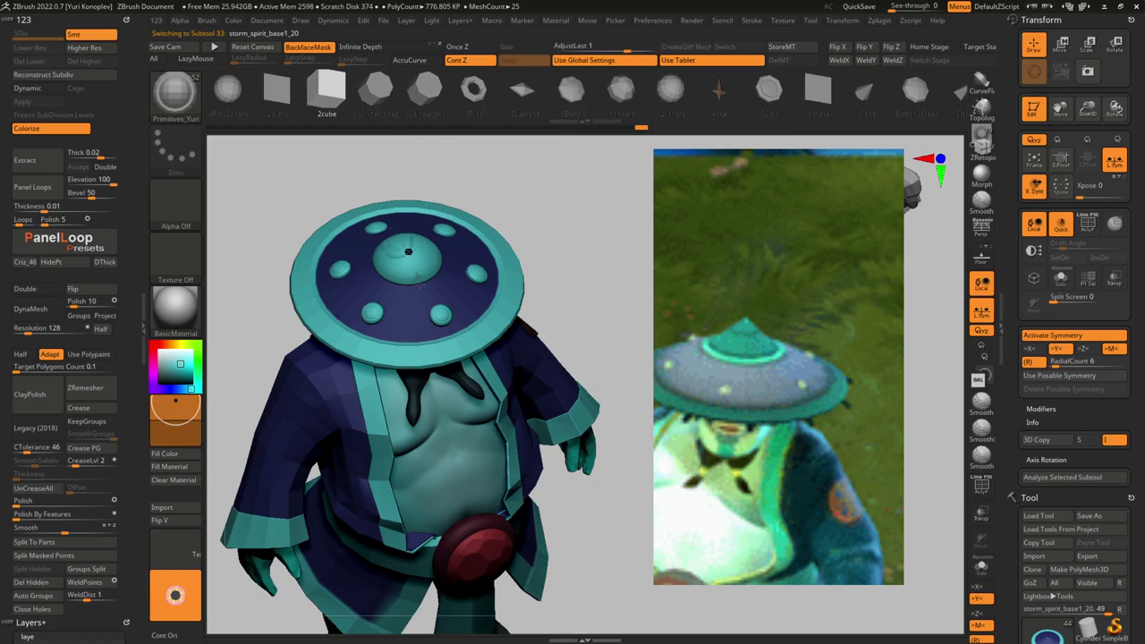
# - Select the storm_spirit_base1_22 stud part and view the hat brim from below
pyautogui.moveTo(375, 191); pyautogui.dragTo(435, 265)
pyautogui.press('b')
pyautogui.press('d')
pyautogui.press('s')
pyautogui.keyDown('alt'); pyautogui.click(455, 353); pyautogui.keyUp('alt')
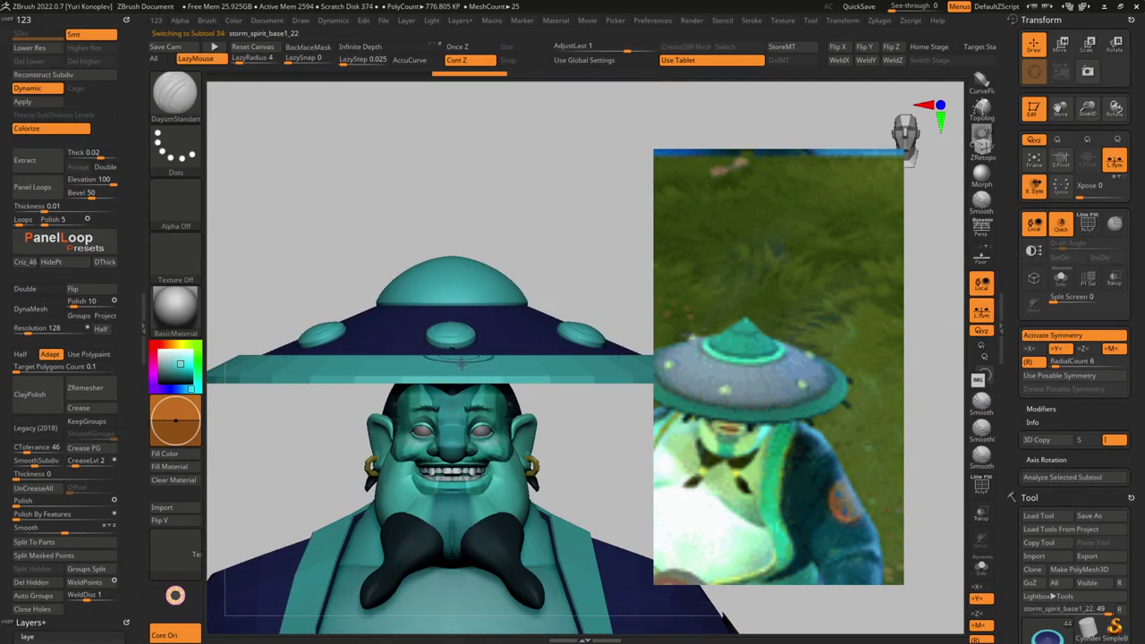
pyautogui.moveTo(455, 353); pyautogui.dragTo(528, 358)
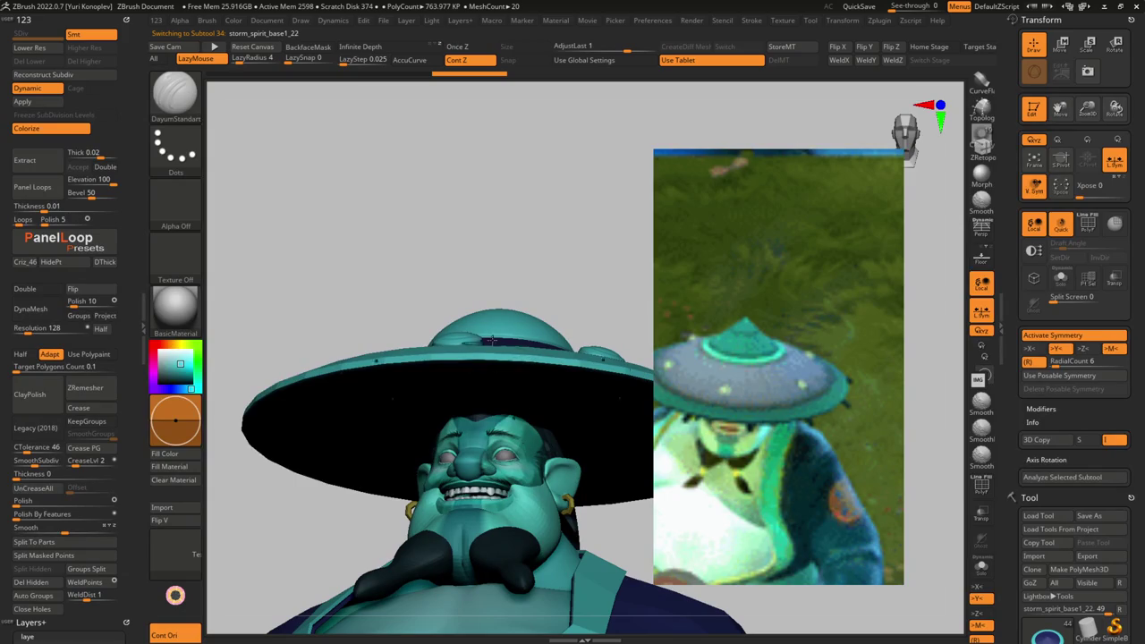
# - Insert radial Cube blocks around the brim and shift them down and back along Z
pyautogui.press('q')
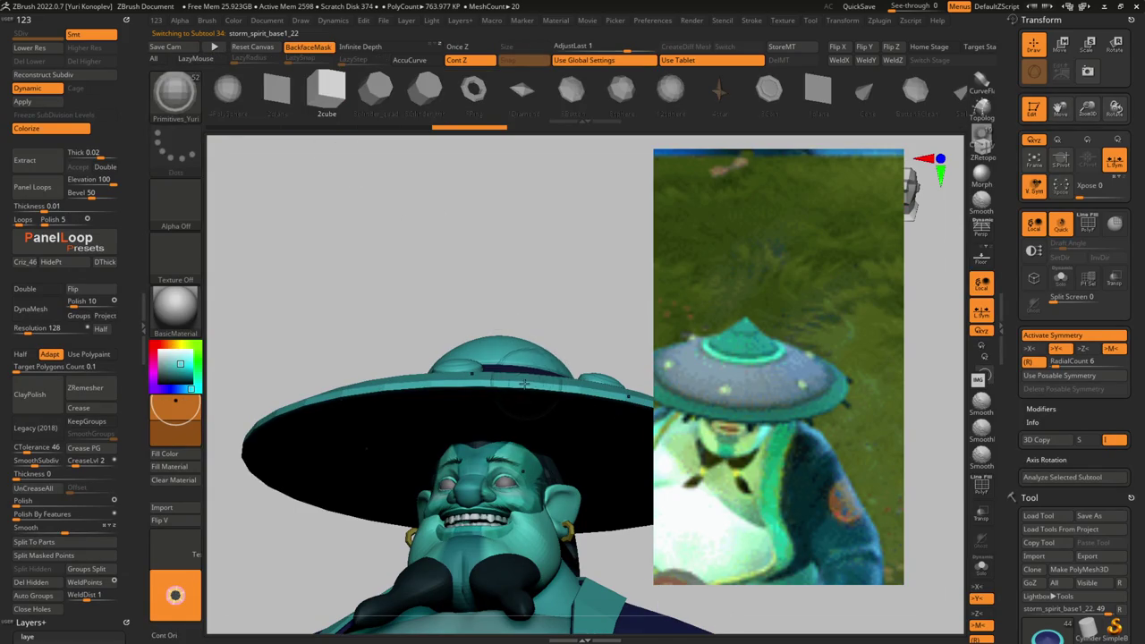
pyautogui.moveTo(526, 382); pyautogui.dragTo(518, 404)
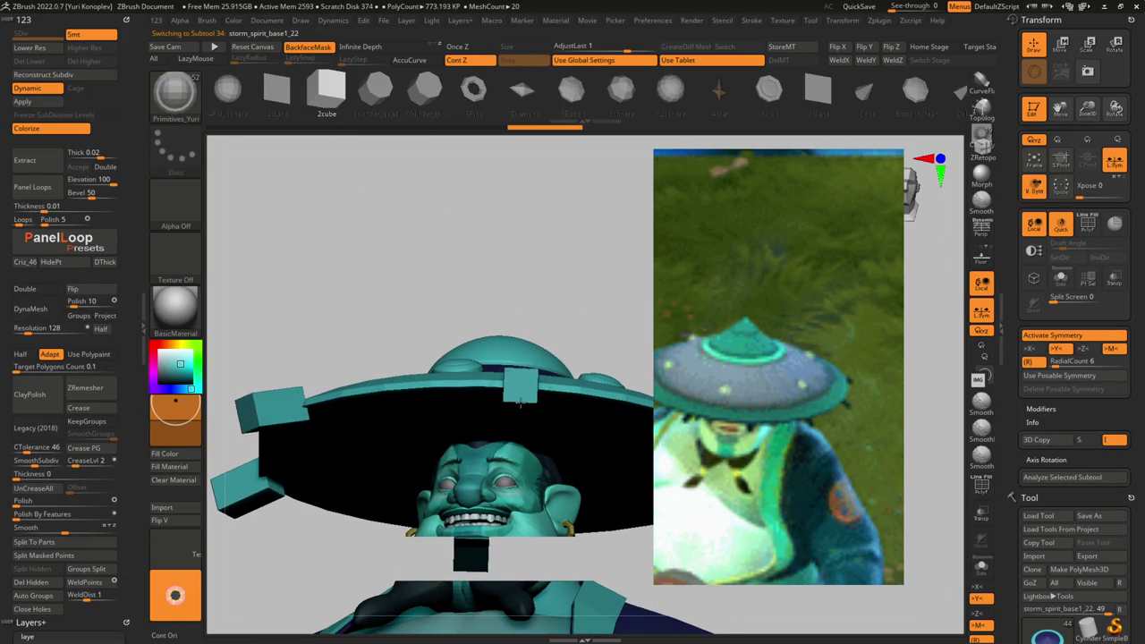
pyautogui.moveTo(519, 403); pyautogui.dragTo(555, 291, button='right')
pyautogui.press('w')
pyautogui.moveTo(547, 259); pyautogui.dragTo(542, 271)
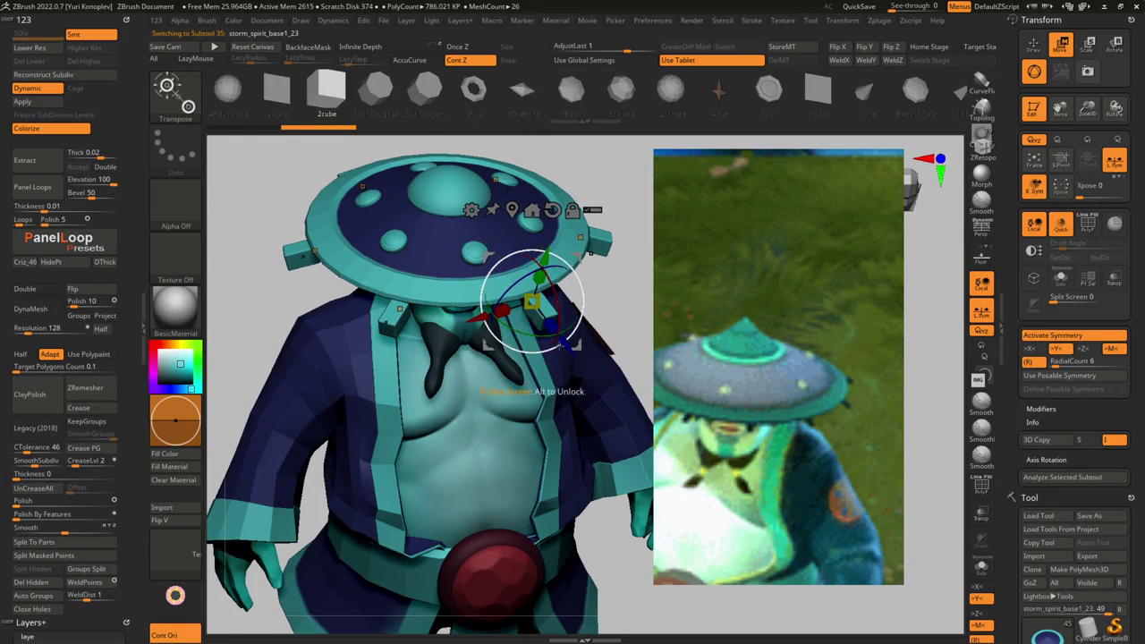
pyautogui.moveTo(557, 346); pyautogui.dragTo(555, 329)
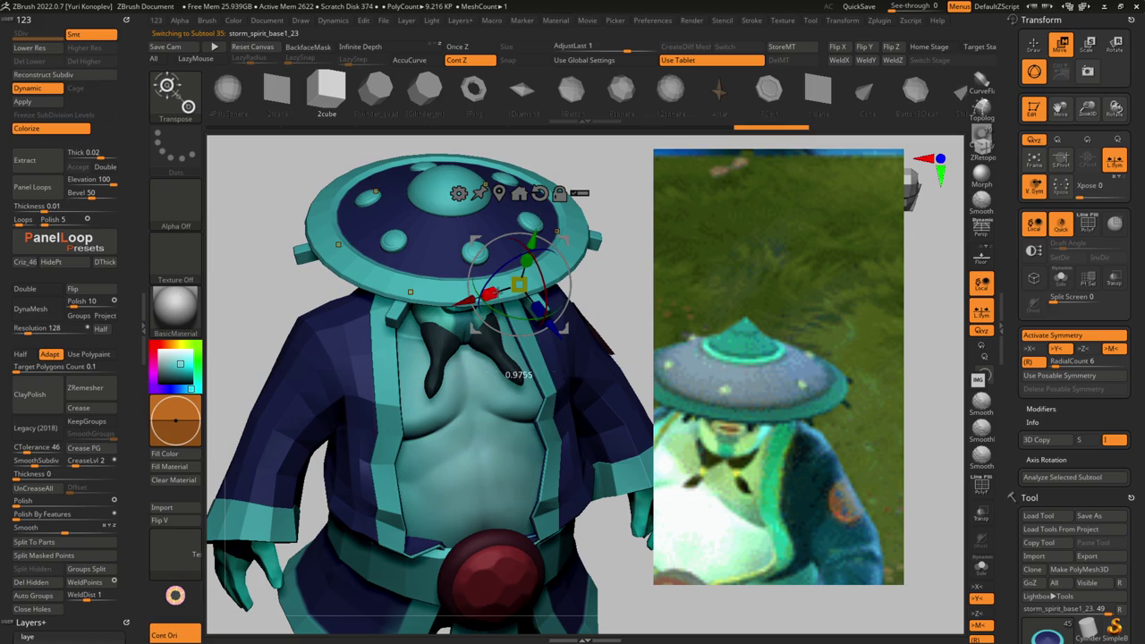
# - Orbit to check the new rim blocks from the front, above and side
pyautogui.moveTo(519, 279); pyautogui.dragTo(601, 360)
pyautogui.press('q')
pyautogui.moveTo(584, 337)
pyautogui.keyDown('ctrl'); pyautogui.mouseDown(button='right')
pyautogui.moveTo(340, 361)
pyautogui.moveTo(501, 376)
pyautogui.moveTo(543, 393)
pyautogui.mouseUp(button='right'); pyautogui.keyUp('ctrl')
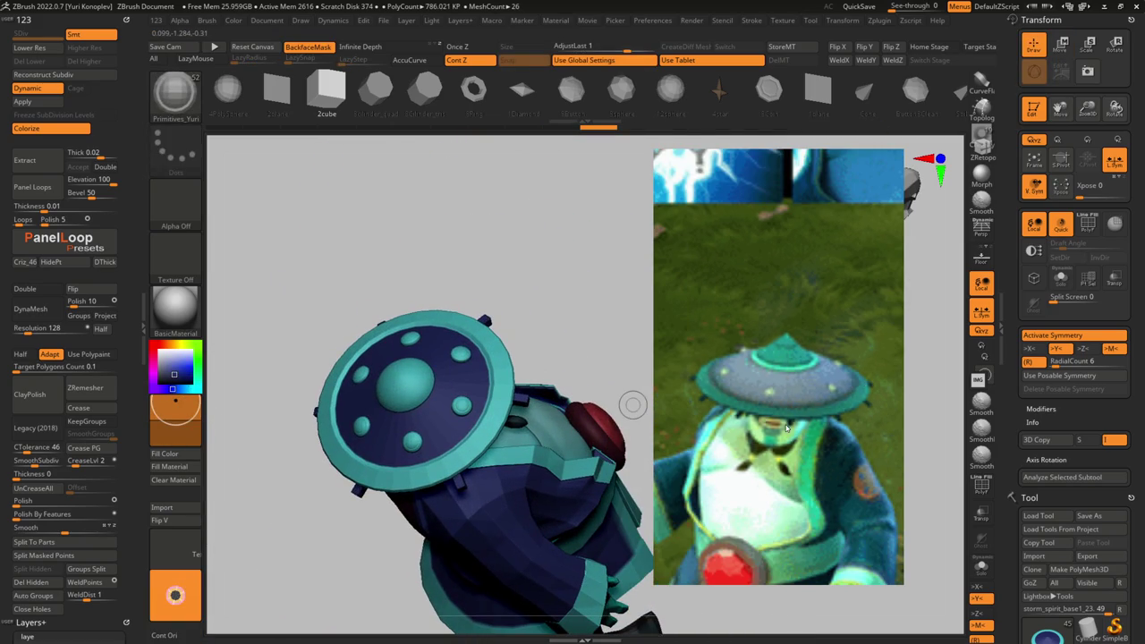
pyautogui.moveTo(632, 404)
pyautogui.mouseDown(button='right')
pyautogui.moveTo(527, 351)
pyautogui.moveTo(485, 449)
pyautogui.moveTo(516, 454)
pyautogui.mouseUp(button='right')
pyautogui.press('b')
pyautogui.press('d')
pyautogui.press('s')
# - Rotate the blue radial bars around the hat centre and adjust their Z position using Solo
pyautogui.press('w')
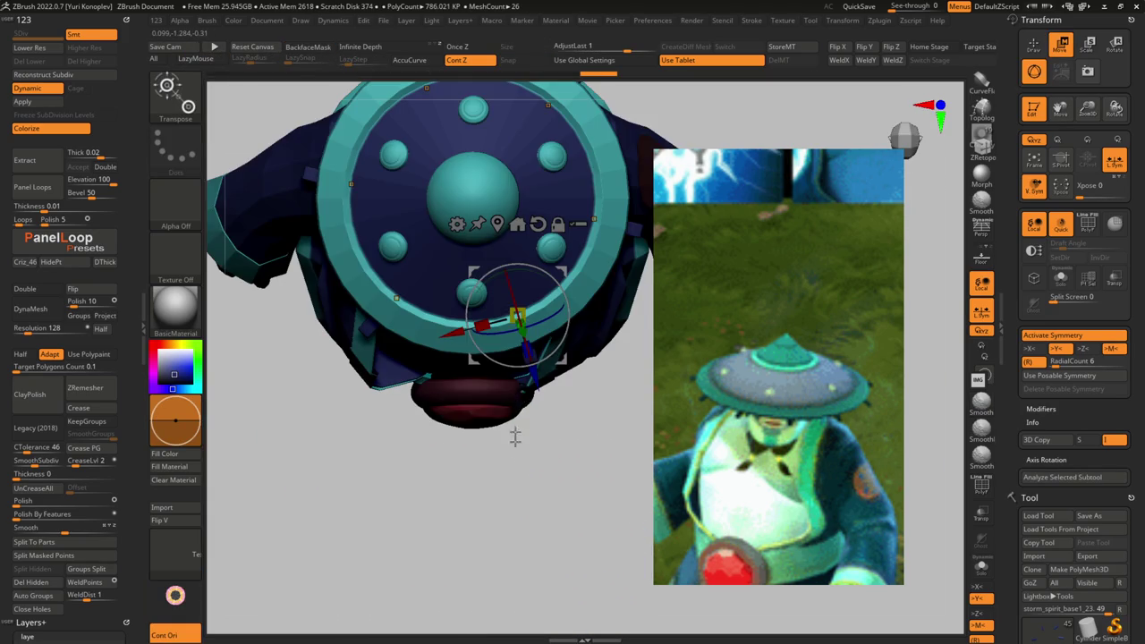
pyautogui.click(517, 224)
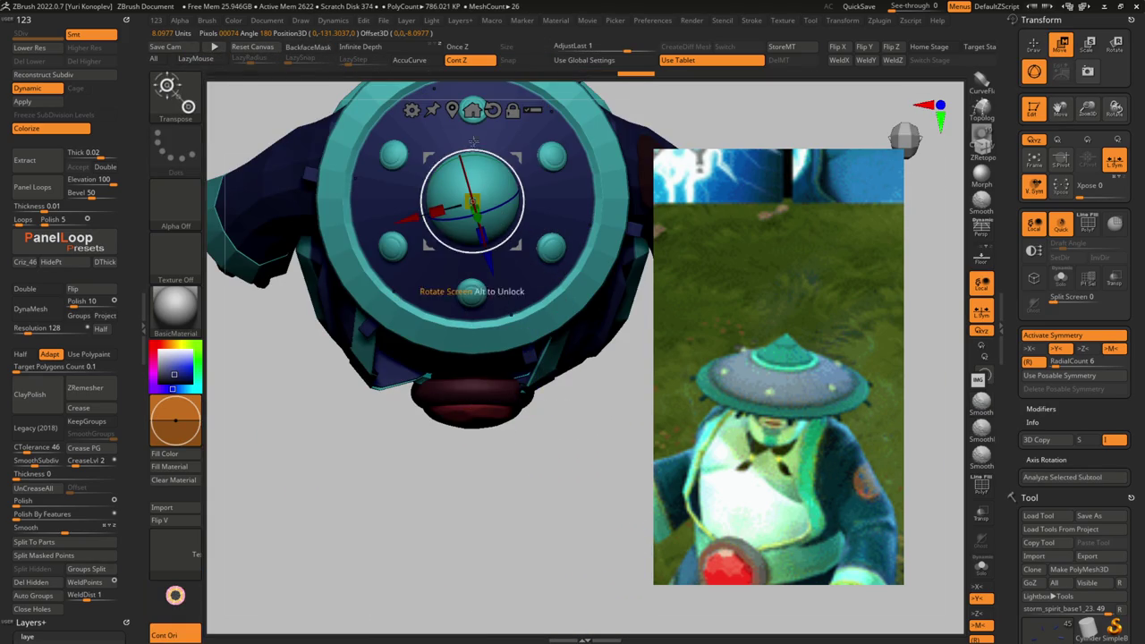
pyautogui.moveTo(609, 225)
pyautogui.mouseDown()
pyautogui.moveTo(558, 217)
pyautogui.moveTo(519, 295)
pyautogui.moveTo(567, 376)
pyautogui.mouseUp()
pyautogui.moveTo(532, 273)
pyautogui.mouseDown()
pyautogui.moveTo(525, 258)
pyautogui.moveTo(528, 358)
pyautogui.mouseUp()
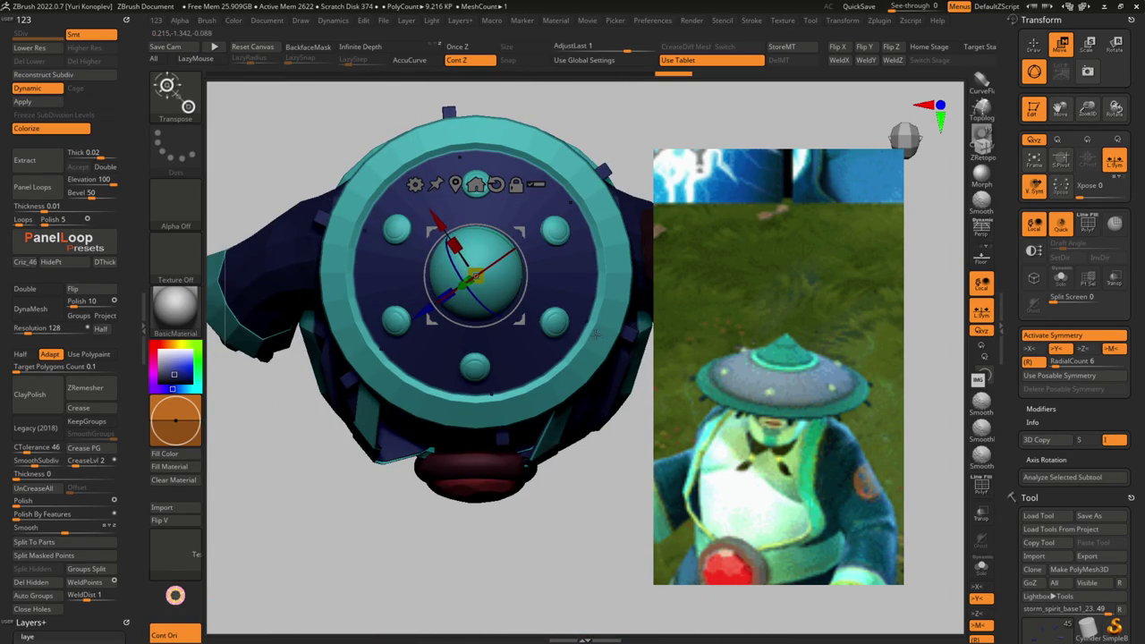
pyautogui.hotkey('ctrl', 'shift', 's')
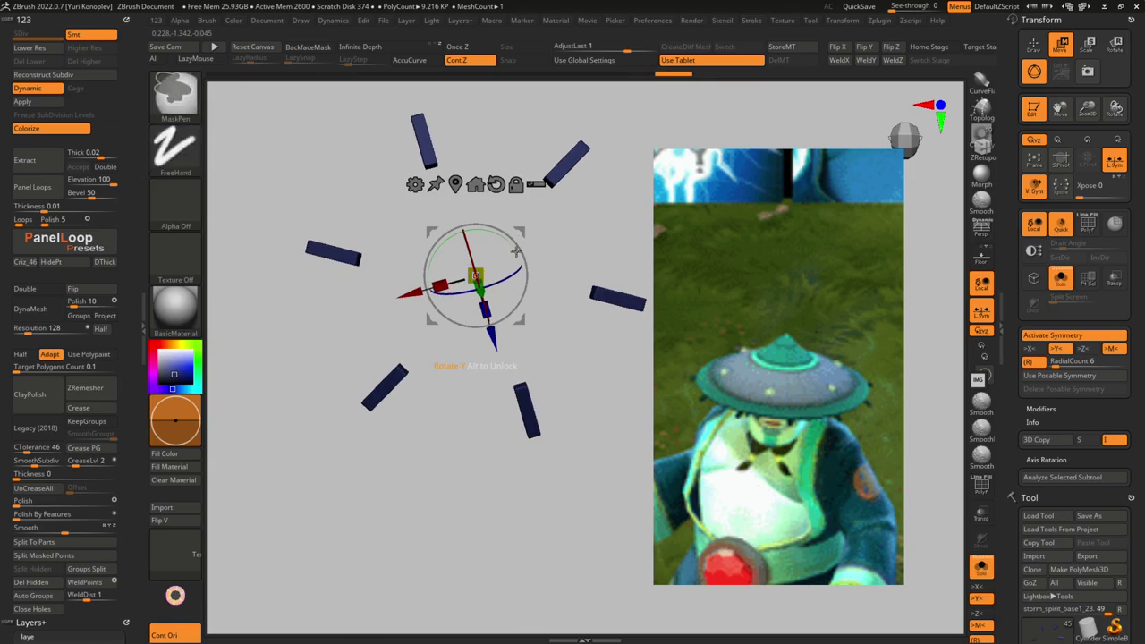
pyautogui.moveTo(491, 335); pyautogui.dragTo(533, 473)
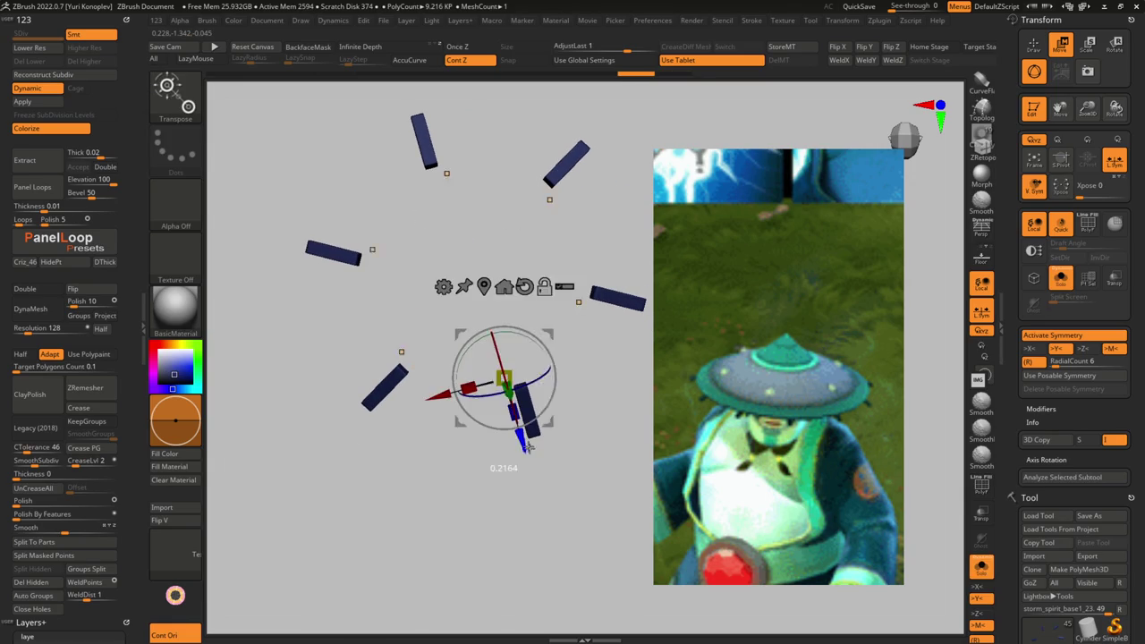
pyautogui.hotkey('ctrl', 'shift', 's')
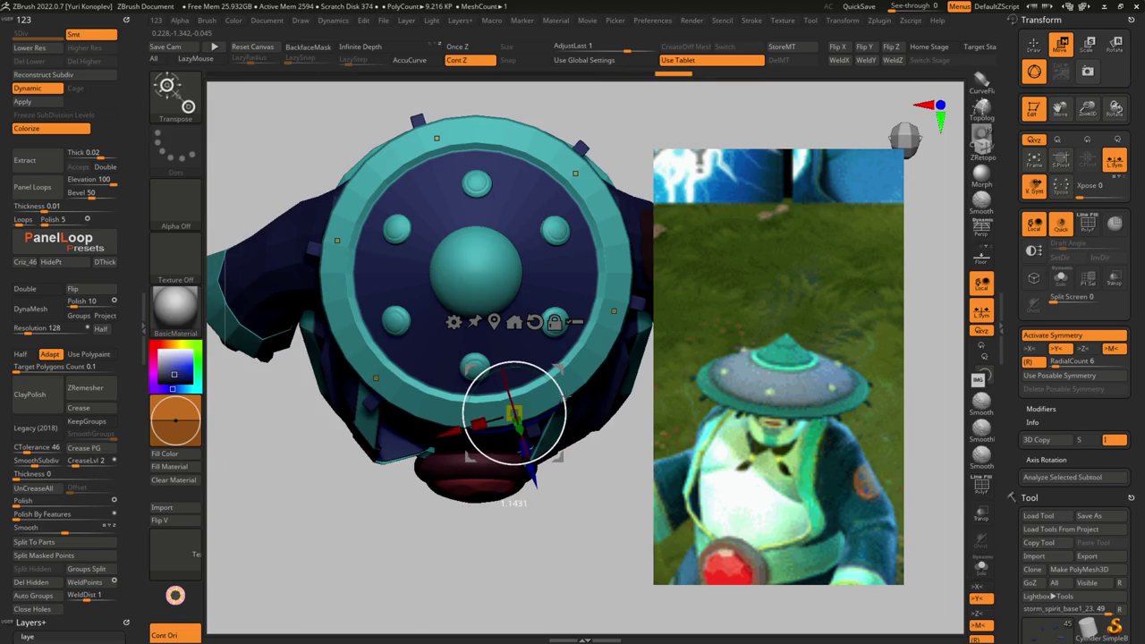
pyautogui.hotkey('ctrl', 'shift', 's')
pyautogui.moveTo(538, 472)
pyautogui.mouseDown()
pyautogui.moveTo(493, 337)
pyautogui.moveTo(420, 361)
pyautogui.mouseUp()
pyautogui.hotkey('ctrl', 'shift', 's')
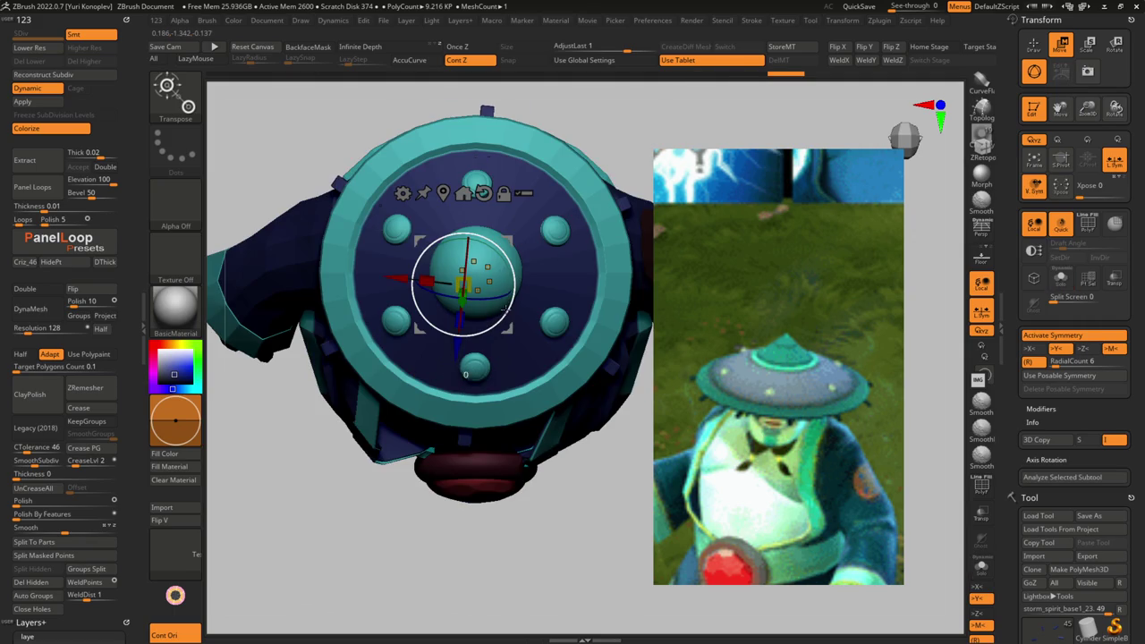
pyautogui.click(512, 419)
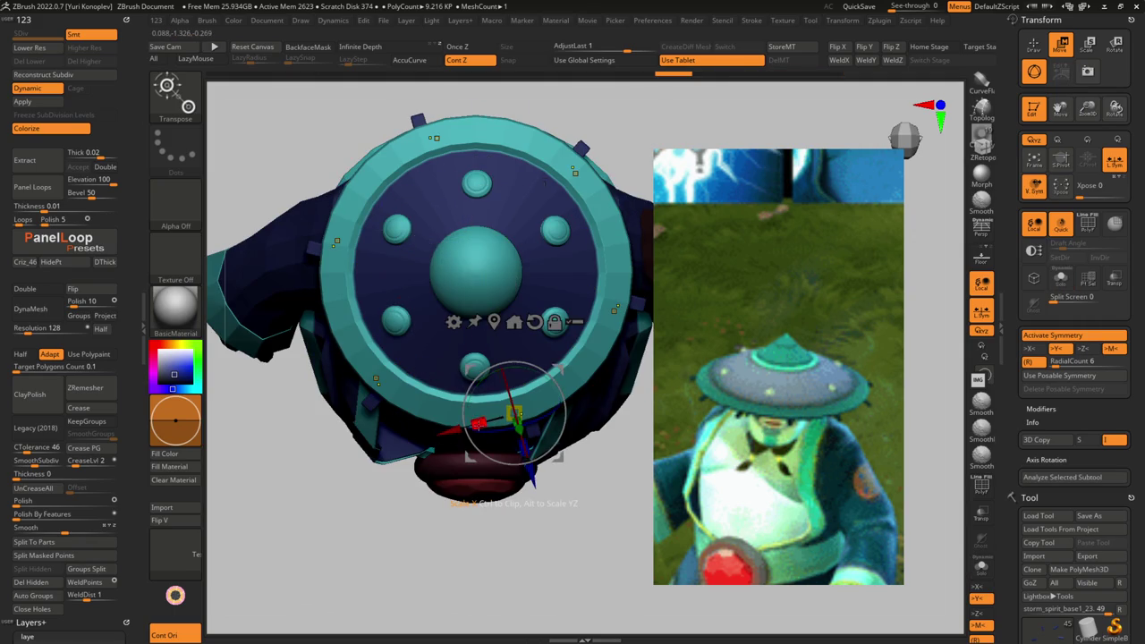
pyautogui.press('q')
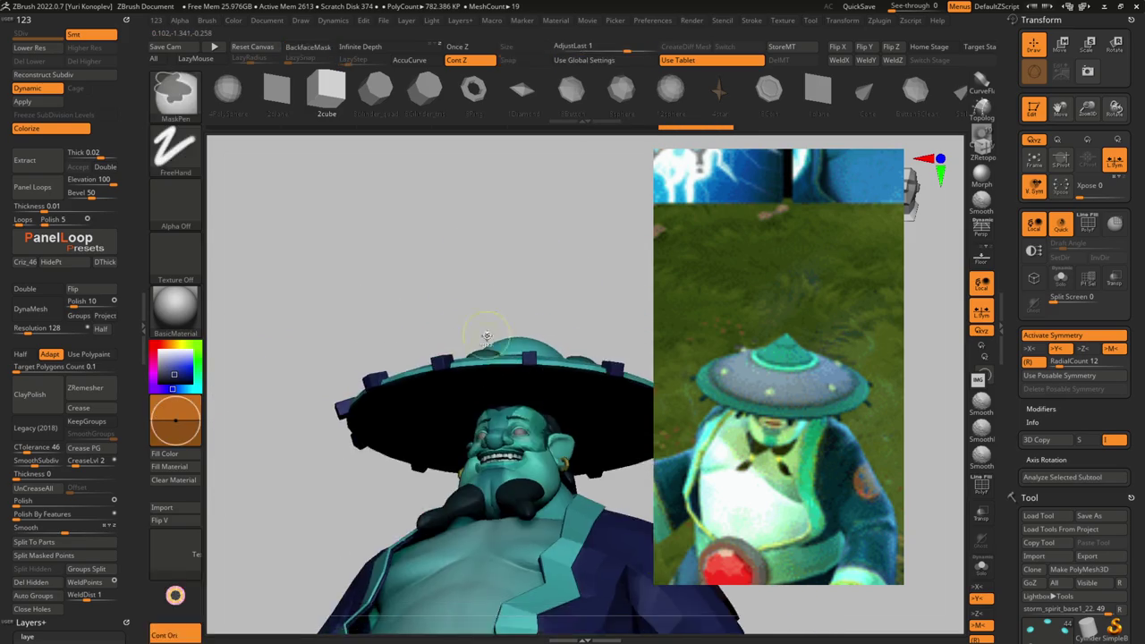
# - Nudge the hat slightly up along Y and over along X
pyautogui.press('w')
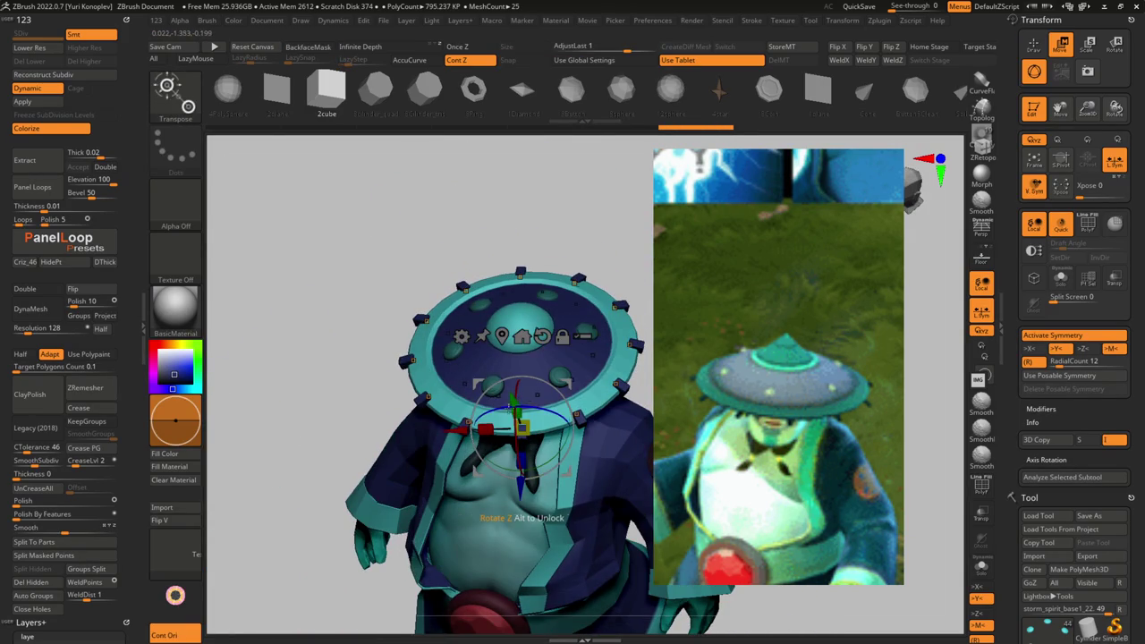
pyautogui.moveTo(513, 400); pyautogui.dragTo(514, 407)
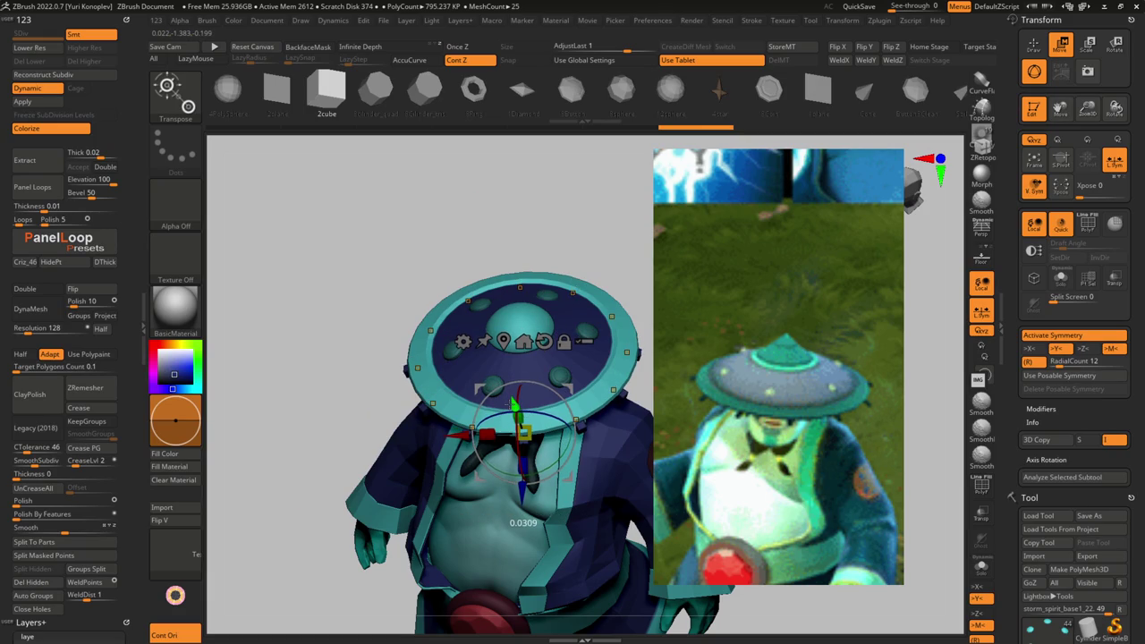
pyautogui.press('q')
pyautogui.moveTo(454, 439); pyautogui.dragTo(507, 362)
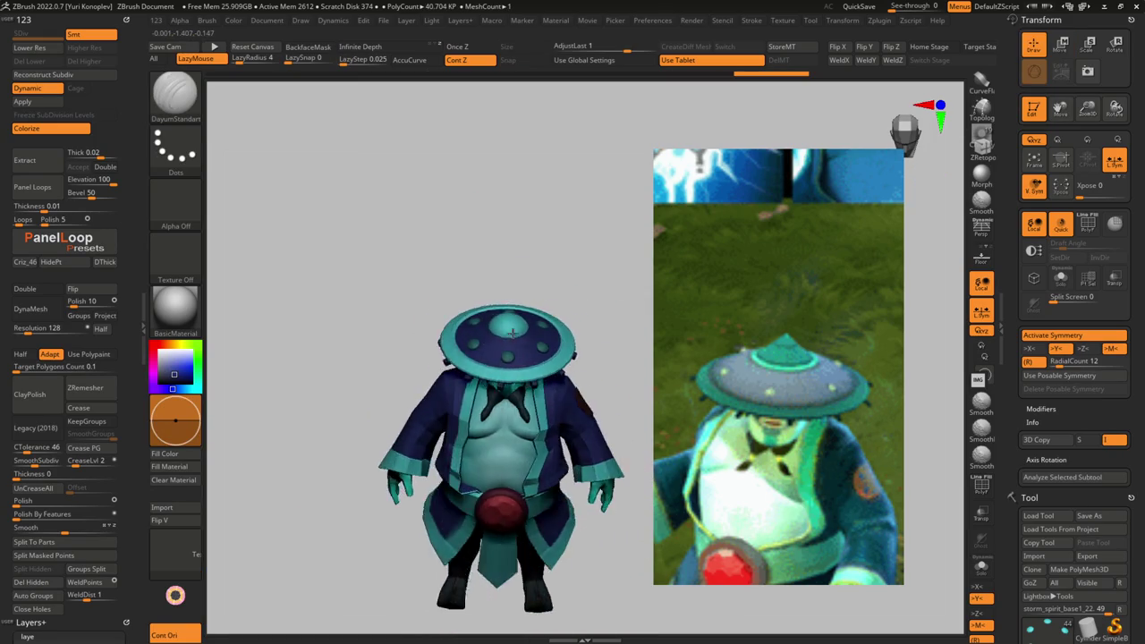
pyautogui.press('w')
pyautogui.scroll(5, 508, 362)
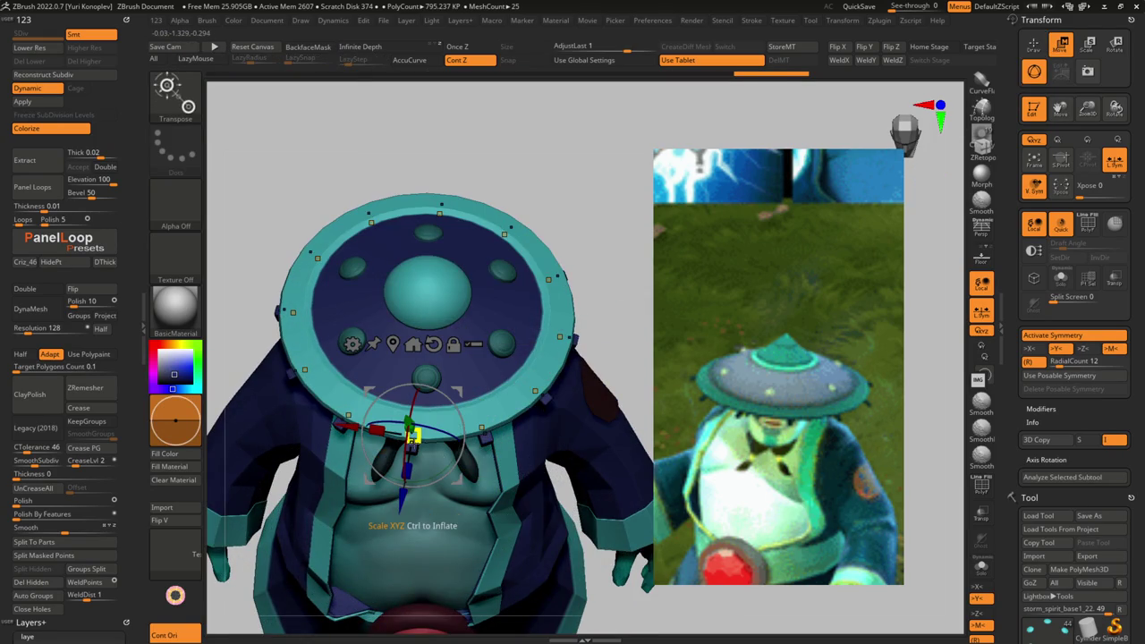
pyautogui.moveTo(344, 426); pyautogui.dragTo(490, 409)
# - Check the face from the front, then lower the rim cube slightly beneath the brim
pyautogui.press('q')
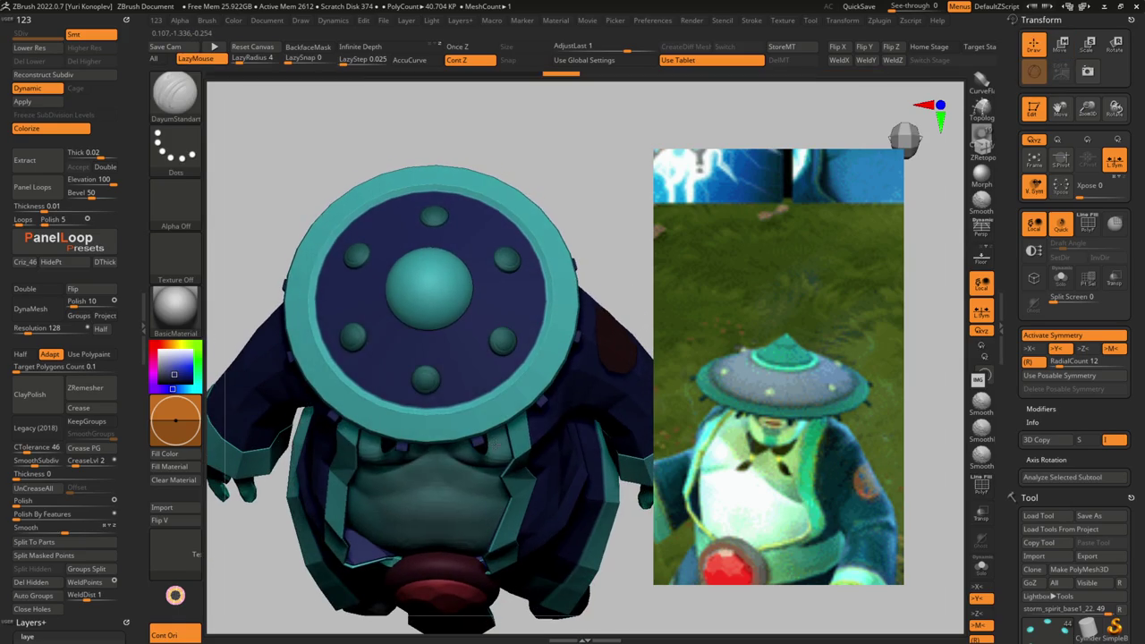
pyautogui.press('w')
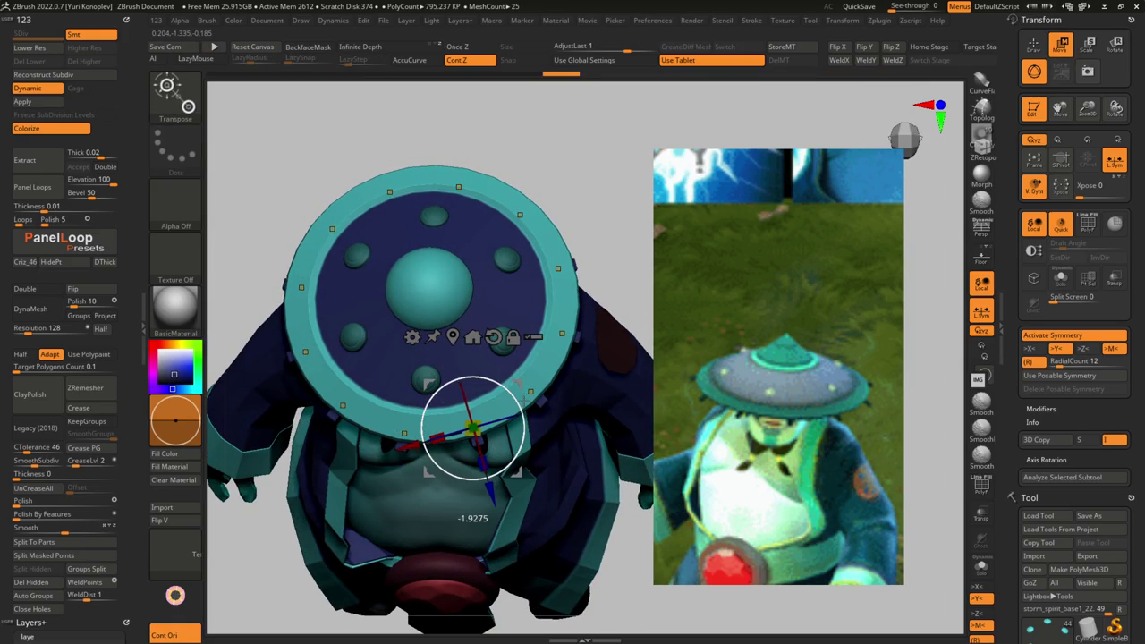
pyautogui.press('q')
pyautogui.moveTo(473, 430); pyautogui.dragTo(534, 316)
pyautogui.press('w')
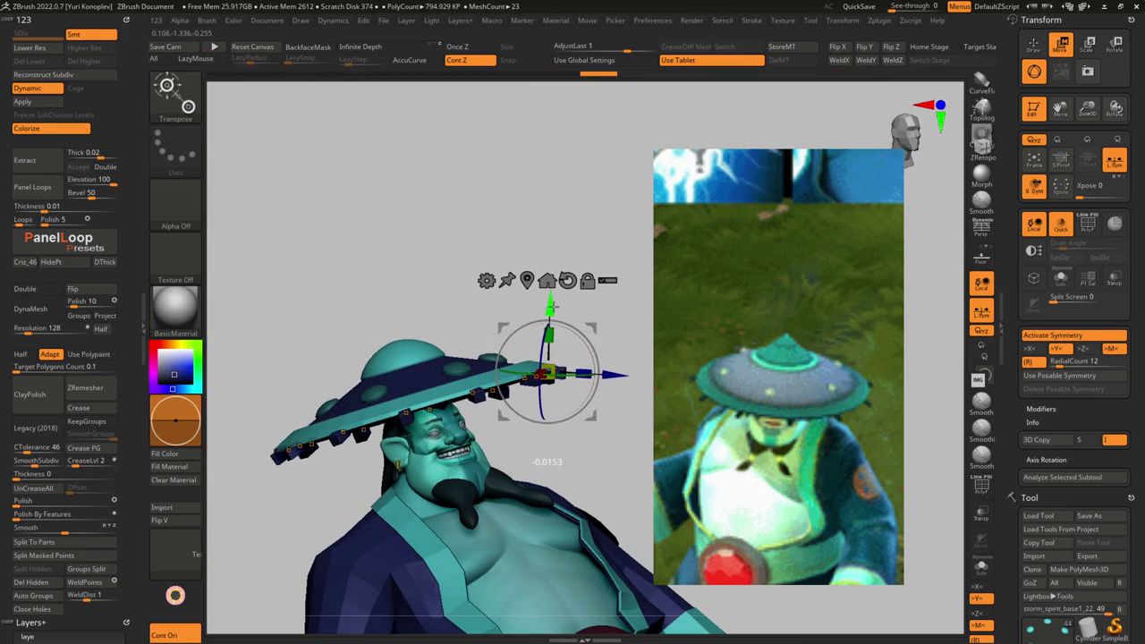
pyautogui.press('q')
pyautogui.press('b')
pyautogui.press('d')
pyautogui.press('s')
pyautogui.moveTo(548, 470)
pyautogui.mouseDown()
pyautogui.moveTo(457, 398)
pyautogui.moveTo(519, 455)
pyautogui.moveTo(468, 402)
pyautogui.mouseUp()
pyautogui.press('w')
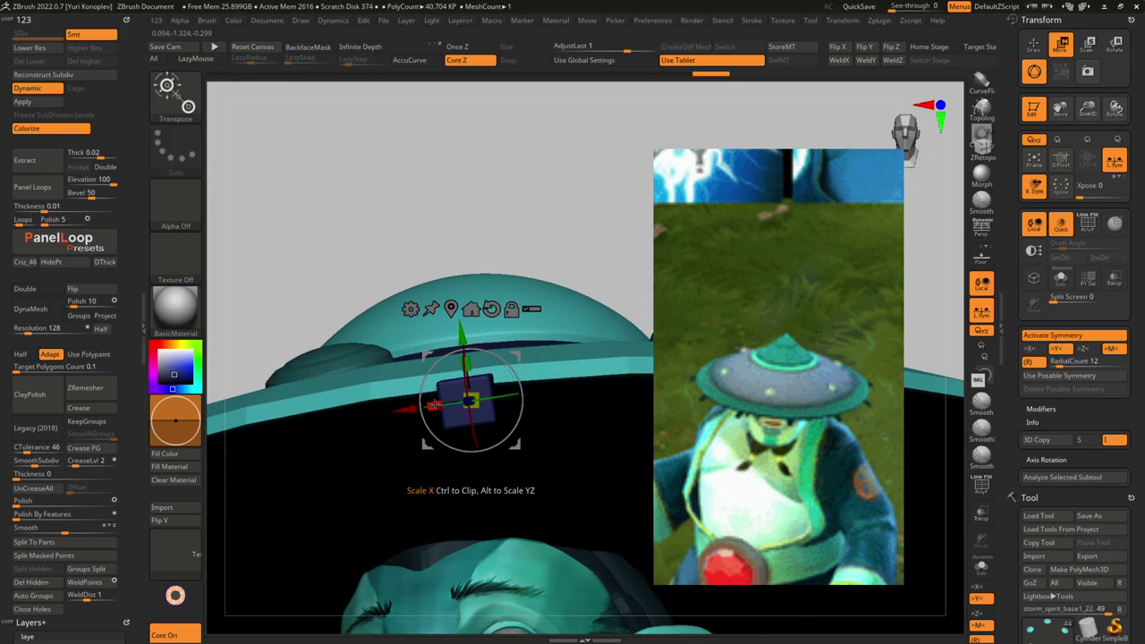
pyautogui.moveTo(468, 338)
pyautogui.mouseDown()
pyautogui.moveTo(464, 350)
pyautogui.moveTo(475, 302)
pyautogui.moveTo(501, 379)
pyautogui.mouseUp()
pyautogui.press('q')
# - Select the storm_spirit_base1_23 spokes and rotate them around the hat's centre
pyautogui.press('w')
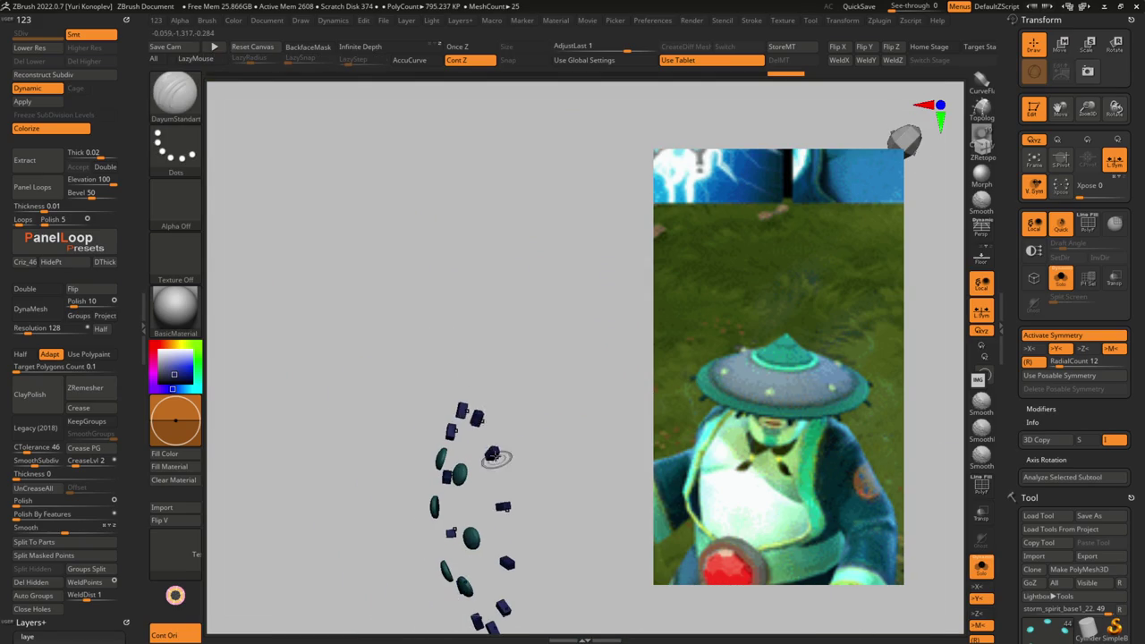
pyautogui.moveTo(501, 475); pyautogui.dragTo(487, 394)
pyautogui.press('Down')
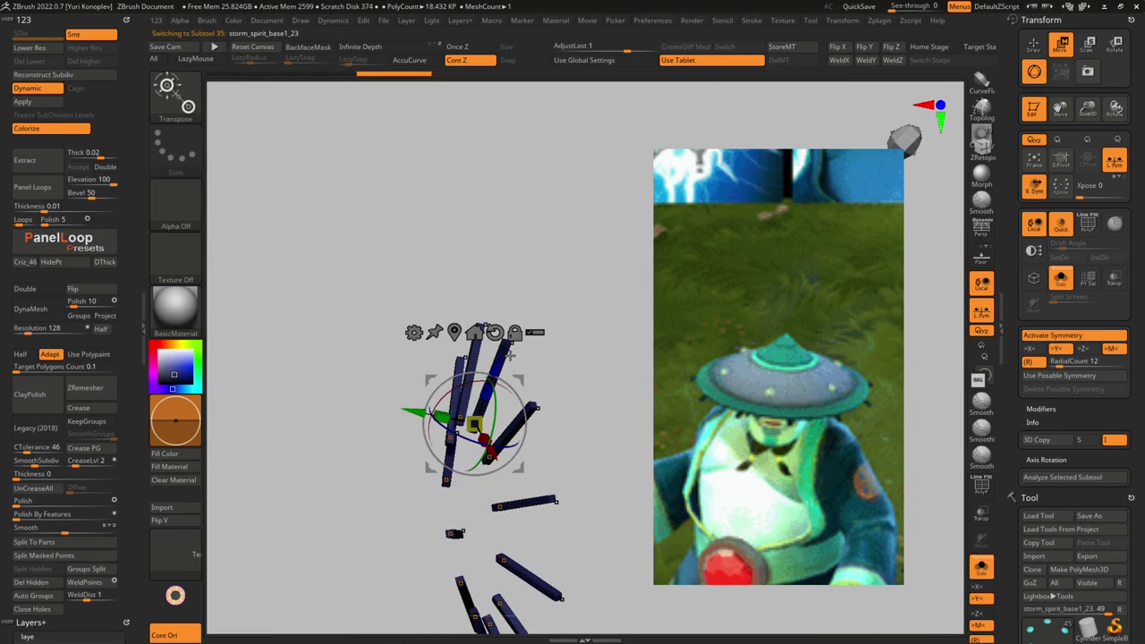
pyautogui.moveTo(512, 352)
pyautogui.mouseDown()
pyautogui.moveTo(559, 457)
pyautogui.moveTo(425, 346)
pyautogui.moveTo(477, 343)
pyautogui.mouseUp()
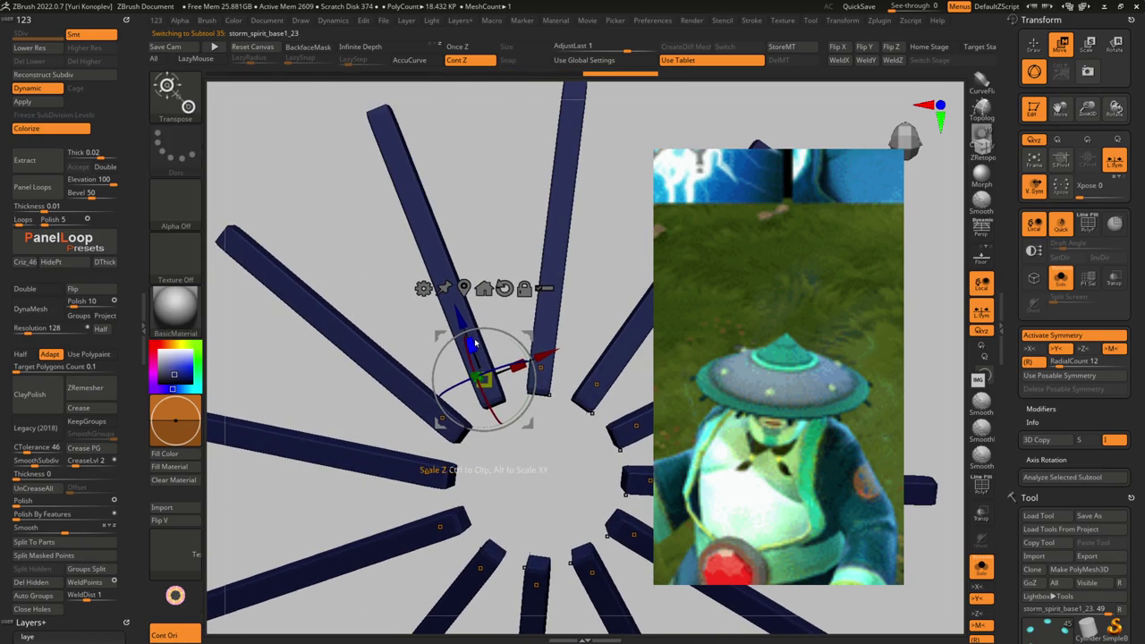
pyautogui.moveTo(473, 345)
pyautogui.mouseDown()
pyautogui.moveTo(520, 374)
pyautogui.moveTo(615, 391)
pyautogui.mouseUp()
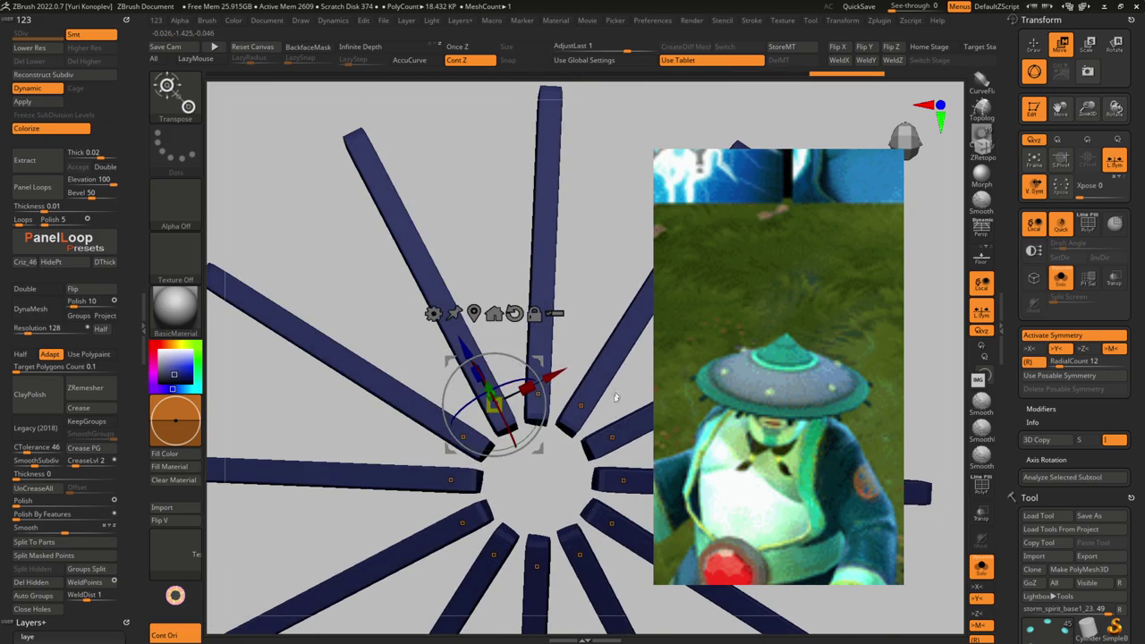
pyautogui.moveTo(615, 391)
pyautogui.mouseDown()
pyautogui.moveTo(501, 358)
pyautogui.moveTo(487, 402)
pyautogui.moveTo(552, 372)
pyautogui.moveTo(501, 358)
pyautogui.mouseUp()
# - Return to the full model and view the brim face-on to check the spokes
pyautogui.press('q')
pyautogui.press('w')
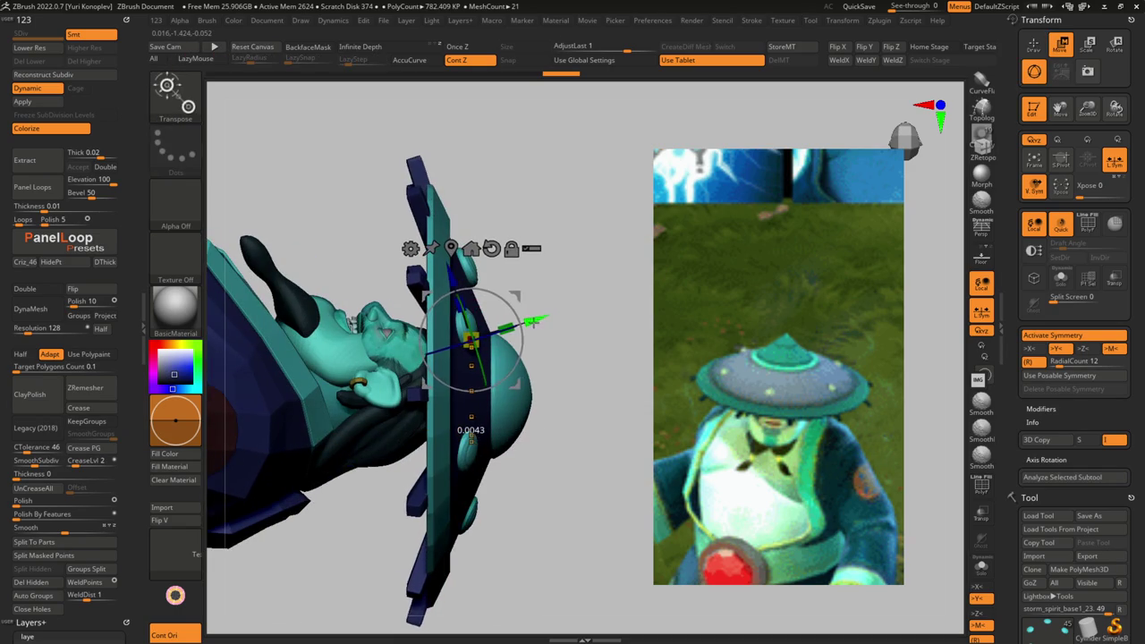
pyautogui.press('q')
pyautogui.moveTo(590, 295)
pyautogui.mouseDown()
pyautogui.moveTo(537, 383)
pyautogui.moveTo(564, 352)
pyautogui.mouseUp()
pyautogui.press('w')
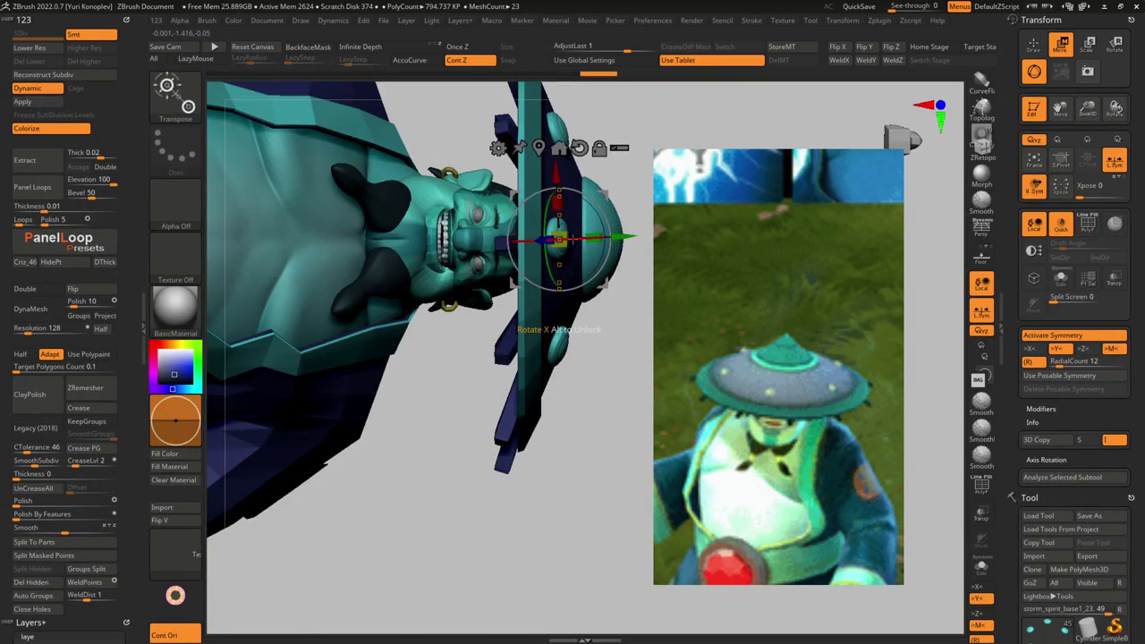
pyautogui.moveTo(573, 268)
pyautogui.mouseDown()
pyautogui.moveTo(617, 251)
pyautogui.moveTo(542, 242)
pyautogui.mouseUp()
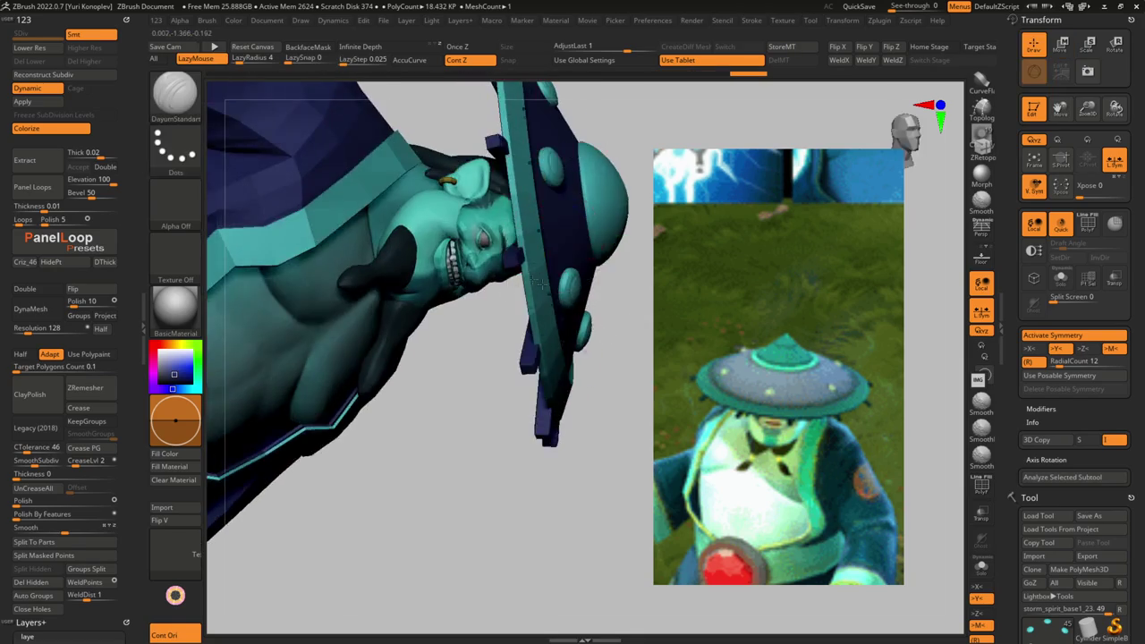
# - Fully mask brim disc storm_spirit_base1_20, gradient-unmask its lower part, then select the spokes
pyautogui.press('q')
pyautogui.moveTo(481, 198)
pyautogui.mouseDown(button='right')
pyautogui.moveTo(435, 378)
pyautogui.moveTo(390, 386)
pyautogui.mouseUp(button='right')
pyautogui.keyDown('alt'); pyautogui.click(435, 379); pyautogui.keyUp('alt')
pyautogui.hotkey('shift', 'f')
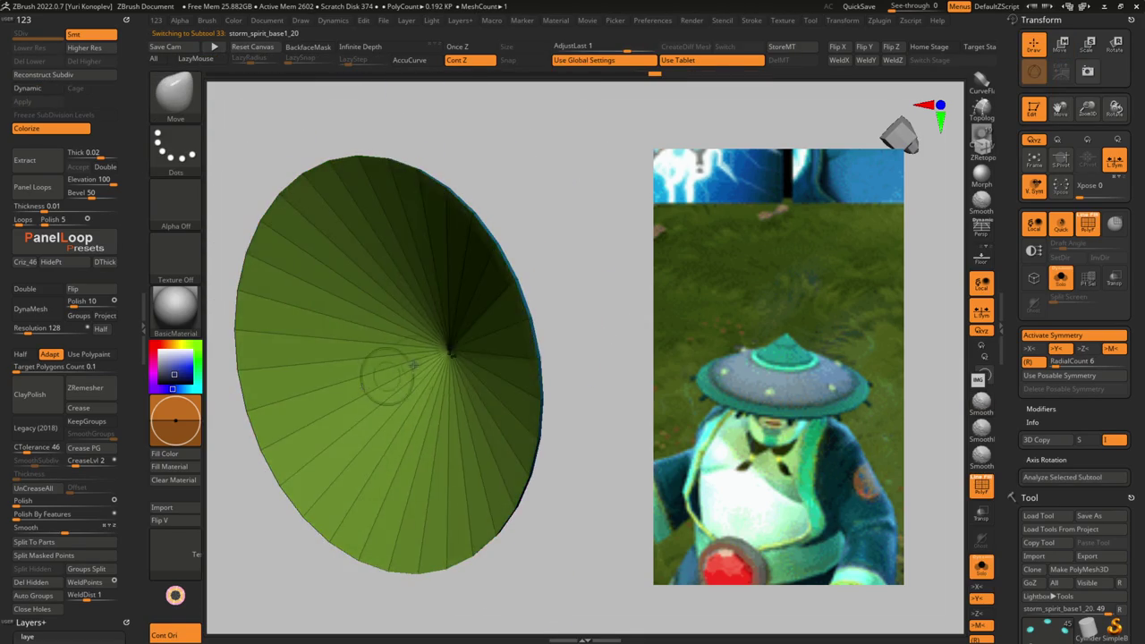
pyautogui.press('space')
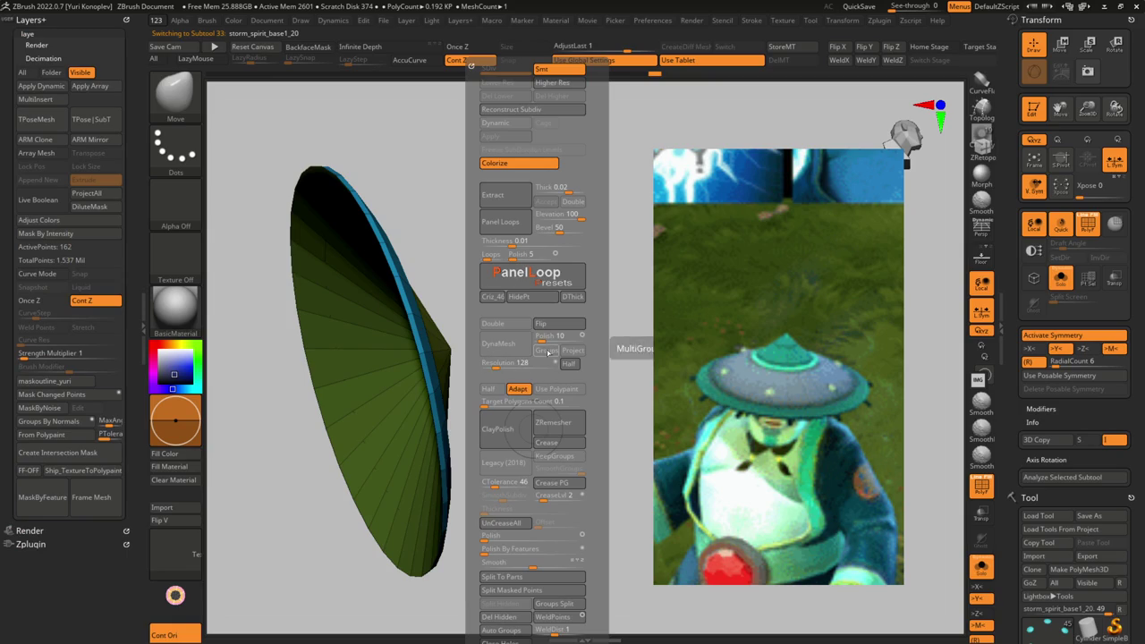
pyautogui.hotkey('ctrl', 'a')
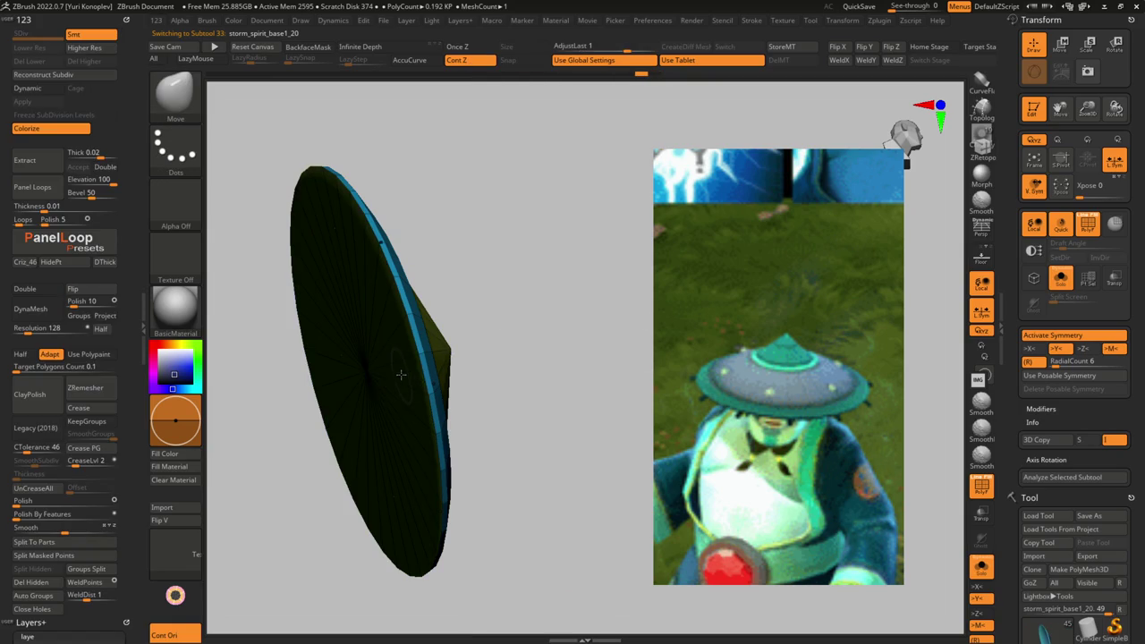
pyautogui.moveTo(369, 374)
pyautogui.keyDown('ctrl'); pyautogui.keyDown('alt'); pyautogui.mouseDown()
pyautogui.moveTo(333, 381)
pyautogui.moveTo(372, 304)
pyautogui.moveTo(425, 335)
pyautogui.moveTo(483, 251)
pyautogui.moveTo(485, 263)
pyautogui.mouseUp(); pyautogui.keyUp('alt'); pyautogui.keyUp('ctrl')
pyautogui.keyDown('alt'); pyautogui.click(433, 343); pyautogui.keyUp('alt')
# - Shift the radial spokes slightly along the green vertical axis to tuck them under the brim
pyautogui.moveTo(433, 343); pyautogui.dragTo(358, 425)
pyautogui.press('w')
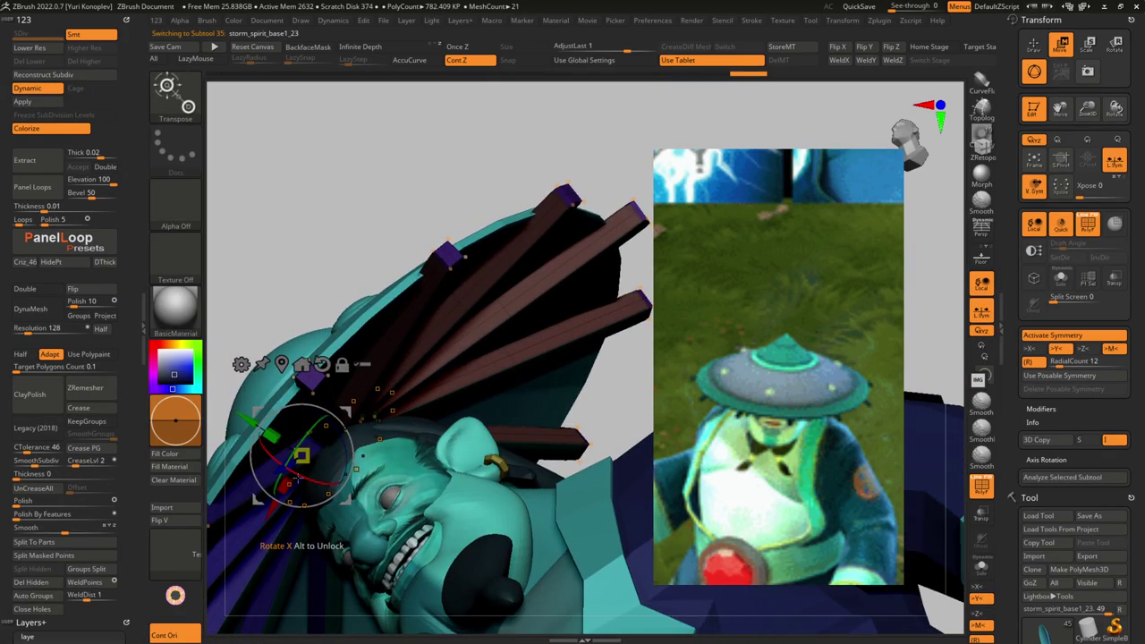
pyautogui.moveTo(297, 481)
pyautogui.mouseDown()
pyautogui.moveTo(399, 408)
pyautogui.moveTo(465, 411)
pyautogui.moveTo(430, 361)
pyautogui.moveTo(491, 332)
pyautogui.mouseUp()
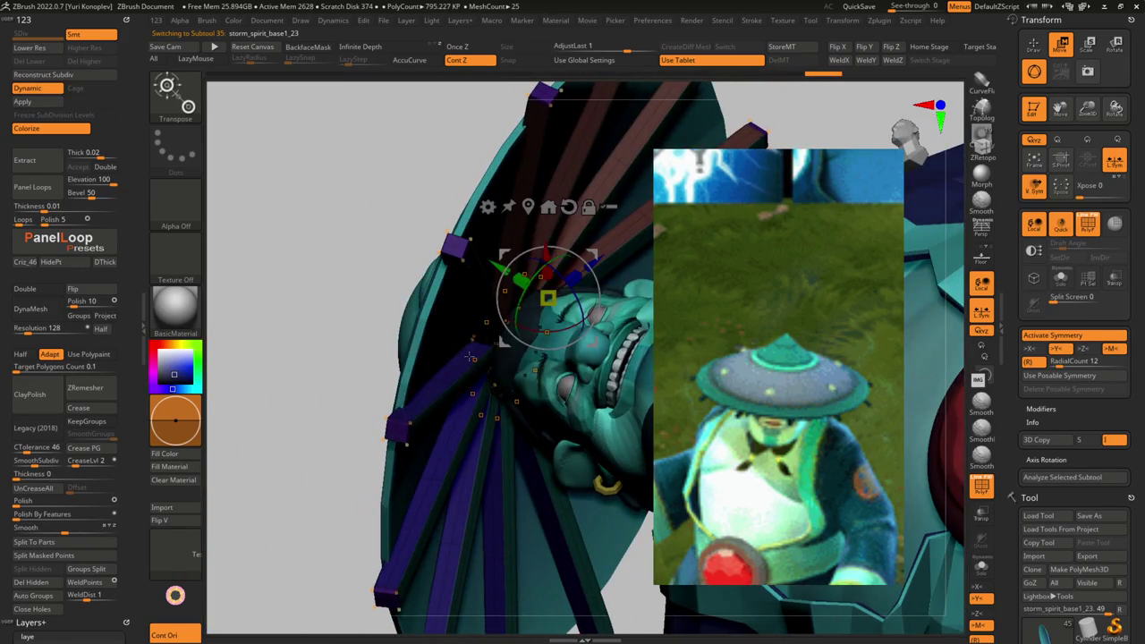
pyautogui.click(467, 354)
pyautogui.moveTo(429, 351)
pyautogui.mouseDown()
pyautogui.moveTo(392, 347)
pyautogui.moveTo(483, 230)
pyautogui.moveTo(469, 318)
pyautogui.moveTo(536, 349)
pyautogui.moveTo(591, 347)
pyautogui.moveTo(465, 429)
pyautogui.moveTo(483, 415)
pyautogui.moveTo(511, 427)
pyautogui.moveTo(462, 340)
pyautogui.moveTo(498, 404)
pyautogui.mouseUp()
pyautogui.press('q')
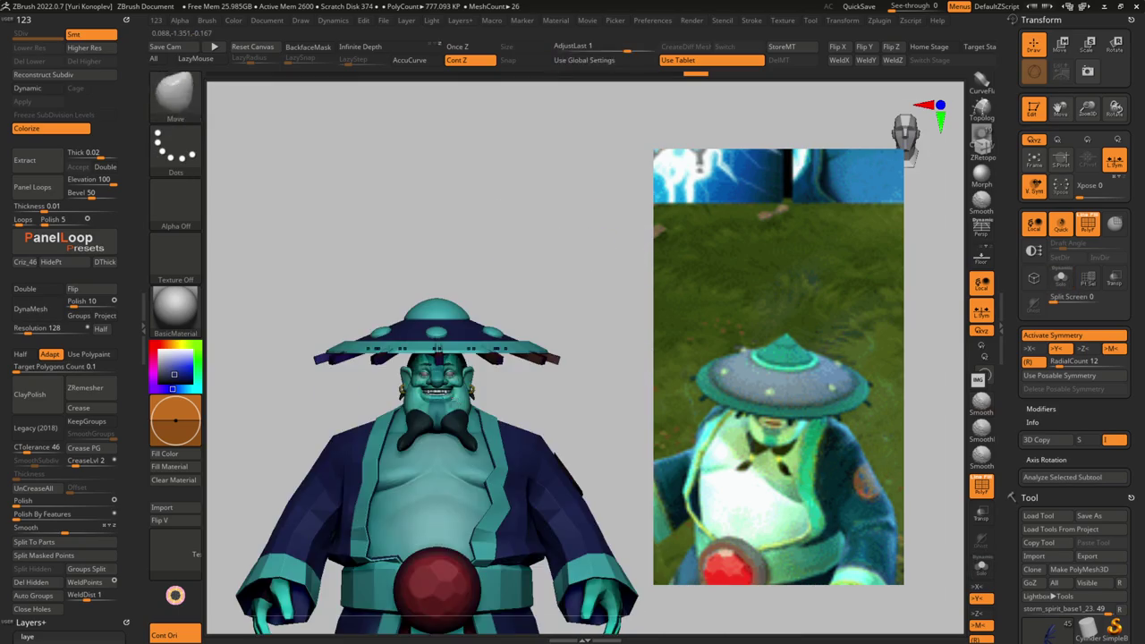
# - From a top view, rotate the spokes about 15.7° around Y at the mesh centre
pyautogui.moveTo(491, 405); pyautogui.dragTo(489, 452, button='right')
pyautogui.press('w')
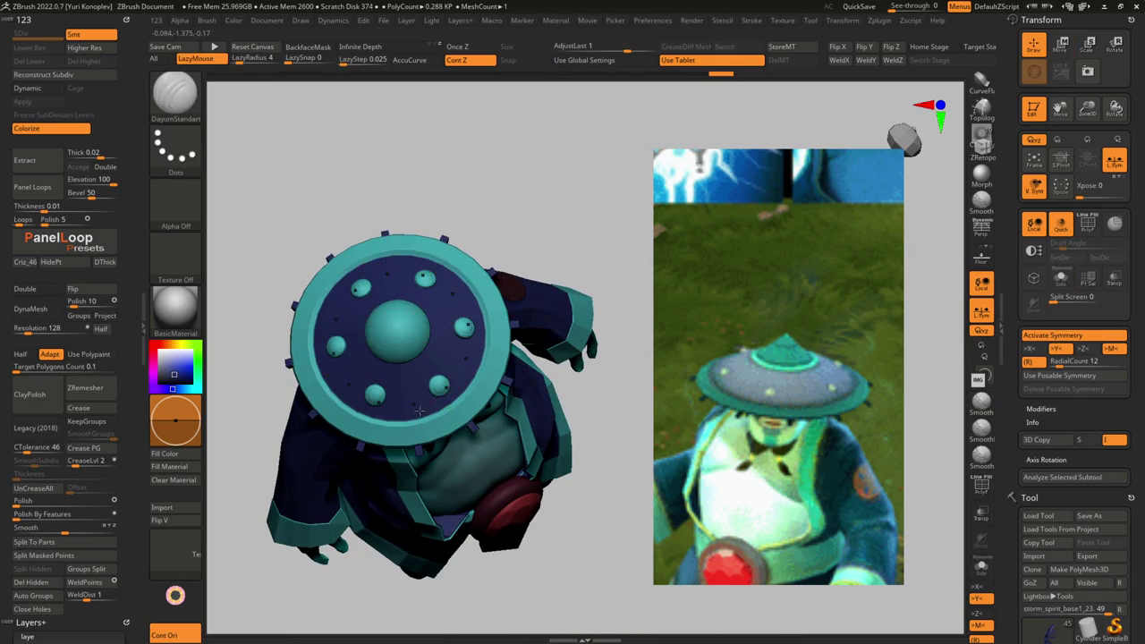
pyautogui.press('q')
pyautogui.moveTo(409, 400); pyautogui.dragTo(514, 428, button='right')
pyautogui.moveTo(506, 374)
pyautogui.keyDown('ctrl'); pyautogui.mouseDown(button='right')
pyautogui.moveTo(514, 394)
pyautogui.moveTo(615, 334)
pyautogui.moveTo(573, 417)
pyautogui.moveTo(502, 458)
pyautogui.moveTo(481, 368)
pyautogui.moveTo(473, 433)
pyautogui.mouseUp(button='right'); pyautogui.keyUp('ctrl')
pyautogui.press('w')
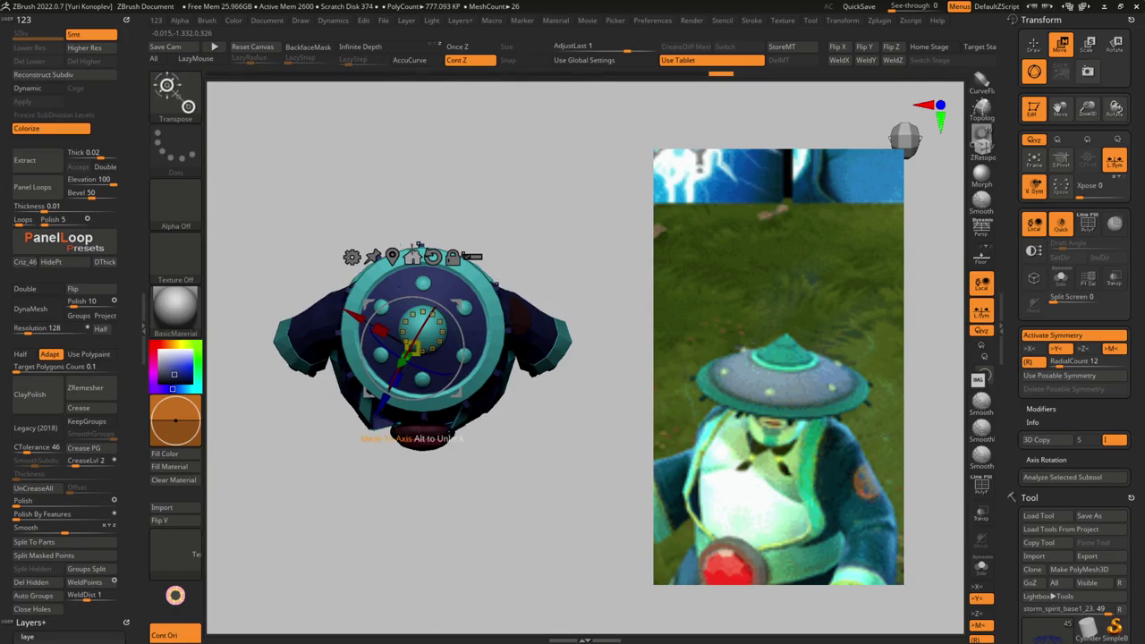
pyautogui.click(411, 257)
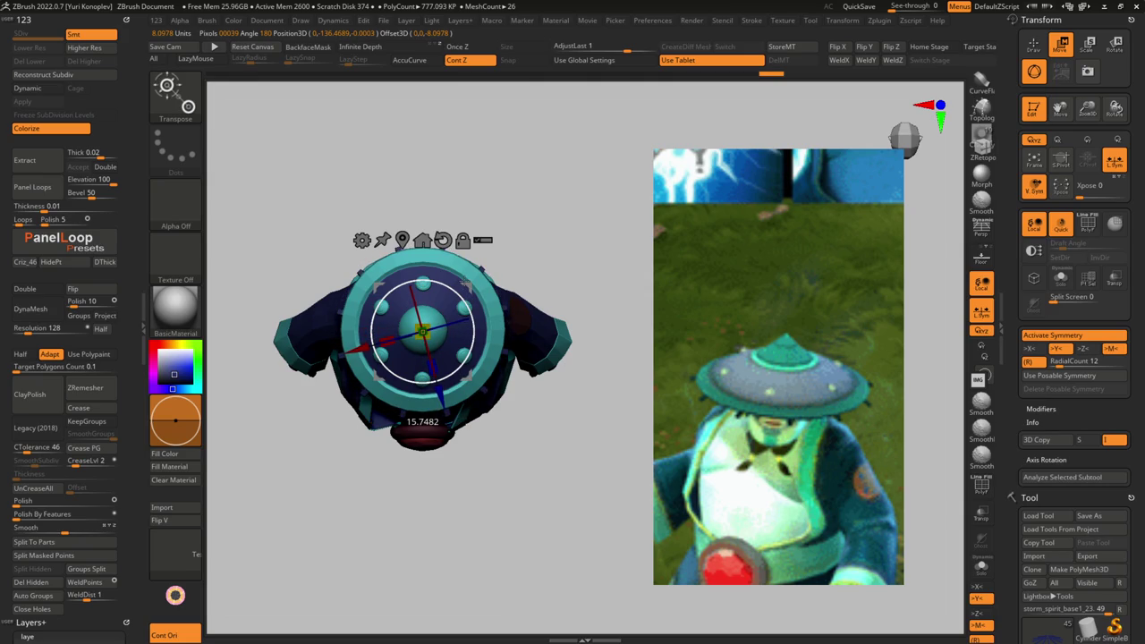
pyautogui.press('q')
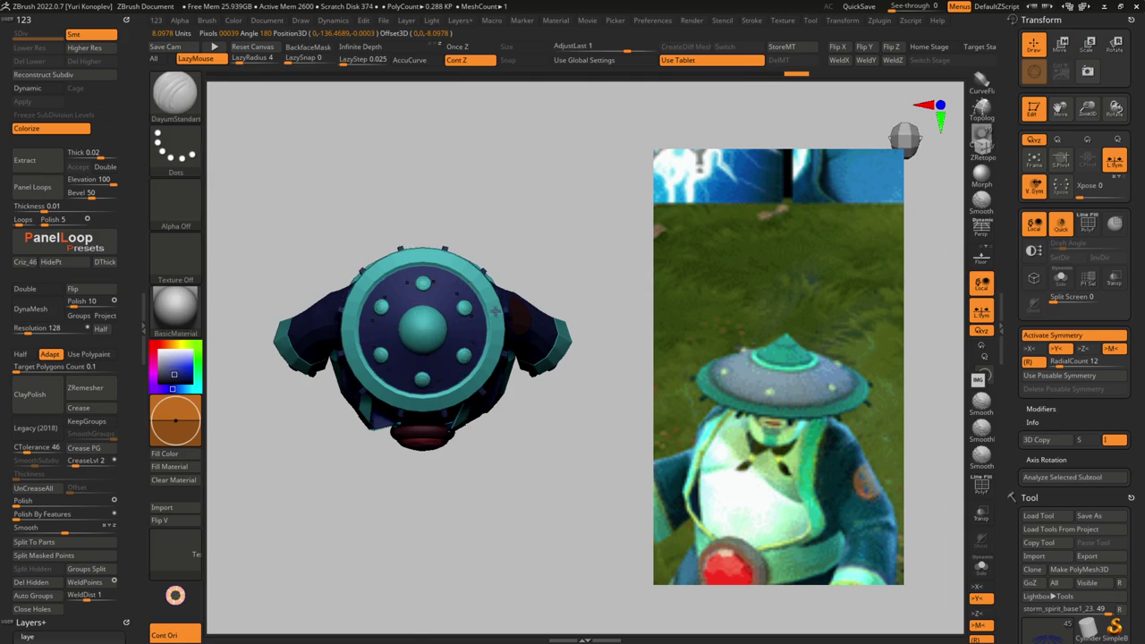
# - Return to a front view and select the brim disc with polyframe shown
pyautogui.moveTo(496, 161); pyautogui.dragTo(504, 304)
pyautogui.keyDown('ctrl'); pyautogui.moveTo(517, 363); pyautogui.dragTo(501, 340, button='right'); pyautogui.keyUp('ctrl')
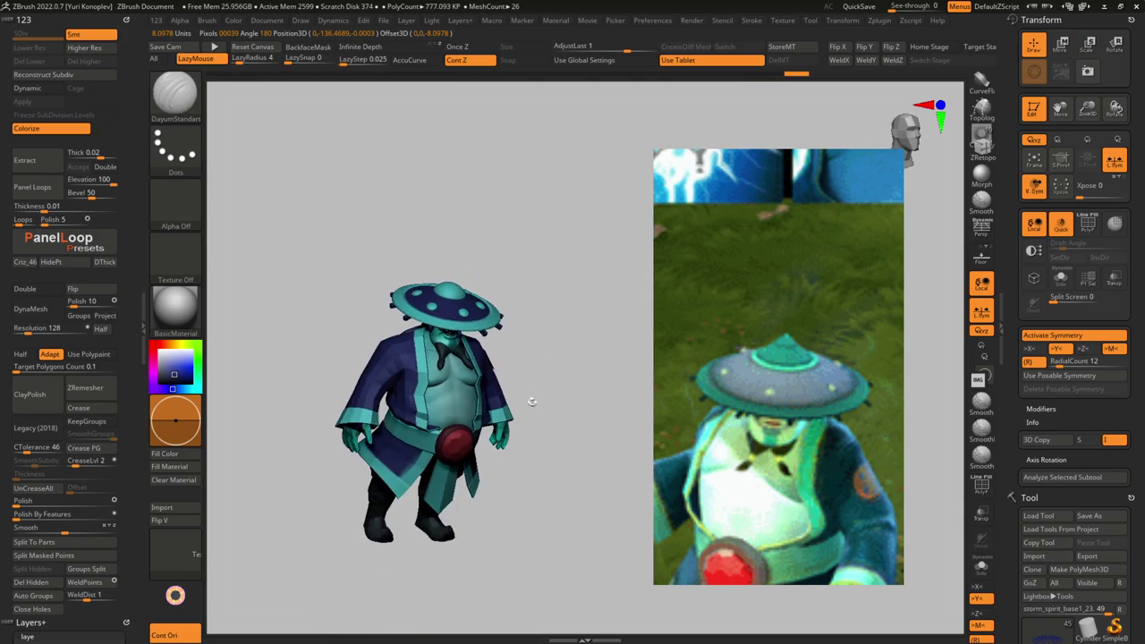
pyautogui.moveTo(501, 340); pyautogui.dragTo(483, 349)
pyautogui.moveTo(483, 349)
pyautogui.keyDown('ctrl'); pyautogui.mouseDown(button='right')
pyautogui.moveTo(453, 329)
pyautogui.moveTo(443, 342)
pyautogui.mouseUp(button='right'); pyautogui.keyUp('ctrl')
pyautogui.keyDown('alt'); pyautogui.click(441, 344); pyautogui.keyUp('alt')
pyautogui.hotkey('shift', 'f')
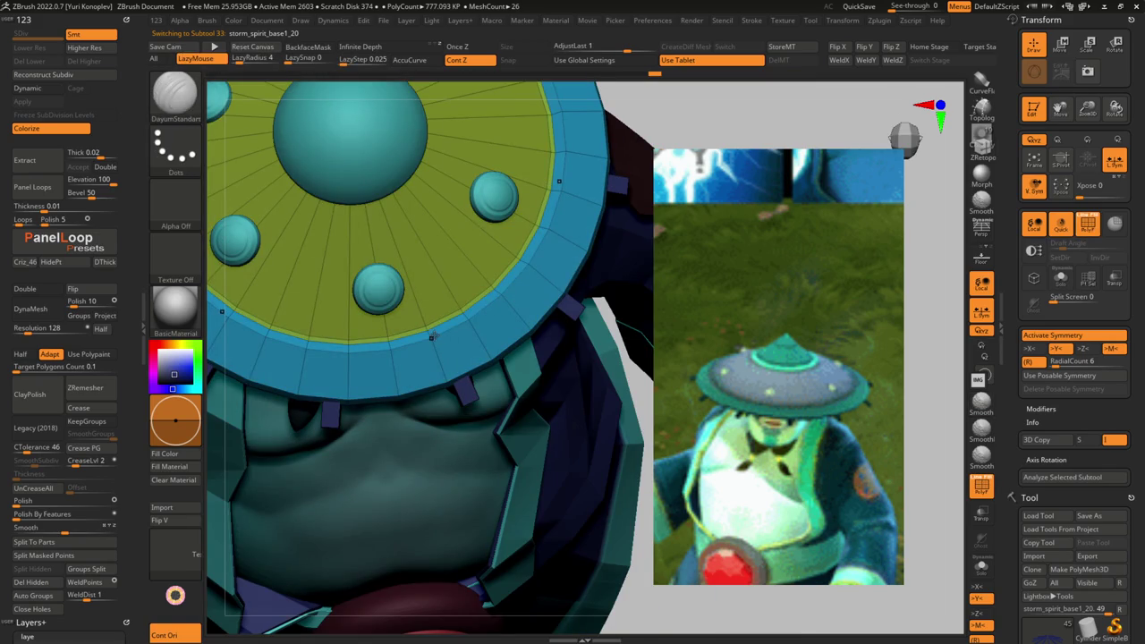
# - Hide a ring of the disc's polygroups and turn the disc edge toward the view
pyautogui.hotkey('ctrl', 'shift')
pyautogui.keyDown('ctrl'); pyautogui.keyDown('shift'); pyautogui.click(428, 335); pyautogui.keyUp('shift'); pyautogui.keyUp('ctrl')
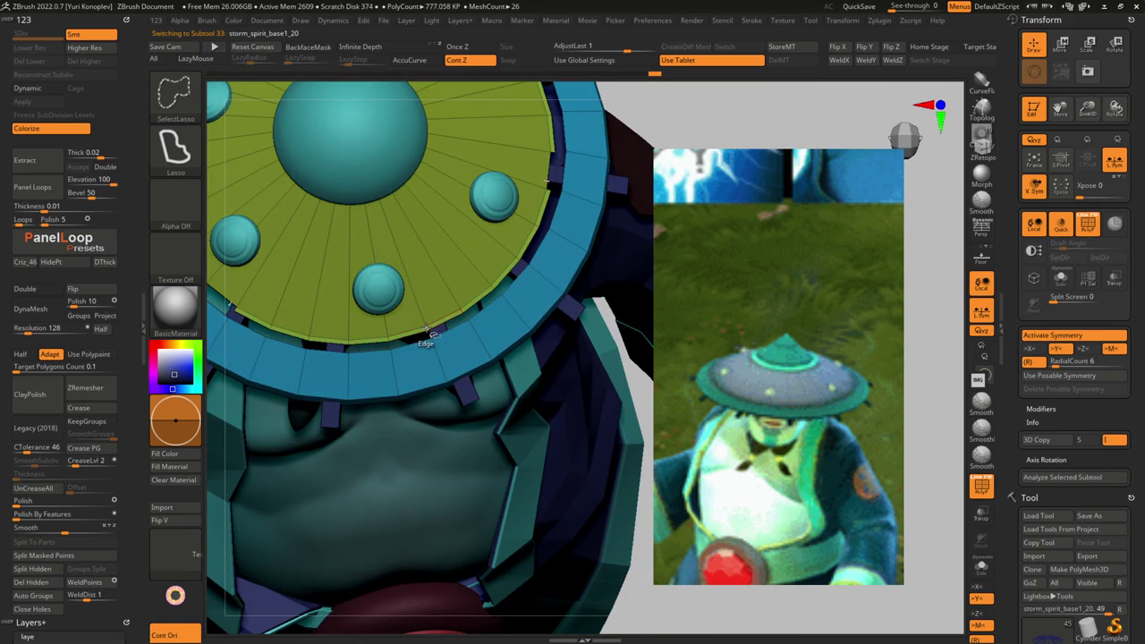
pyautogui.press('f')
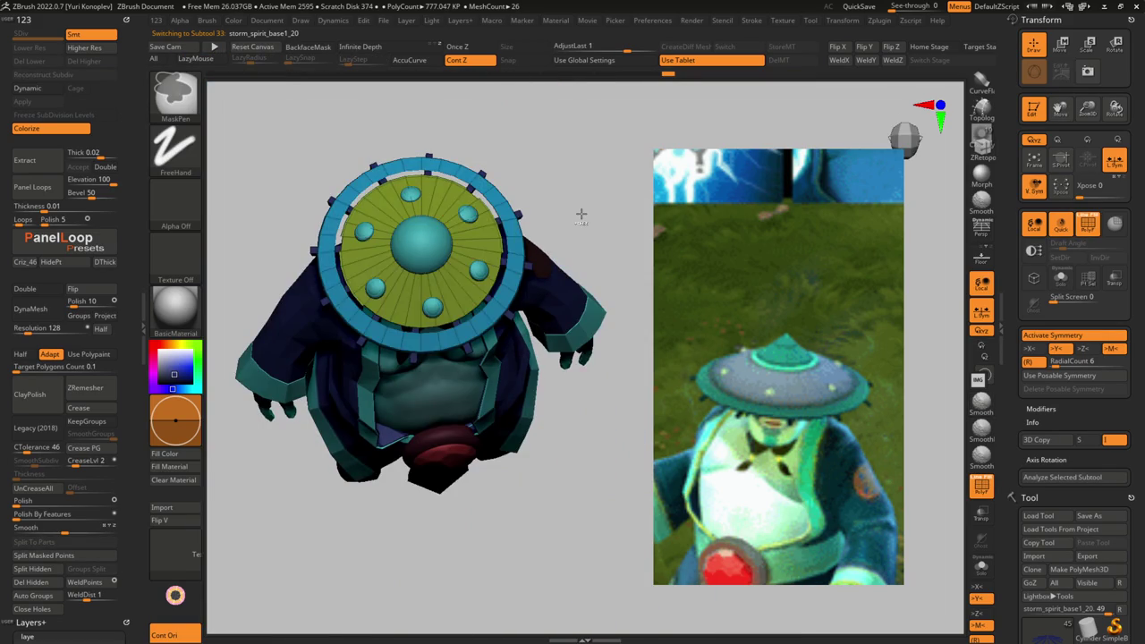
pyautogui.keyDown('ctrl'); pyautogui.moveTo(580, 215); pyautogui.dragTo(502, 201, button='right'); pyautogui.keyUp('ctrl')
pyautogui.hotkey('ctrl', 'shift')
pyautogui.press('f')
pyautogui.keyDown('shift'); pyautogui.moveTo(536, 269); pyautogui.dragTo(404, 218, button='right'); pyautogui.keyUp('shift')
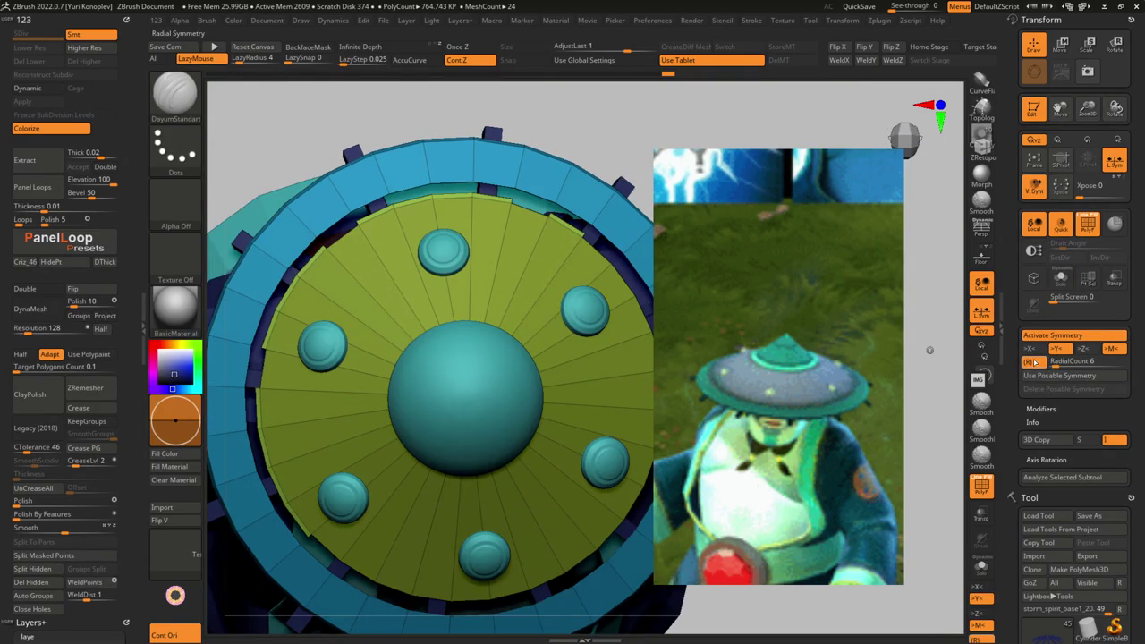
# - Isolate the green inner disc and insert an edge loop at the green/blue border
pyautogui.hotkey('ctrl', 'shift')
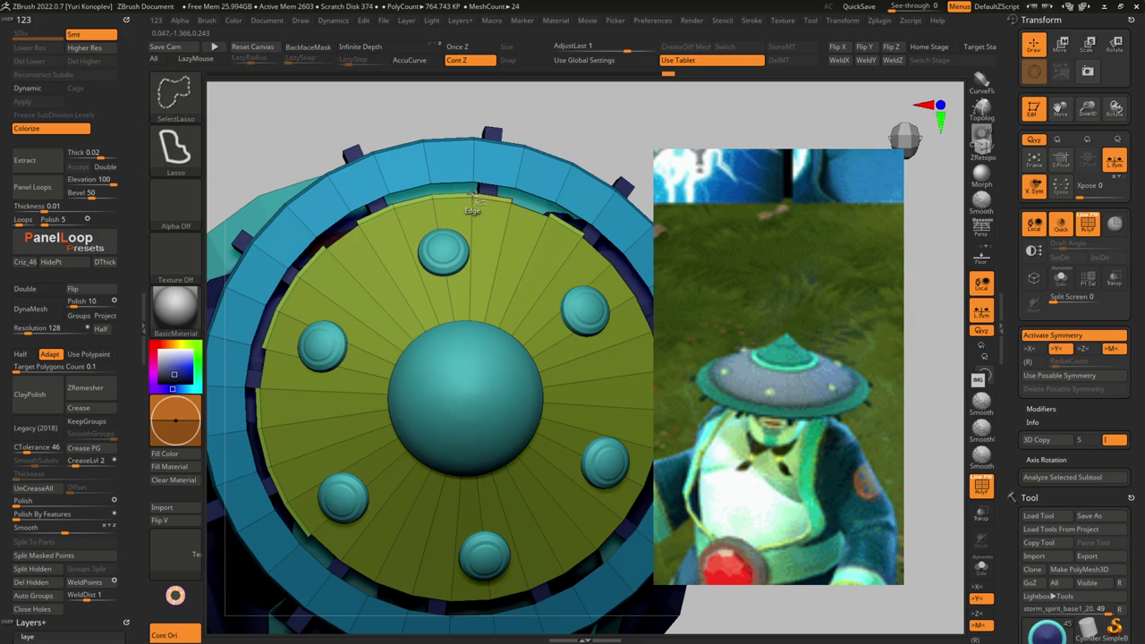
pyautogui.keyDown('ctrl'); pyautogui.keyDown('shift'); pyautogui.click(602, 136); pyautogui.keyUp('shift'); pyautogui.keyUp('ctrl')
pyautogui.keyDown('ctrl'); pyautogui.keyDown('alt'); pyautogui.keyDown('shift'); pyautogui.click(557, 219); pyautogui.keyUp('shift'); pyautogui.keyUp('alt'); pyautogui.keyUp('ctrl')
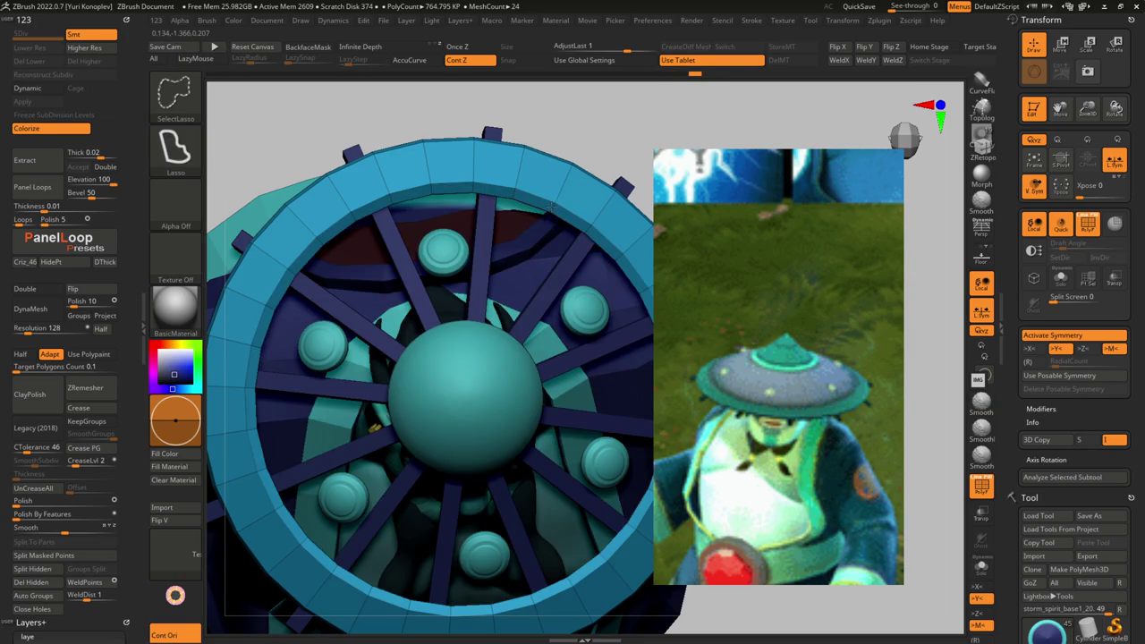
pyautogui.keyDown('ctrl'); pyautogui.keyDown('shift'); pyautogui.click(595, 154); pyautogui.keyUp('shift'); pyautogui.keyUp('ctrl')
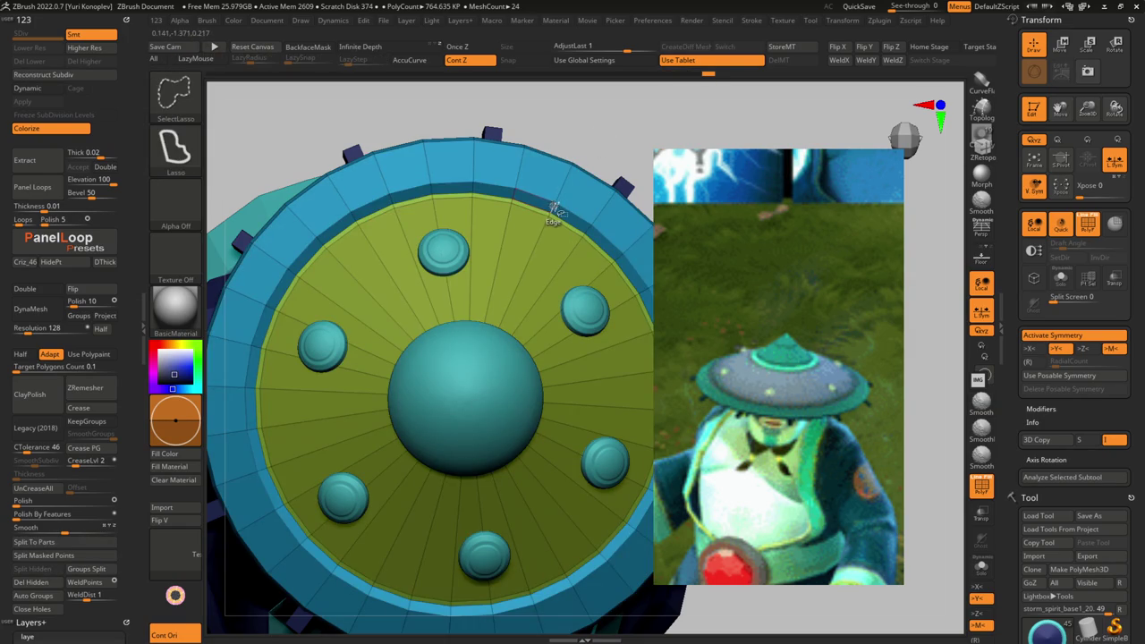
pyautogui.moveTo(554, 205); pyautogui.dragTo(508, 323, button='right')
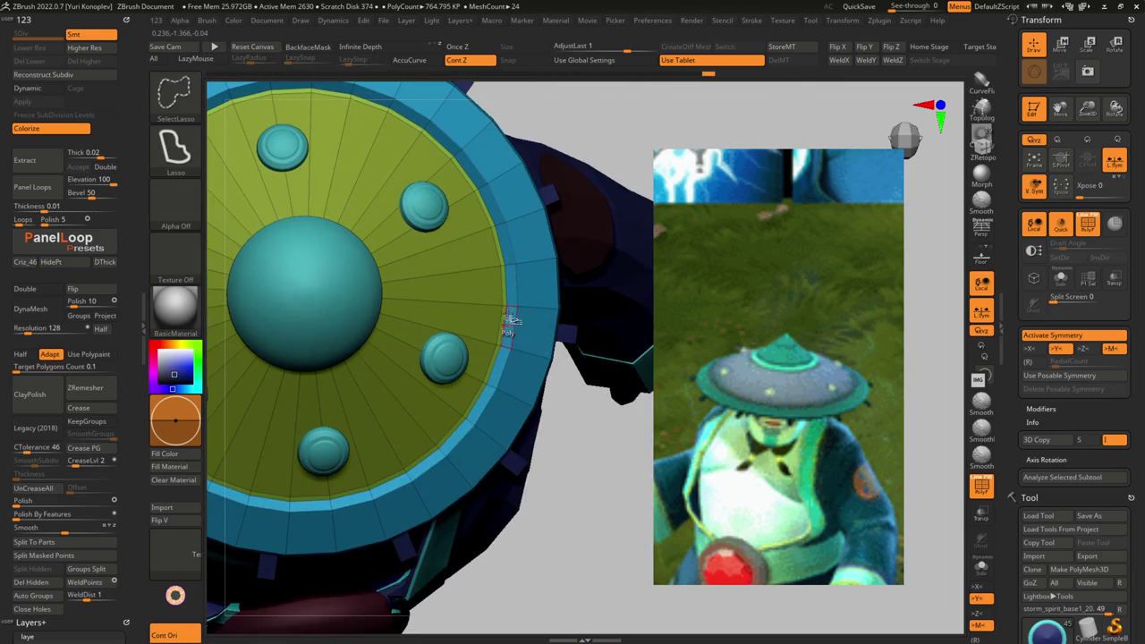
pyautogui.click(515, 308)
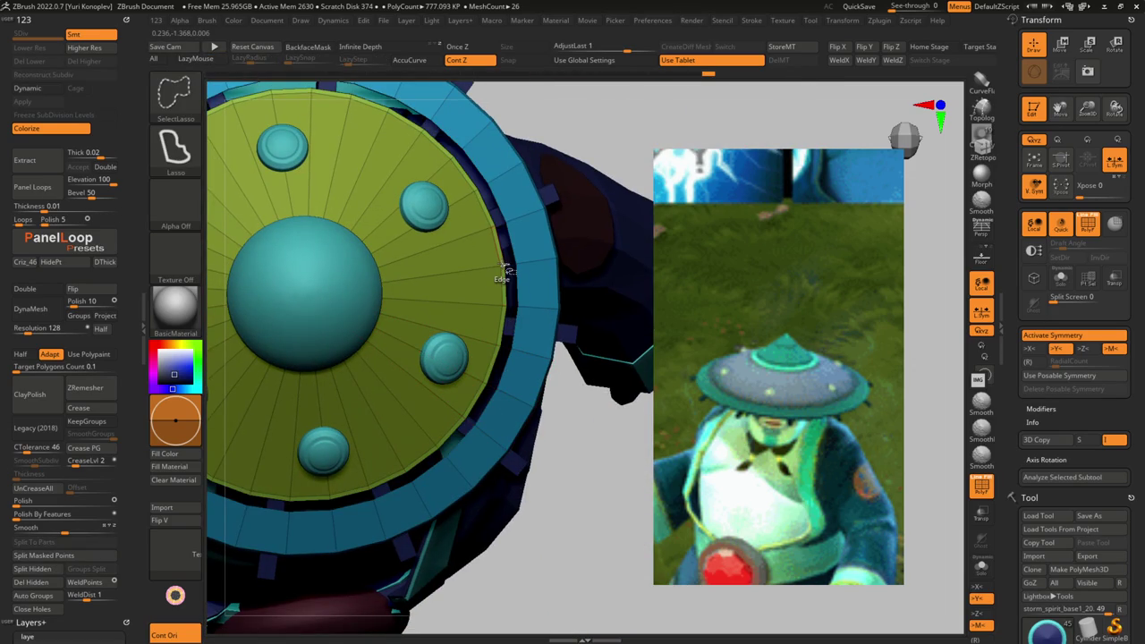
pyautogui.press('f')
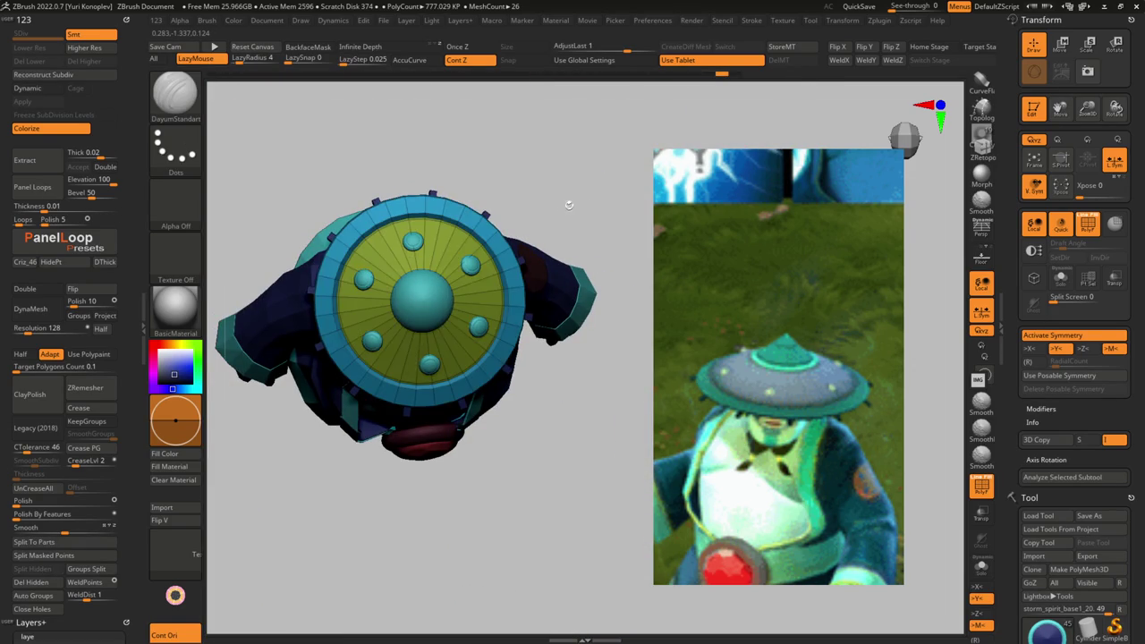
# - Undo the last change and hide the disc and ring to check the spokes
pyautogui.press('b')
pyautogui.press('m')
pyautogui.press('v')
pyautogui.moveTo(573, 194); pyautogui.dragTo(490, 273)
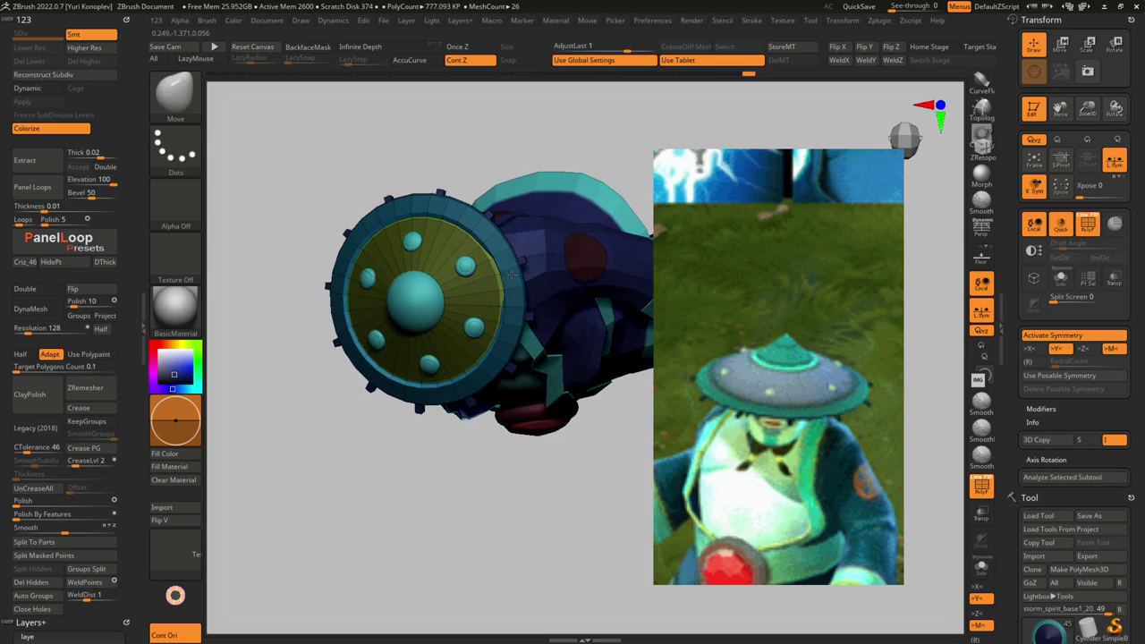
pyautogui.moveTo(503, 273)
pyautogui.keyDown('ctrl'); pyautogui.mouseDown(button='right')
pyautogui.moveTo(550, 248)
pyautogui.moveTo(564, 223)
pyautogui.mouseUp(button='right'); pyautogui.keyUp('ctrl')
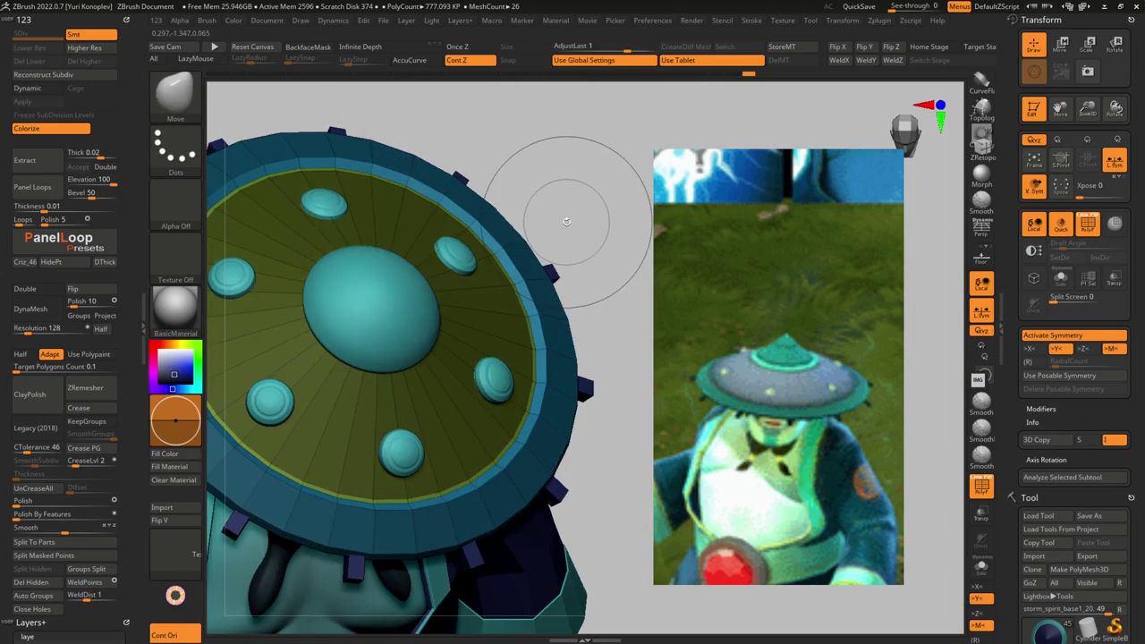
pyautogui.hotkey('ctrl', 'z')
pyautogui.keyDown('ctrl'); pyautogui.keyDown('shift'); pyautogui.click(579, 232); pyautogui.keyUp('shift'); pyautogui.keyUp('ctrl')
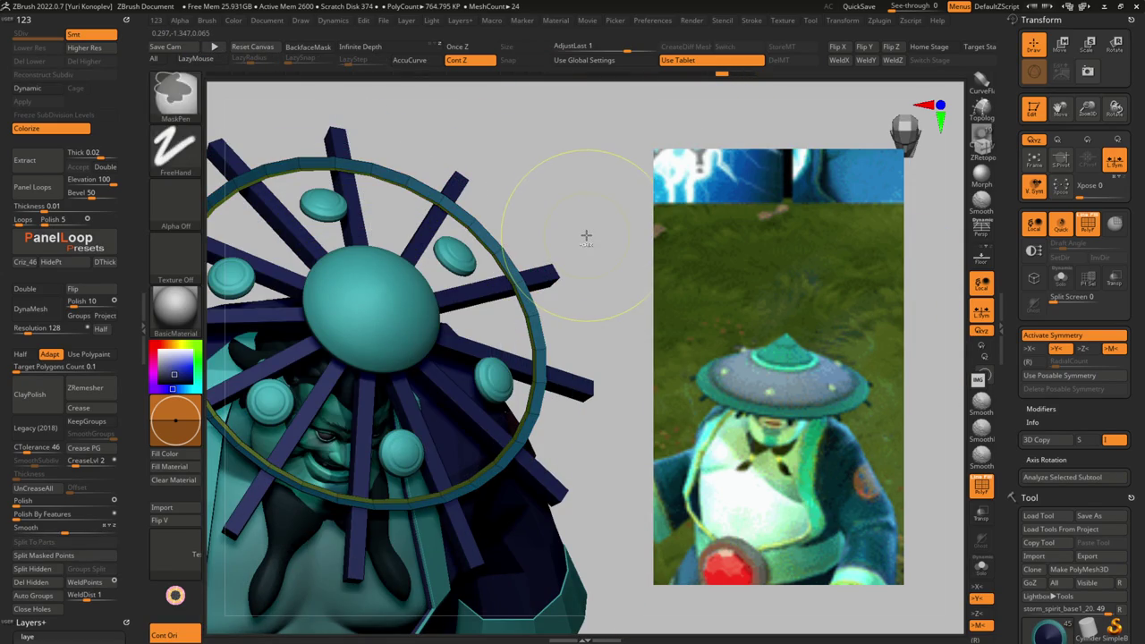
# - Show the full mesh again and clear the mask from the brim disc
pyautogui.keyDown('ctrl'); pyautogui.keyDown('shift'); pyautogui.click(586, 235); pyautogui.keyUp('shift'); pyautogui.keyUp('ctrl')
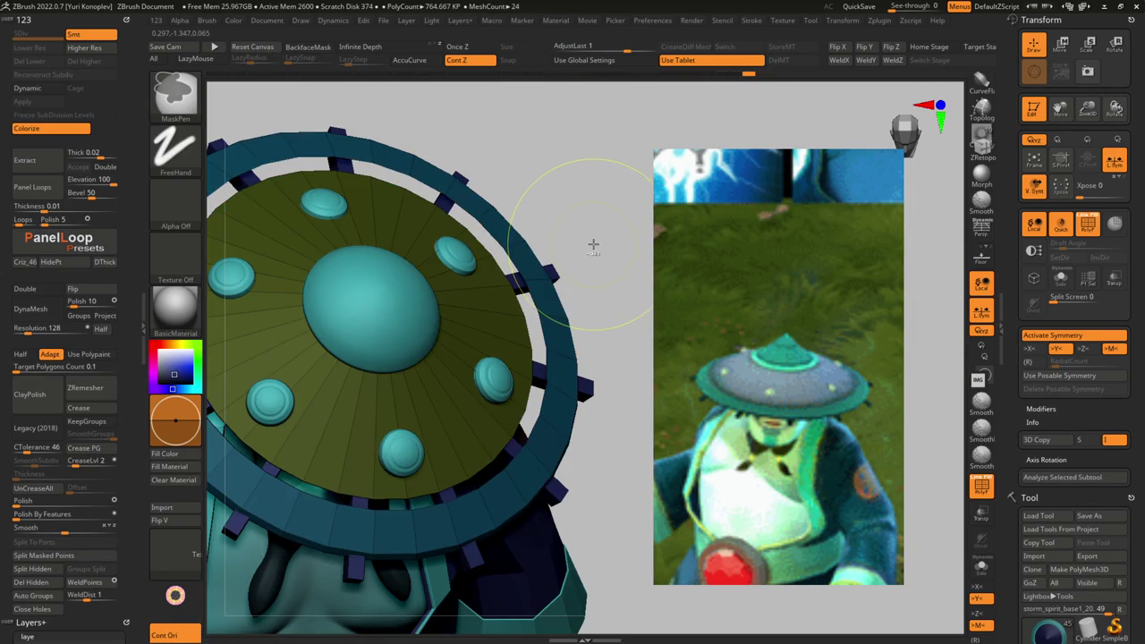
pyautogui.keyDown('ctrl'); pyautogui.click(593, 245); pyautogui.keyUp('ctrl')
pyautogui.keyDown('ctrl'); pyautogui.keyDown('shift'); pyautogui.click(593, 244); pyautogui.keyUp('shift'); pyautogui.keyUp('ctrl')
pyautogui.keyDown('ctrl'); pyautogui.keyDown('shift'); pyautogui.click(593, 245); pyautogui.keyUp('shift'); pyautogui.keyUp('ctrl')
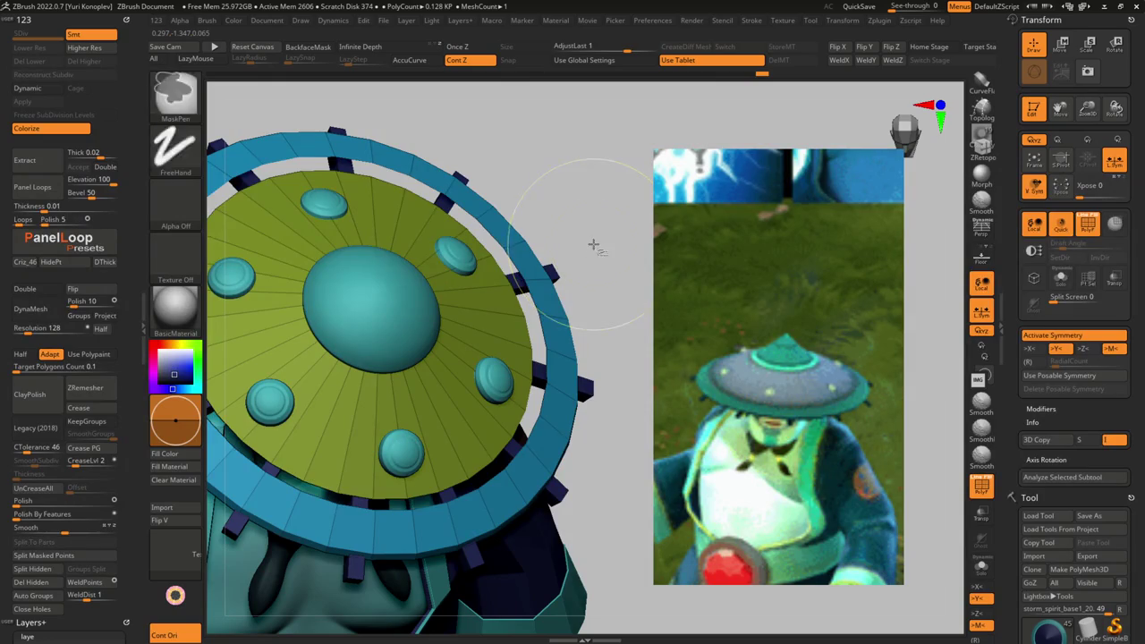
pyautogui.keyDown('ctrl'); pyautogui.keyDown('shift'); pyautogui.click(593, 246); pyautogui.keyUp('shift'); pyautogui.keyUp('ctrl')
pyautogui.keyDown('ctrl'); pyautogui.keyDown('shift'); pyautogui.click(594, 248); pyautogui.keyUp('shift'); pyautogui.keyUp('ctrl')
pyautogui.moveTo(588, 249)
pyautogui.mouseDown()
pyautogui.moveTo(586, 264)
pyautogui.moveTo(484, 283)
pyautogui.mouseUp()
# - Scale the brim disc evenly to about 1.05 around its unmasked mesh centre
pyautogui.press('f')
pyautogui.press('w')
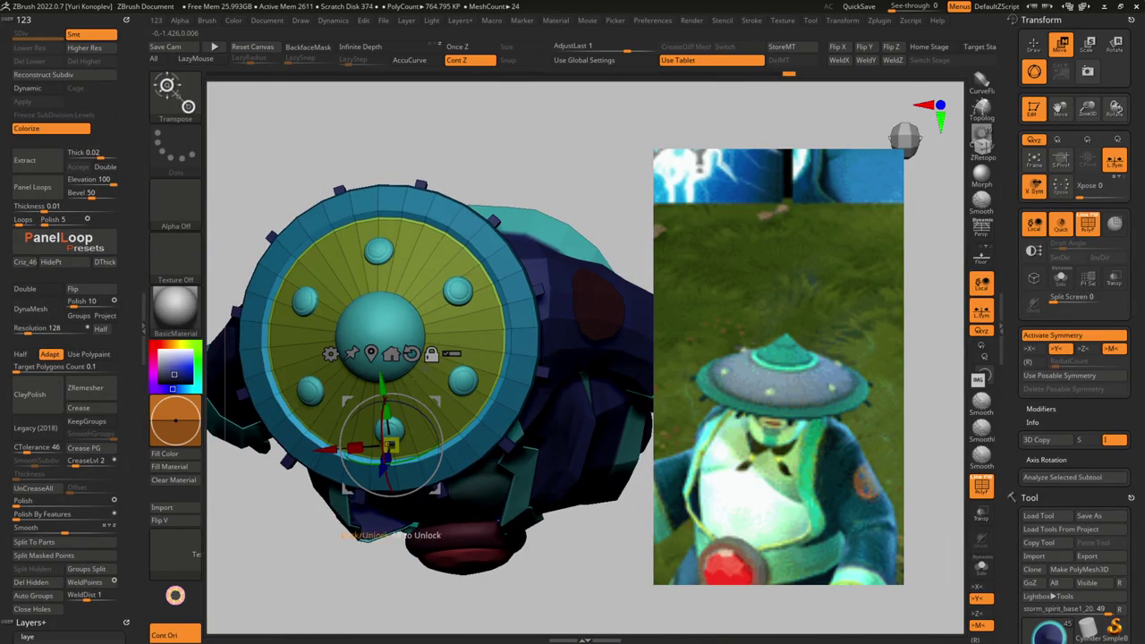
pyautogui.click(391, 355)
pyautogui.click(379, 247)
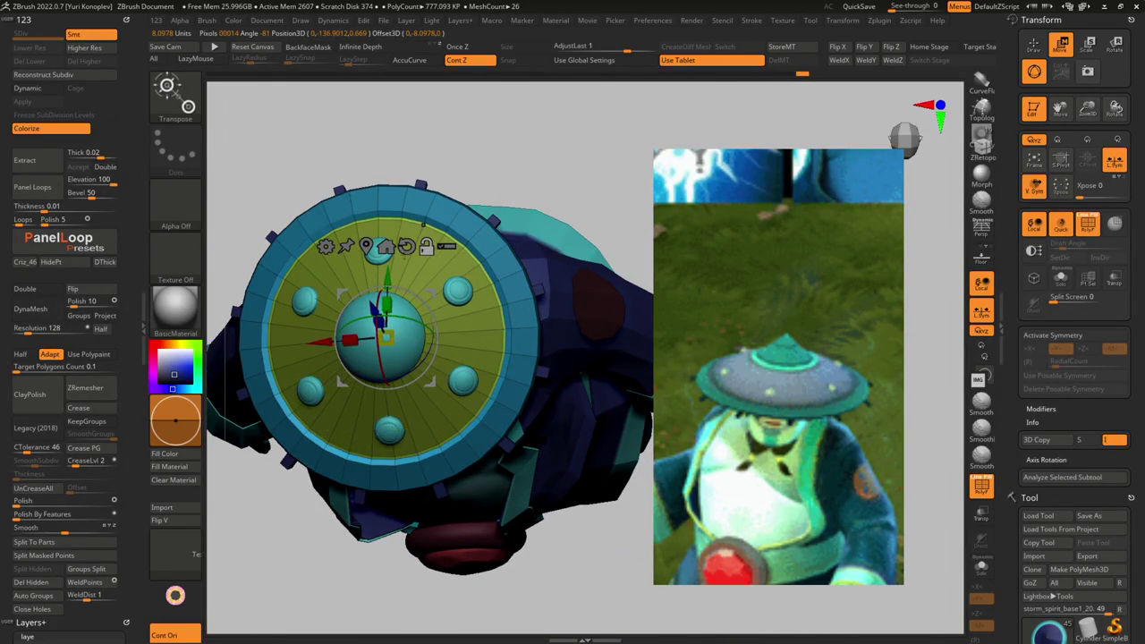
pyautogui.moveTo(387, 336); pyautogui.dragTo(394, 327)
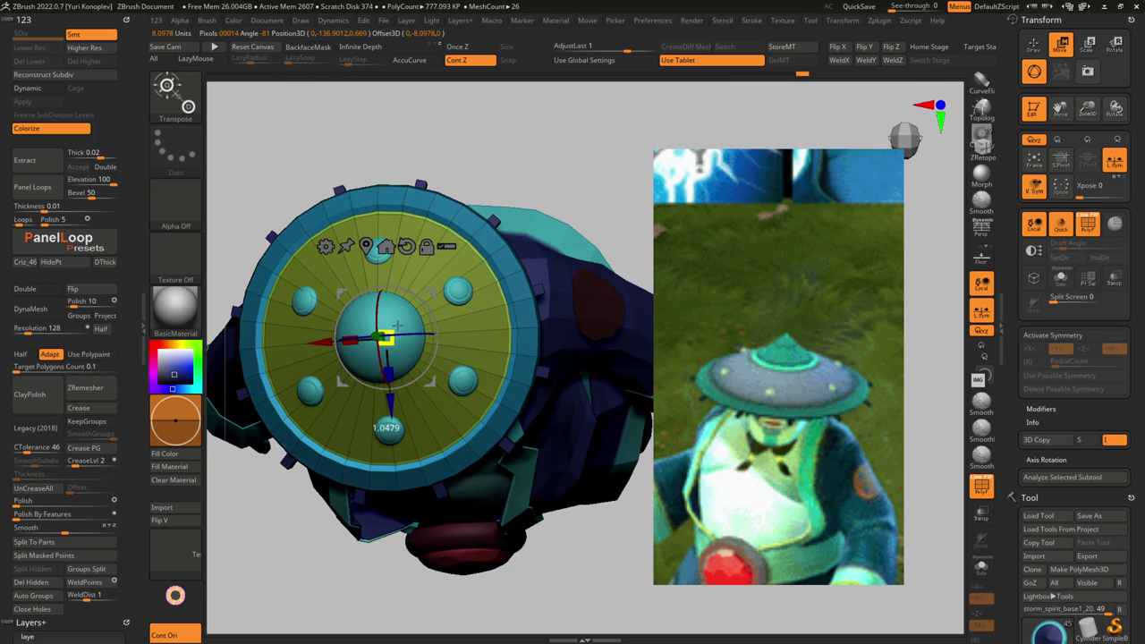
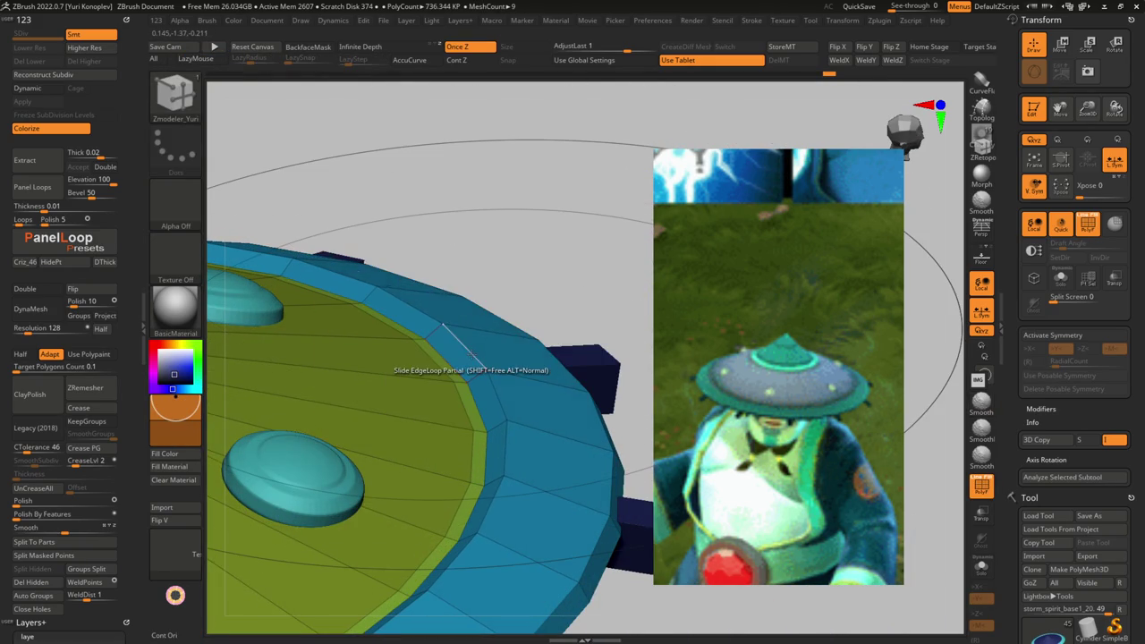
# - Finish the brim by setting the edge action to Move EdgeLoop Complete with Infinite Radius
pyautogui.press('space')
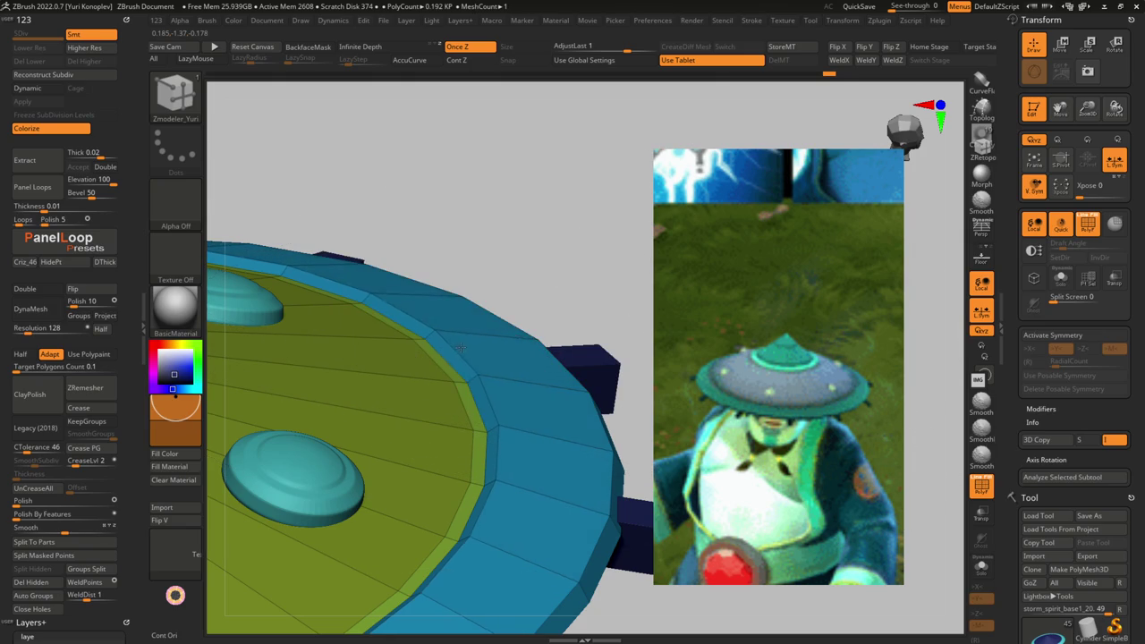
pyautogui.press('space')
pyautogui.click(463, 370)
pyautogui.moveTo(457, 342)
pyautogui.mouseDown()
pyautogui.moveTo(526, 304)
pyautogui.moveTo(486, 191)
pyautogui.moveTo(436, 308)
pyautogui.moveTo(460, 340)
pyautogui.moveTo(546, 331)
pyautogui.mouseUp()
# - Switch to DamStandard, then solo the hat's top disc up close with polyframe showing
pyautogui.press('b')
pyautogui.press('d')
pyautogui.press('s')
pyautogui.press('space')
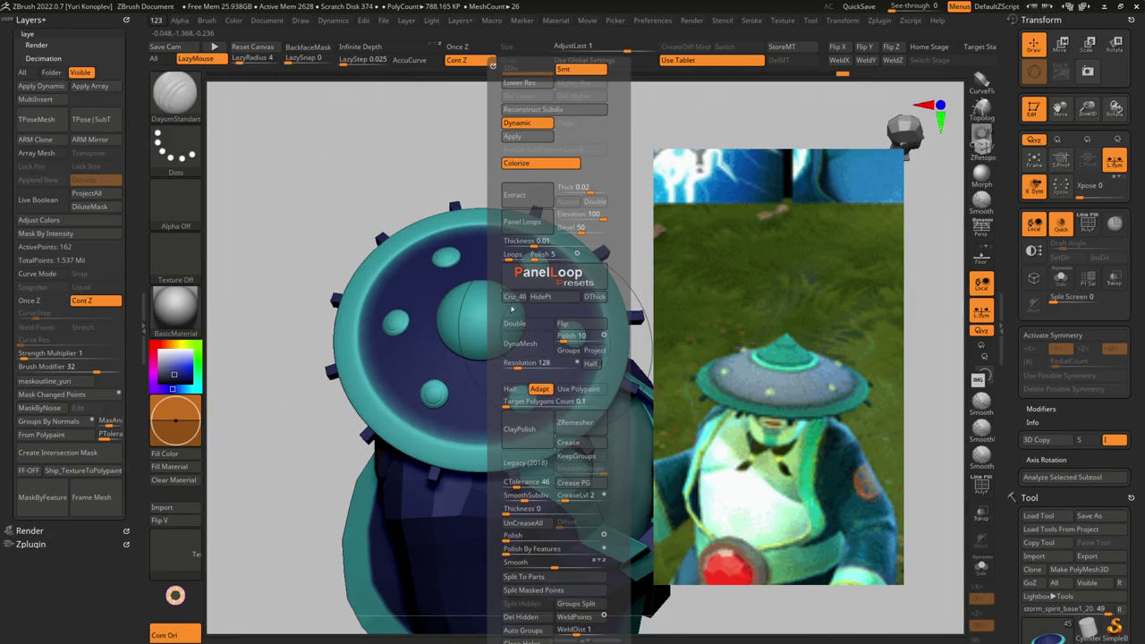
pyautogui.moveTo(474, 317)
pyautogui.mouseDown()
pyautogui.moveTo(537, 349)
pyautogui.moveTo(501, 403)
pyautogui.moveTo(536, 313)
pyautogui.mouseUp()
pyautogui.hotkey('shift', 'f')
pyautogui.keyDown('ctrl'); pyautogui.click(505, 453); pyautogui.keyUp('ctrl')
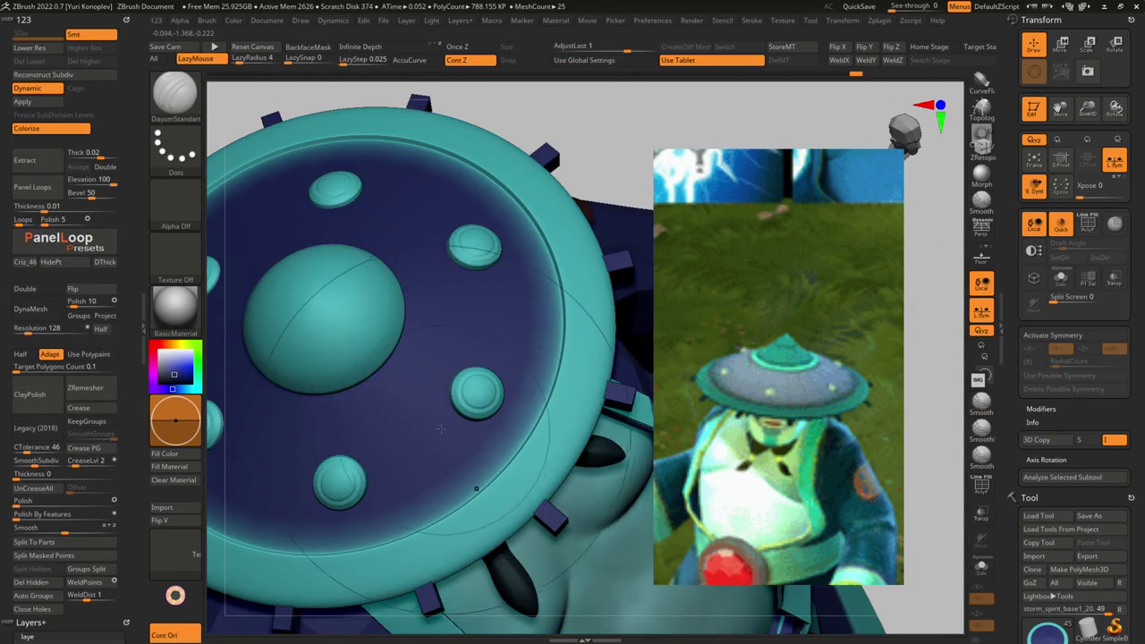
pyautogui.moveTo(505, 454); pyautogui.dragTo(377, 403)
pyautogui.hotkey('shift', 'f')
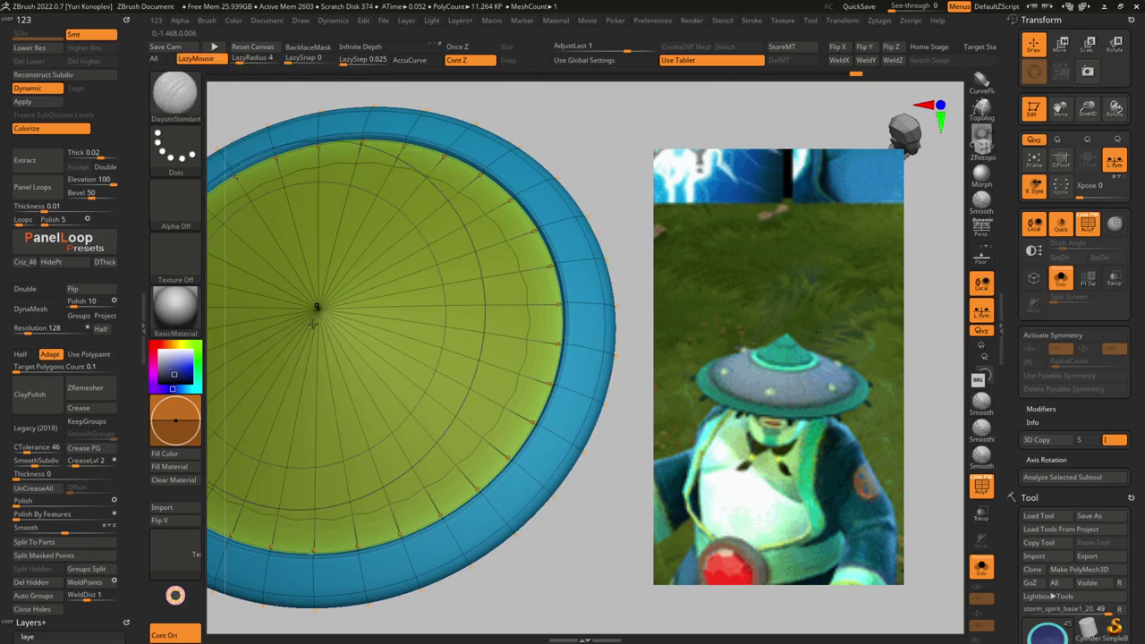
pyautogui.hotkey('alt', 's')
pyautogui.hotkey('shift', 'f')
pyautogui.hotkey('alt', 's')
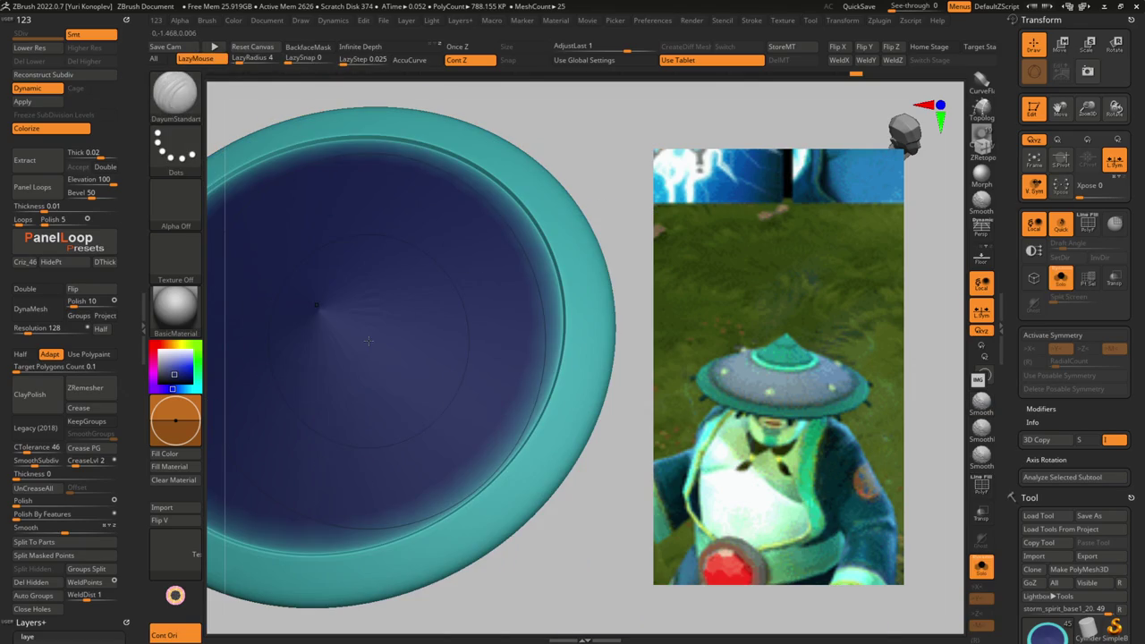
pyautogui.hotkey('ctrl', 'shift')
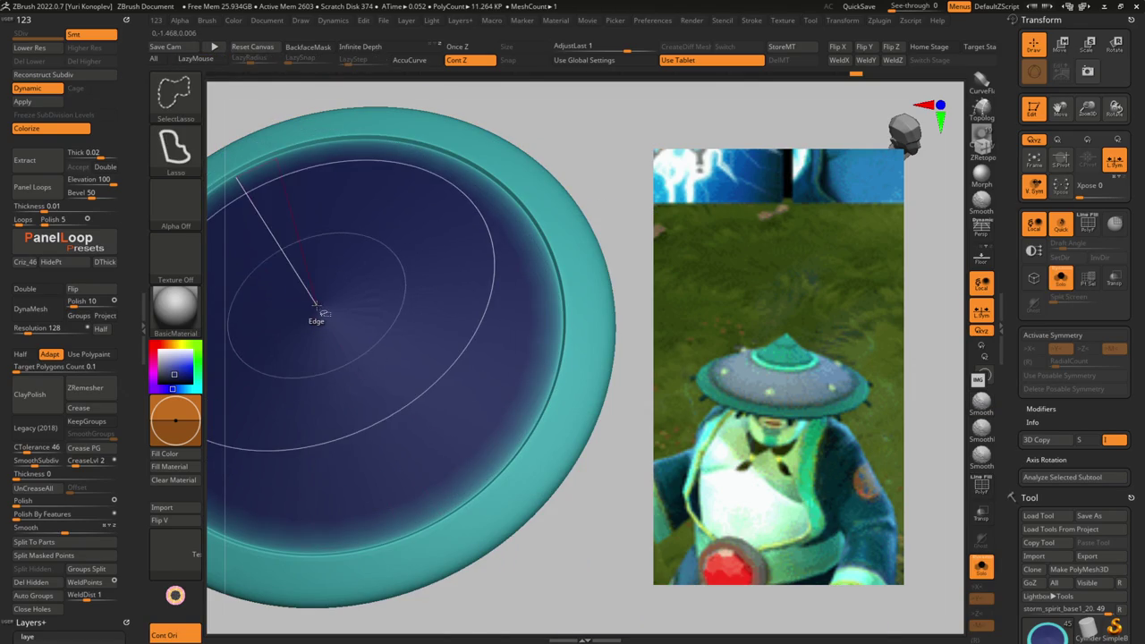
pyautogui.hotkey('alt', 's')
pyautogui.hotkey('alt', 's')
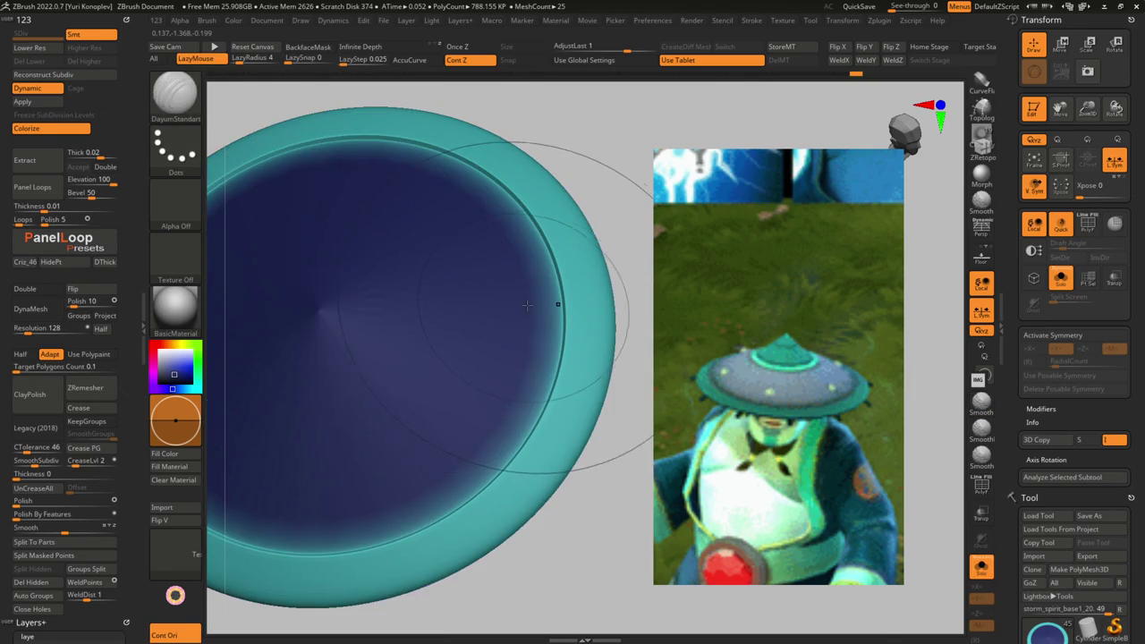
pyautogui.hotkey('shift', 'f')
pyautogui.hotkey('ctrl', 'shift')
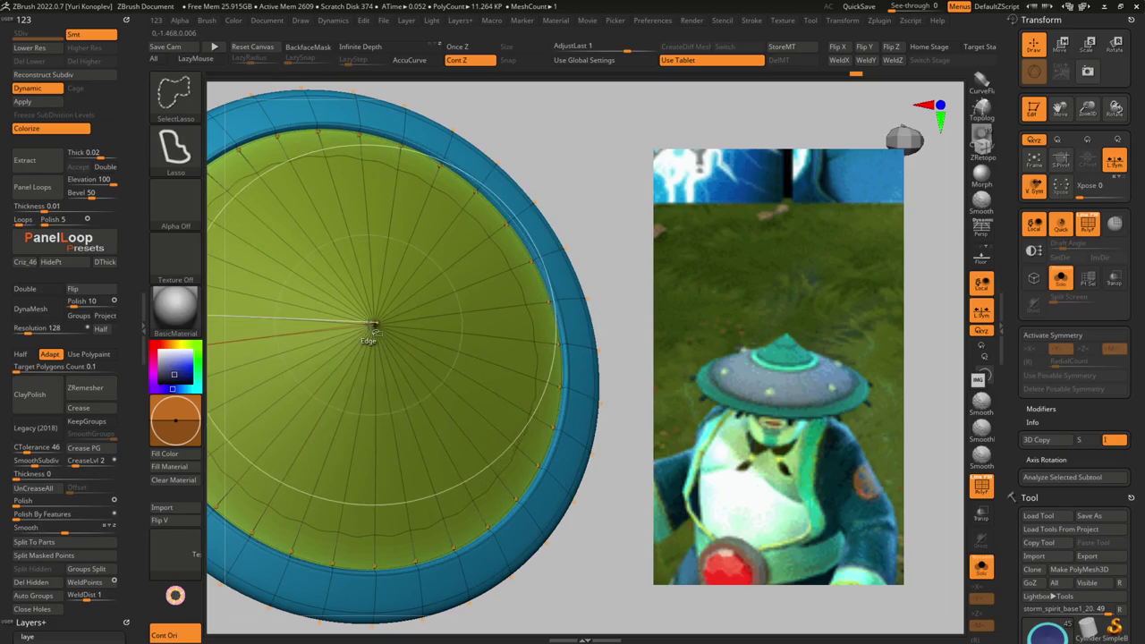
pyautogui.keyDown('ctrl'); pyautogui.keyDown('shift'); pyautogui.click(376, 324); pyautogui.keyUp('shift'); pyautogui.keyUp('ctrl')
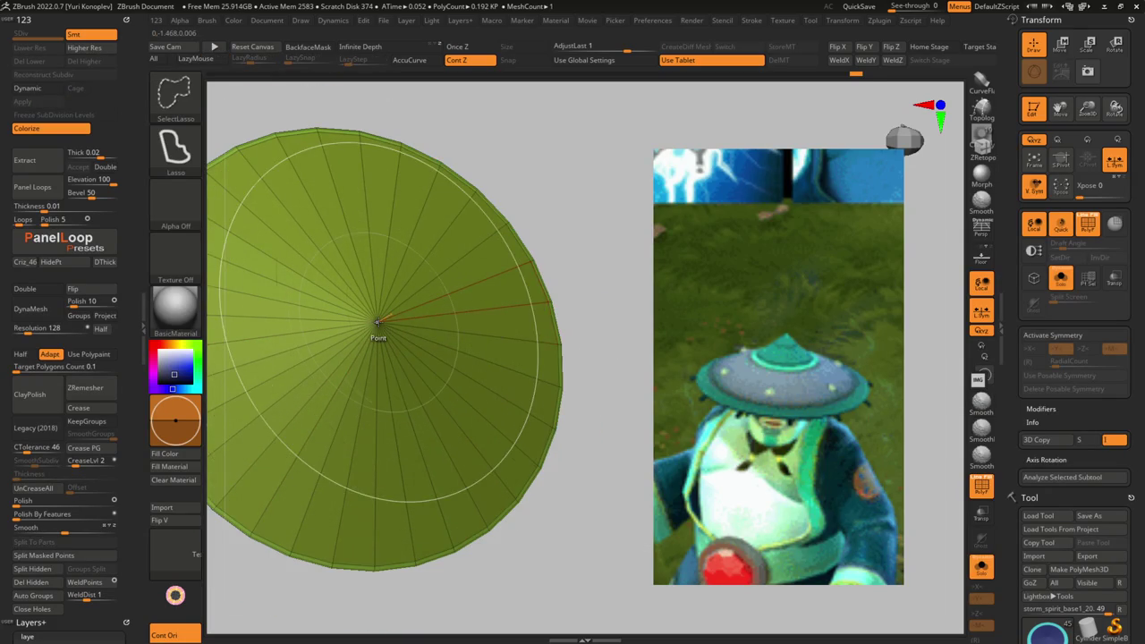
pyautogui.keyDown('ctrl'); pyautogui.keyDown('shift'); pyautogui.click(605, 307); pyautogui.keyUp('shift'); pyautogui.keyUp('ctrl')
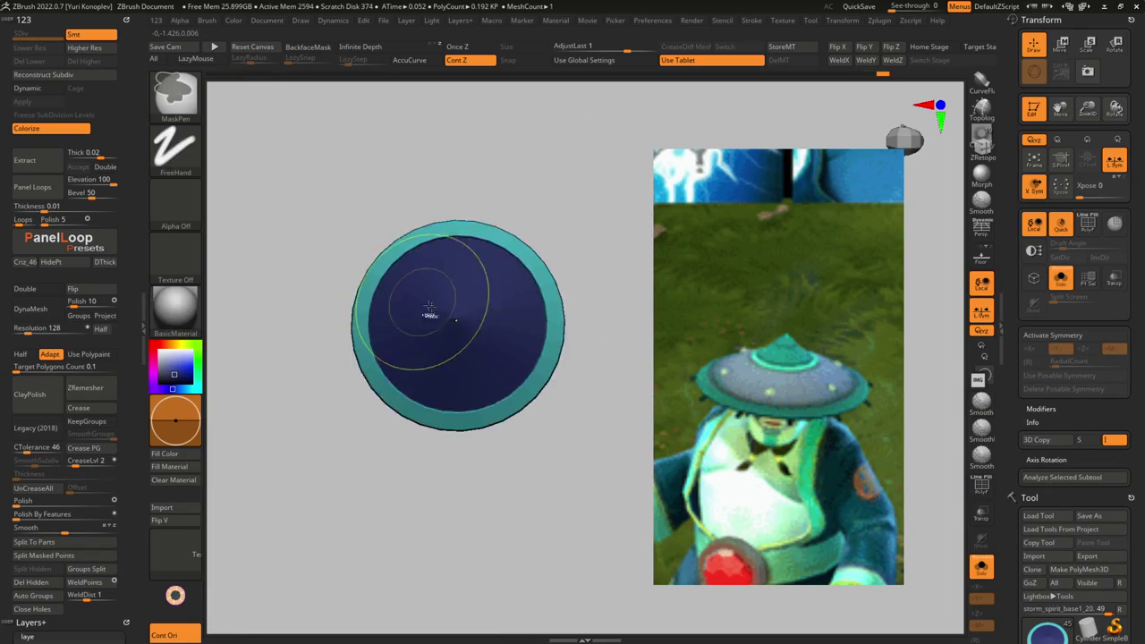
pyautogui.hotkey('alt', 's')
pyautogui.moveTo(452, 210)
pyautogui.mouseDown()
pyautogui.moveTo(442, 279)
pyautogui.moveTo(453, 280)
pyautogui.mouseUp()
pyautogui.keyDown('ctrl'); pyautogui.moveTo(409, 267); pyautogui.dragTo(439, 345, button='right'); pyautogui.keyUp('ctrl')
pyautogui.keyDown('alt'); pyautogui.click(428, 288); pyautogui.keyUp('alt')
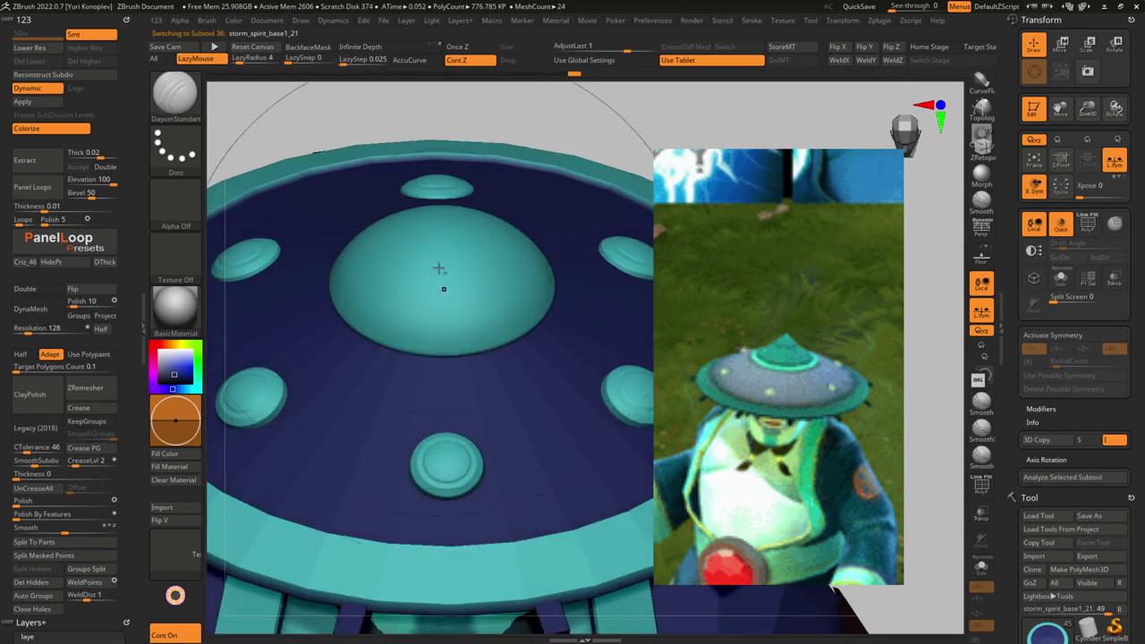
# - Insert a new edge loop near the dome's base with ZModeler, wireframe visible
pyautogui.hotkey('shift', 'f')
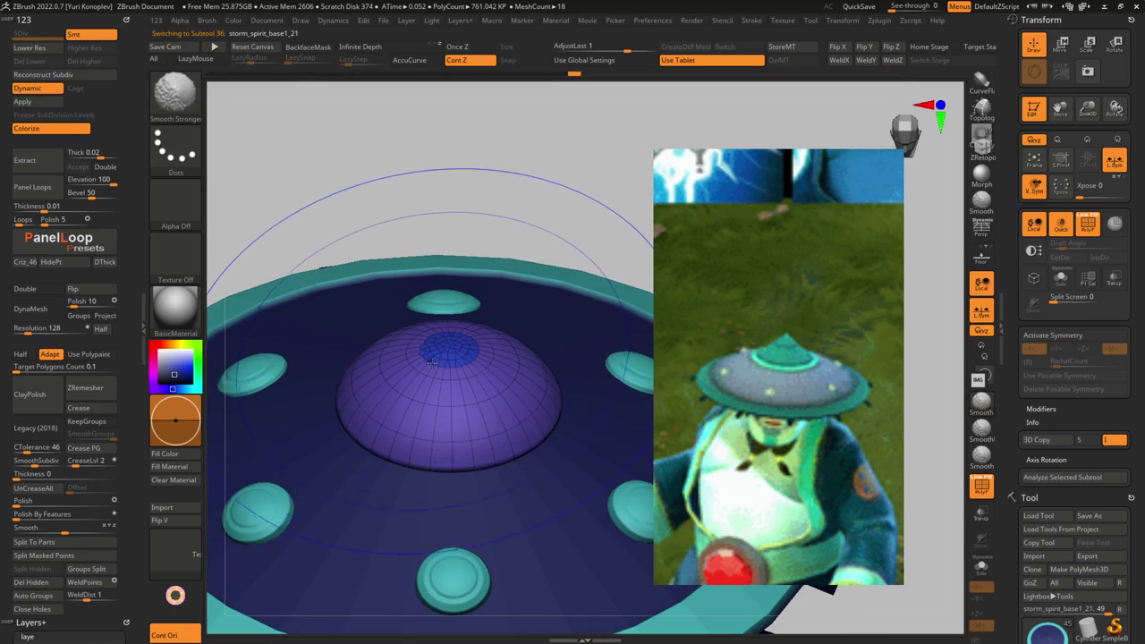
pyautogui.press('l')
pyautogui.keyDown('ctrl'); pyautogui.moveTo(465, 404); pyautogui.dragTo(474, 447, button='right'); pyautogui.keyUp('ctrl')
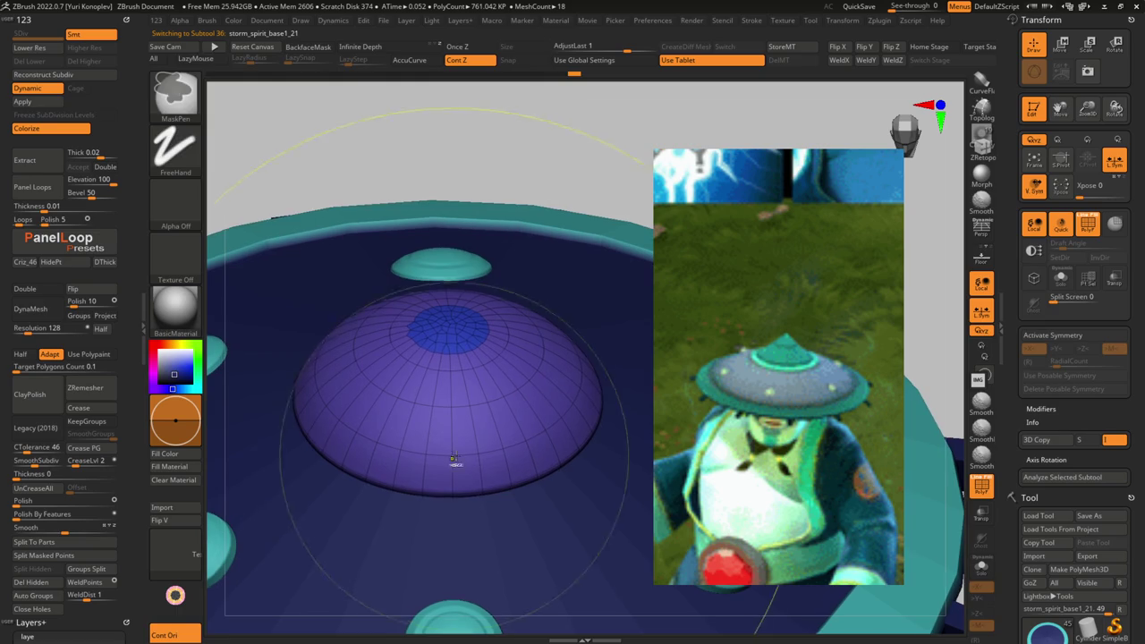
pyautogui.press('b')
pyautogui.press('z')
pyautogui.press('m')
pyautogui.press('space')
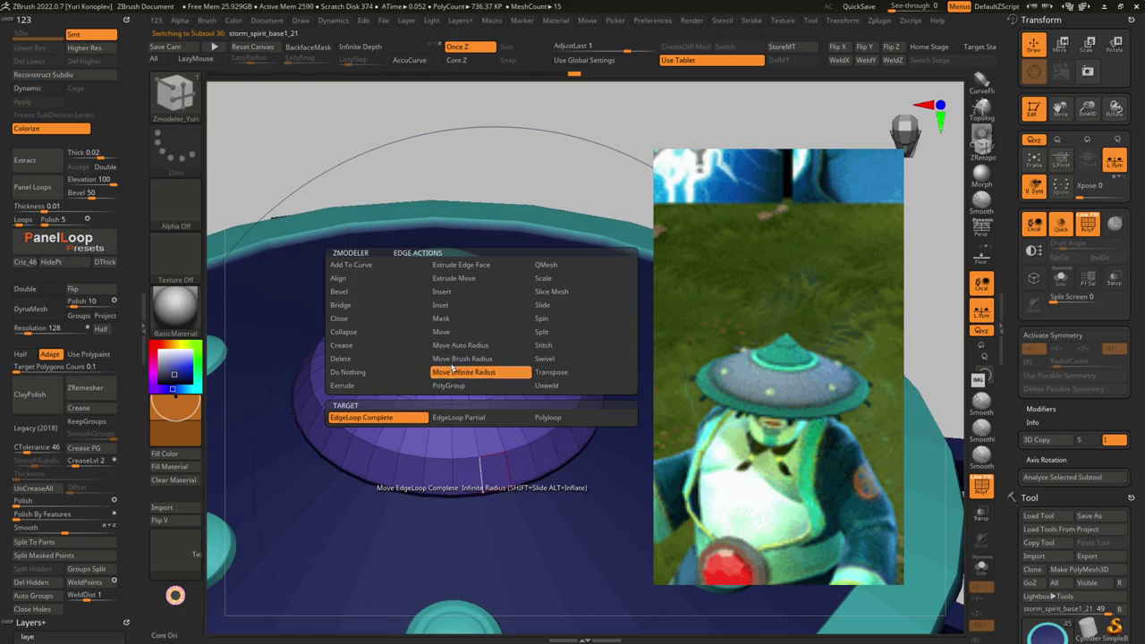
pyautogui.click(447, 292)
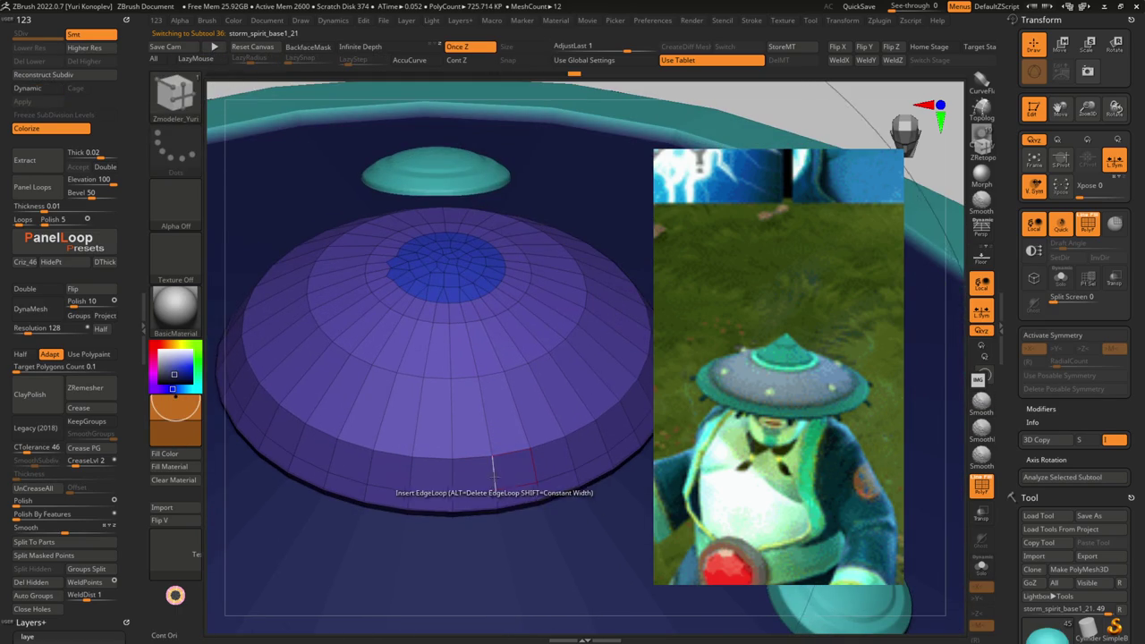
# - Move the complete loop with Infinite Radius to push the lower band into a stepped rim
pyautogui.press('space')
pyautogui.click(516, 377)
pyautogui.click(409, 415)
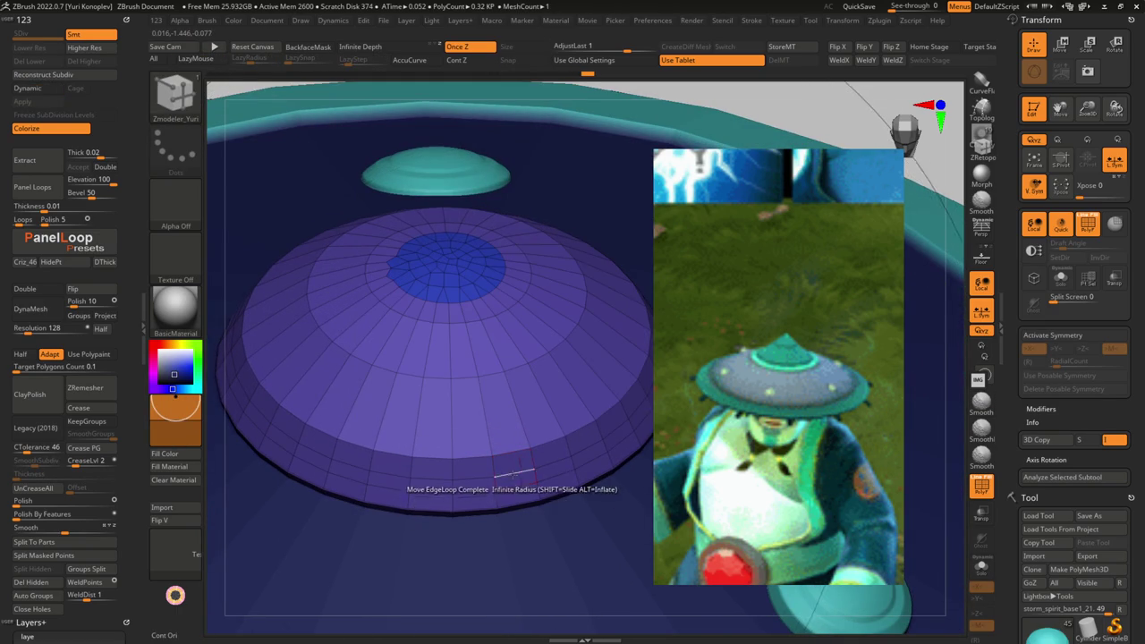
pyautogui.moveTo(505, 484); pyautogui.dragTo(559, 473)
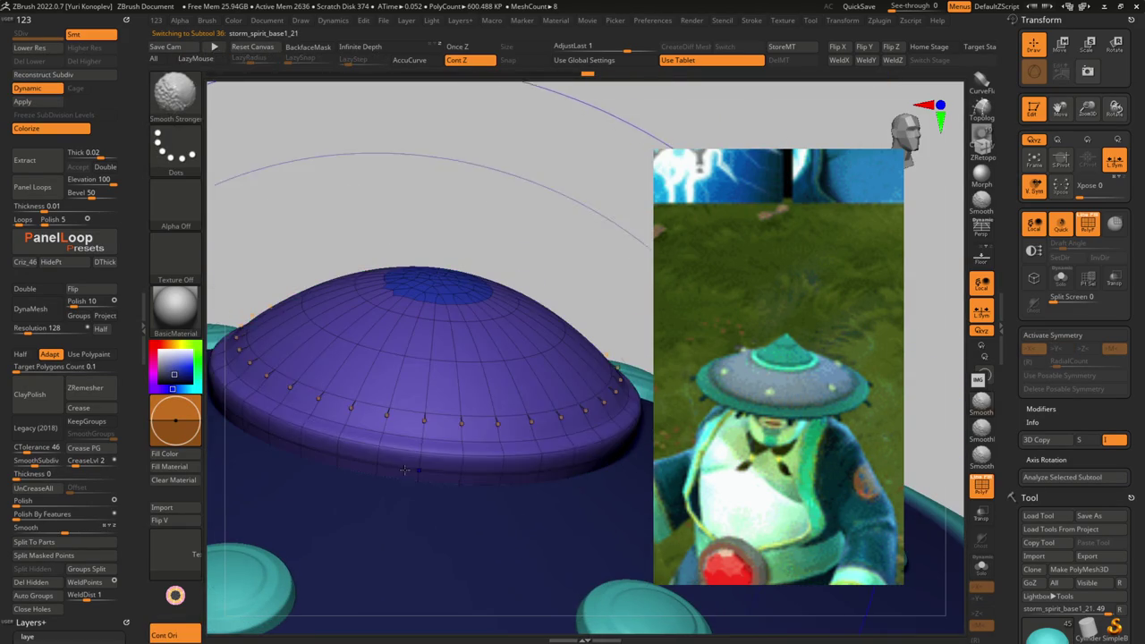
# - With Dynamic off and the hat soloed, pick single-polygon extrude, then restore Dynamic and other parts
pyautogui.hotkey('shift', 'd')
pyautogui.hotkey('shift', 'alt', 's')
pyautogui.moveTo(398, 467)
pyautogui.mouseDown()
pyautogui.moveTo(440, 387)
pyautogui.moveTo(402, 491)
pyautogui.moveTo(412, 394)
pyautogui.moveTo(441, 452)
pyautogui.mouseUp()
pyautogui.press('space')
pyautogui.click(372, 369)
pyautogui.hotkey('shift', 'd')
pyautogui.hotkey('shift', 'alt', 's')
# - Insert more edge loops on the dome, then choose Crease EdgeLoop Partial for its ring edges
pyautogui.press('b')
pyautogui.press('z')
pyautogui.press('m')
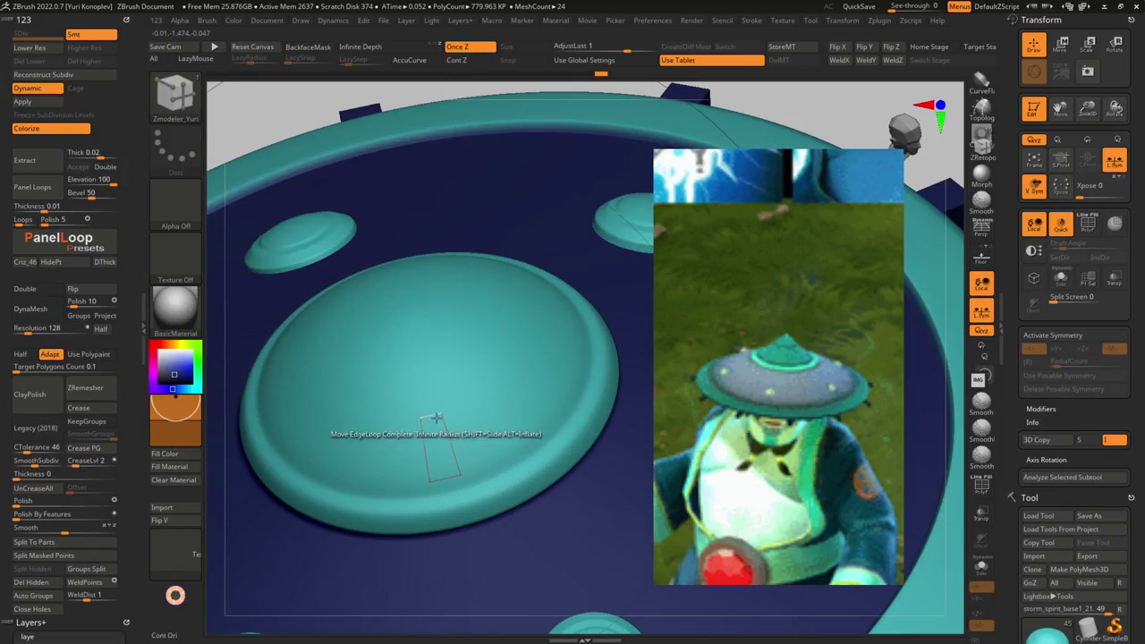
pyautogui.hotkey('shift', 'd')
pyautogui.hotkey('shift', 'f')
pyautogui.press('space')
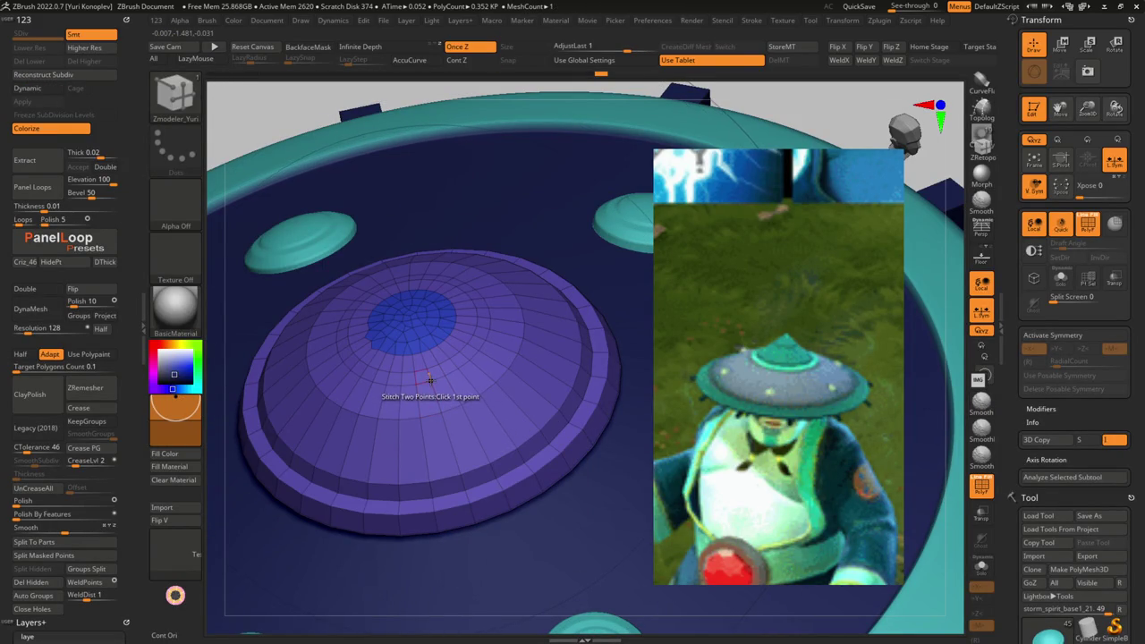
pyautogui.press('space')
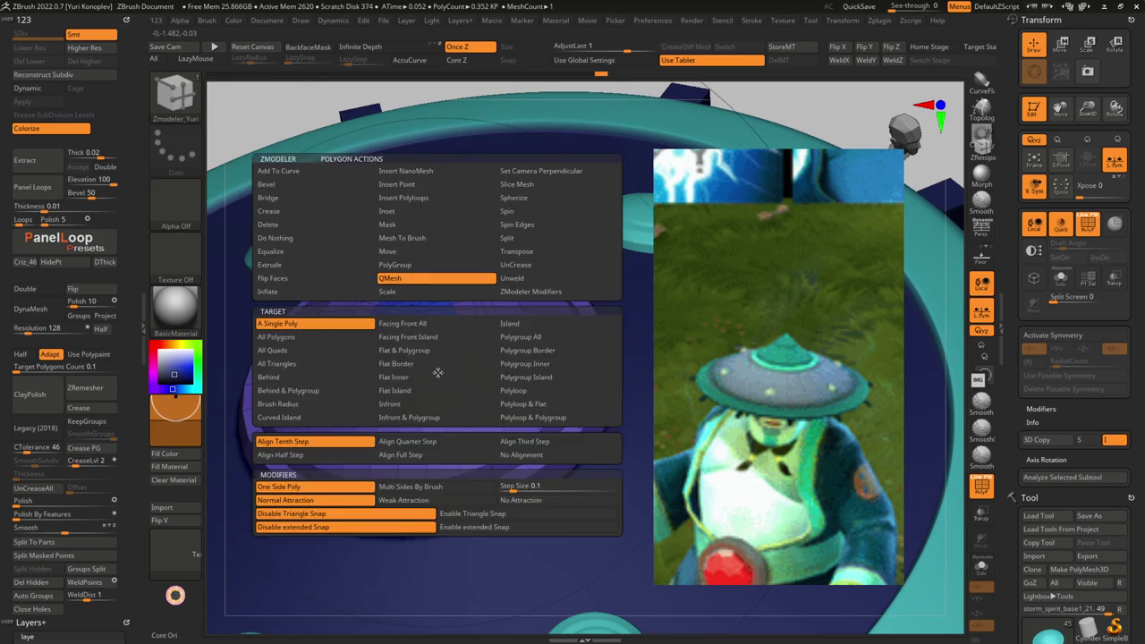
pyautogui.press('space')
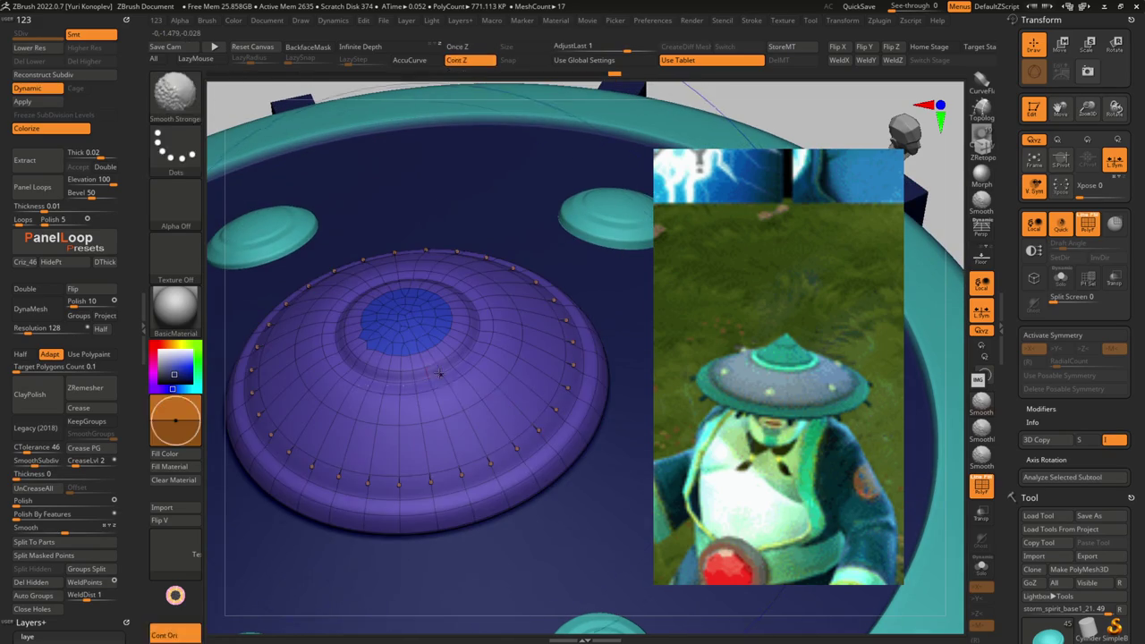
pyautogui.press('space')
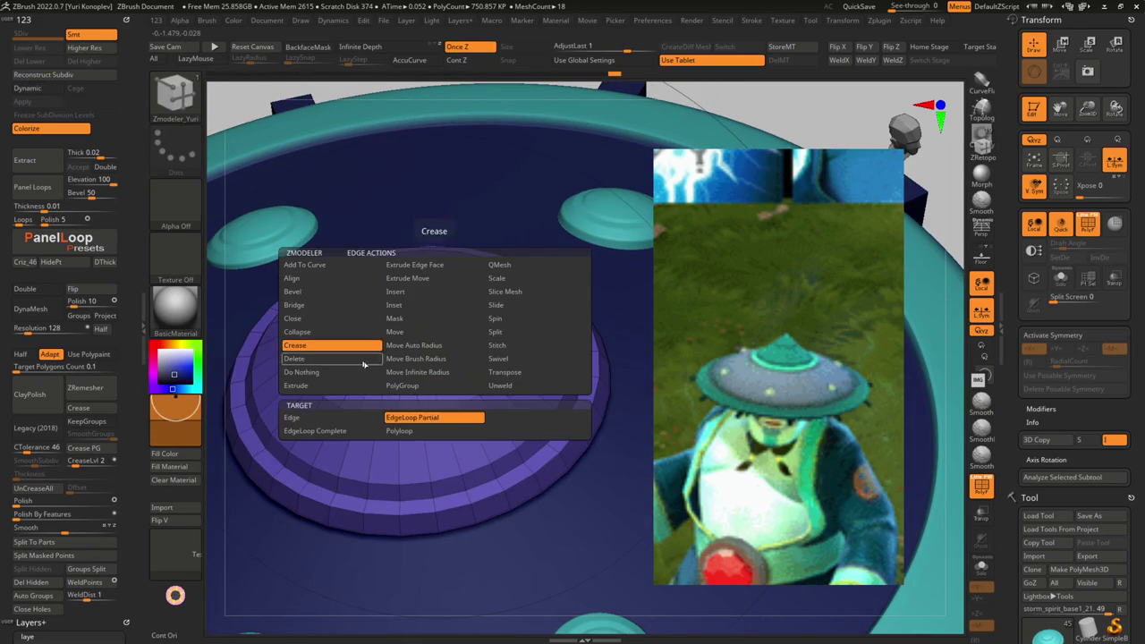
pyautogui.click(331, 348)
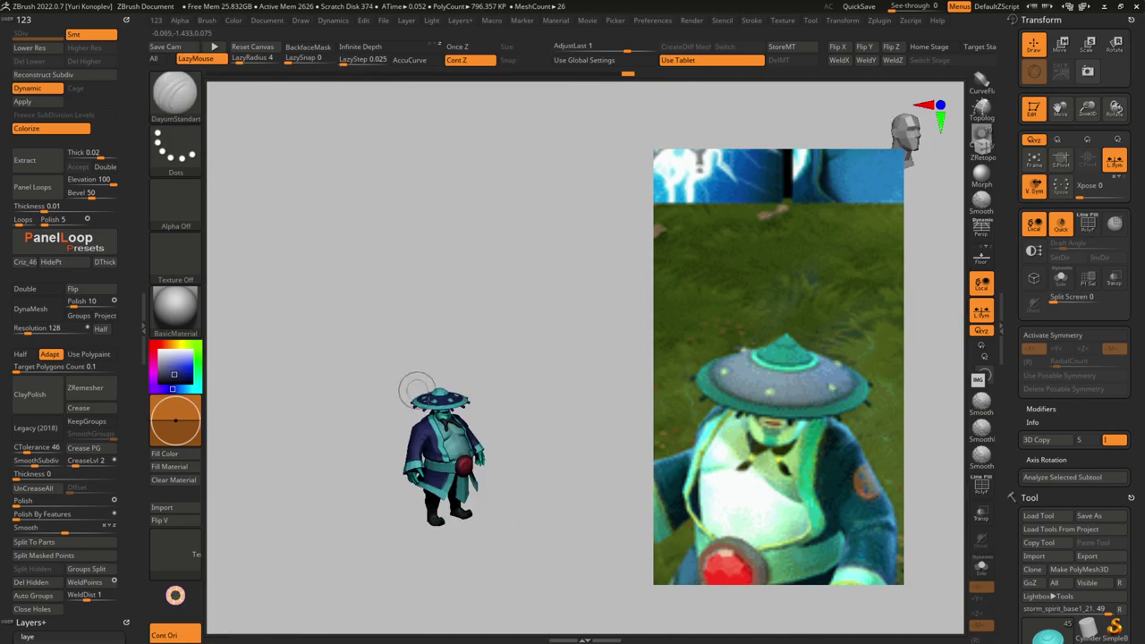
# - Close the floating reference picture and orbit around the hat
pyautogui.moveTo(501, 537)
pyautogui.mouseDown()
pyautogui.moveTo(421, 434)
pyautogui.moveTo(474, 420)
pyautogui.mouseUp()
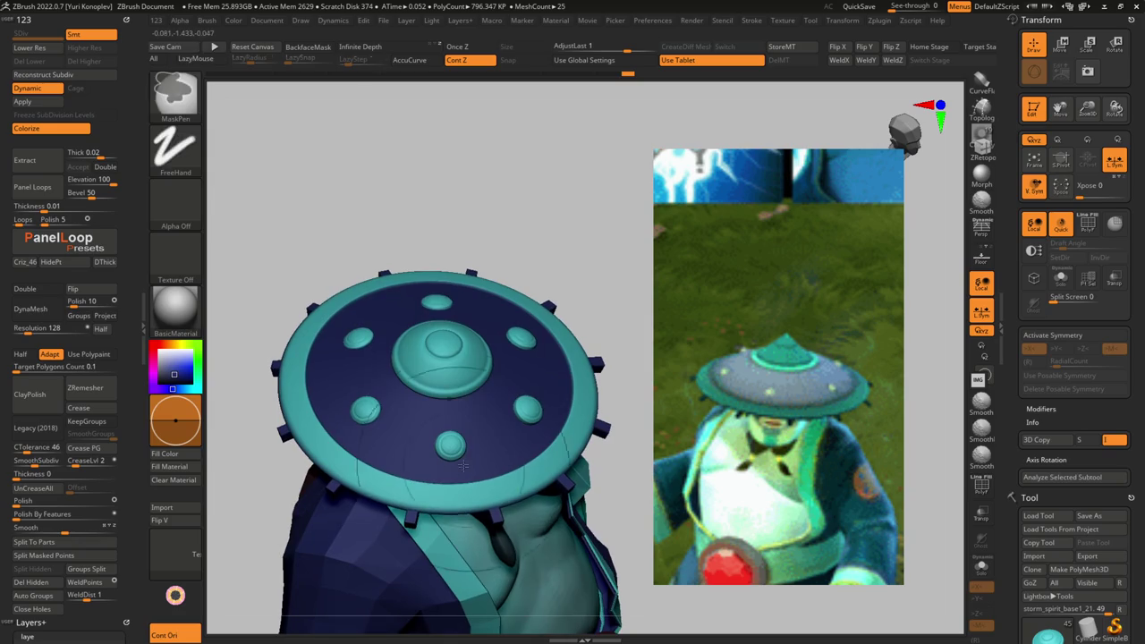
pyautogui.click(617, 368)
pyautogui.moveTo(443, 344)
pyautogui.mouseDown(button='right')
pyautogui.moveTo(528, 517)
pyautogui.moveTo(520, 360)
pyautogui.moveTo(496, 336)
pyautogui.moveTo(480, 362)
pyautogui.mouseUp(button='right')
# - Apply the ReflectedMap2 material and look down on the hat top
pyautogui.press('m')
pyautogui.click(510, 528)
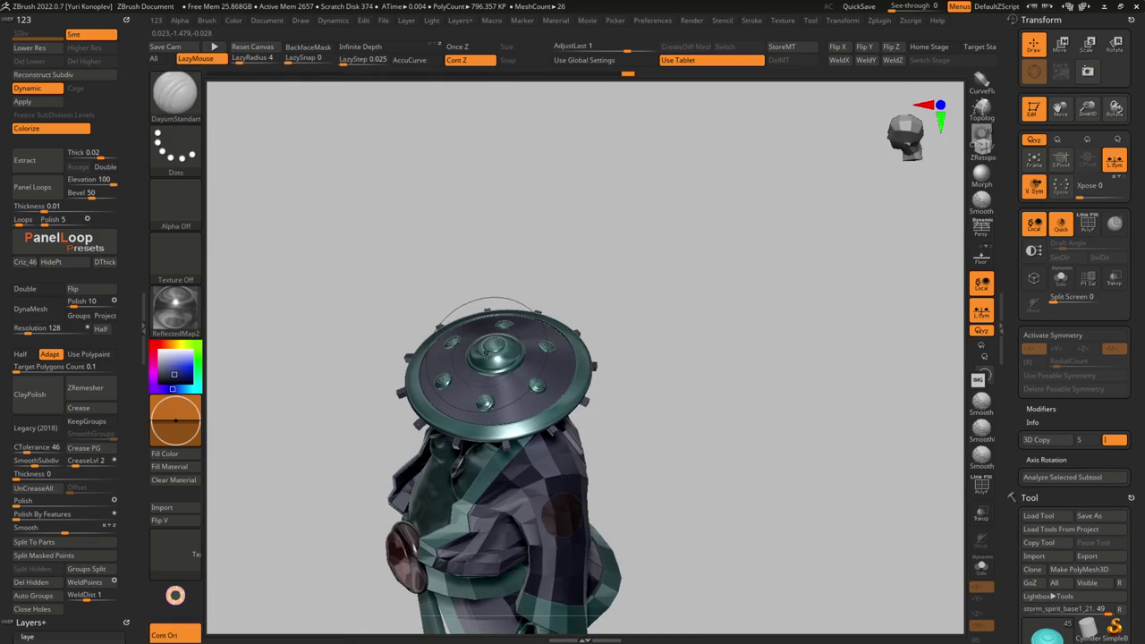
pyautogui.moveTo(540, 368)
pyautogui.mouseDown(button='right')
pyautogui.moveTo(534, 410)
pyautogui.moveTo(429, 281)
pyautogui.moveTo(463, 277)
pyautogui.moveTo(328, 337)
pyautogui.mouseUp(button='right')
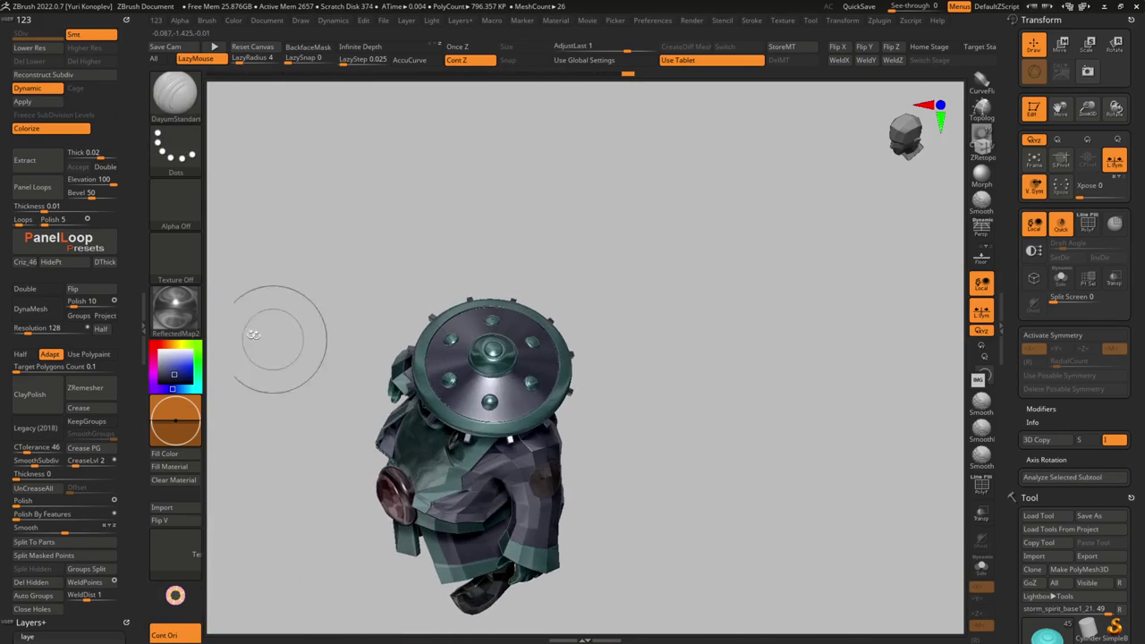
# - Apply zbro_EyeReflect, rotate to a front view zoomed on the hat, and select its top disc
pyautogui.click(177, 313)
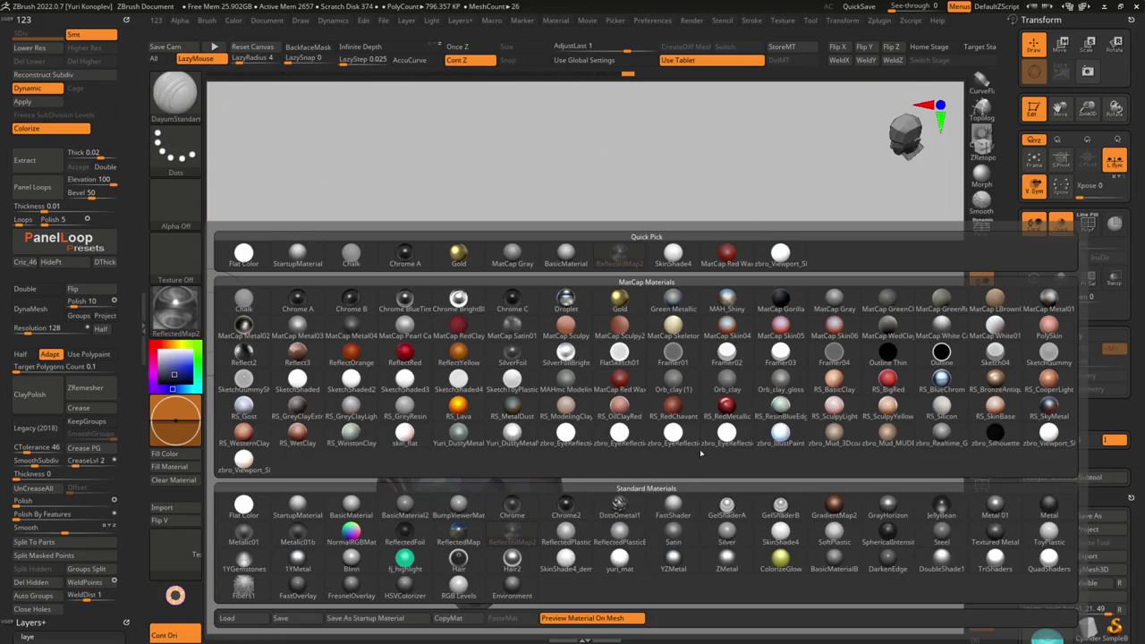
pyautogui.click(712, 436)
pyautogui.moveTo(537, 358)
pyautogui.mouseDown(button='right')
pyautogui.moveTo(537, 268)
pyautogui.moveTo(500, 269)
pyautogui.moveTo(501, 375)
pyautogui.moveTo(483, 376)
pyautogui.mouseUp(button='right')
pyautogui.moveTo(526, 458)
pyautogui.mouseDown(button='right')
pyautogui.moveTo(476, 364)
pyautogui.moveTo(478, 398)
pyautogui.mouseUp(button='right')
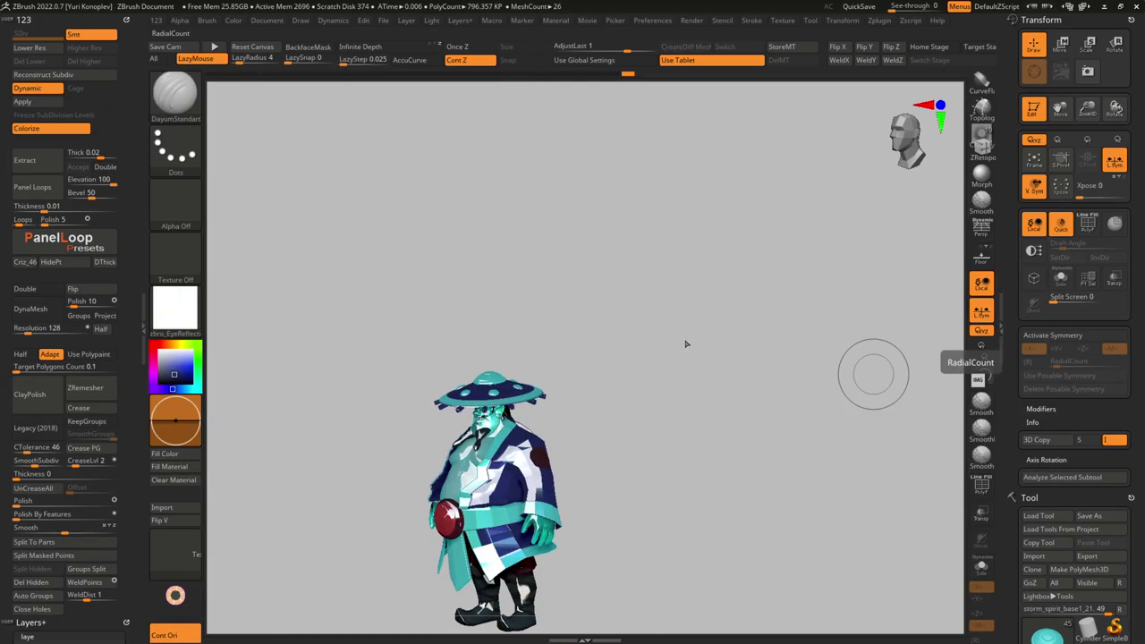
pyautogui.moveTo(481, 438)
pyautogui.keyDown('ctrl'); pyautogui.mouseDown(button='right')
pyautogui.moveTo(527, 411)
pyautogui.moveTo(579, 502)
pyautogui.mouseUp(button='right'); pyautogui.keyUp('ctrl')
pyautogui.keyDown('alt'); pyautogui.click(514, 396); pyautogui.keyUp('alt')
# - Toggle polyframe and solo on the hat disc, orbiting out to a lower view of the character
pyautogui.press('f')
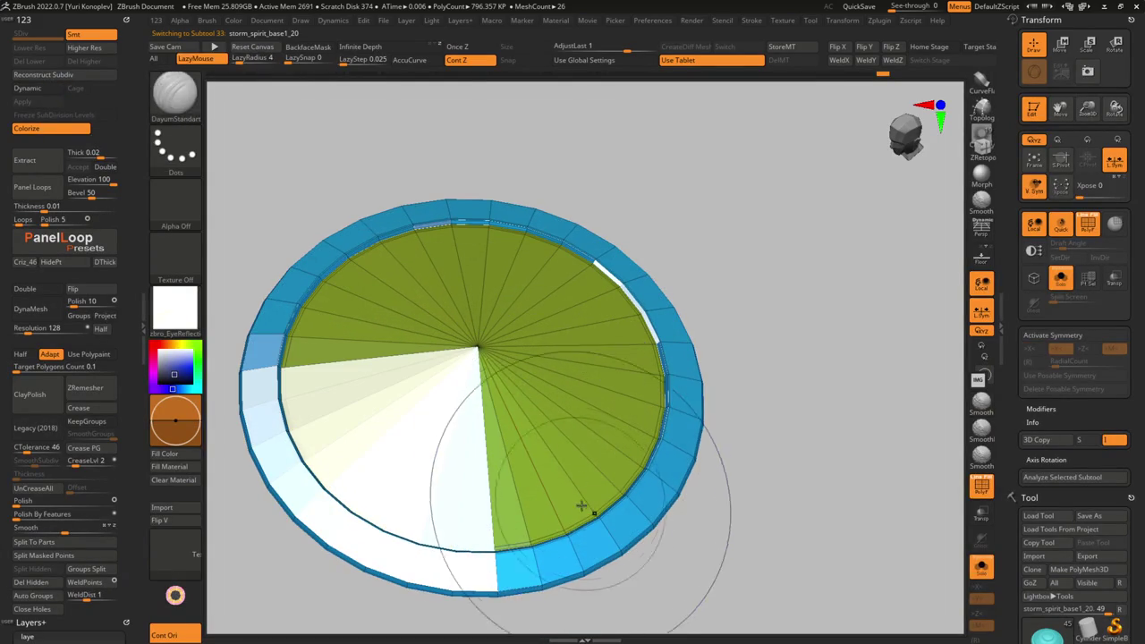
pyautogui.hotkey('shift', 'f')
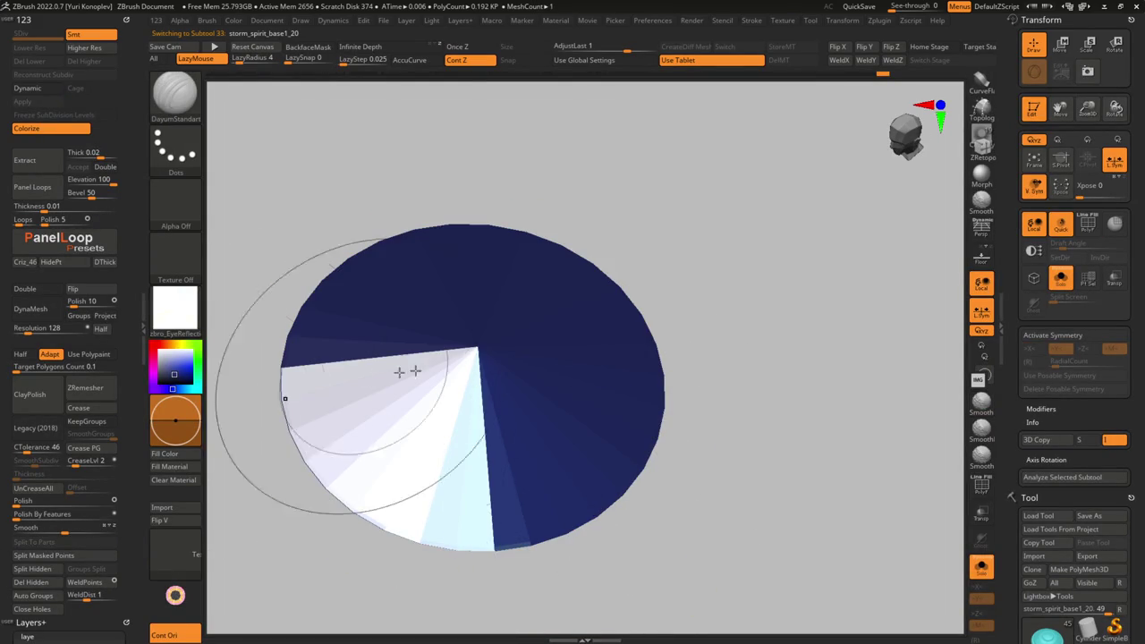
pyautogui.moveTo(710, 314)
pyautogui.keyDown('ctrl'); pyautogui.mouseDown(button='right')
pyautogui.moveTo(583, 310)
pyautogui.moveTo(639, 366)
pyautogui.moveTo(664, 331)
pyautogui.moveTo(616, 266)
pyautogui.moveTo(600, 388)
pyautogui.moveTo(611, 396)
pyautogui.moveTo(485, 362)
pyautogui.moveTo(488, 375)
pyautogui.mouseUp(button='right'); pyautogui.keyUp('ctrl')
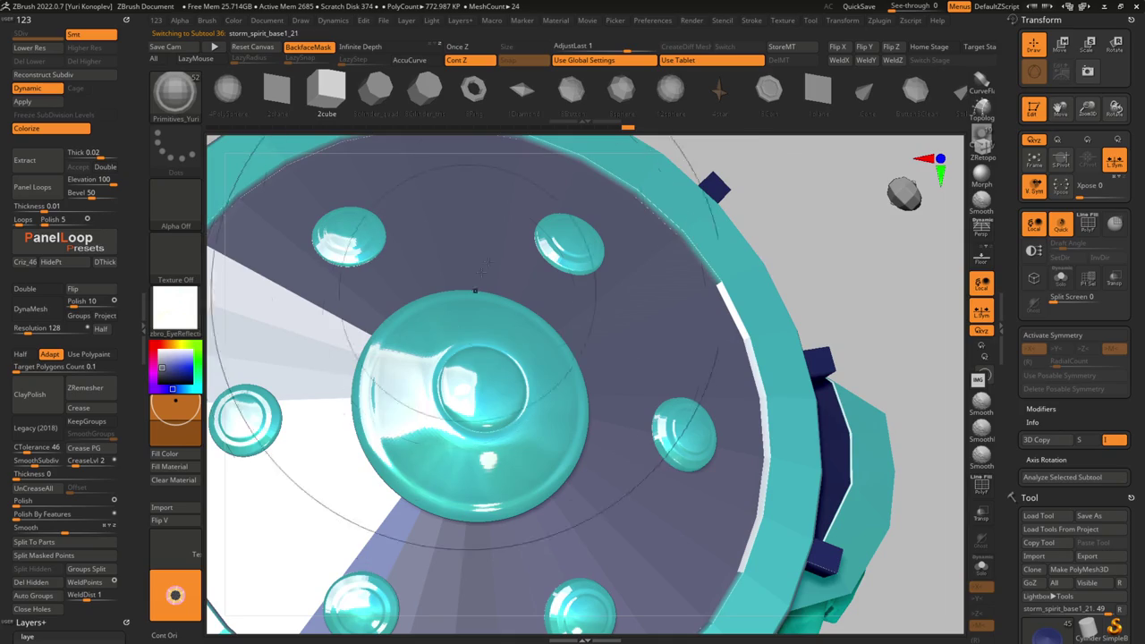
pyautogui.moveTo(496, 292)
pyautogui.mouseDown(button='right')
pyautogui.moveTo(499, 411)
pyautogui.moveTo(460, 325)
pyautogui.moveTo(483, 307)
pyautogui.moveTo(468, 281)
pyautogui.moveTo(501, 305)
pyautogui.moveTo(516, 346)
pyautogui.mouseUp(button='right')
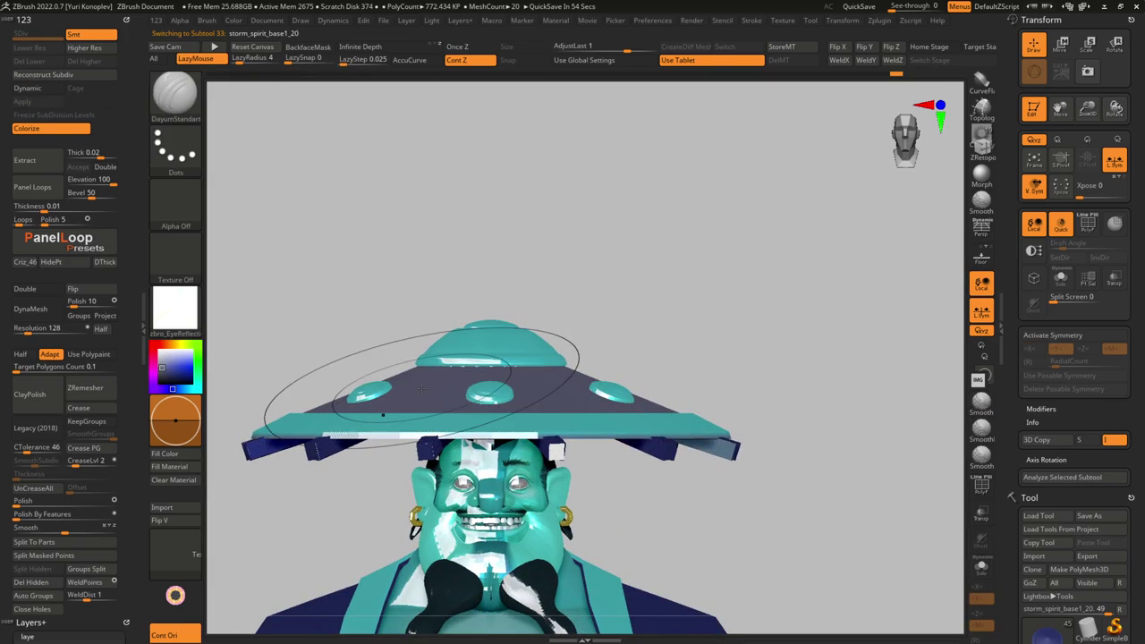
# - Solo the hat disc with polyframe on and switch to ZModeler, looking down on it
pyautogui.hotkey('shift', 'f')
pyautogui.press('f')
pyautogui.press('b')
pyautogui.press('z')
pyautogui.press('m')
pyautogui.moveTo(406, 401); pyautogui.dragTo(440, 378, button='right')
pyautogui.press('shift')
pyautogui.press('space')
# - Insert single concentric edge loops across the cone disc, checking it from above and below
pyautogui.click(511, 289)
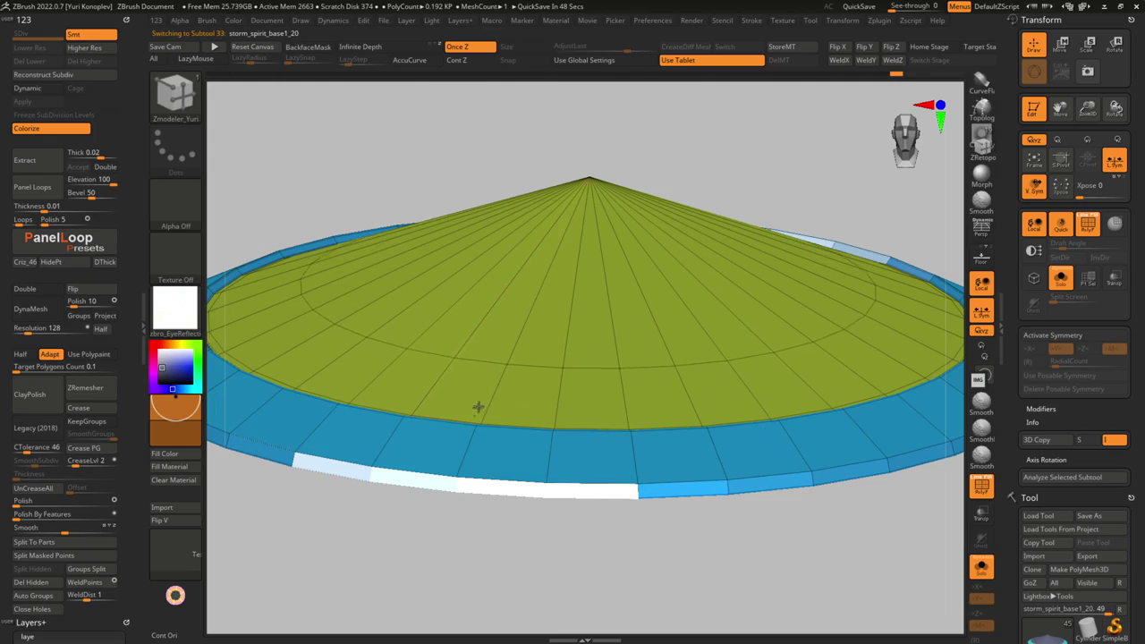
pyautogui.moveTo(486, 383); pyautogui.dragTo(454, 444, button='right')
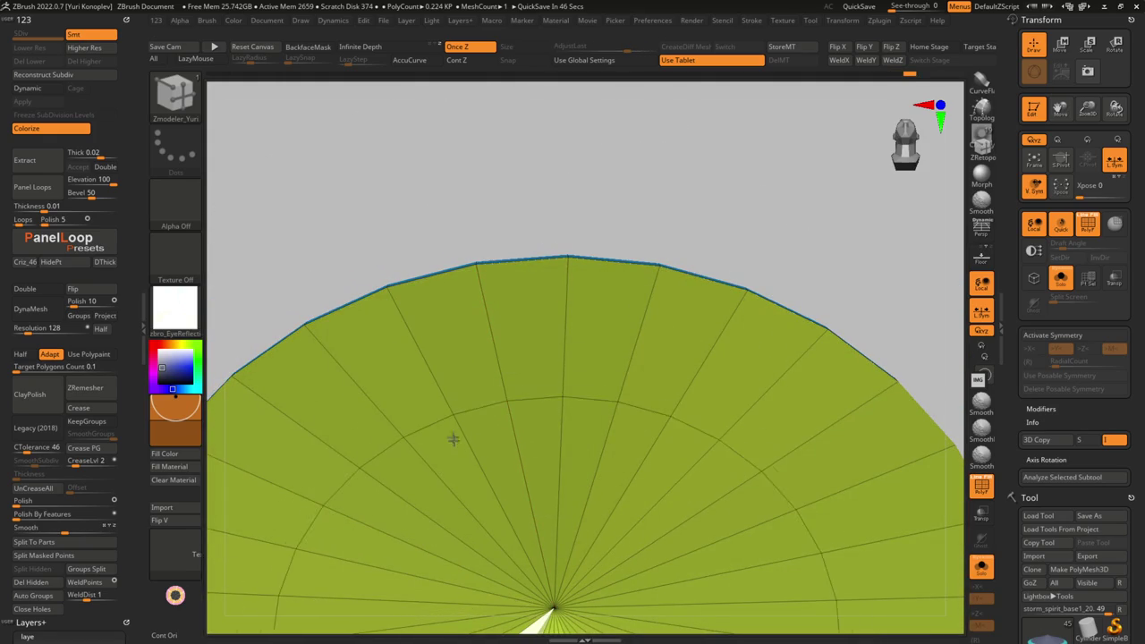
pyautogui.moveTo(402, 341)
pyautogui.mouseDown(button='right')
pyautogui.moveTo(450, 394)
pyautogui.moveTo(442, 493)
pyautogui.moveTo(406, 447)
pyautogui.moveTo(413, 405)
pyautogui.moveTo(448, 375)
pyautogui.mouseUp(button='right')
pyautogui.press('space')
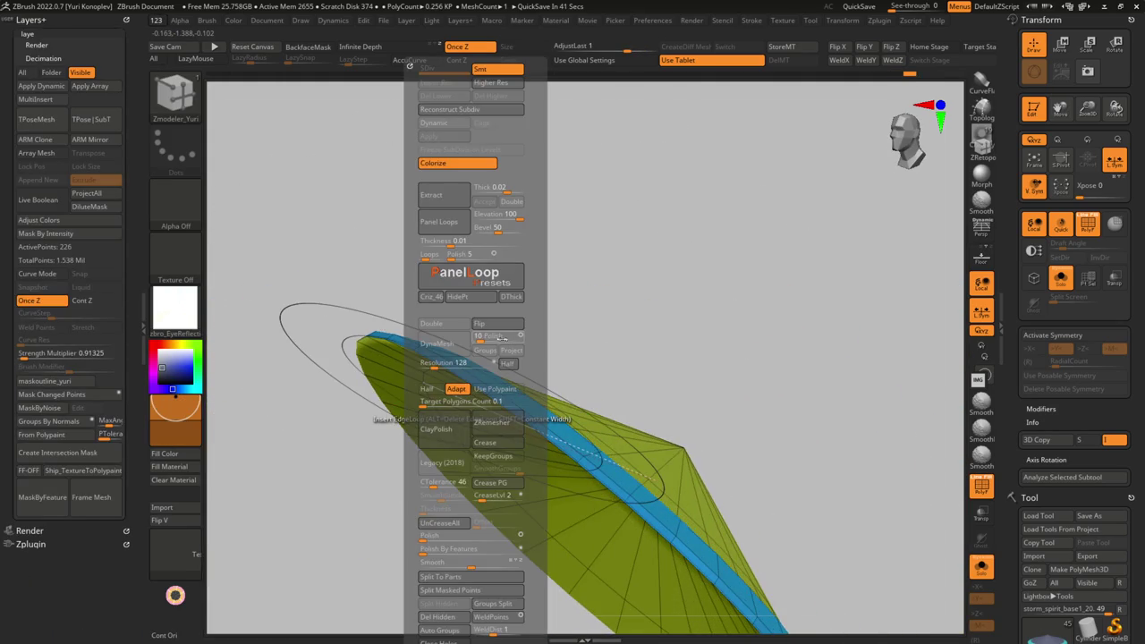
pyautogui.click(520, 324)
pyautogui.moveTo(624, 369)
pyautogui.mouseDown(button='right')
pyautogui.moveTo(609, 388)
pyautogui.moveTo(616, 357)
pyautogui.moveTo(608, 387)
pyautogui.moveTo(606, 352)
pyautogui.moveTo(611, 366)
pyautogui.moveTo(495, 410)
pyautogui.mouseUp(button='right')
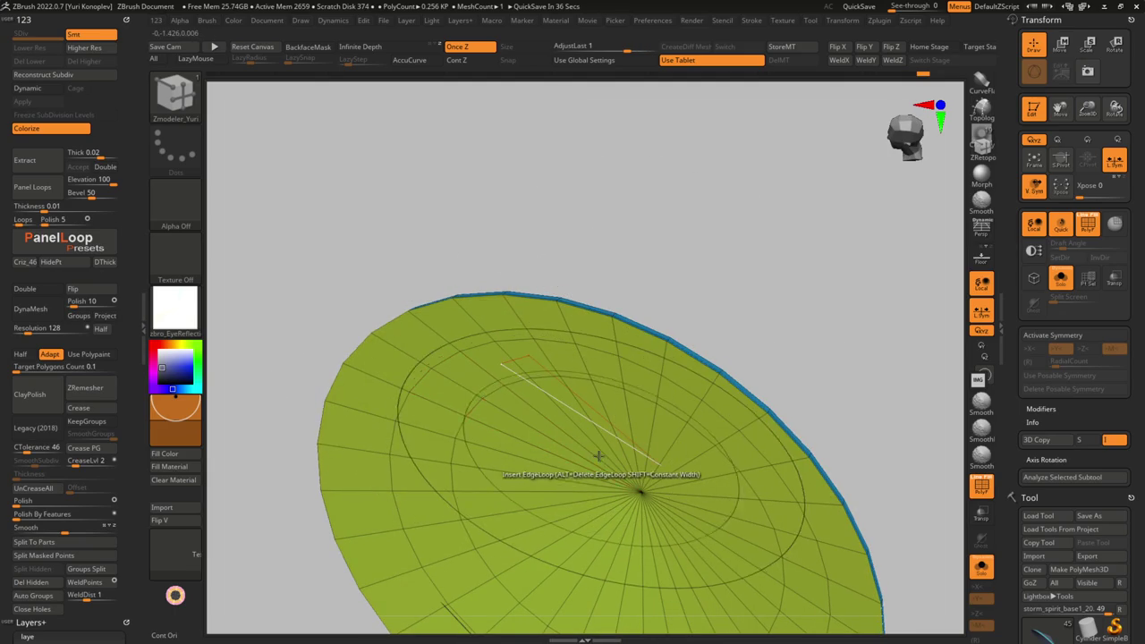
pyautogui.moveTo(575, 443)
pyautogui.mouseDown(button='right')
pyautogui.moveTo(626, 393)
pyautogui.moveTo(576, 433)
pyautogui.mouseUp(button='right')
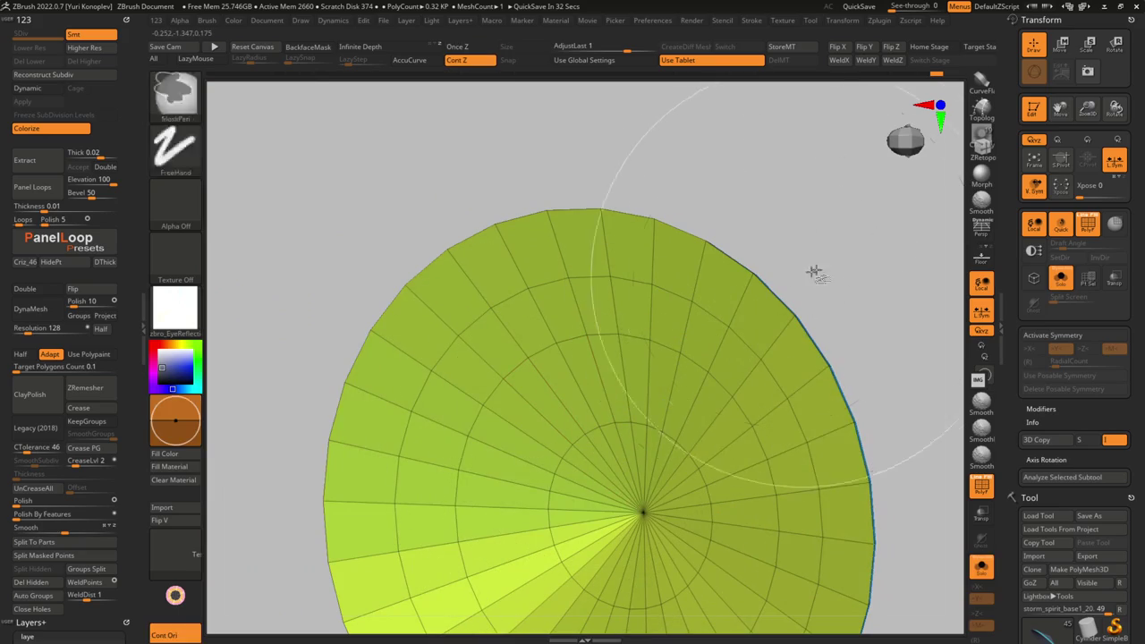
# - Flip the disc's normals and insert one more edge loop
pyautogui.press('g')
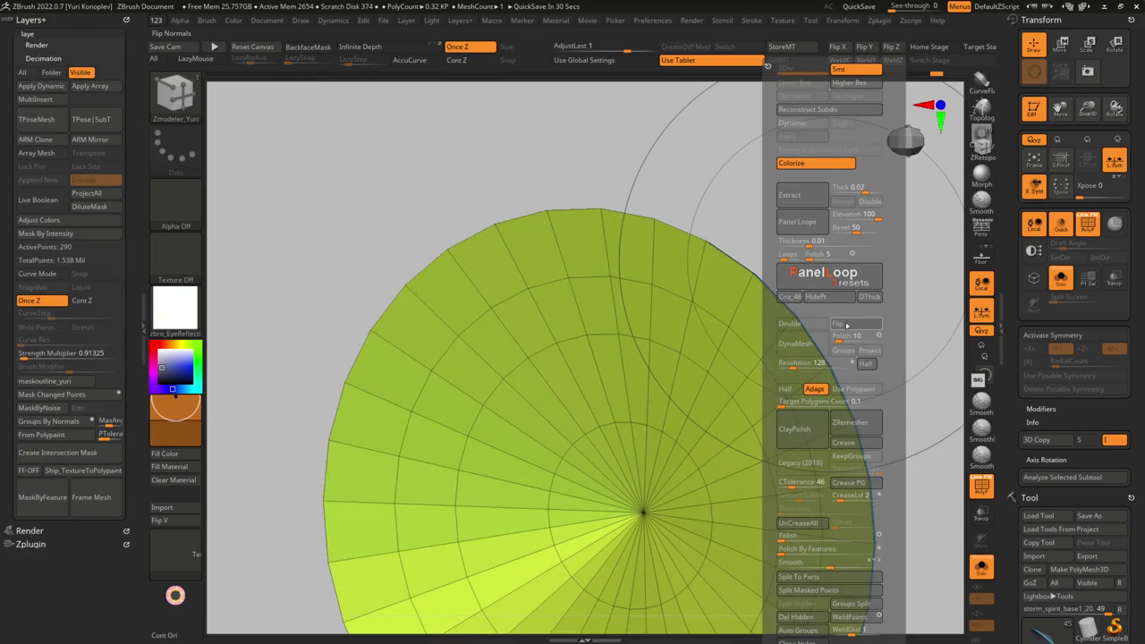
pyautogui.click(846, 325)
pyautogui.click(588, 462)
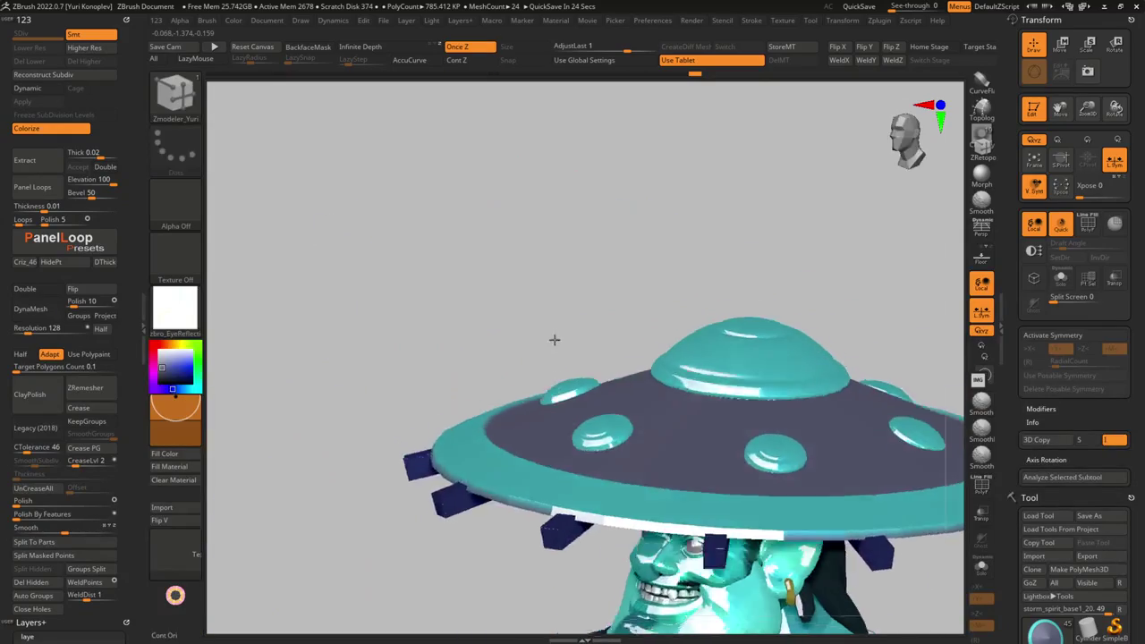
# - Slide one edge loop inward across the hat disc using Move with Infinite Radius
pyautogui.moveTo(554, 341); pyautogui.dragTo(562, 438)
pyautogui.hotkey('shift', 'f')
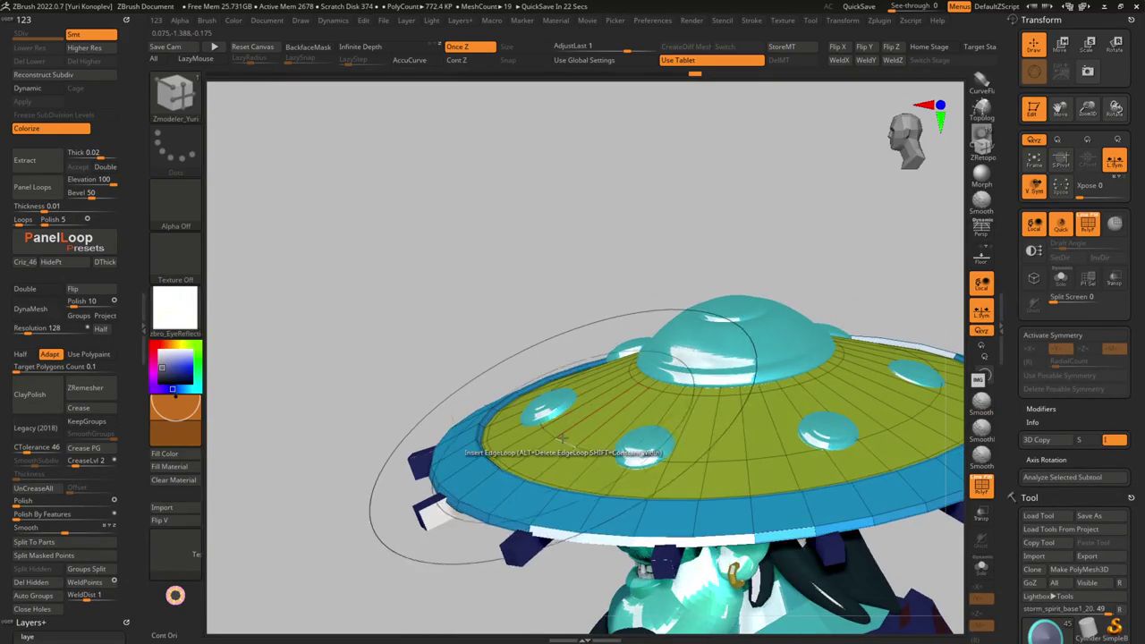
pyautogui.keyDown('ctrl'); pyautogui.moveTo(561, 438); pyautogui.dragTo(537, 438, button='right'); pyautogui.keyUp('ctrl')
pyautogui.press('space')
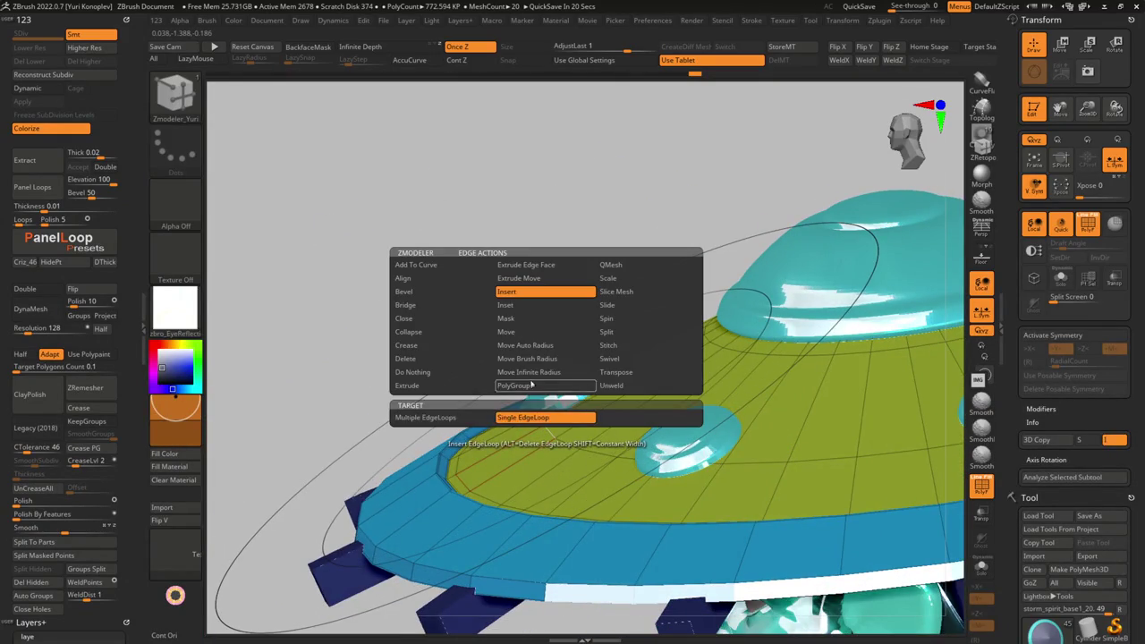
pyautogui.click(529, 372)
pyautogui.moveTo(543, 430); pyautogui.dragTo(465, 481)
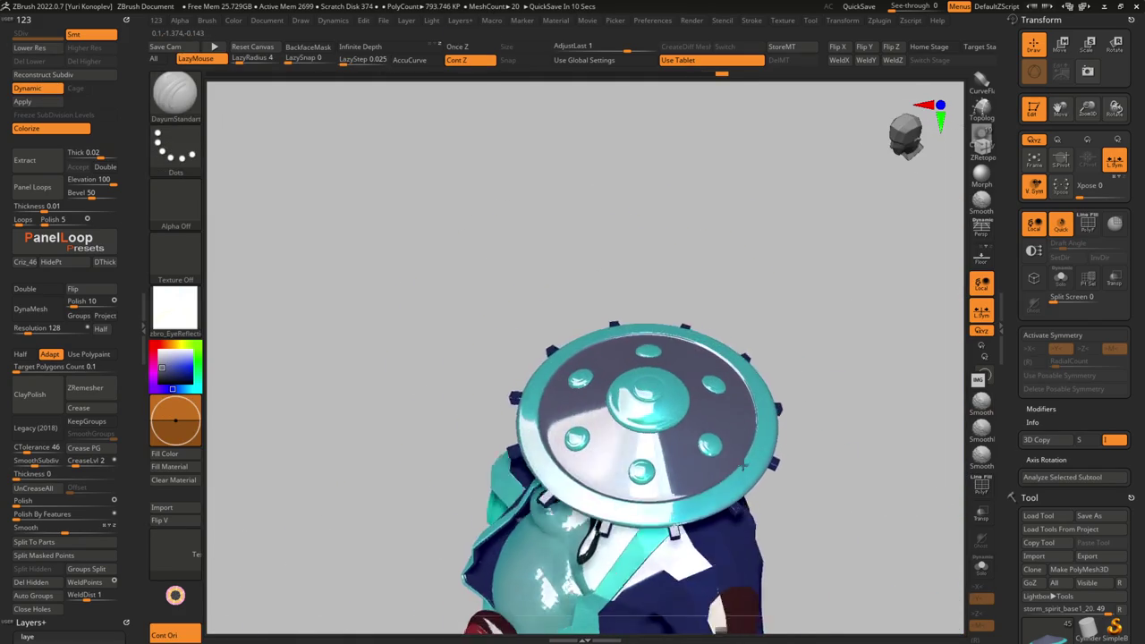
pyautogui.press('b')
pyautogui.press('z')
pyautogui.press('m')
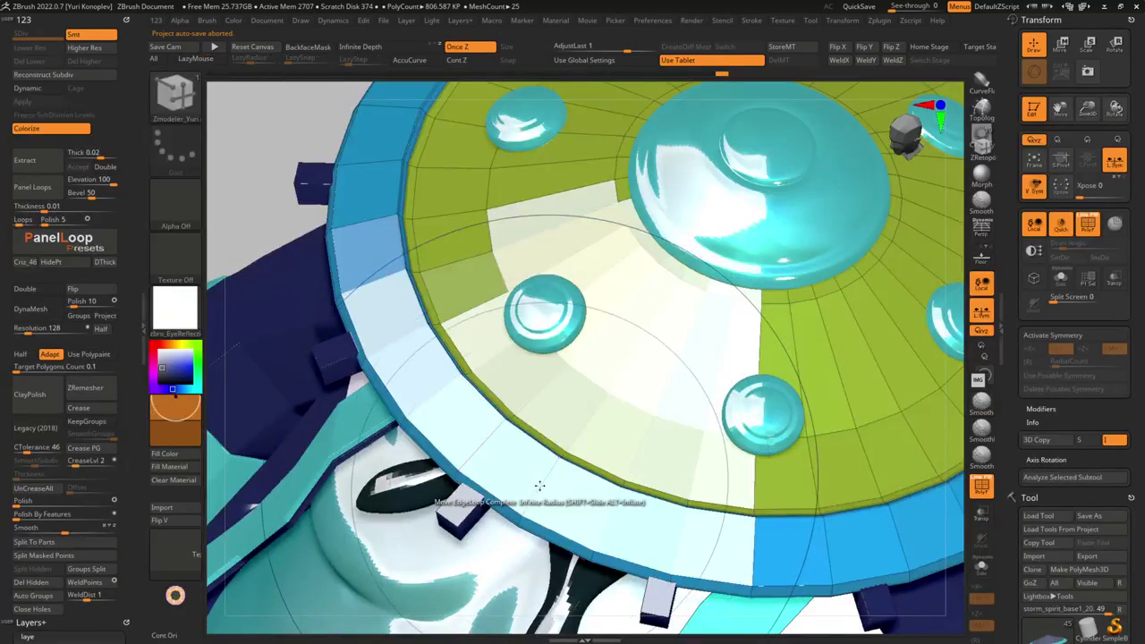
# - Add a single edge loop around the hat's outer brim
pyautogui.press('space')
pyautogui.click(435, 414)
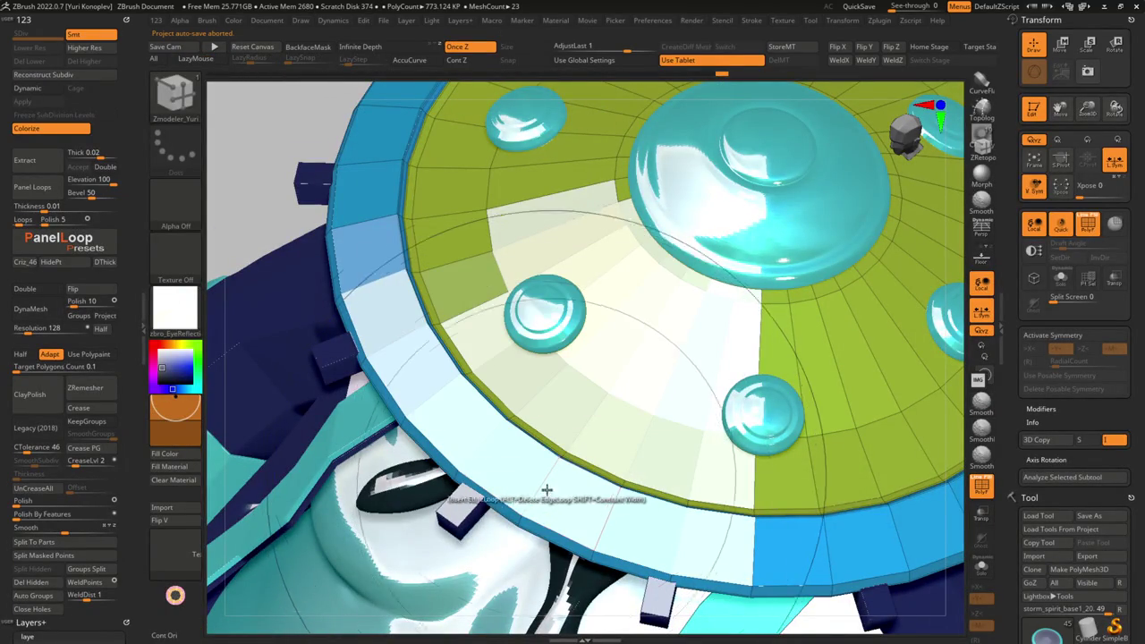
pyautogui.press('space')
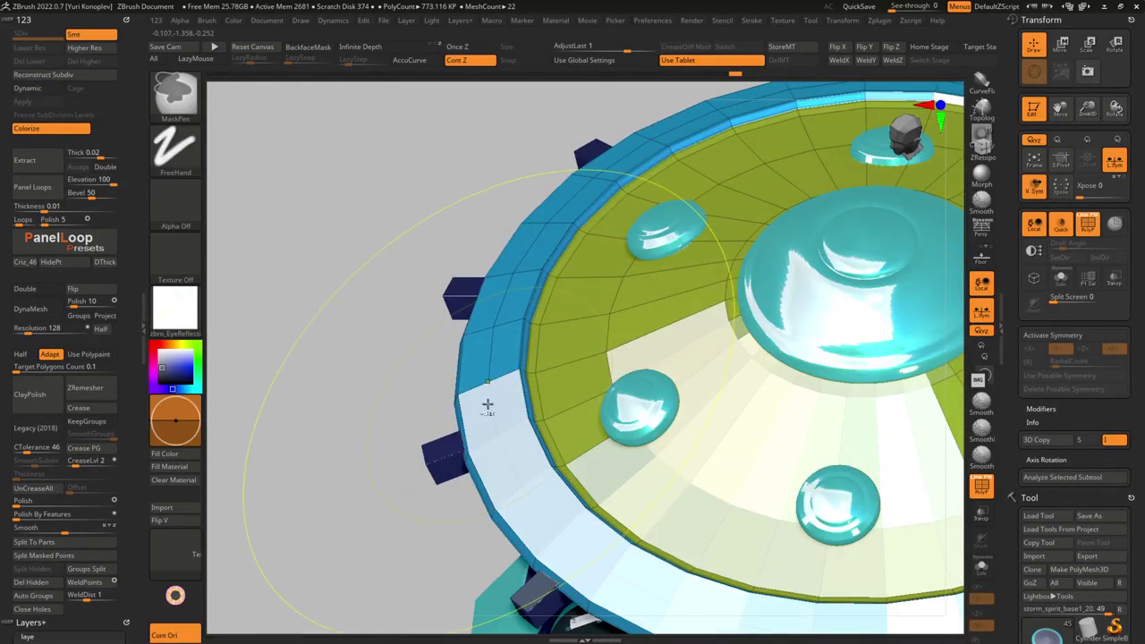
pyautogui.press('b')
pyautogui.press('z')
pyautogui.press('m')
# - Set the edge action to Move with Infinite Radius and zoom back in on the brim
pyautogui.press('space')
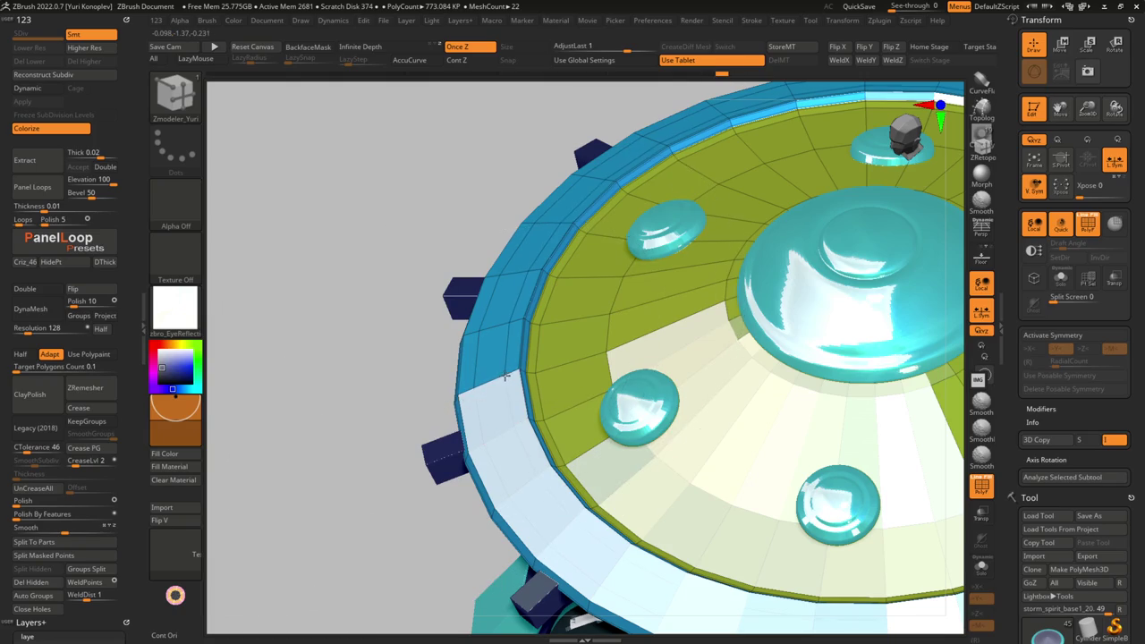
pyautogui.press('space')
pyautogui.click(493, 378)
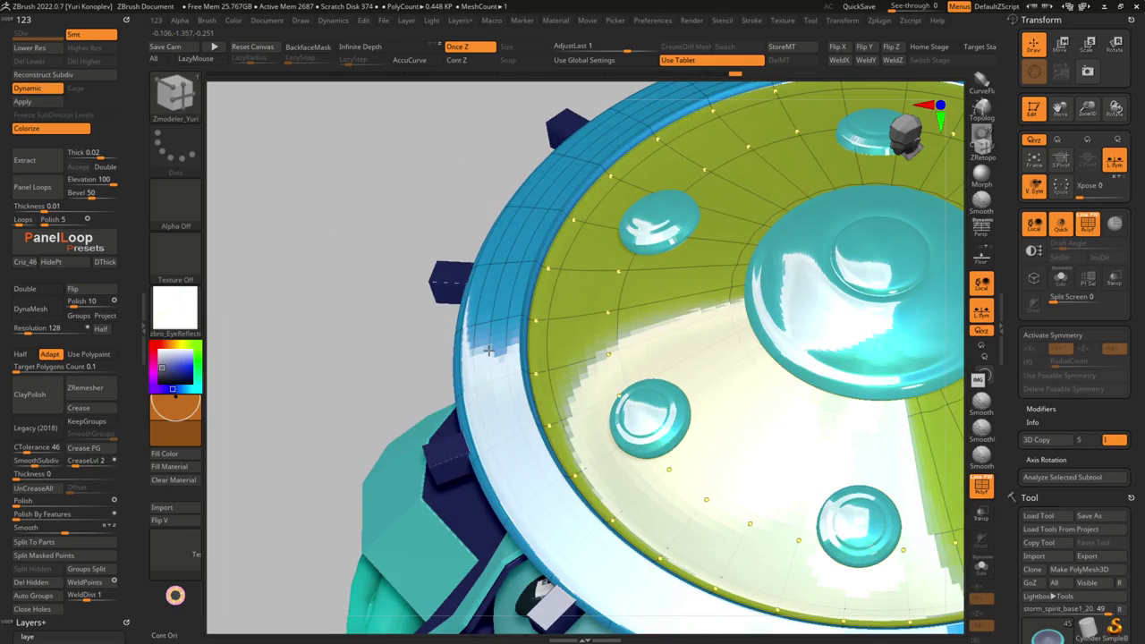
pyautogui.moveTo(519, 390); pyautogui.dragTo(546, 385, button='right')
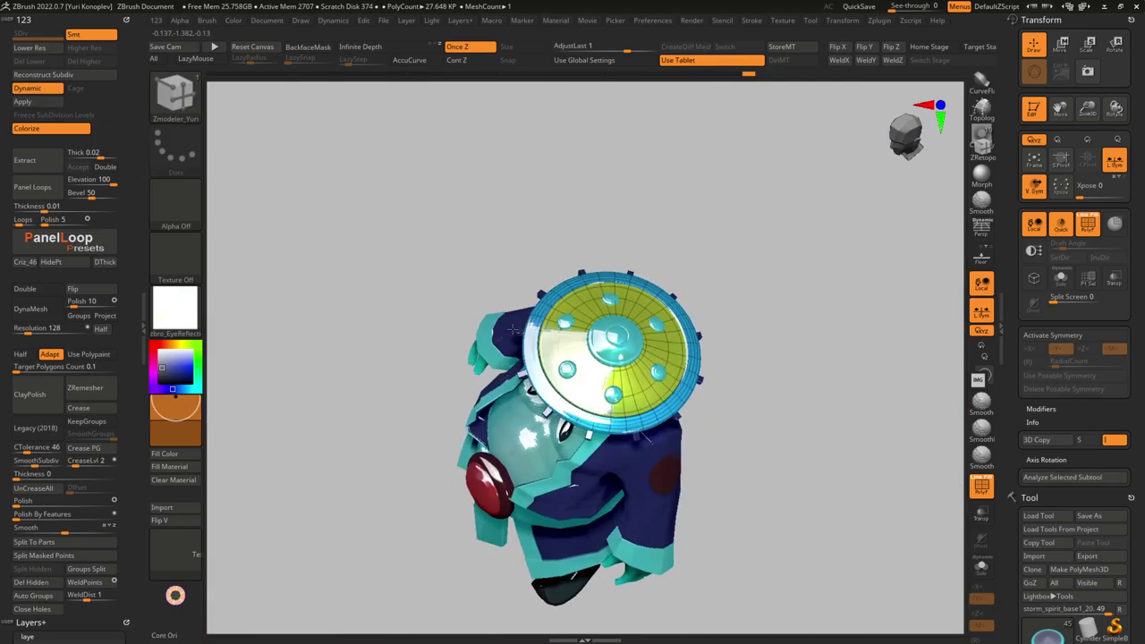
pyautogui.hotkey('shift', 'space')
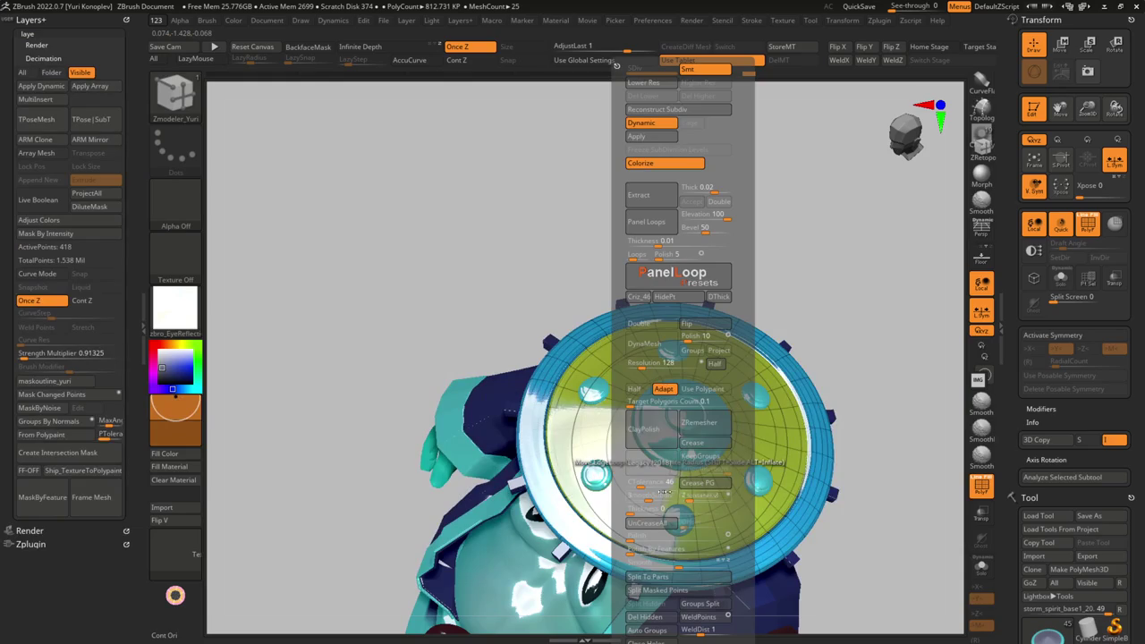
pyautogui.moveTo(654, 494); pyautogui.dragTo(510, 439, button='right')
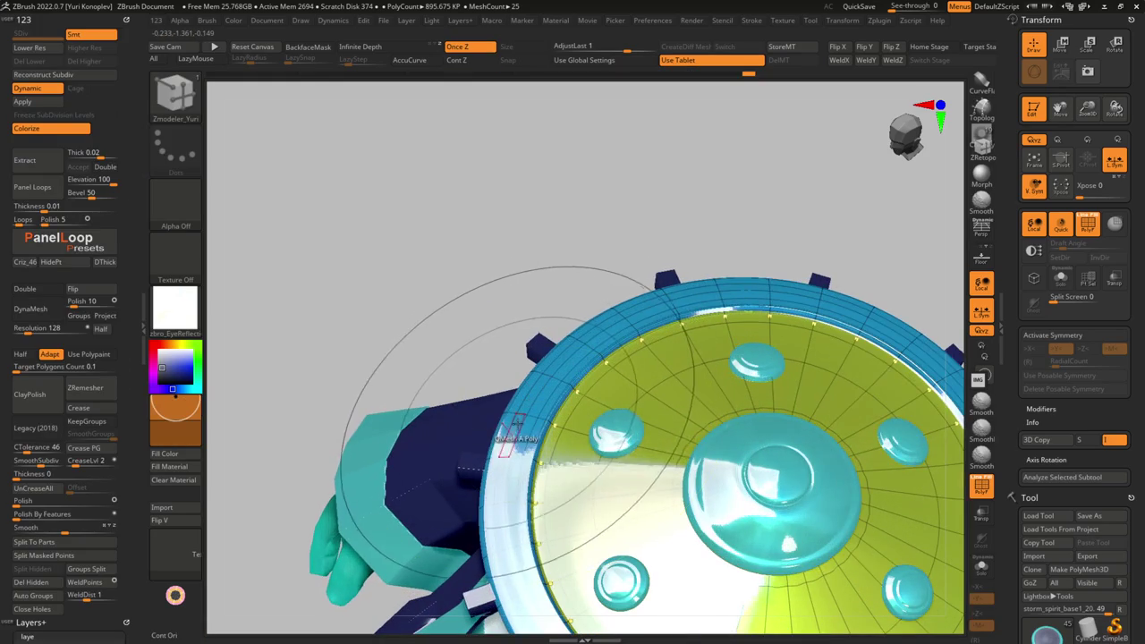